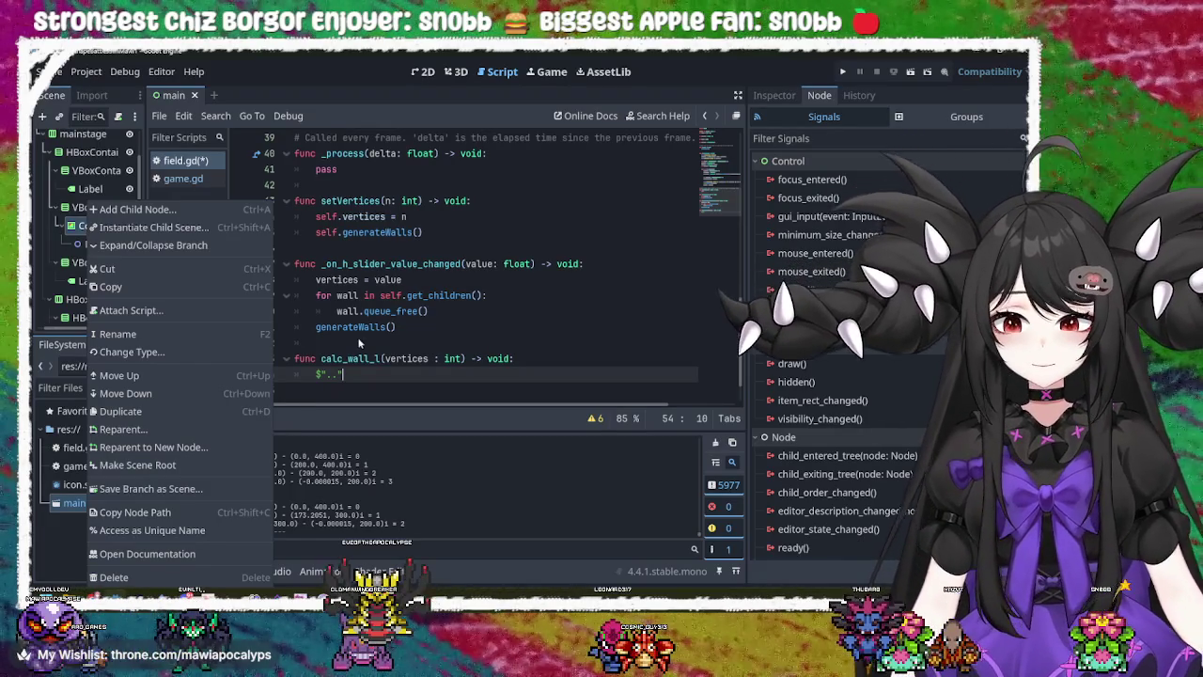
- Delete the leftover $".." node path from line 54
click(343, 374)
drag(343, 375, 322, 374)
key(BackSpace)
key(BackSpace)
key(BackSpace)
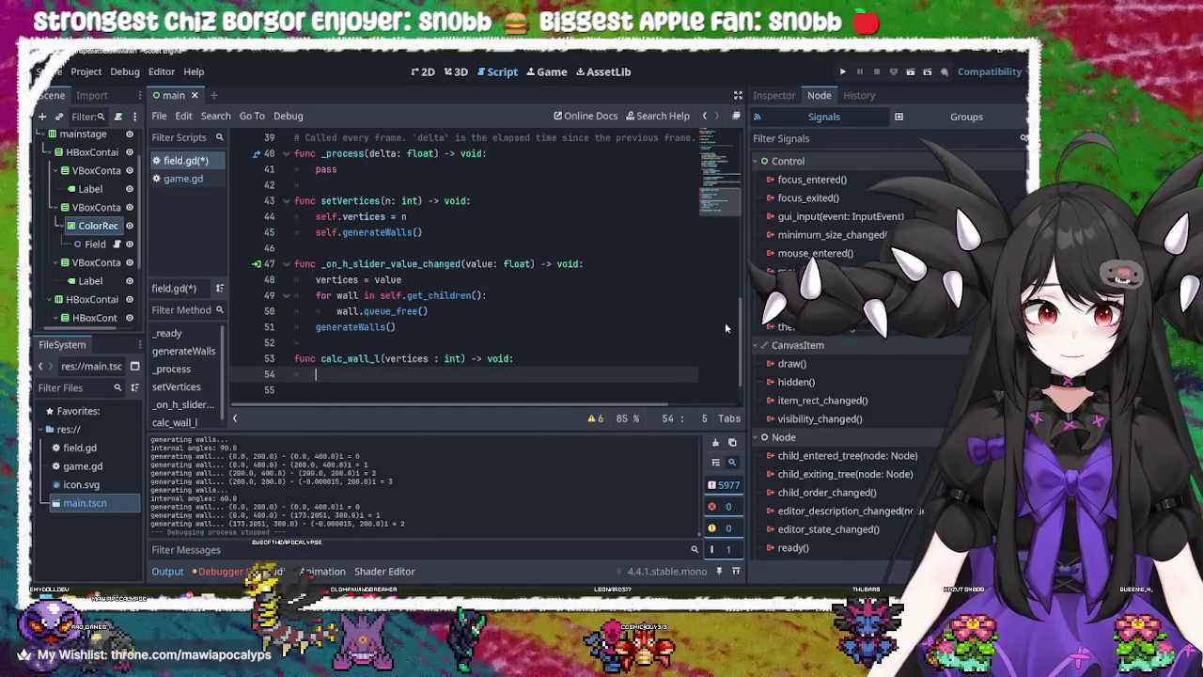
scroll(724, 282, up, 10)
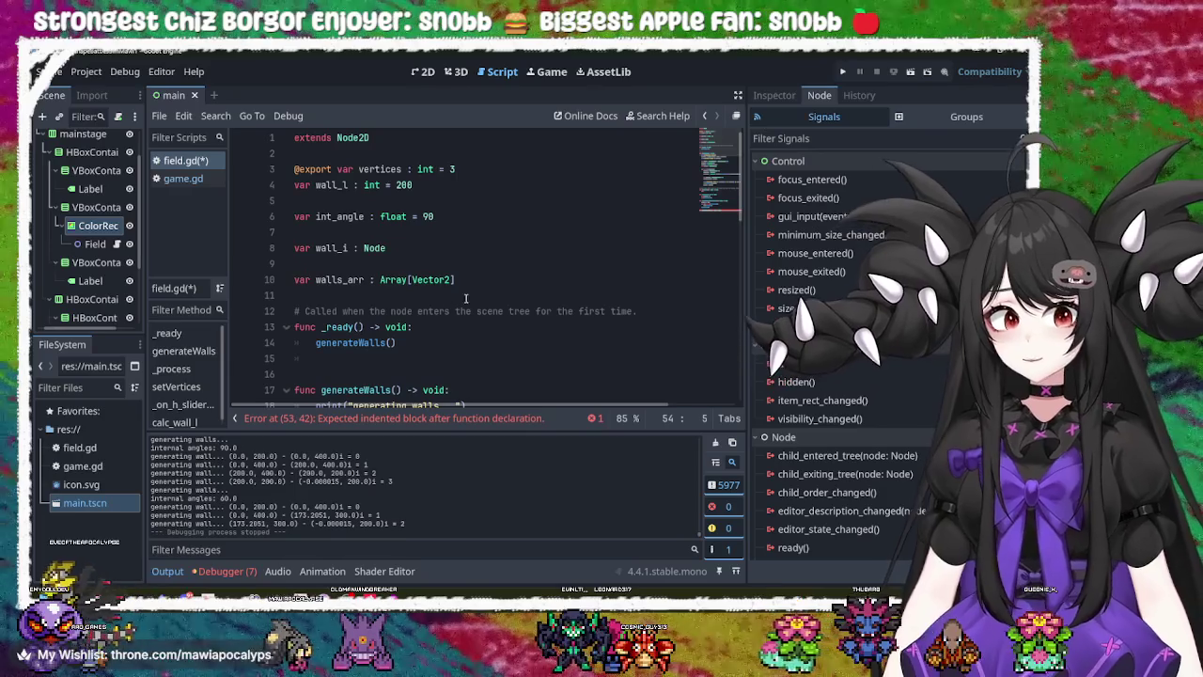
click(502, 279)
key(Return)
key(Return)
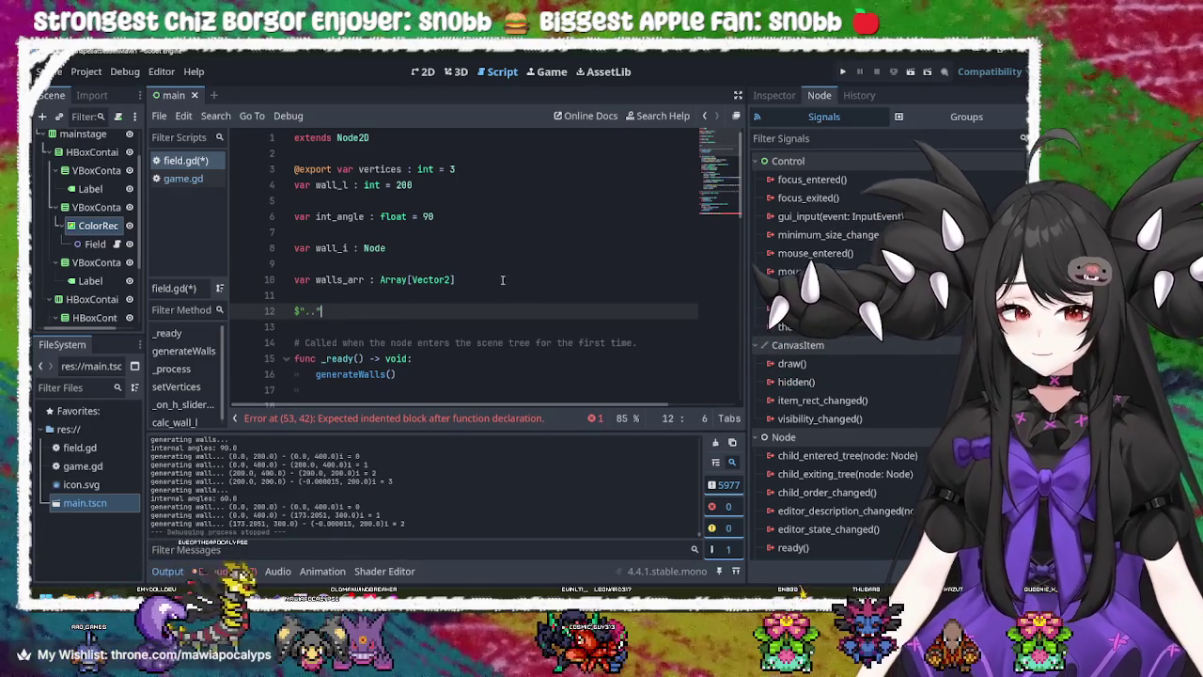
text($"..)
key(Home)
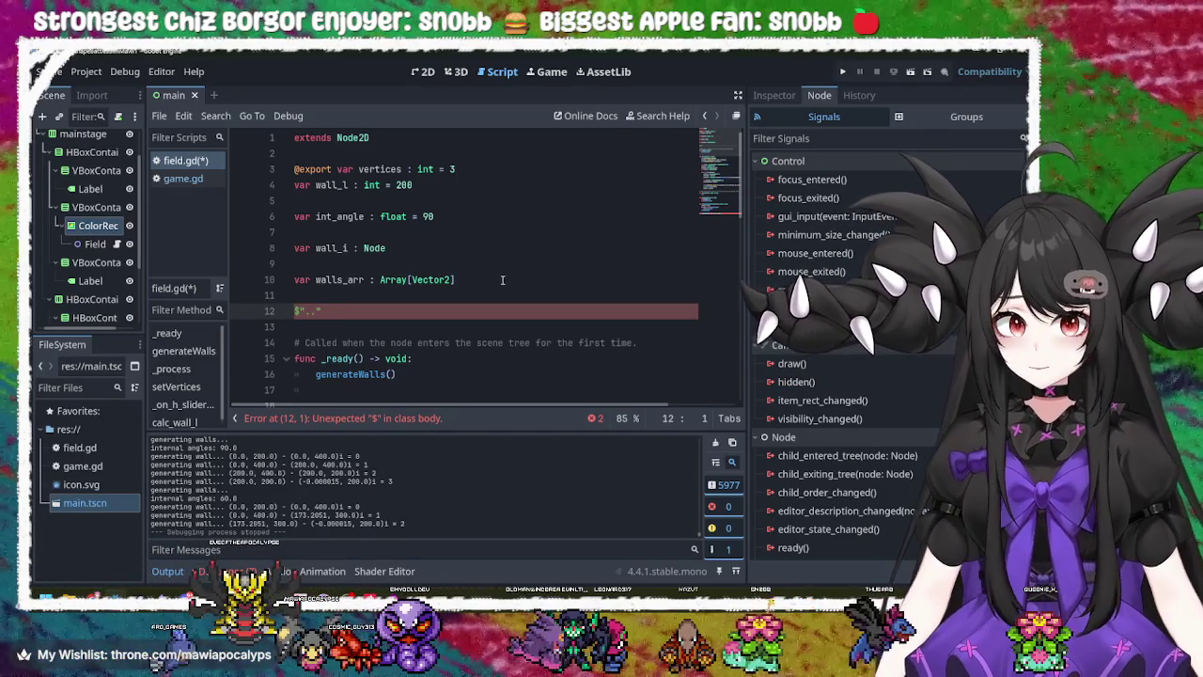
text(var)
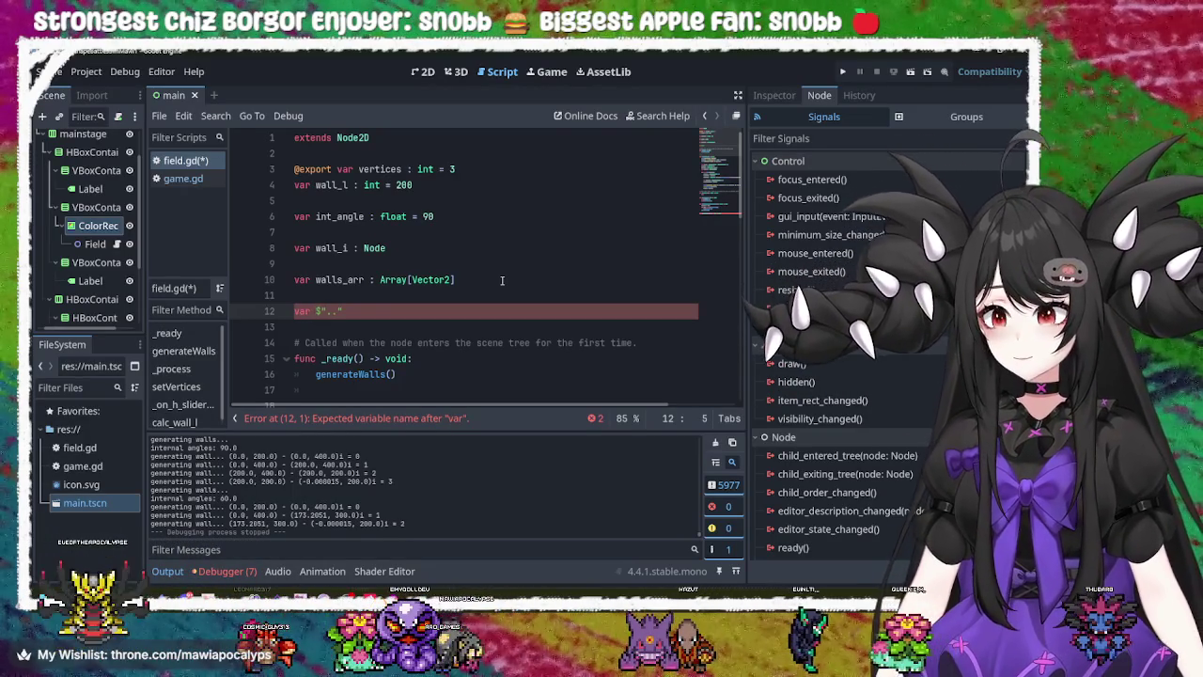
key(BackSpace)
key(BackSpace)
key(BackSpace)
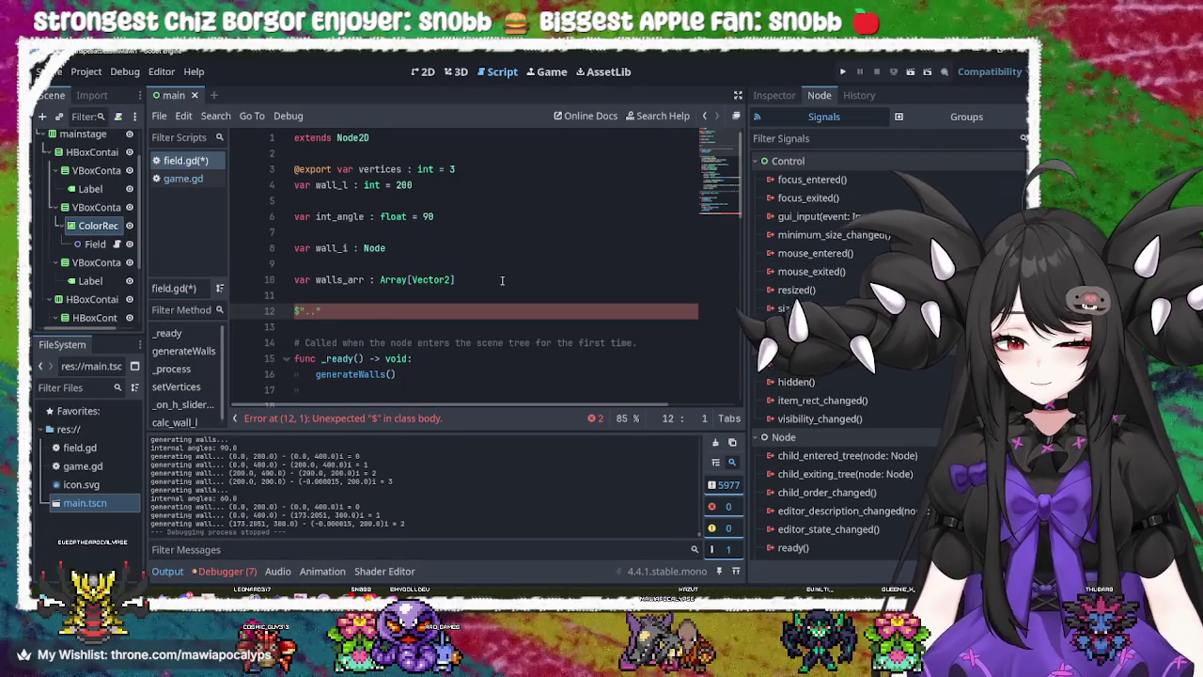
text(@onread)
text(y v)
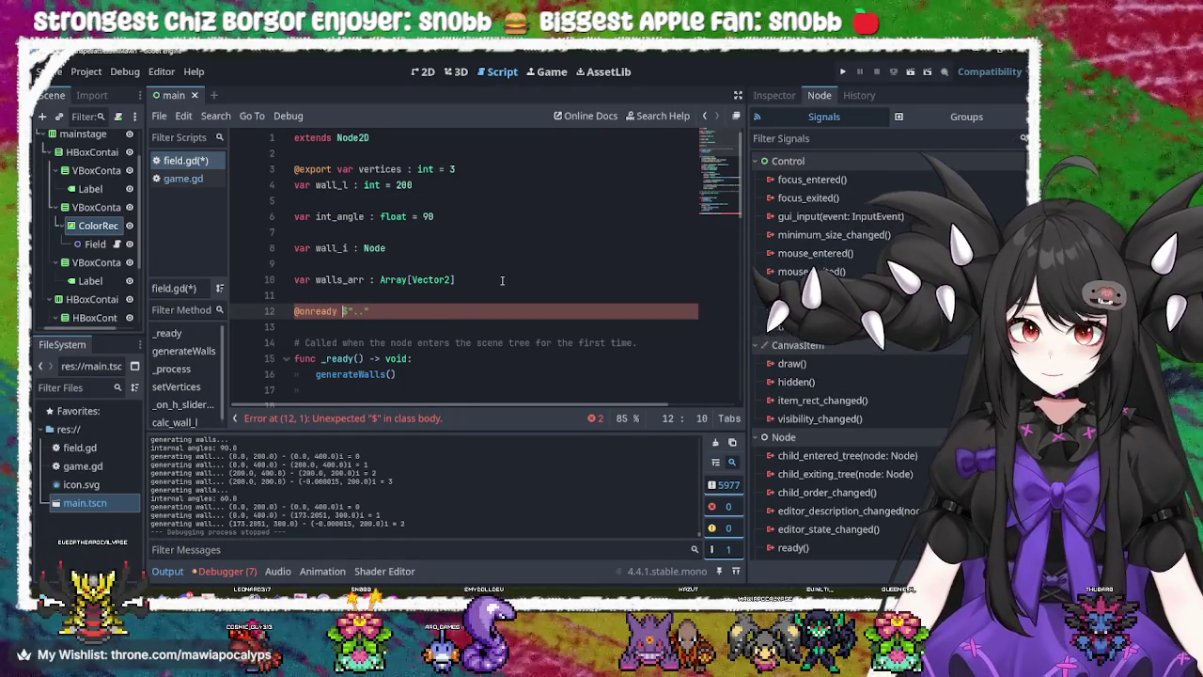
text(ar)
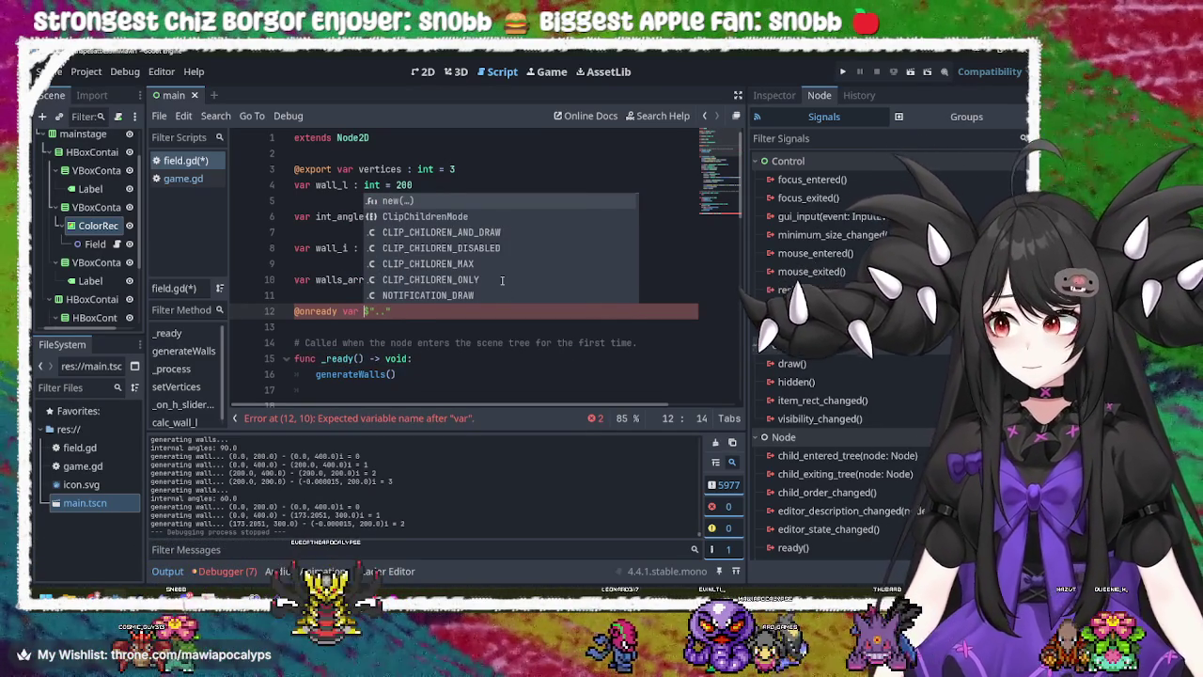
text(fieldCo)
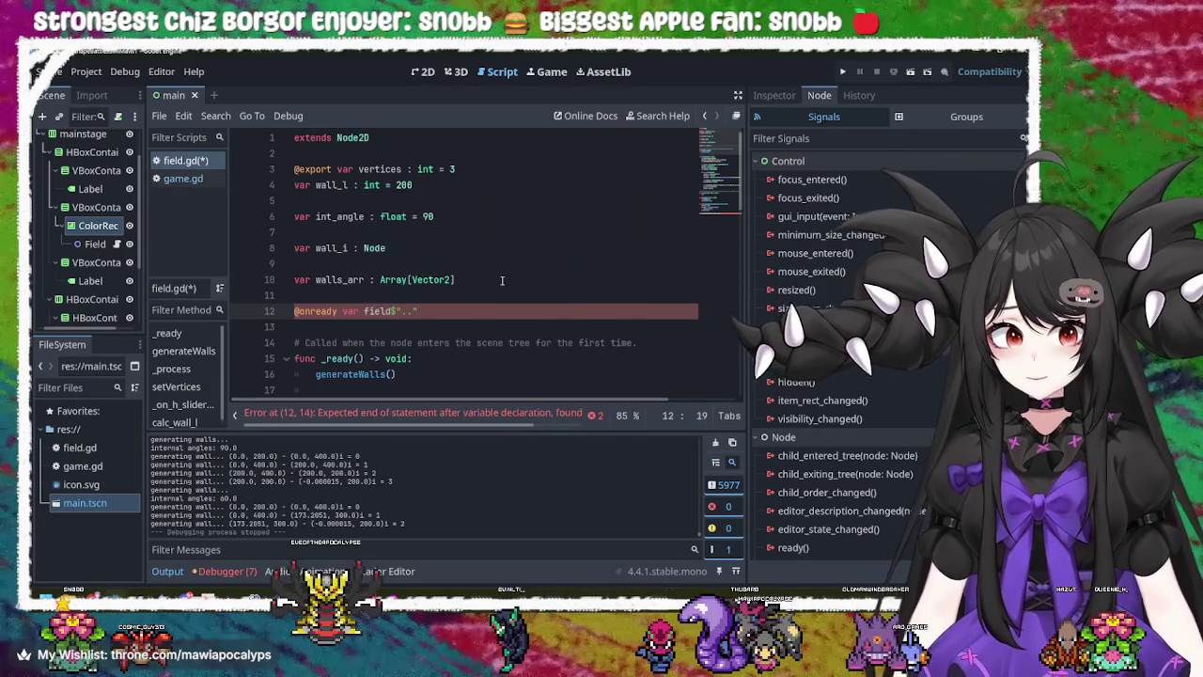
text(ntainer )
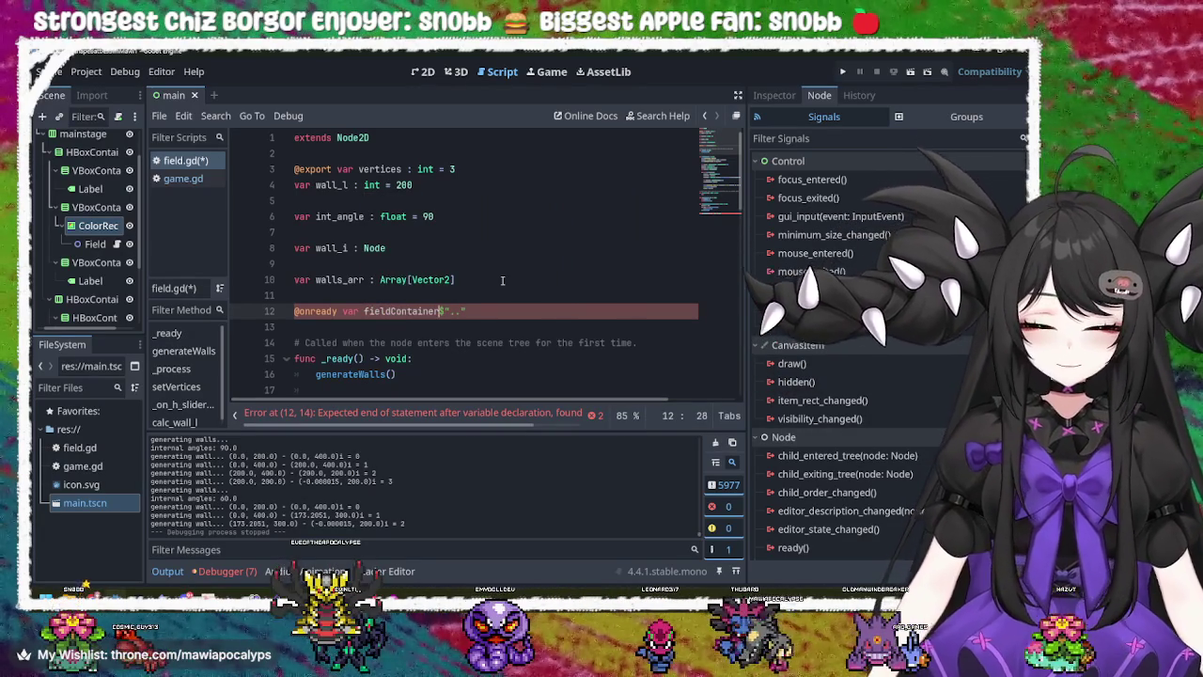
text(=)
key(Right)
key(Right)
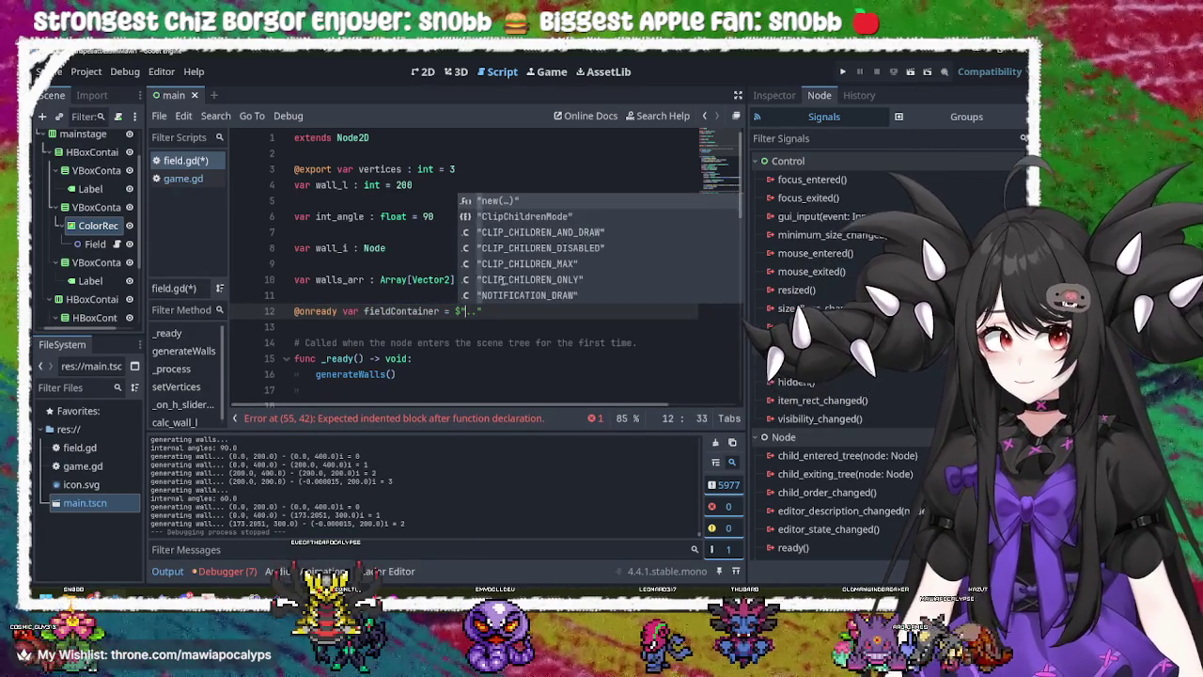
key(Left)
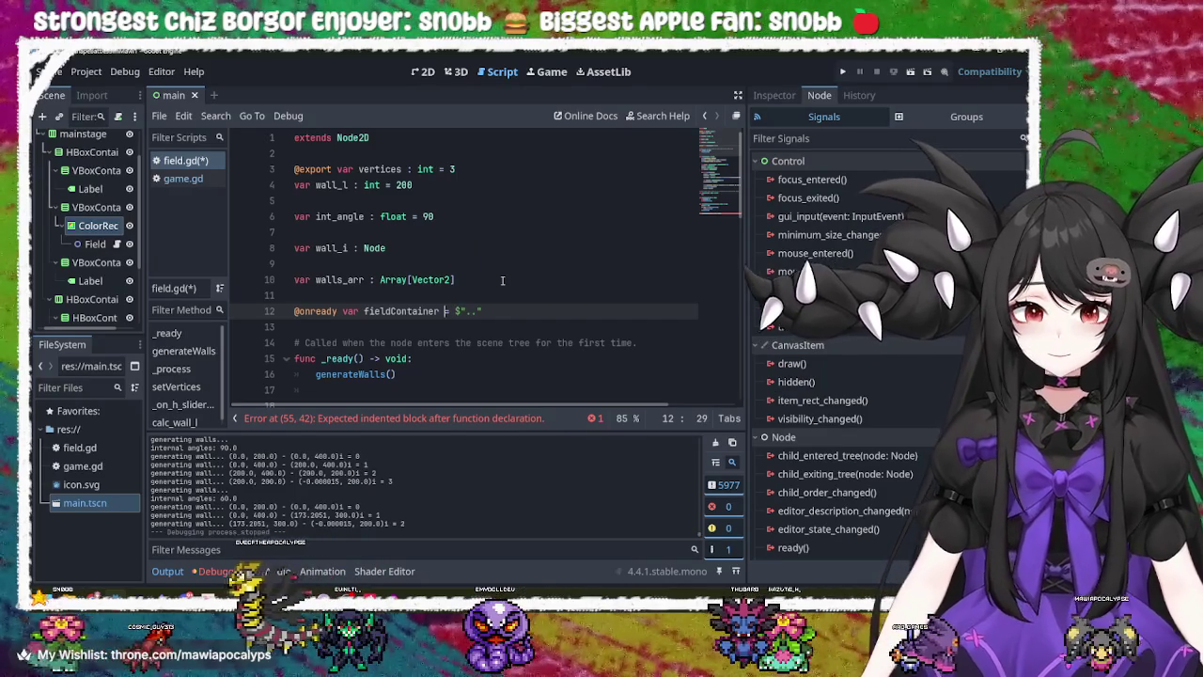
text(: )
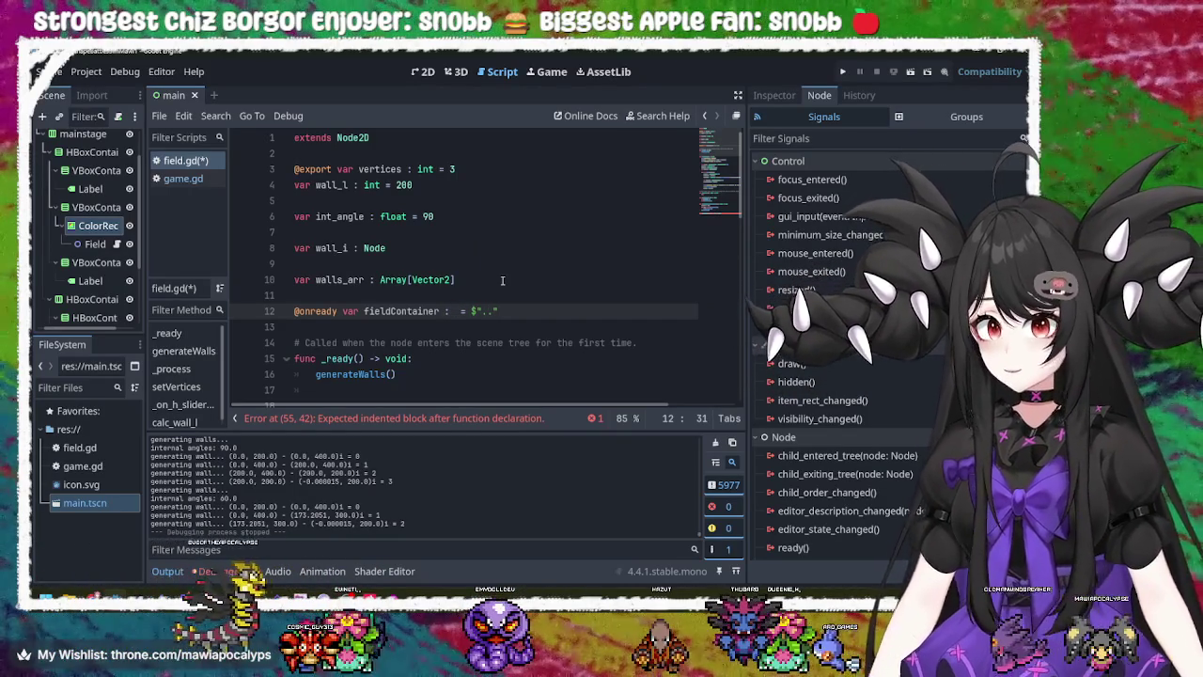
text(ColorR)
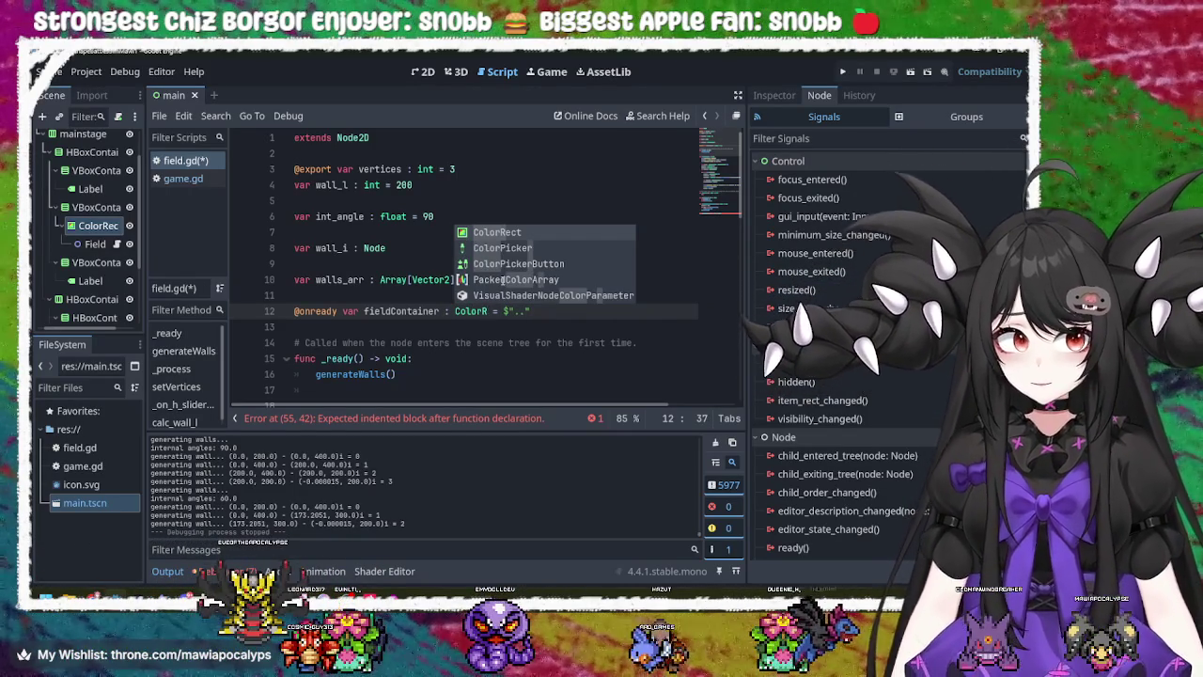
key(Return)
key(ctrl+s)
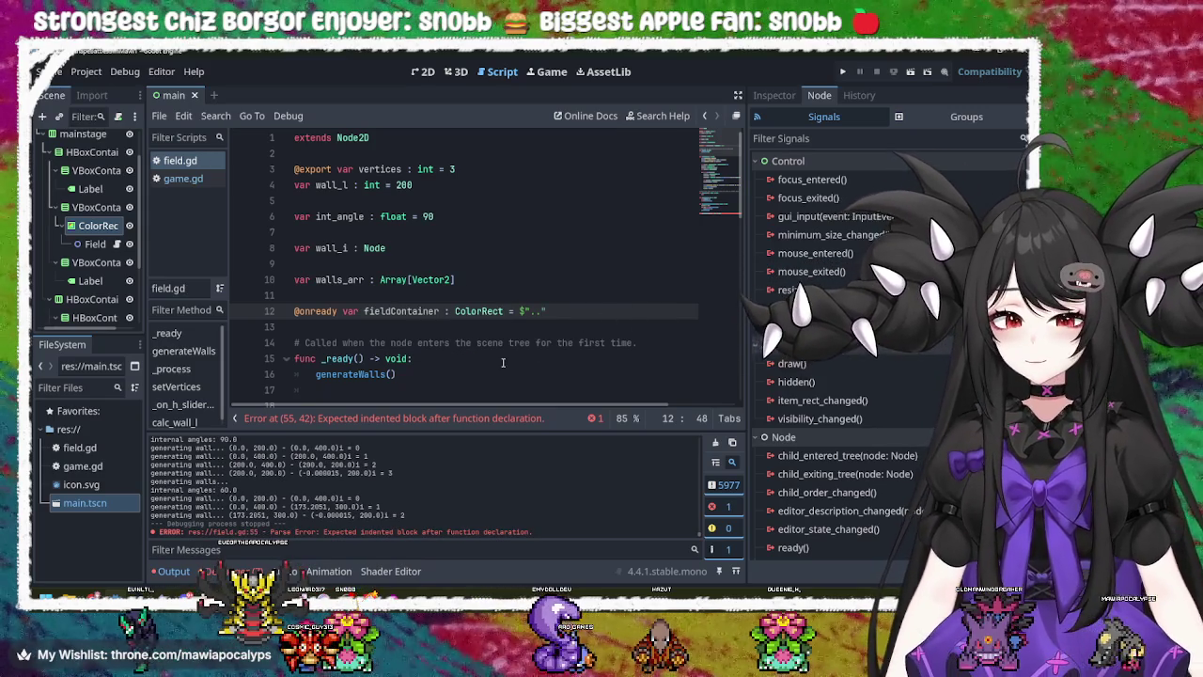
click(503, 358)
- Start an indented body line in calc_wall_l with fieldContainer
scroll(442, 300, down, 5)
scroll(394, 246, up, 5)
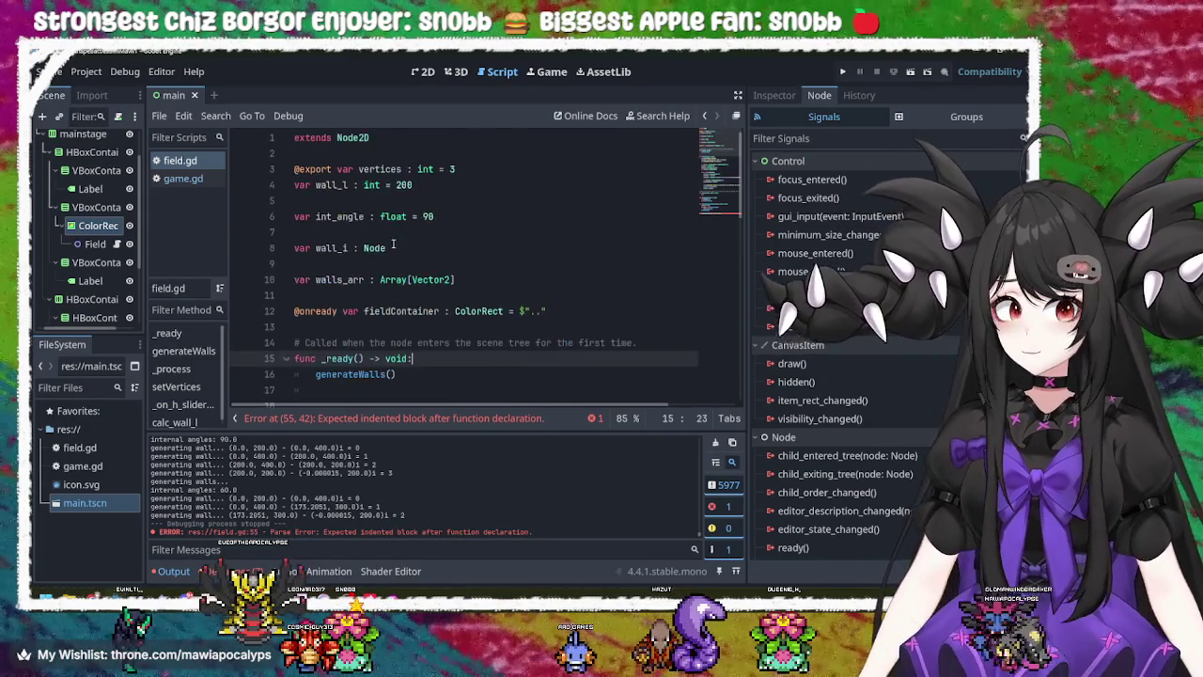
click(394, 310)
scroll(406, 316, down, 6)
scroll(423, 320, down, 6)
click(528, 358)
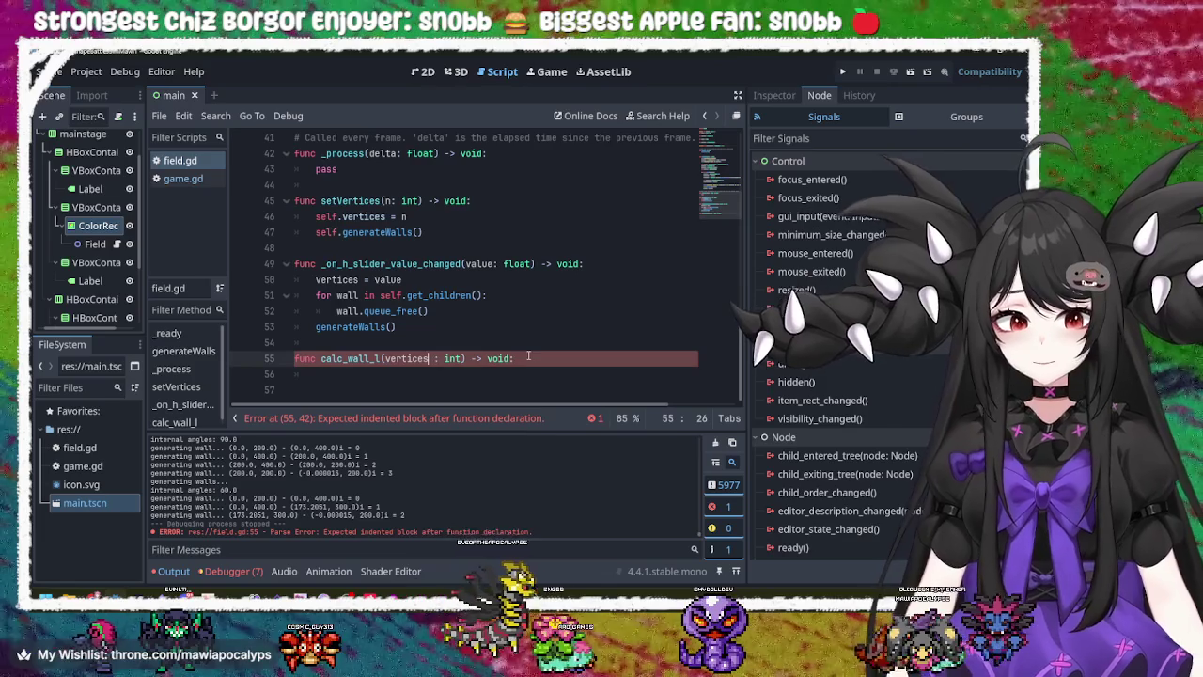
key(Return)
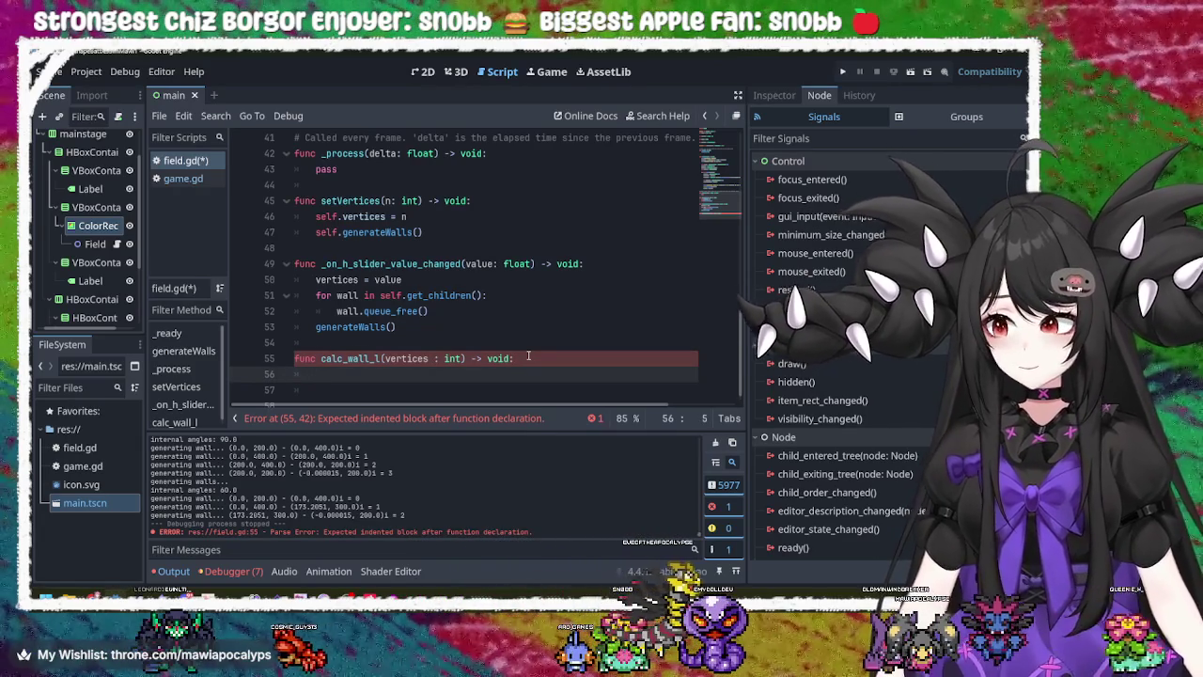
text(fieldContainer.)
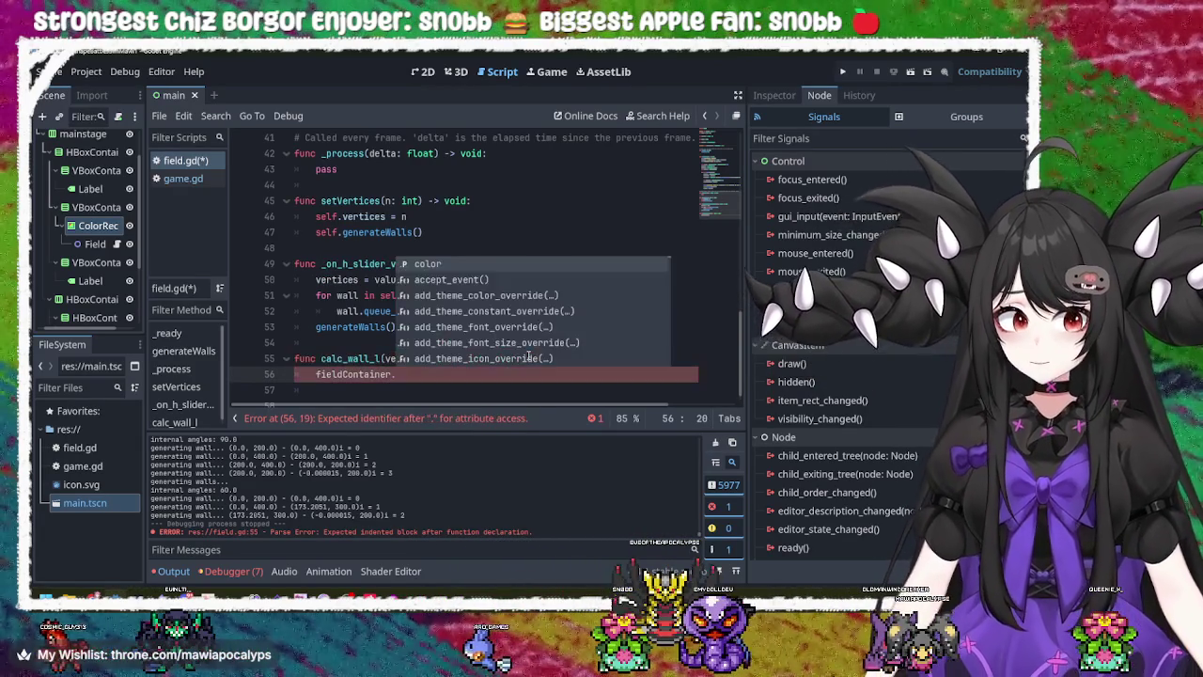
- Browse fieldContainer's member suggestions past the cursor and focus members to get_minimum_size()
key(Down)
key(Down)
key(Down)
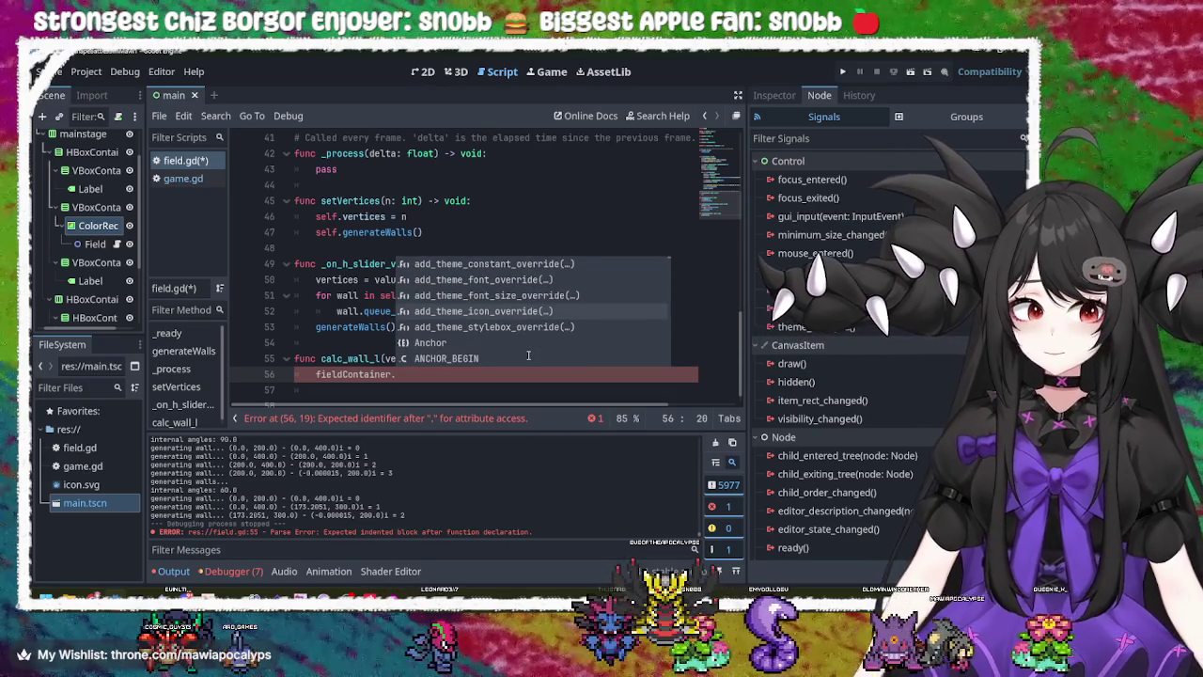
key(Down)
key(Down)
key(Down)
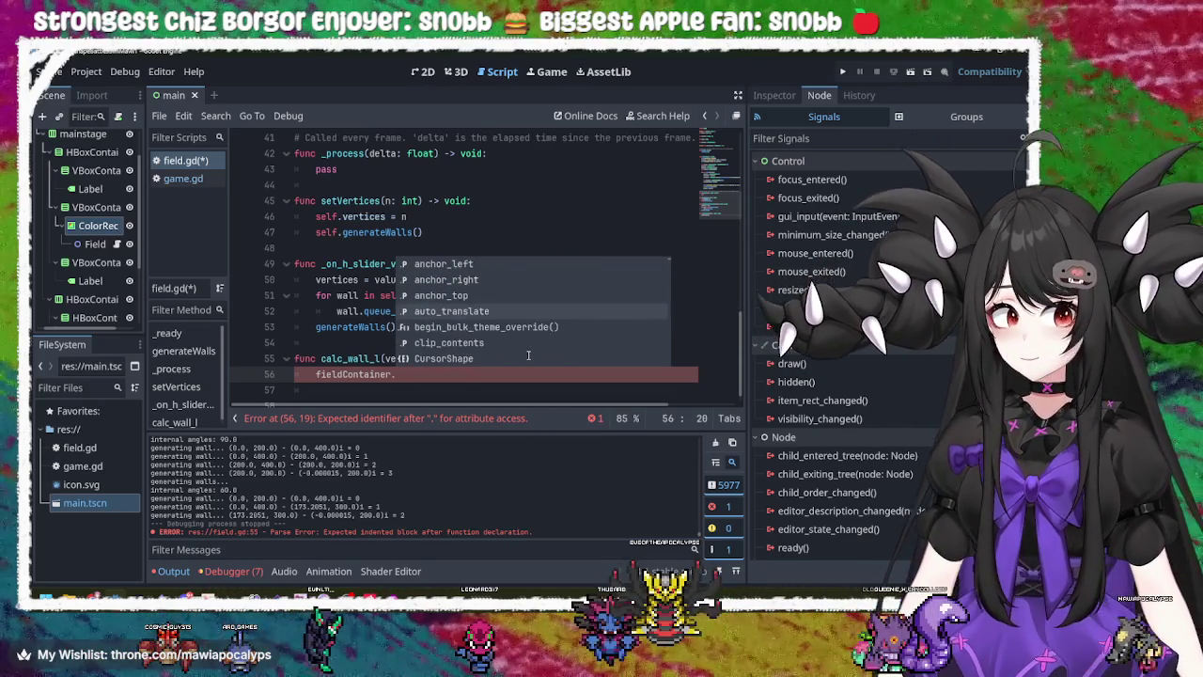
key(Down)
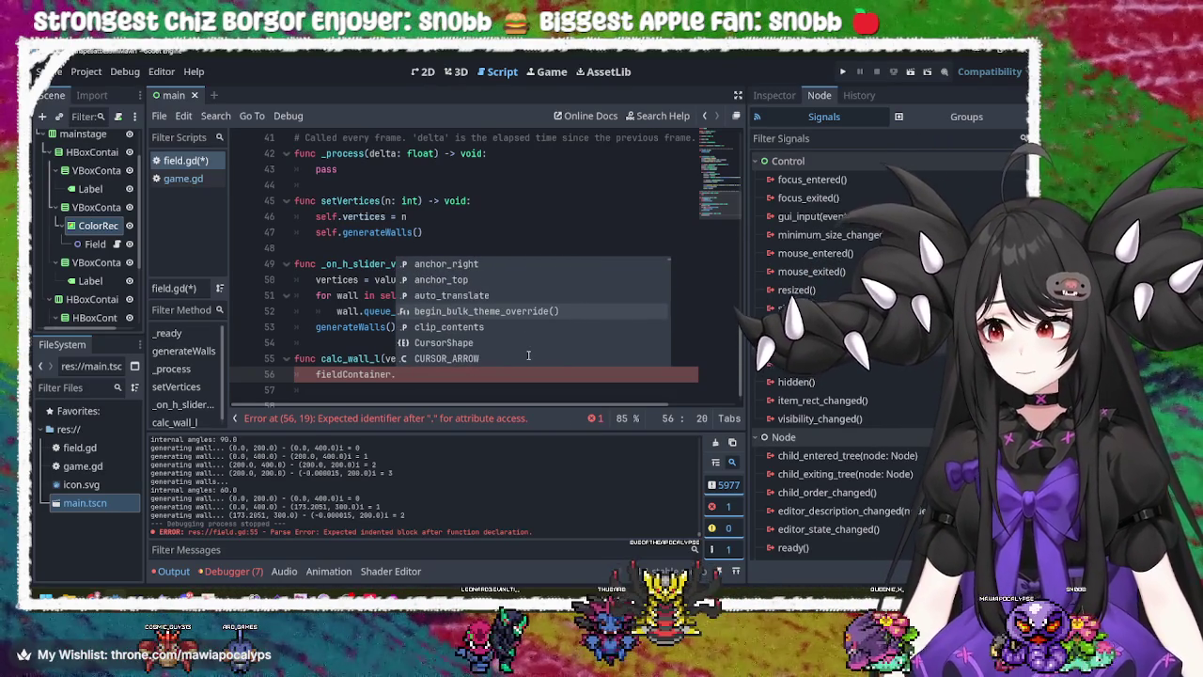
key(Down)
key(Down)
key(Down)
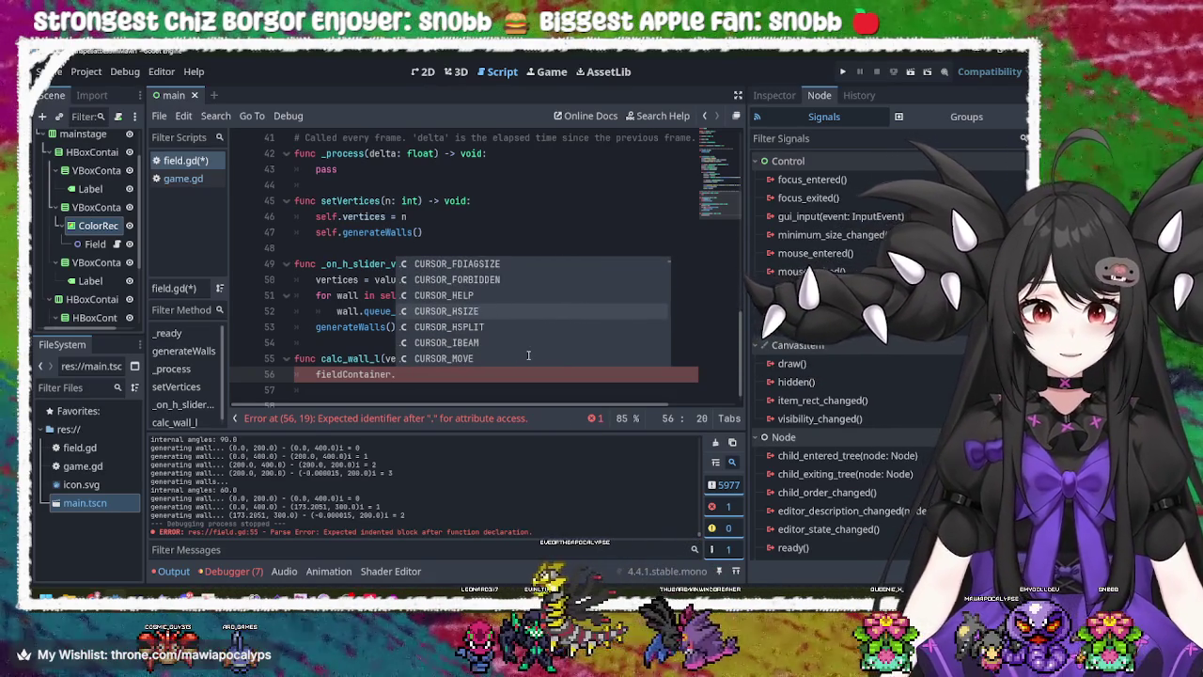
key(Up)
key(Up)
key(Up)
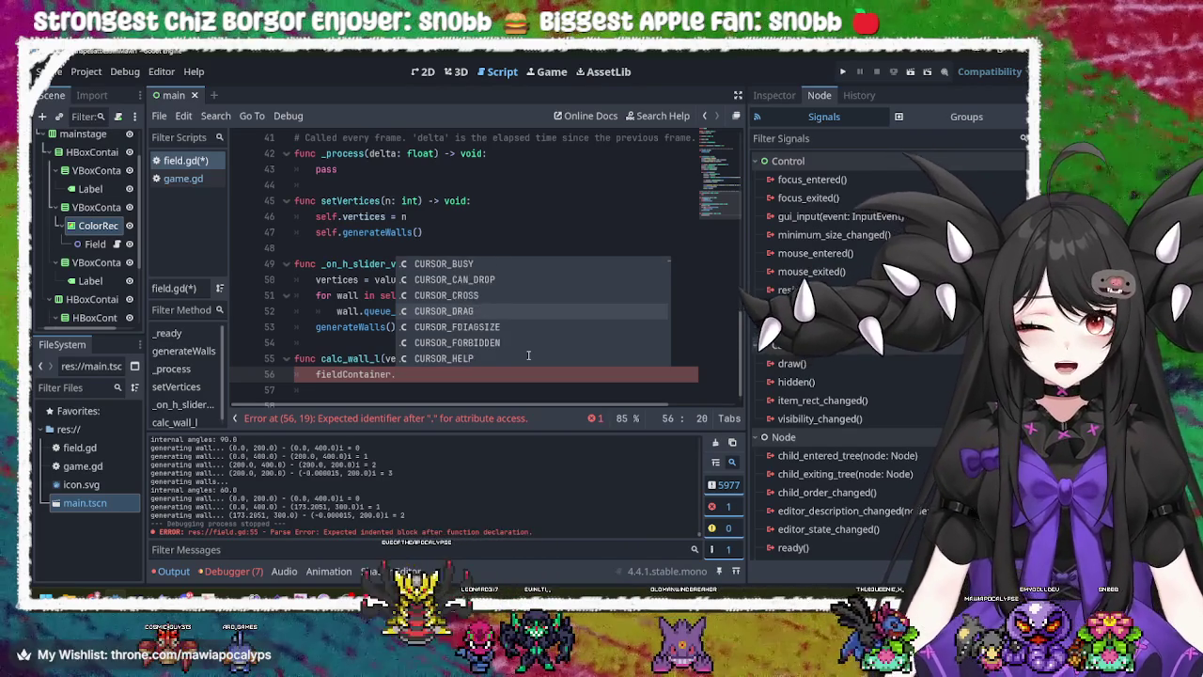
key(Up)
key(Up)
key(Up)
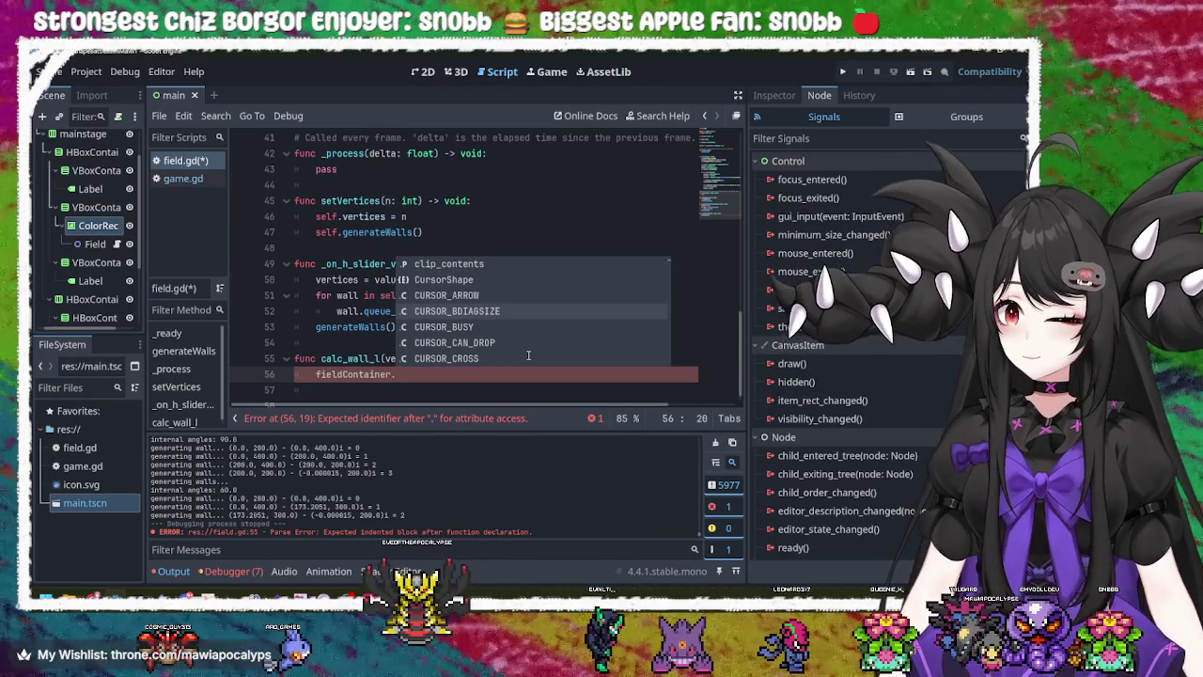
key(Down)
key(Down)
key(Down)
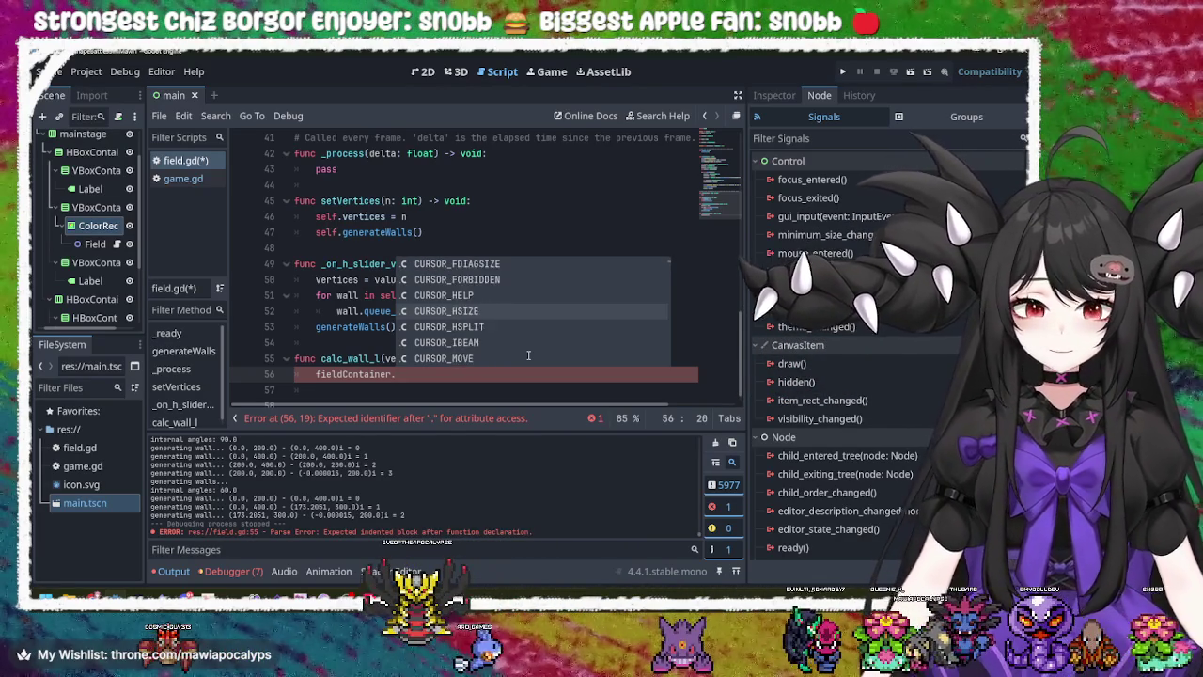
key(Down)
key(Down)
key(Down)
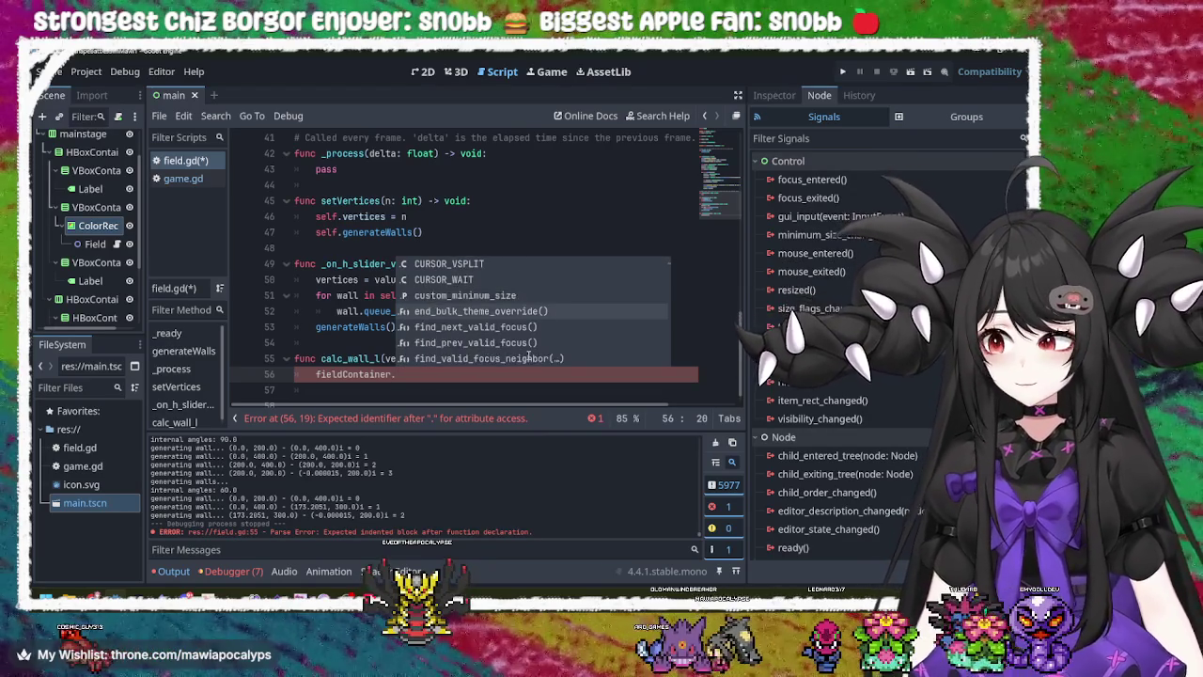
key(Down)
key(Down)
key(Down)
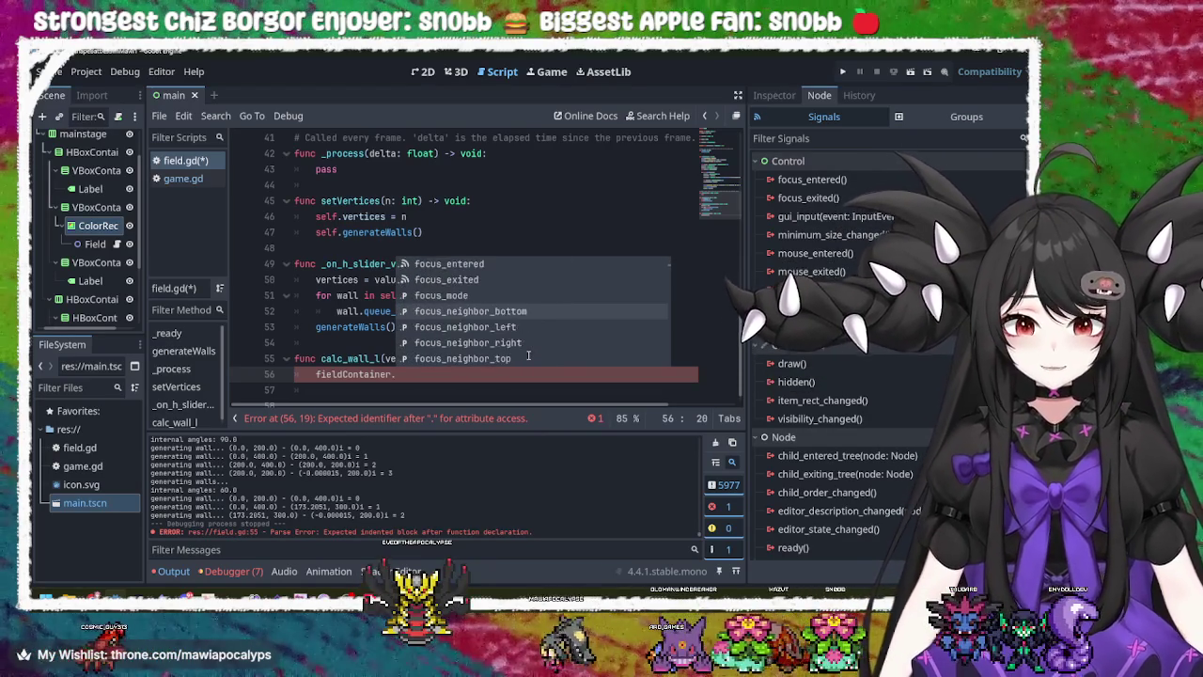
key(Down)
key(Down)
key(Down)
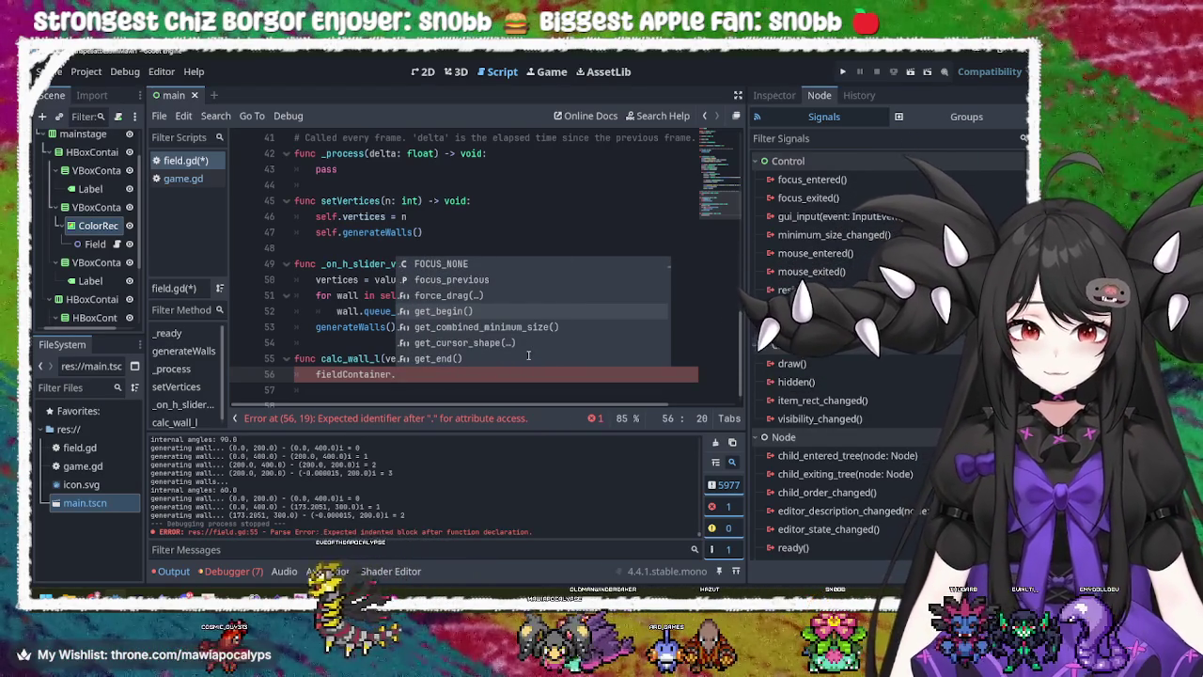
key(Down)
key(Down)
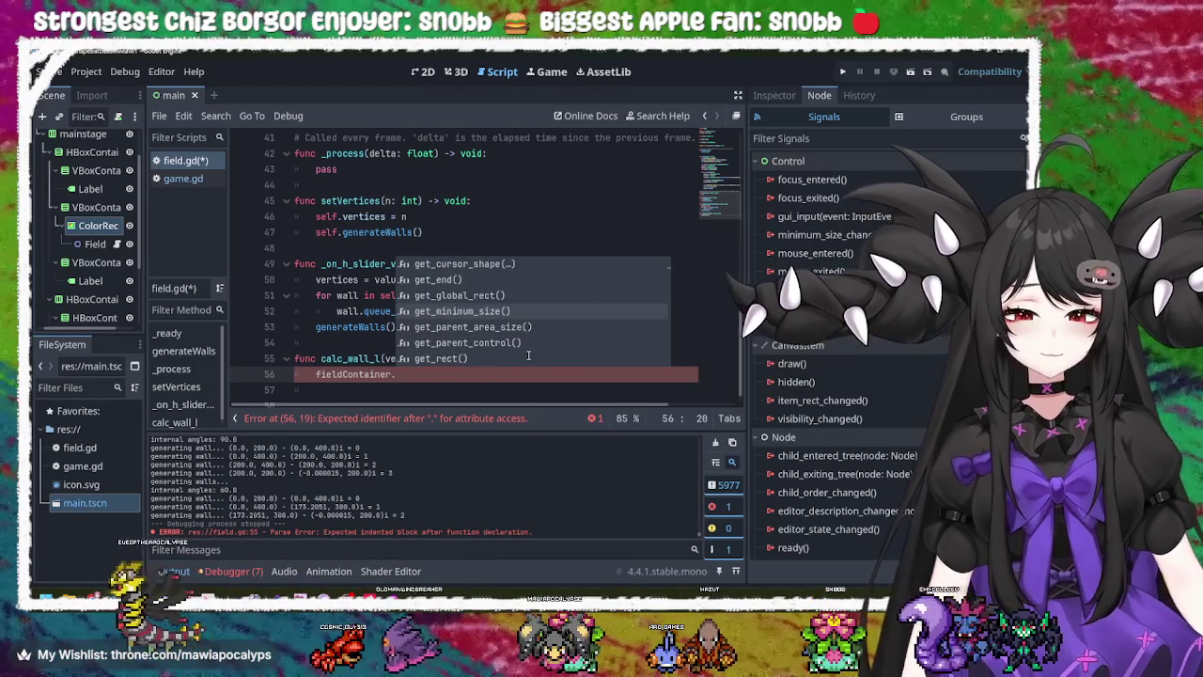
- Compare get_begin(), get_minimum_size() and get_parent_area_size(), then insert get_parent_area_size()
key(Up)
key(Up)
key(Up)
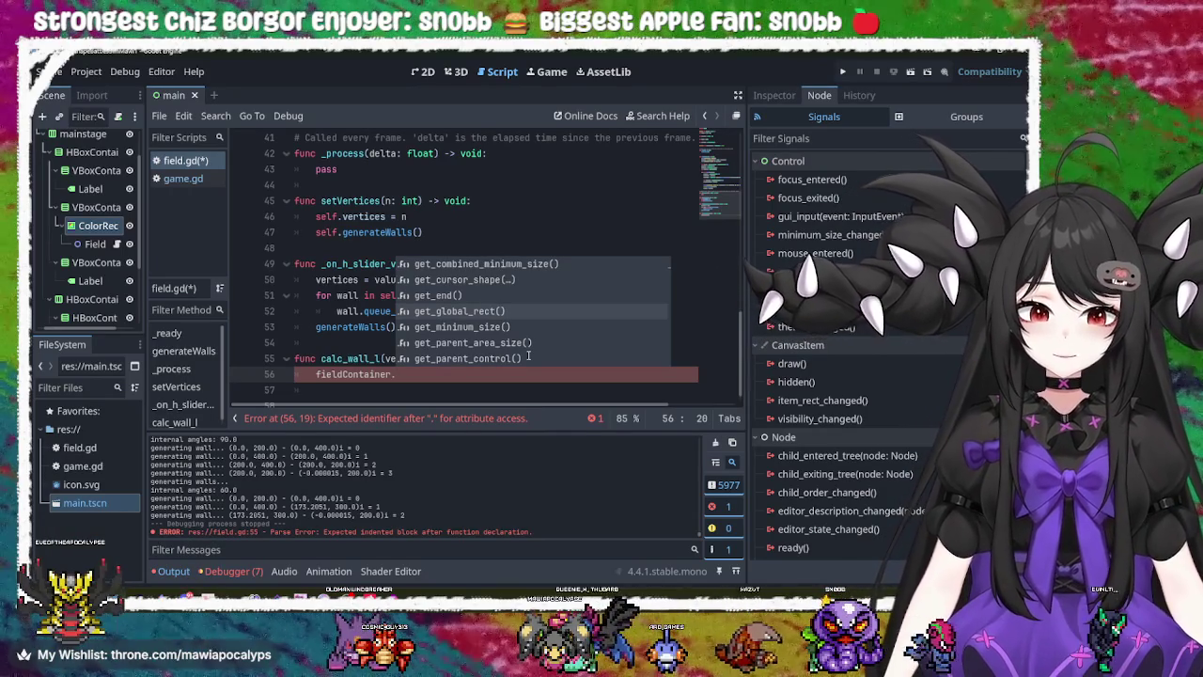
key(Down)
key(Down)
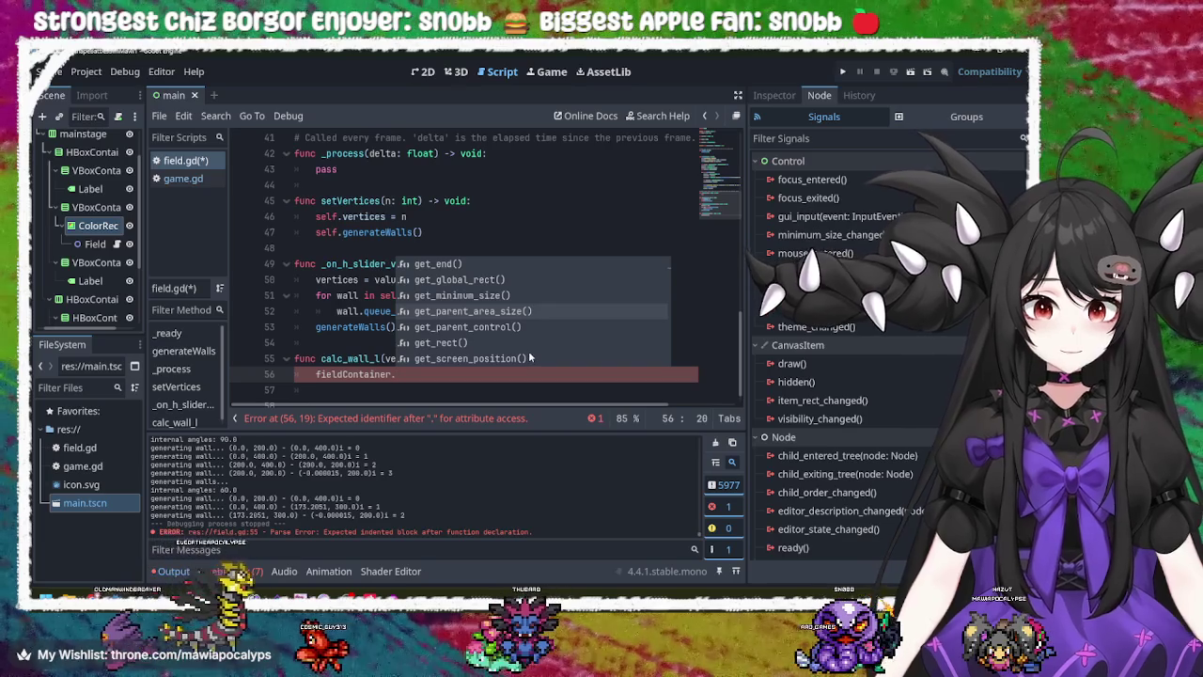
key(Up)
key(Up)
key(Up)
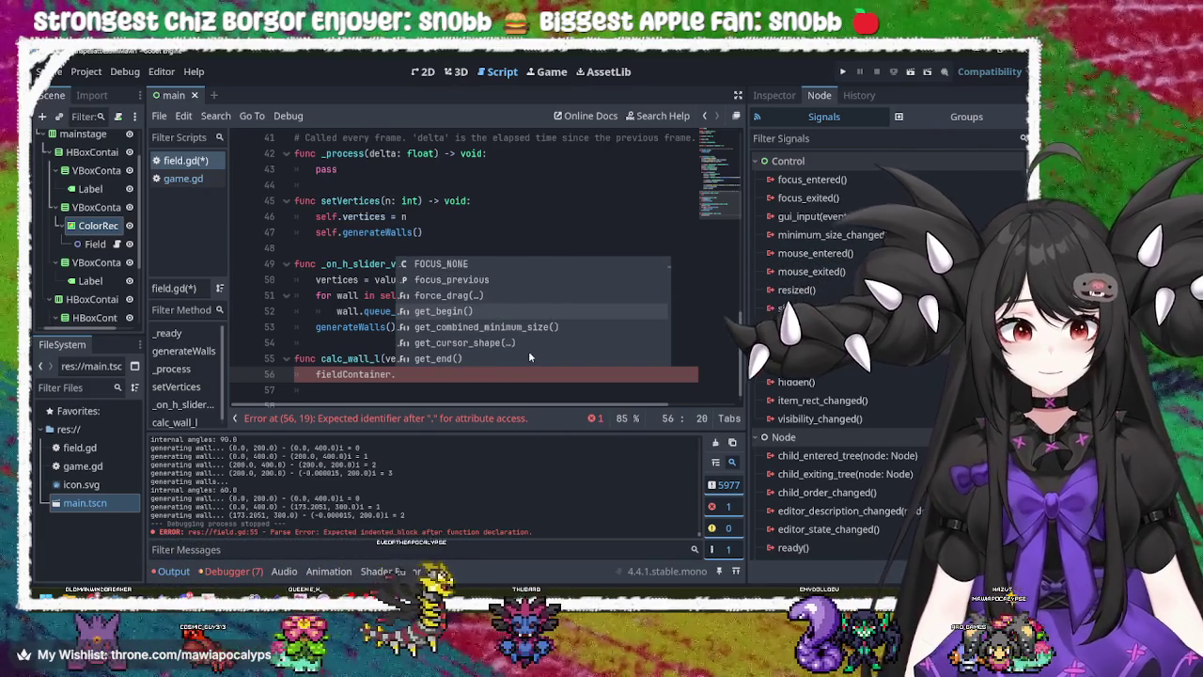
key(Down)
key(Down)
key(Down)
key(Up)
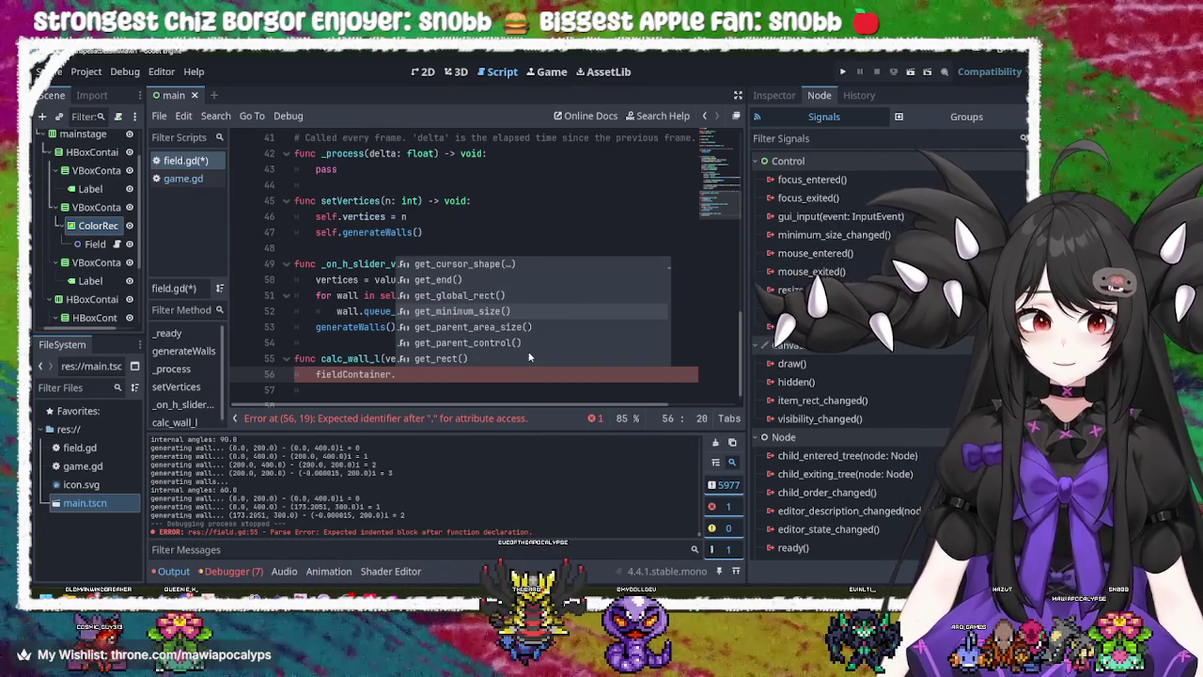
key(Down)
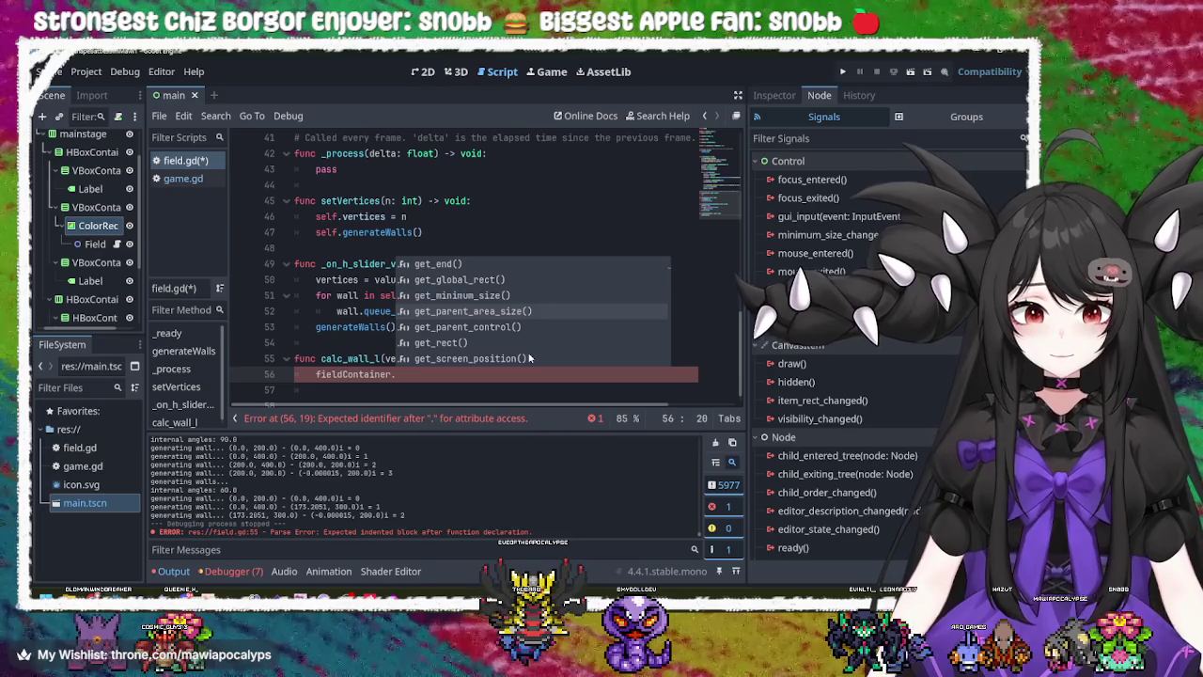
scroll(529, 358, down, 3)
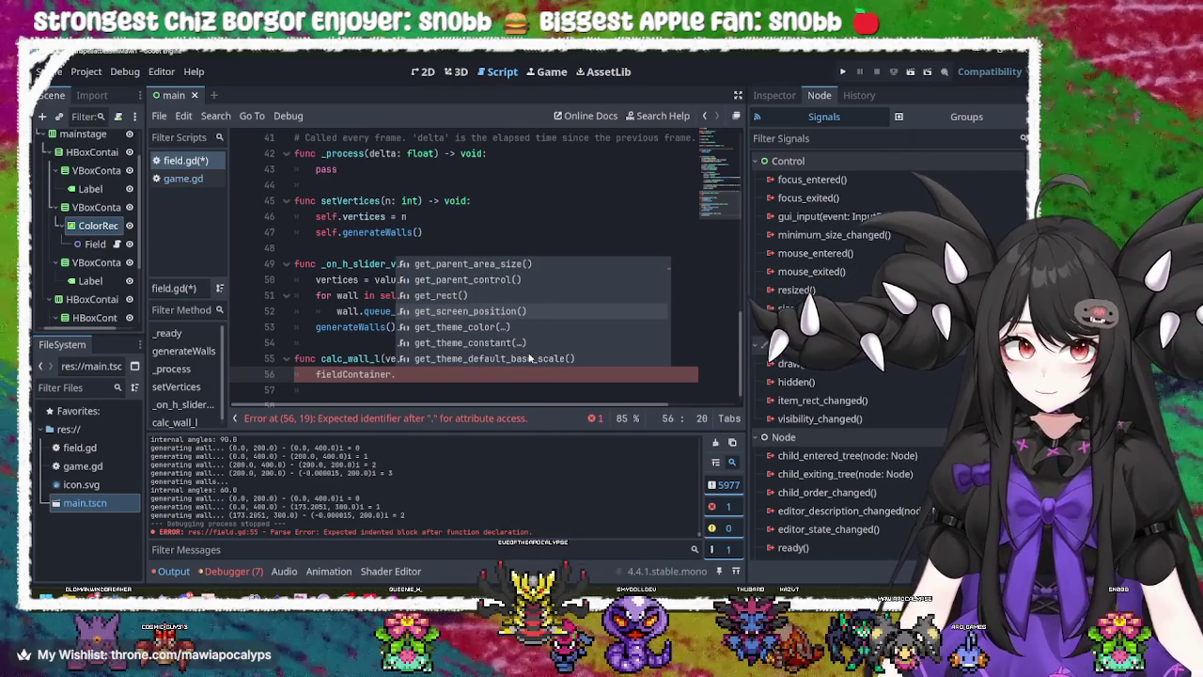
scroll(529, 358, down, 2)
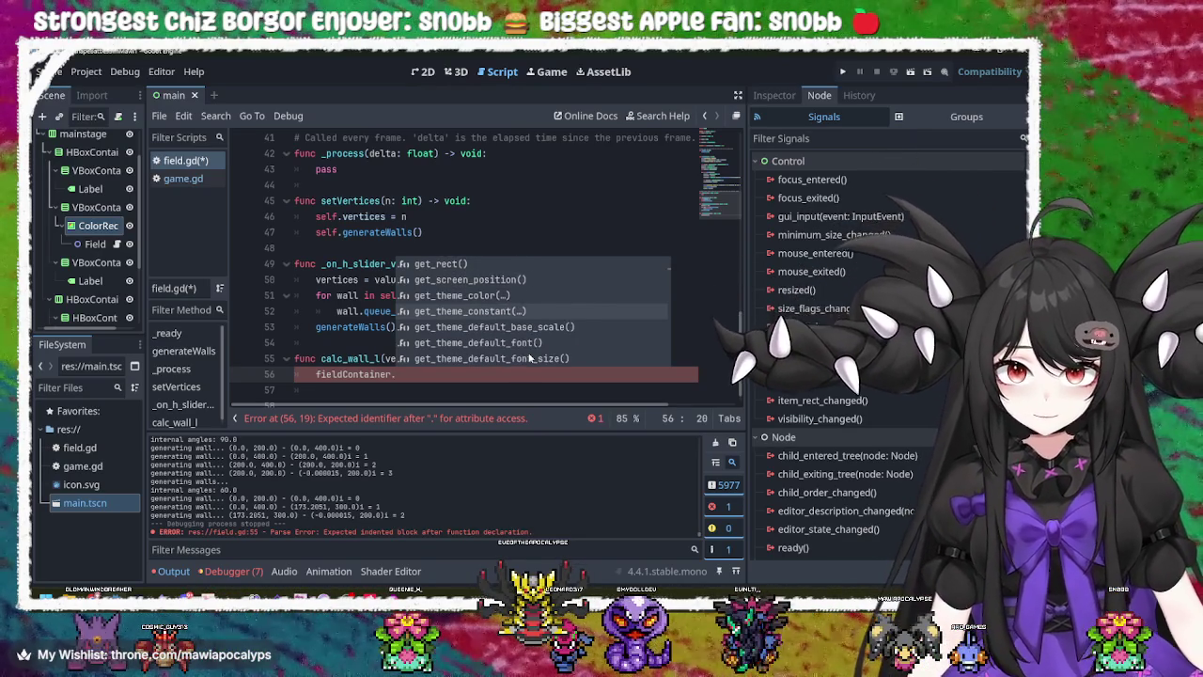
scroll(530, 359, up, 5)
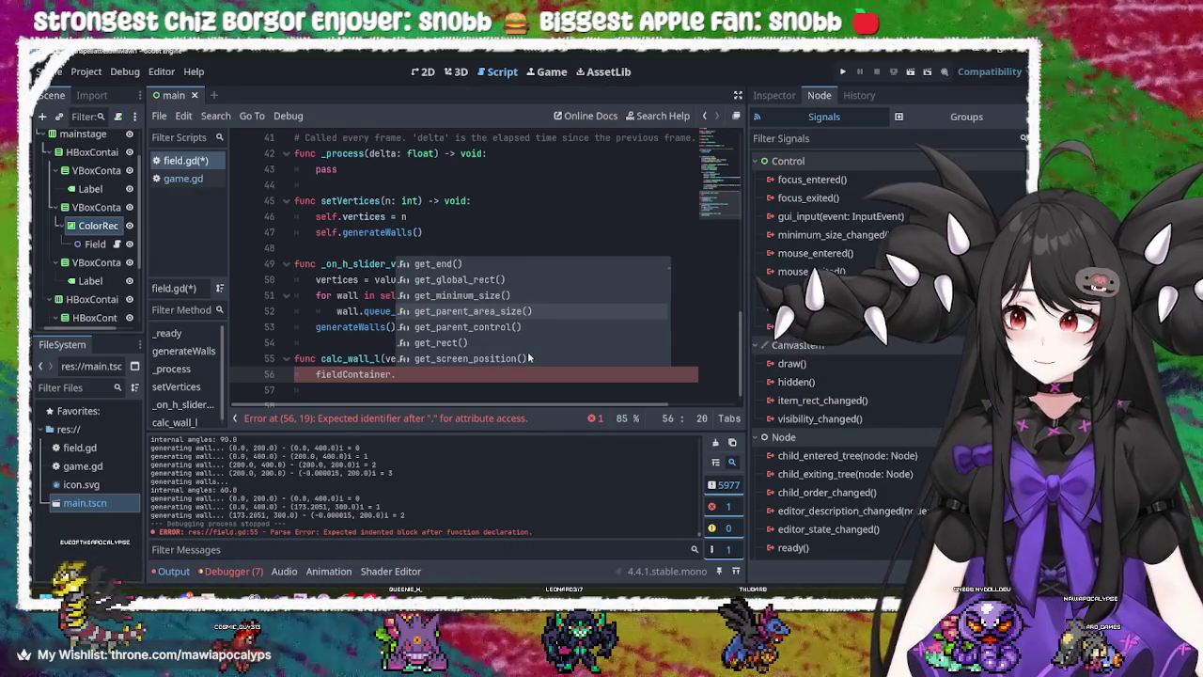
key(Return)
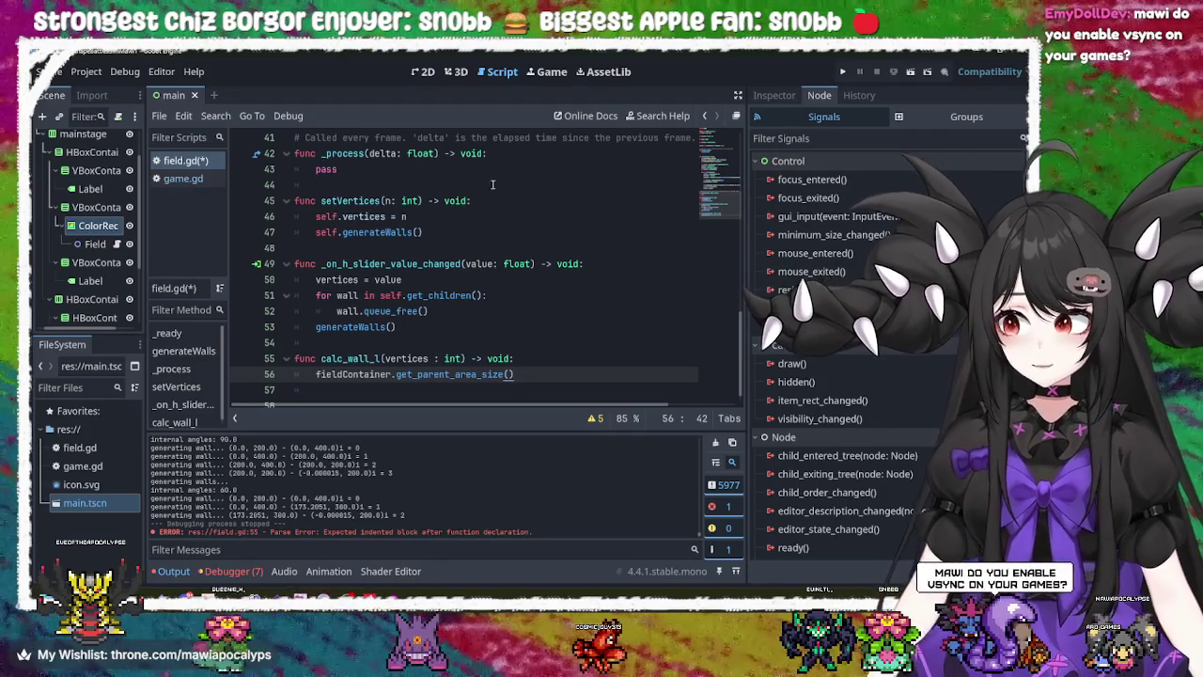
- Glance at the Debug menu and move around lines 52–56 of the script
click(117, 73)
click(117, 72)
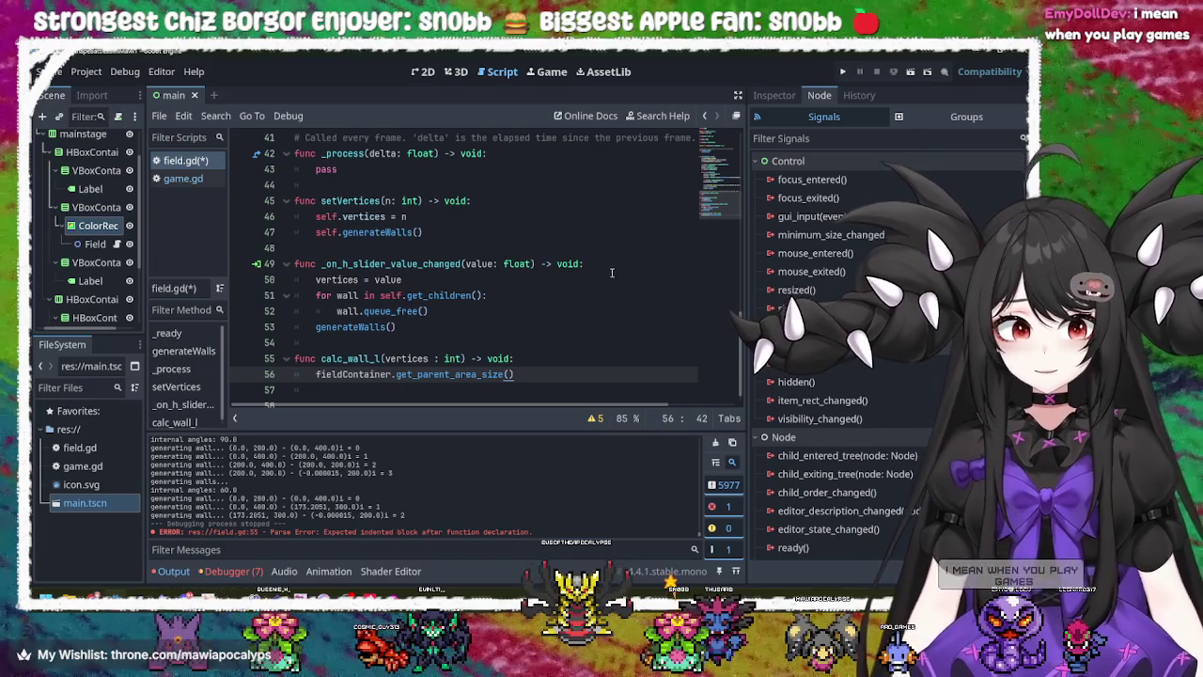
click(471, 327)
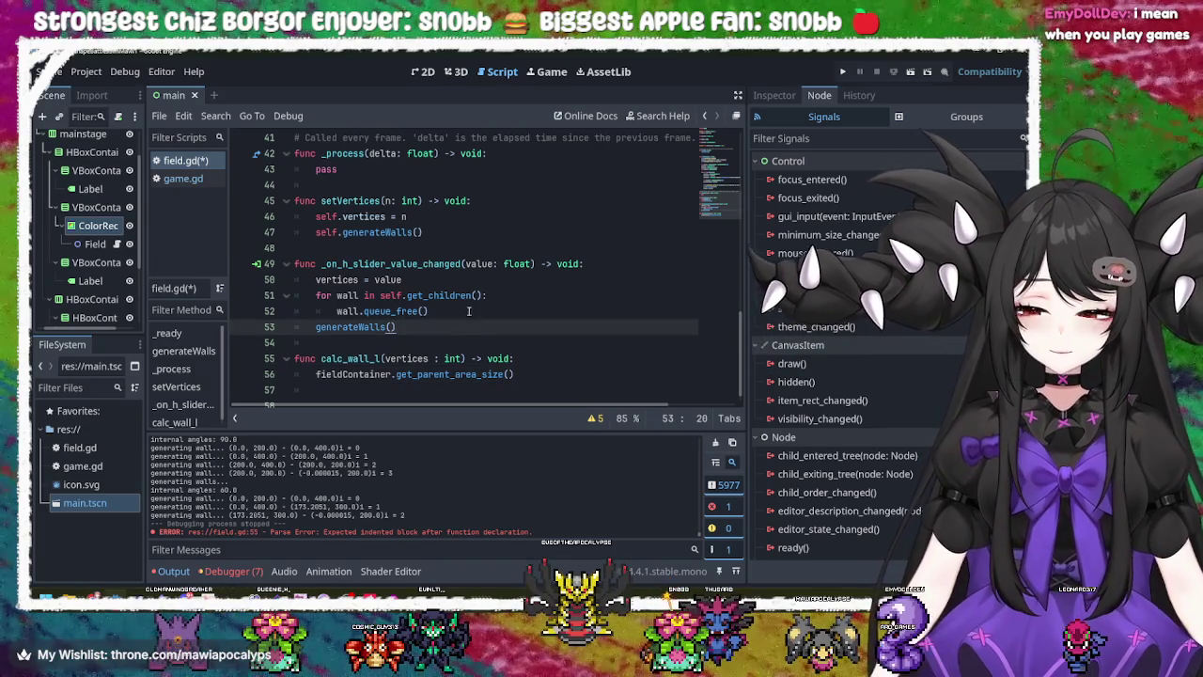
click(470, 312)
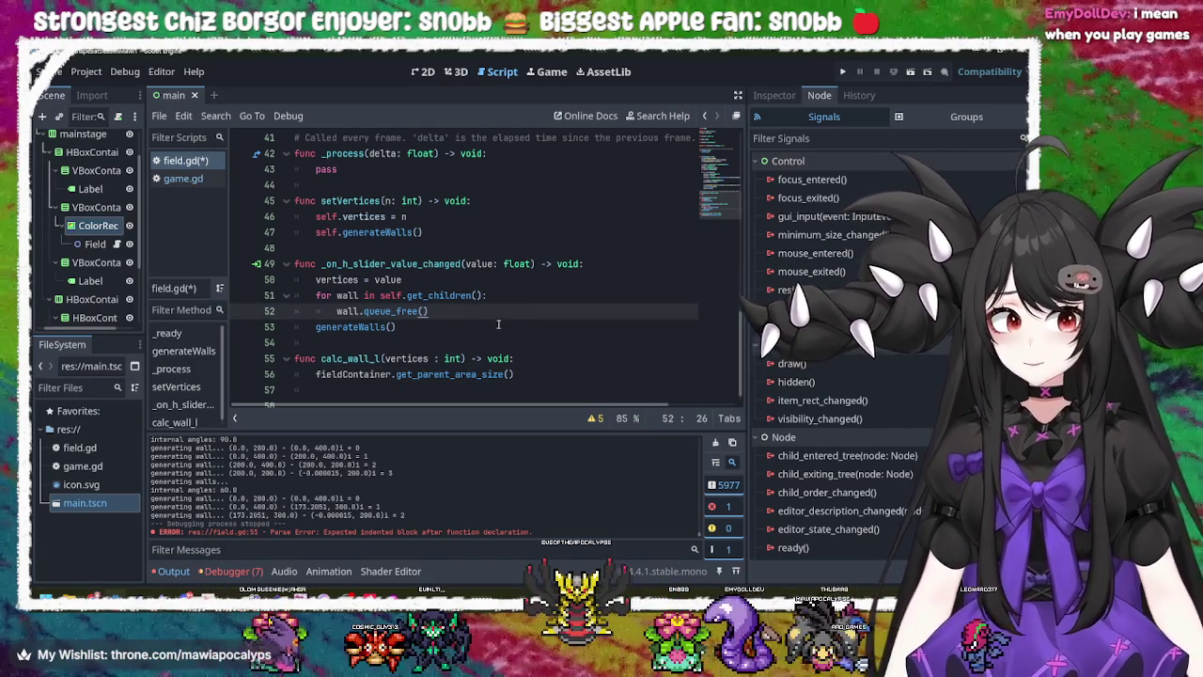
click(502, 324)
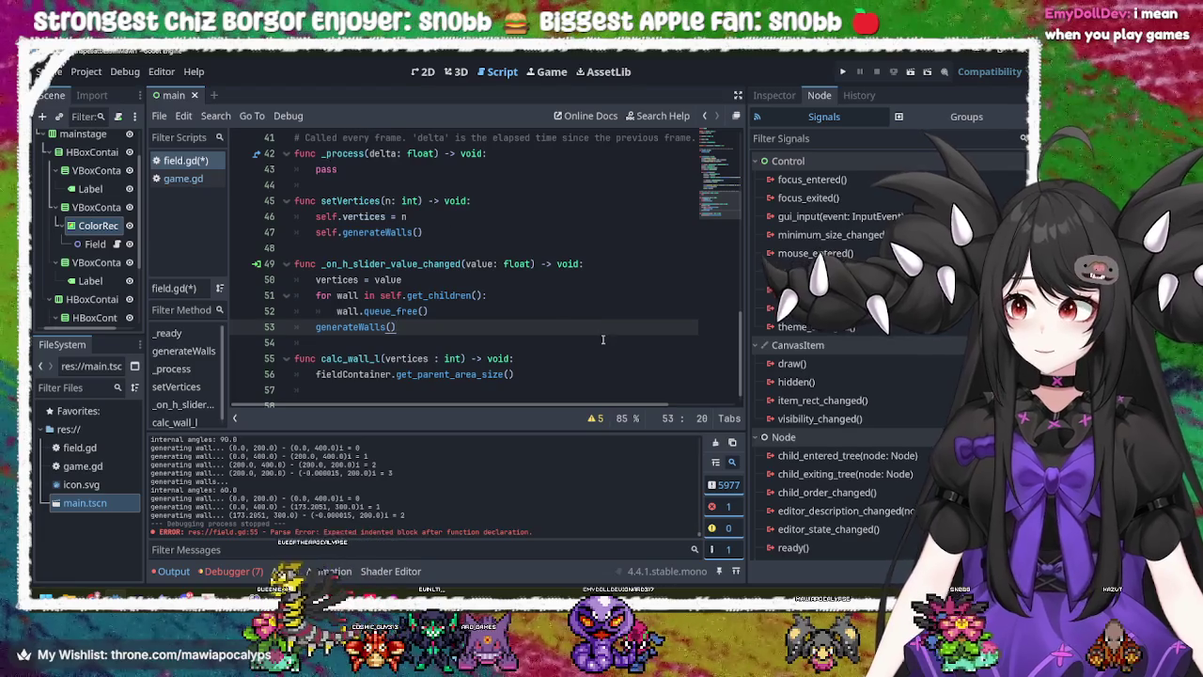
click(567, 373)
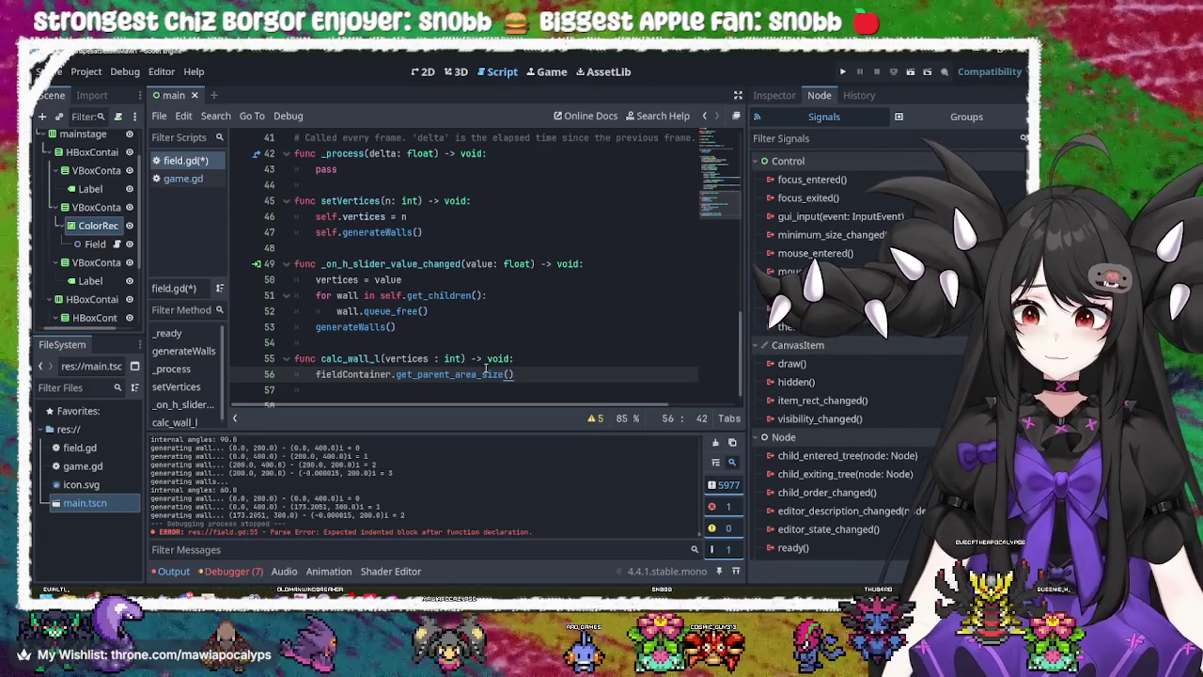
- Inspect the get_parent_area_size() call on line 56 by selecting its method name
mouse_move(483, 373)
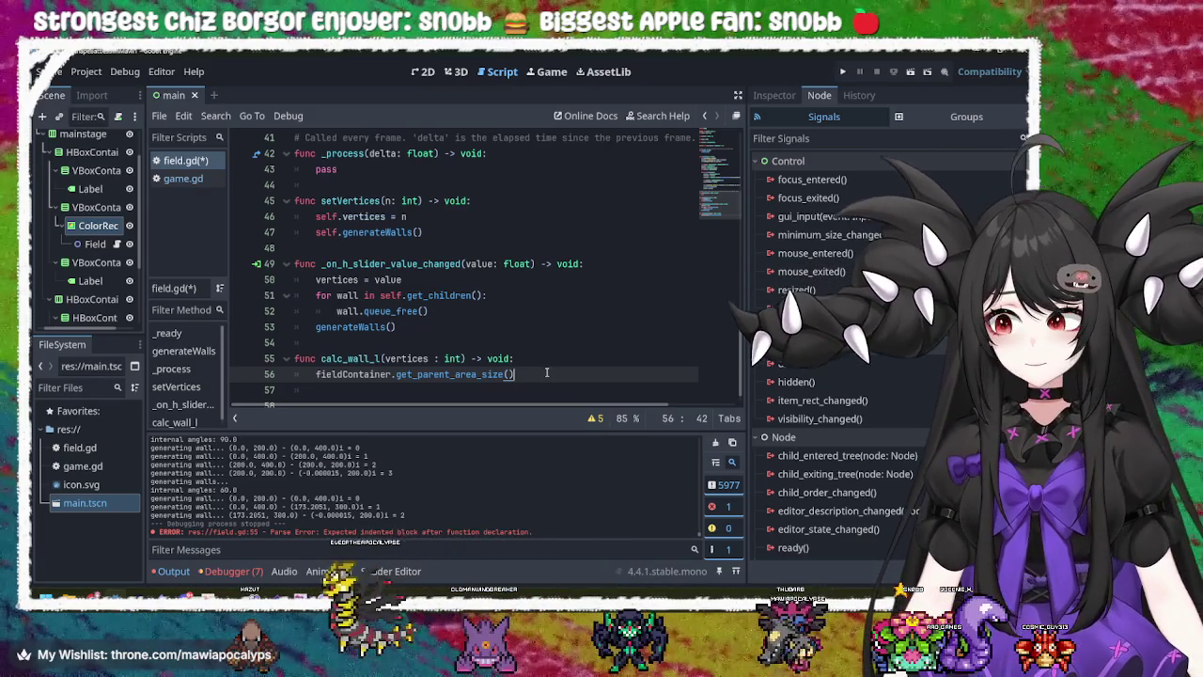
double_click(420, 374)
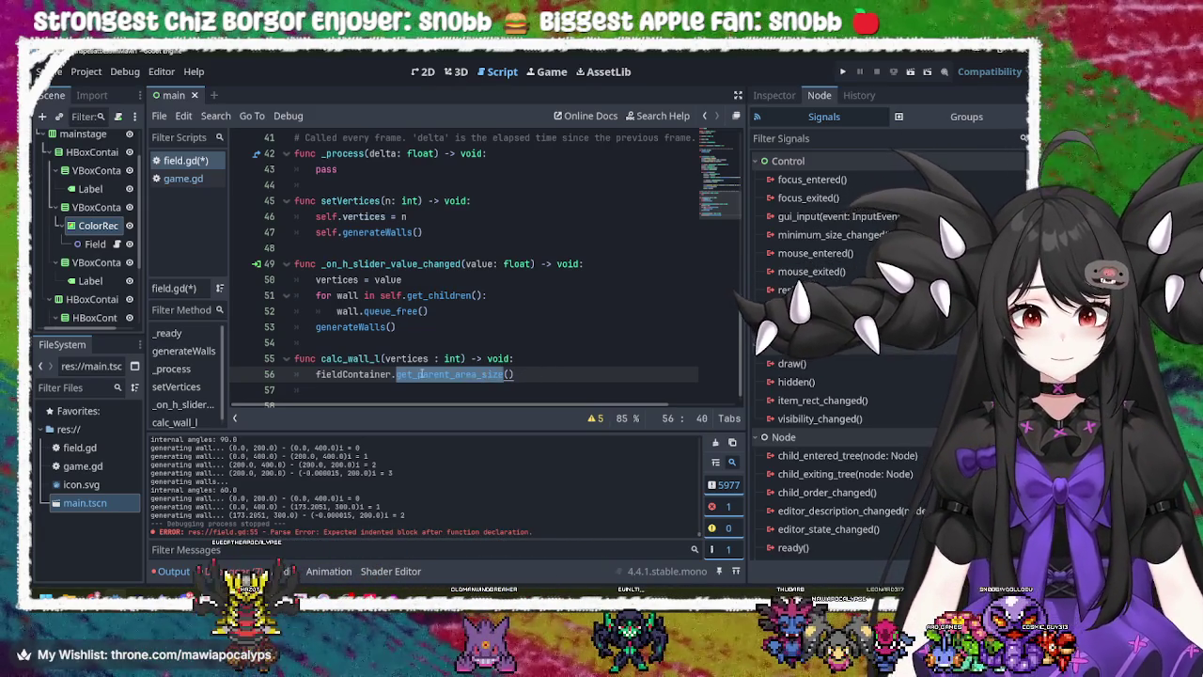
click(421, 375)
double_click(418, 374)
click(509, 374)
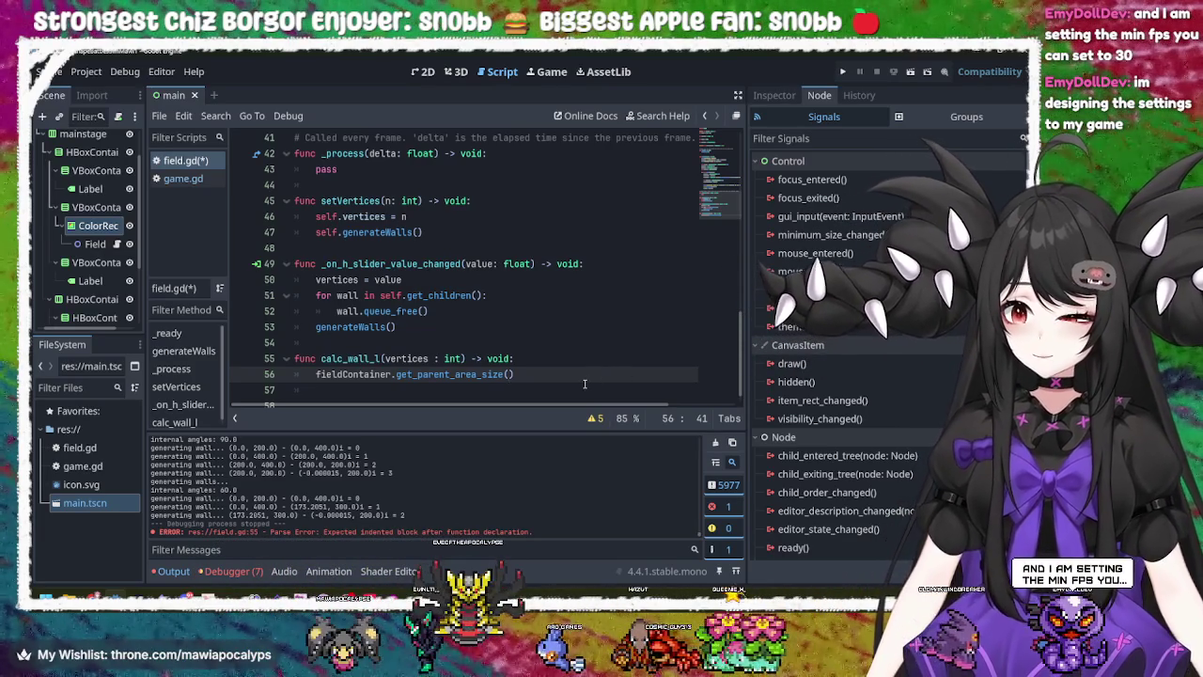
click(554, 374)
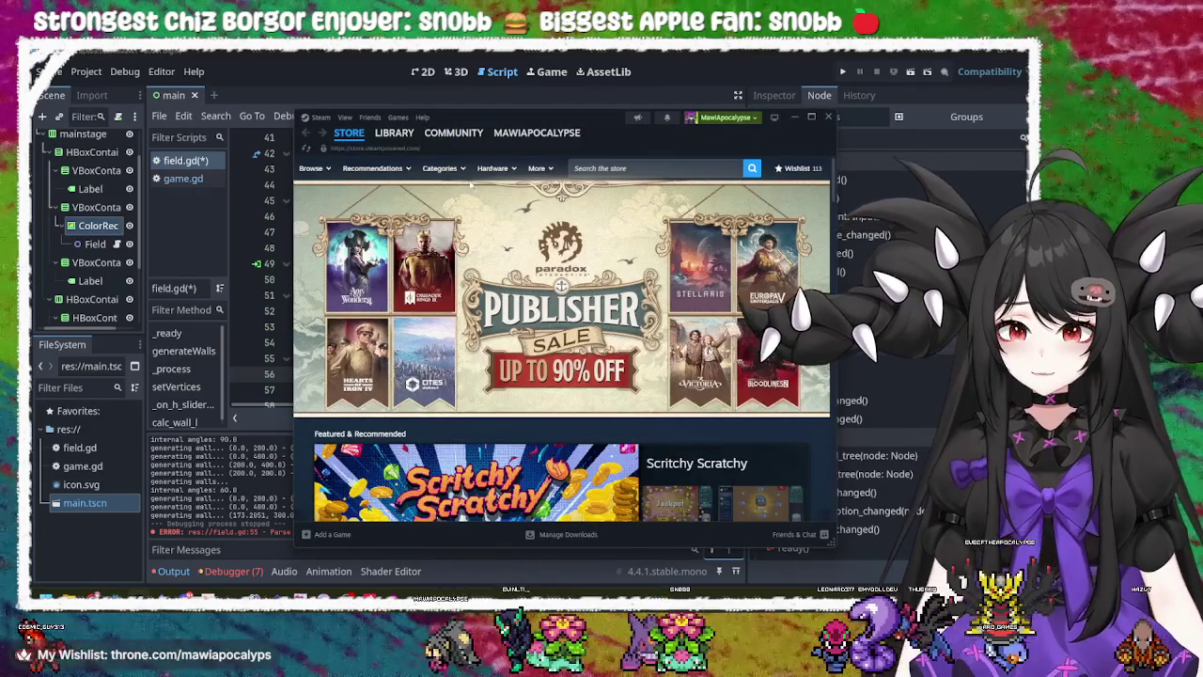
click(395, 133)
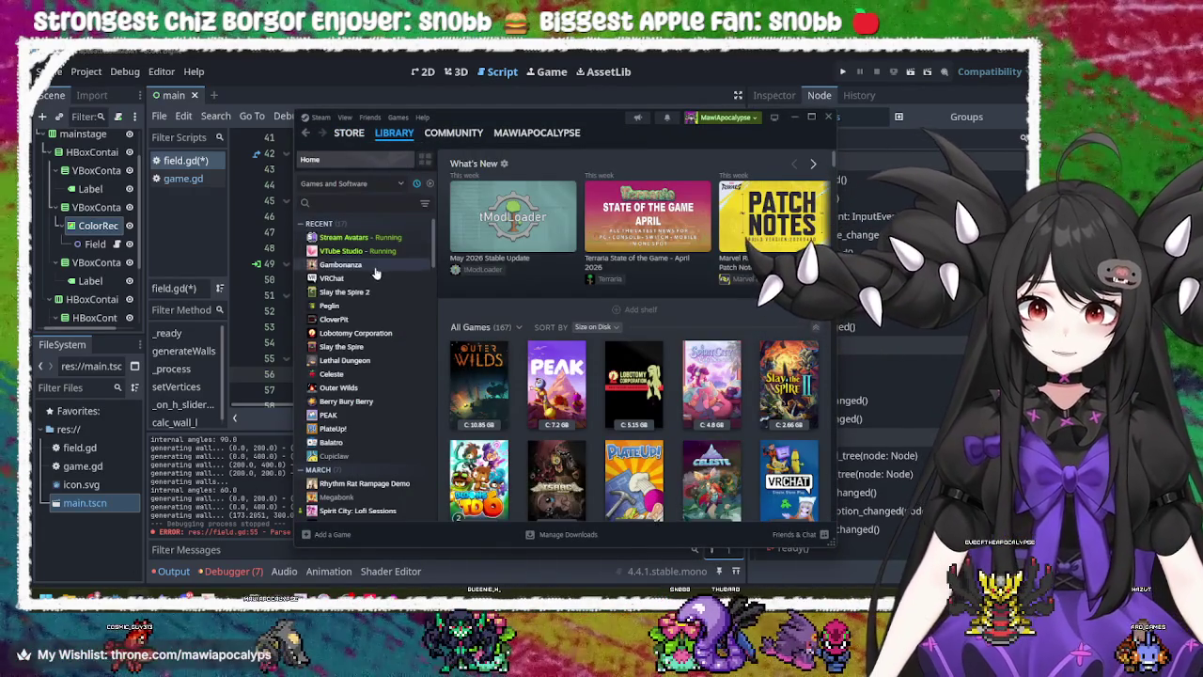
click(340, 266)
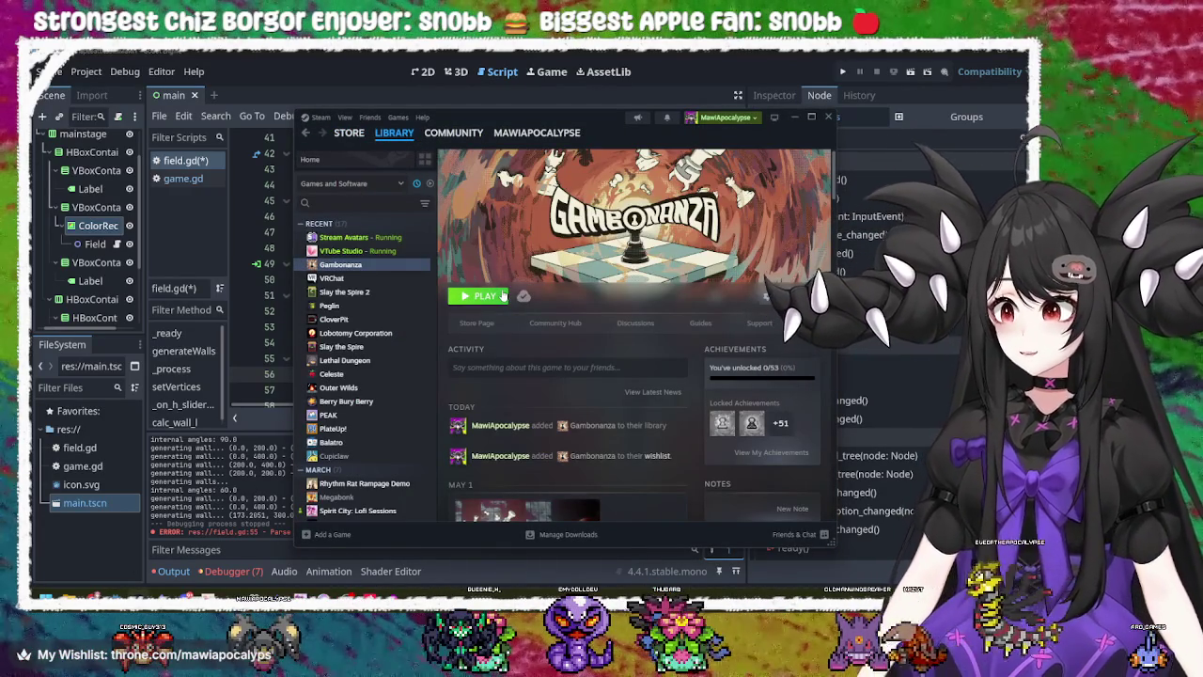
click(796, 117)
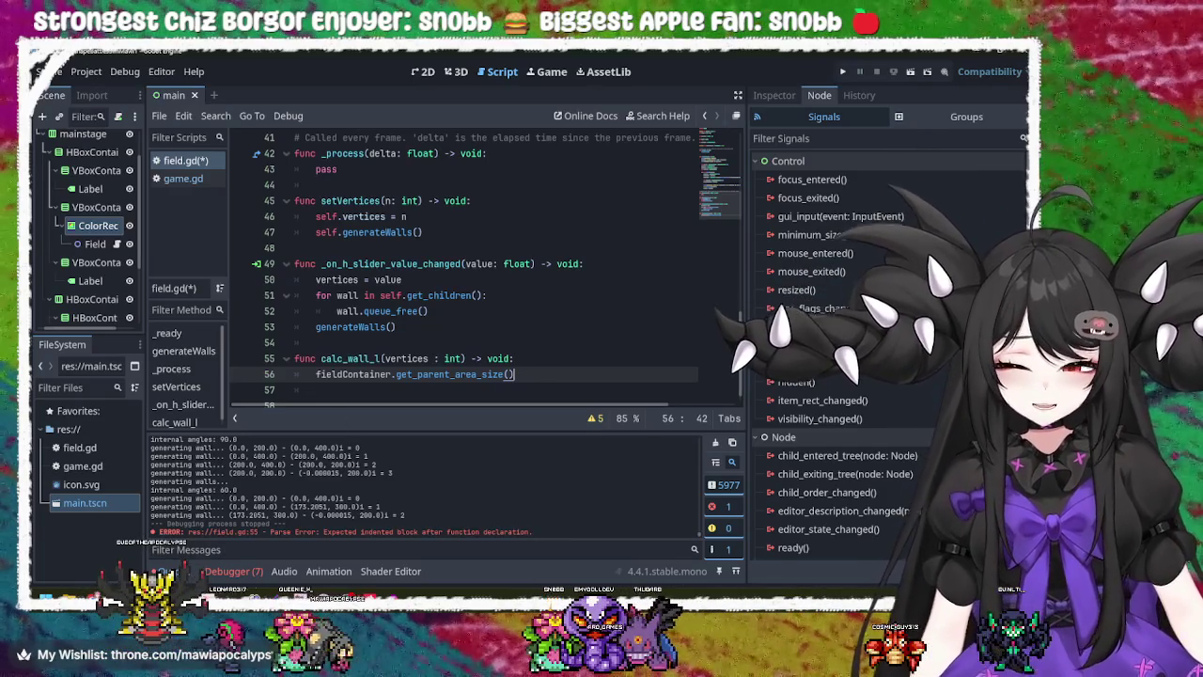
key(alt+Tab)
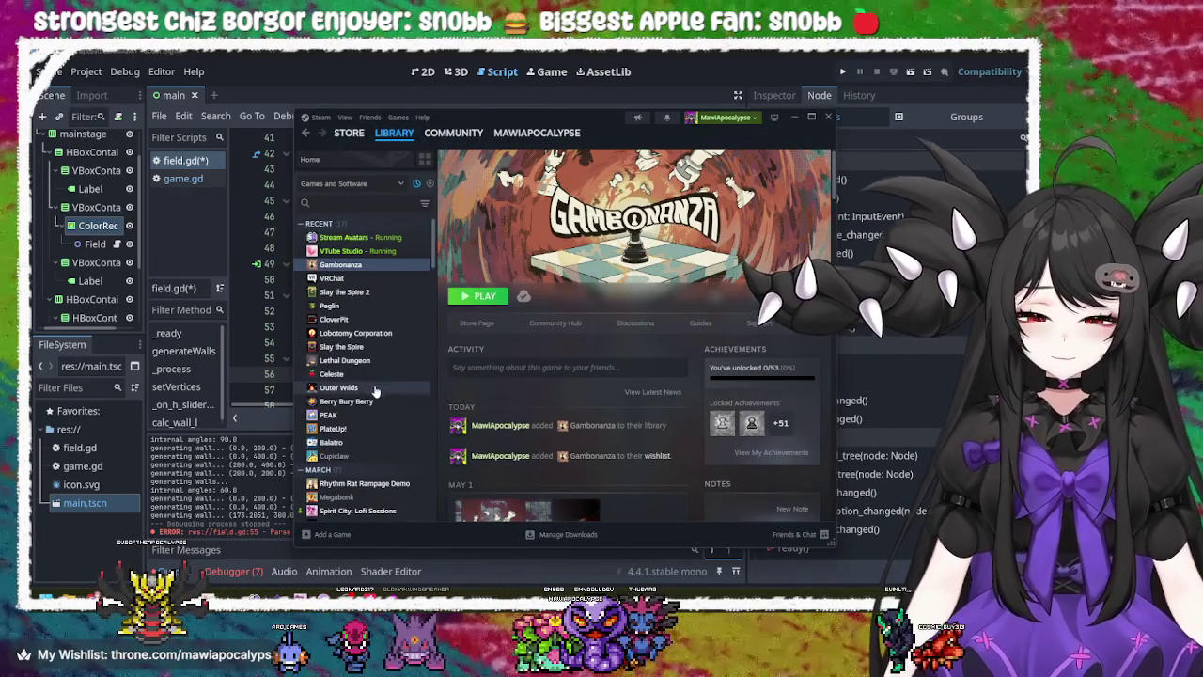
click(825, 114)
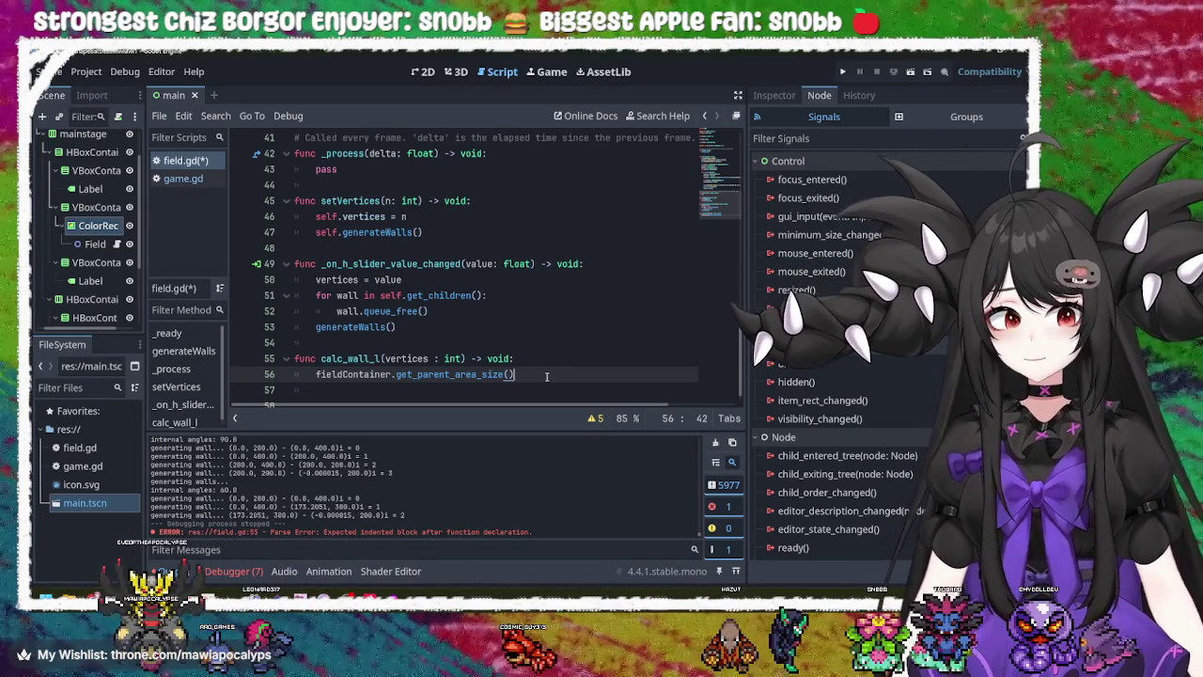
- Reselect the get_parent_area_size() line and open a new indented line below line 56
double_click(449, 376)
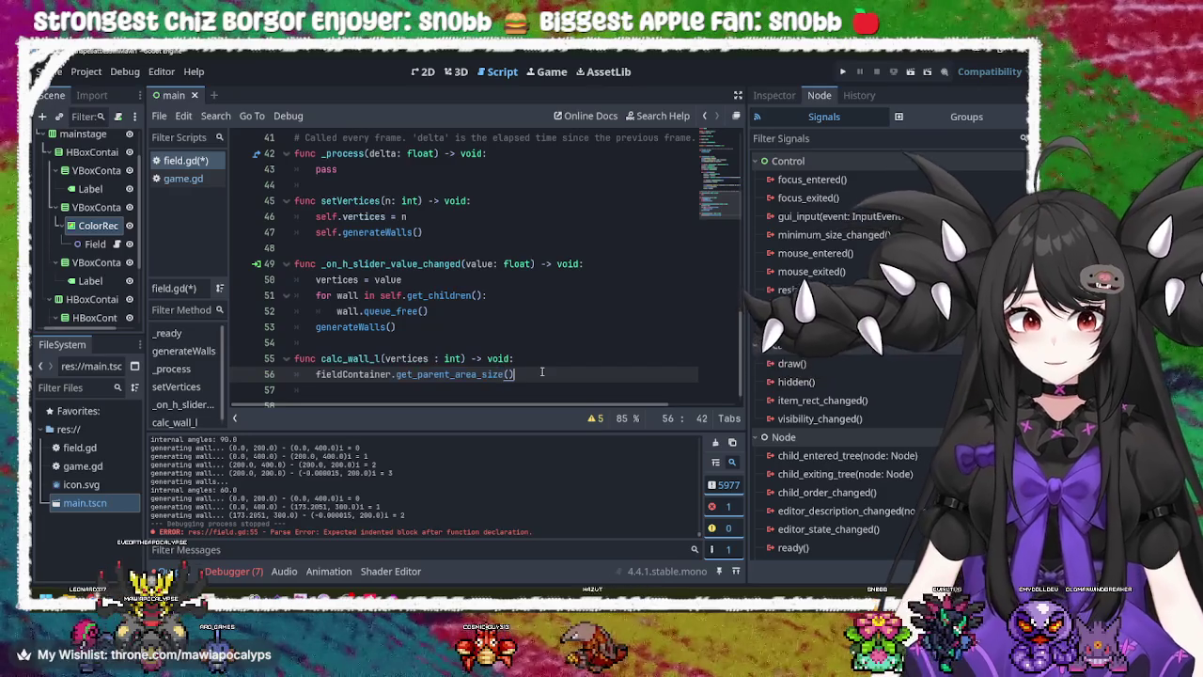
triple_click(545, 376)
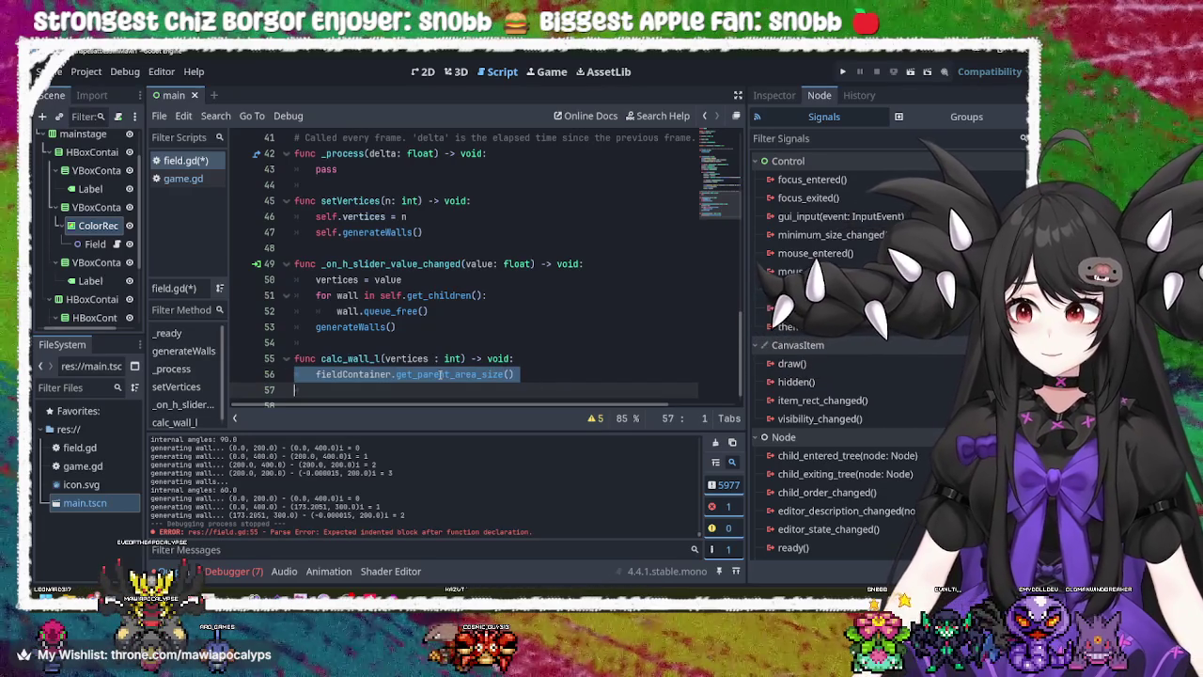
click(546, 374)
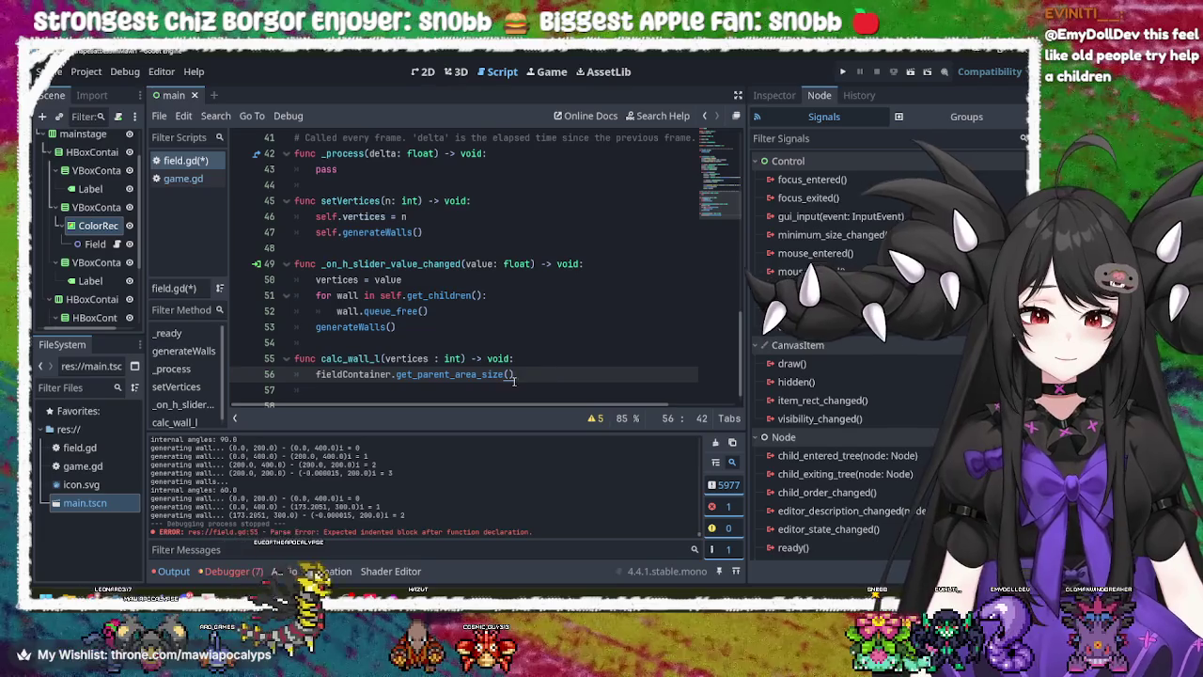
mouse_move(485, 376)
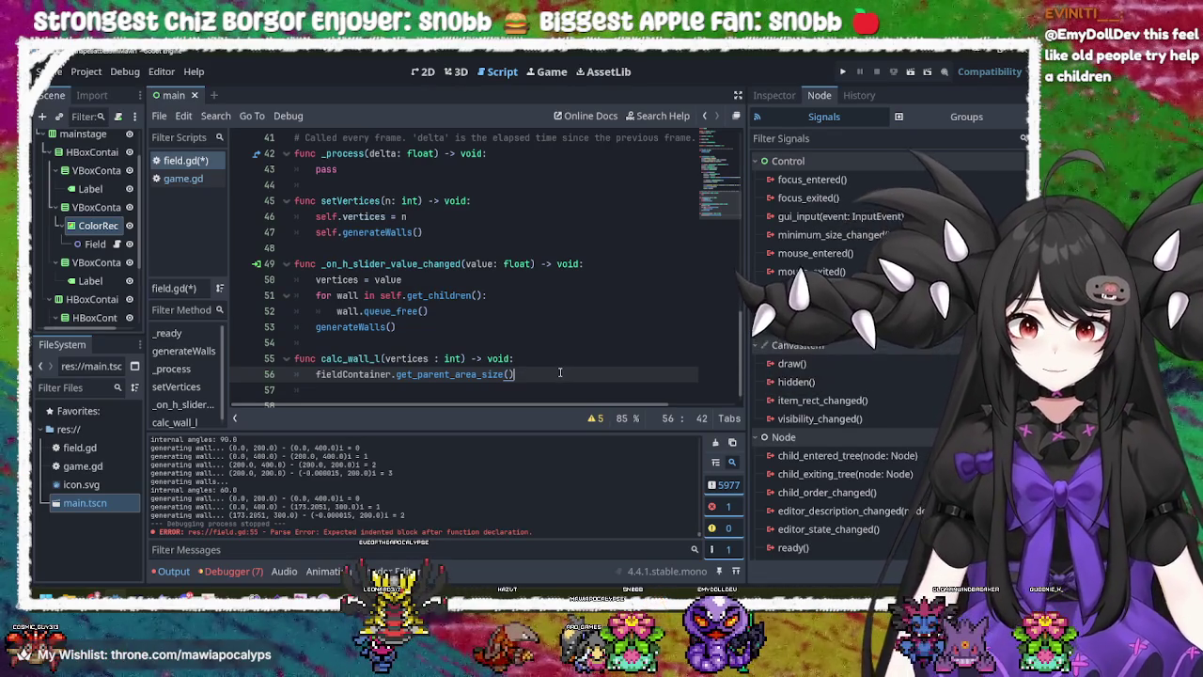
key(Return)
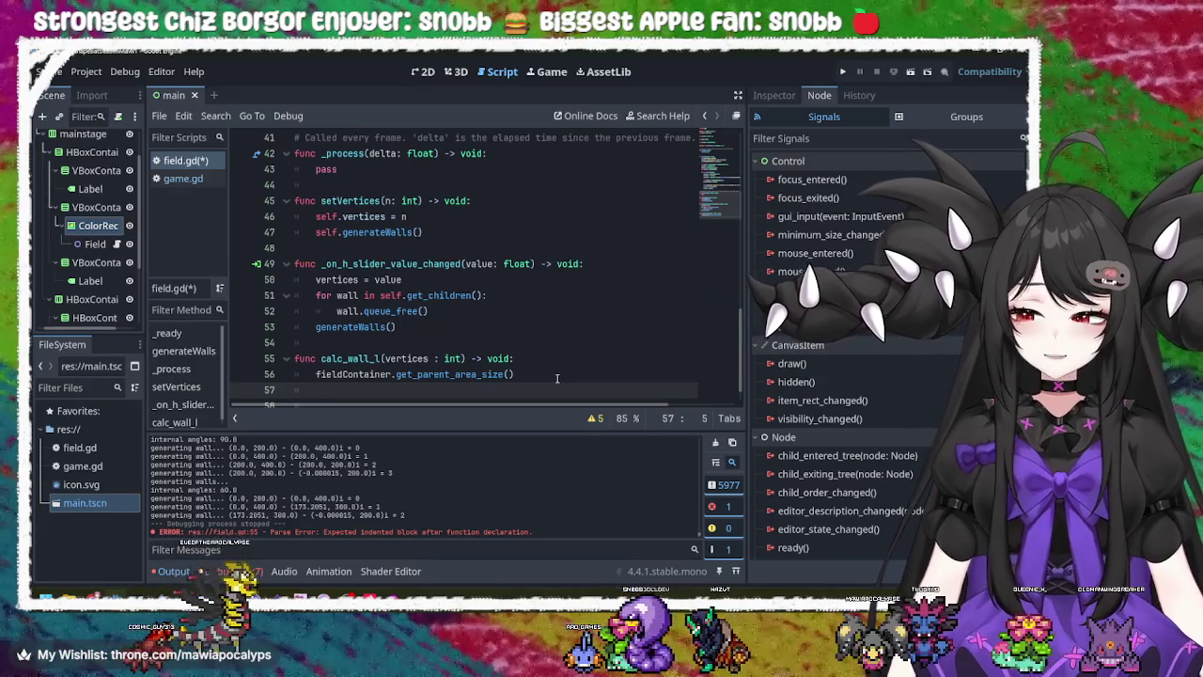
- Write wall_l = () on line 57 with the caret inside the parentheses
text(w)
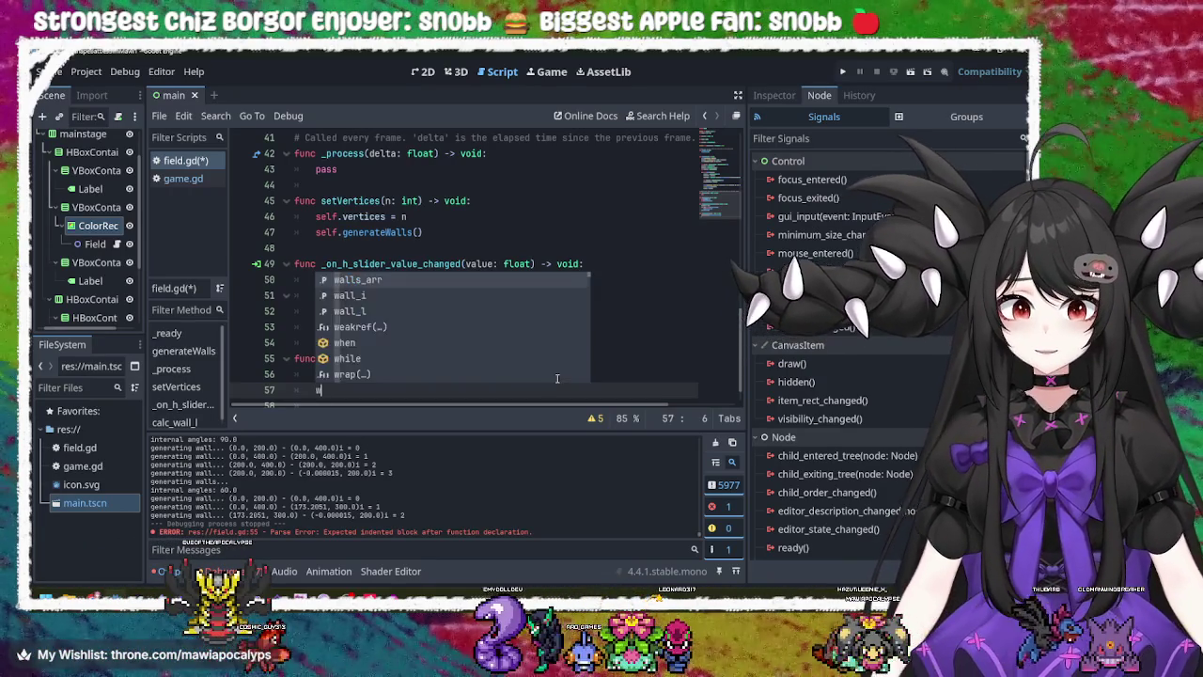
text(all_l =)
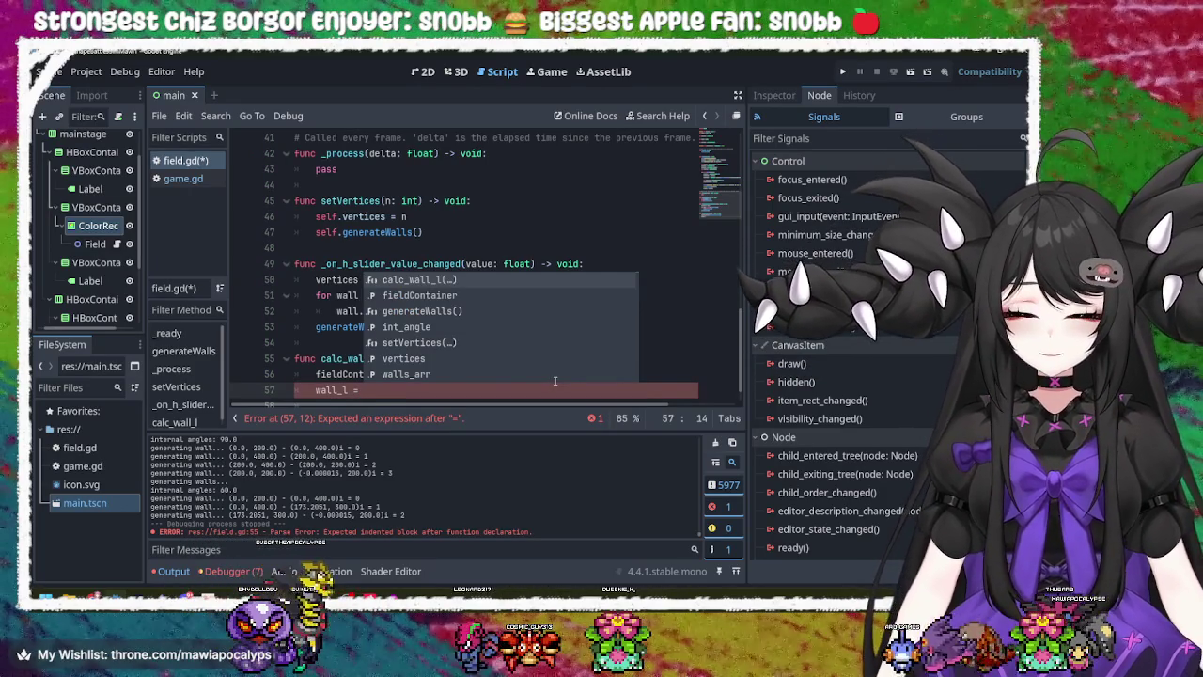
text(())
key(Left)
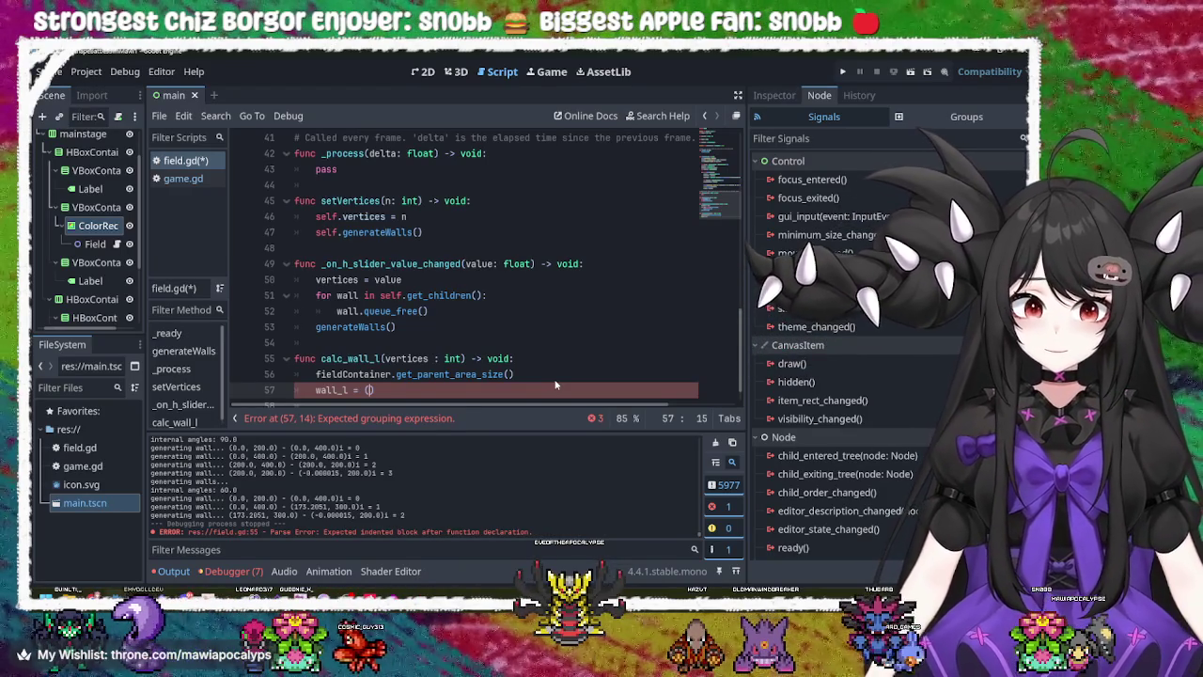
- Store the parent area size as var parentSize : Vector2 on line 56
click(317, 374)
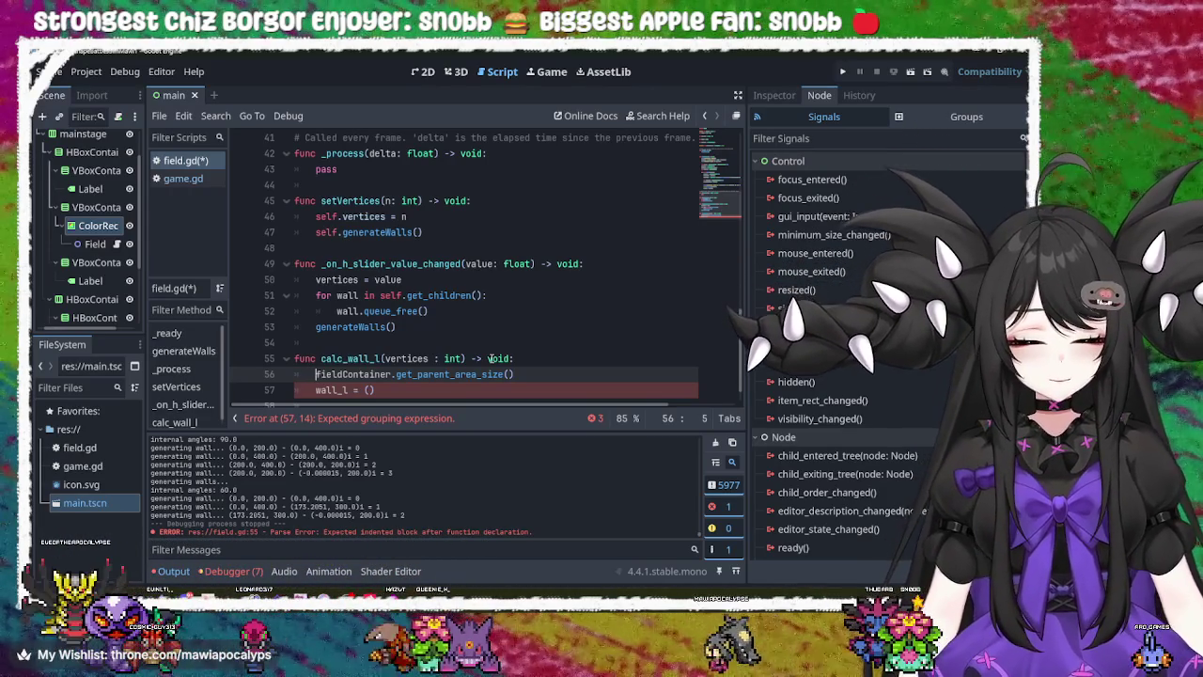
text(var parent)
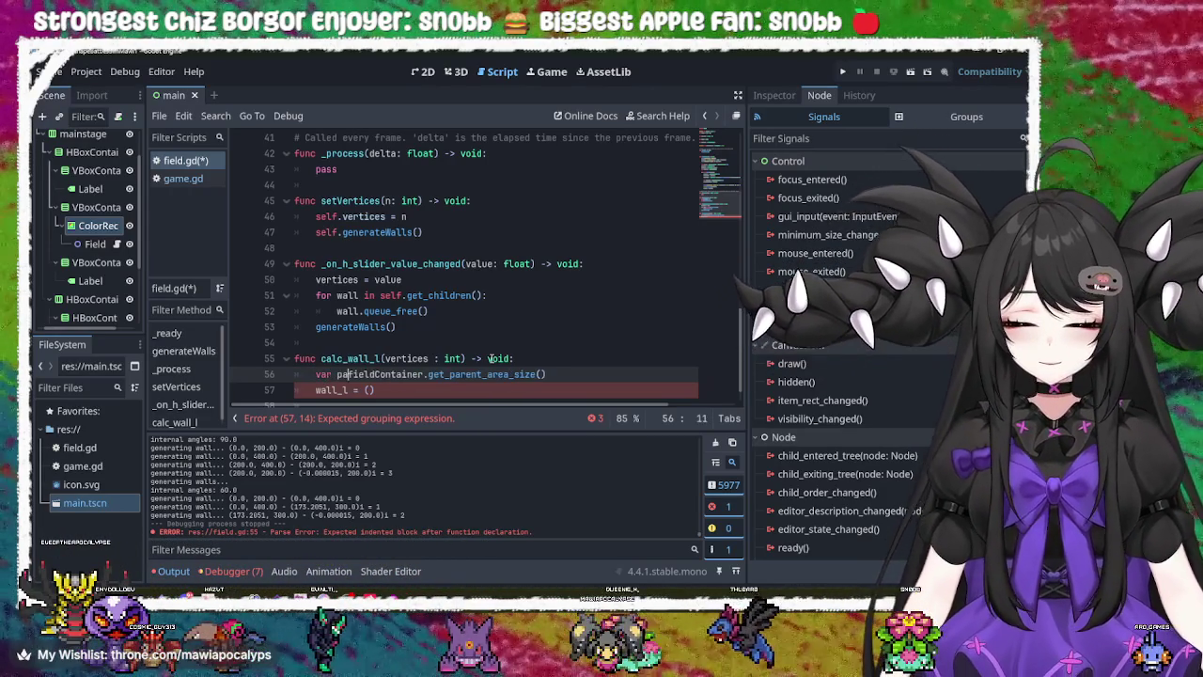
text(Size )
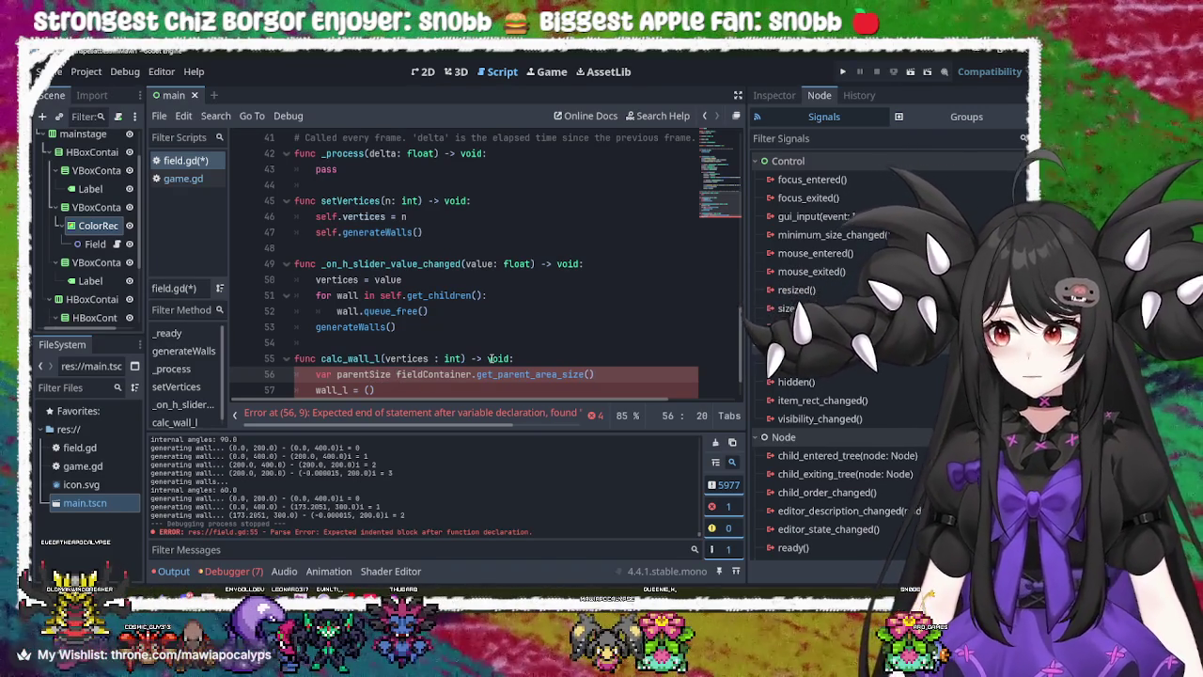
text(=)
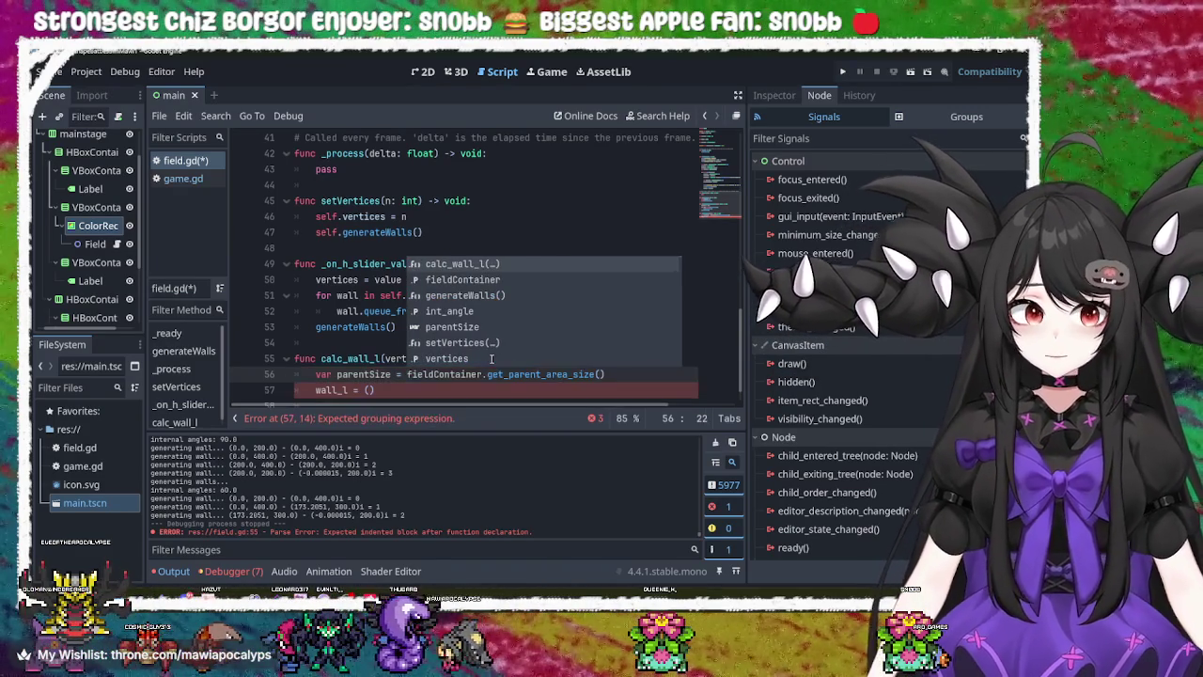
click(578, 374)
mouse_move(578, 375)
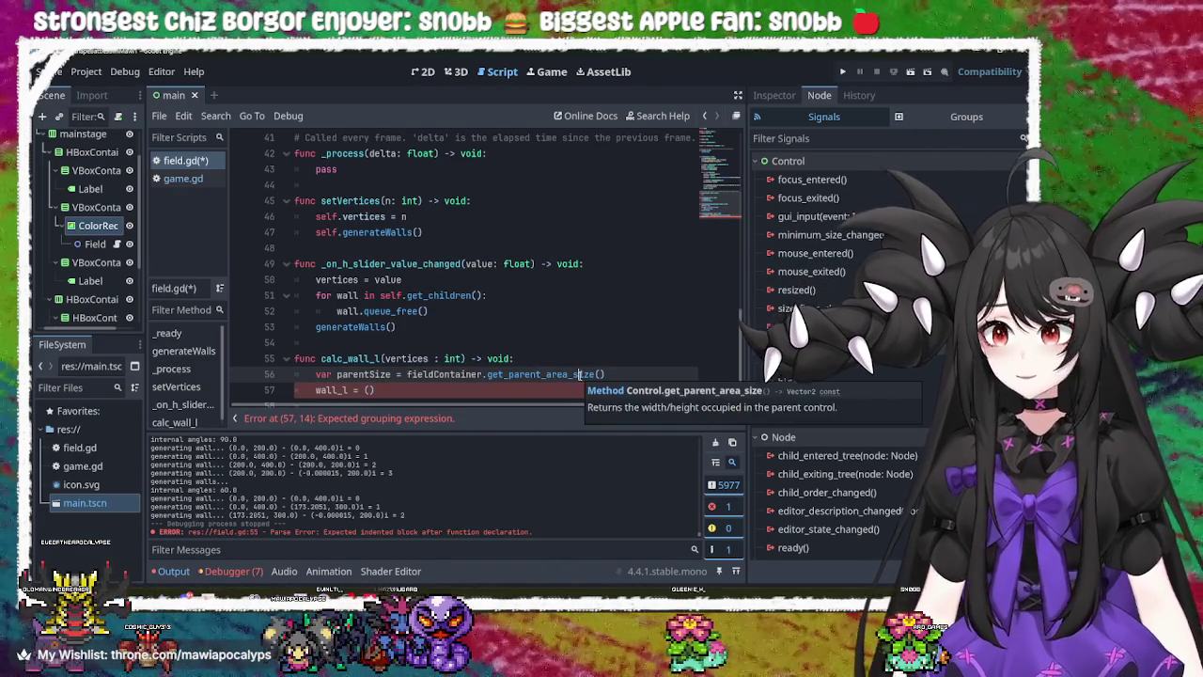
click(391, 375)
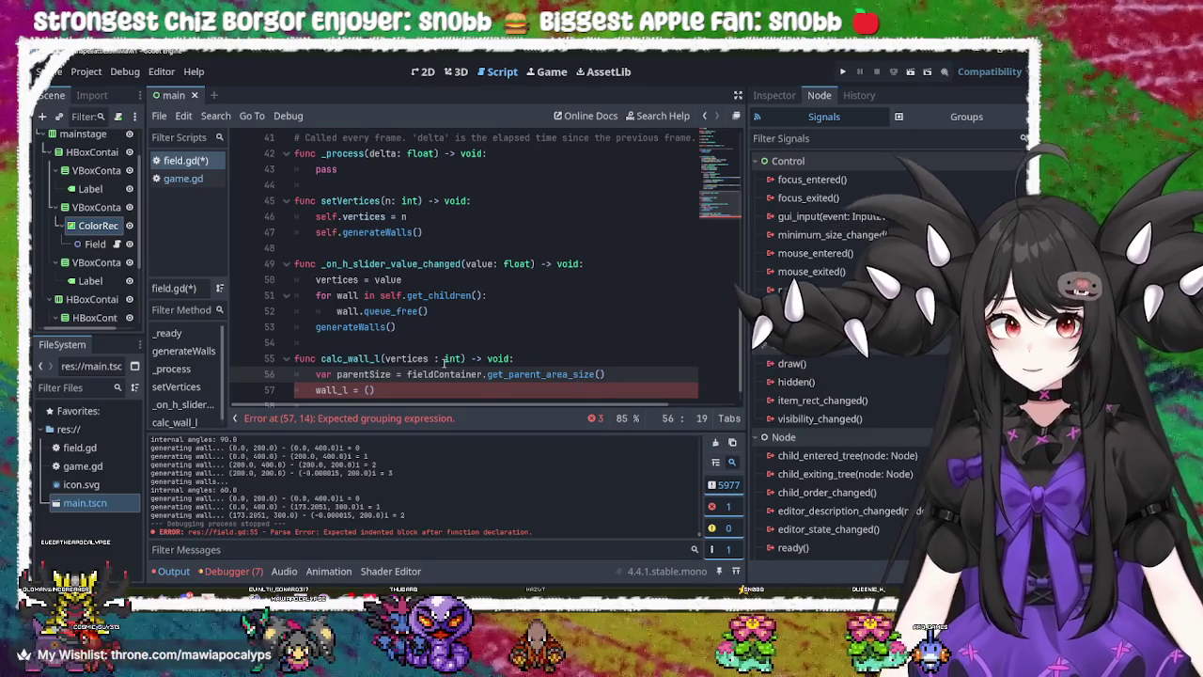
text(: )
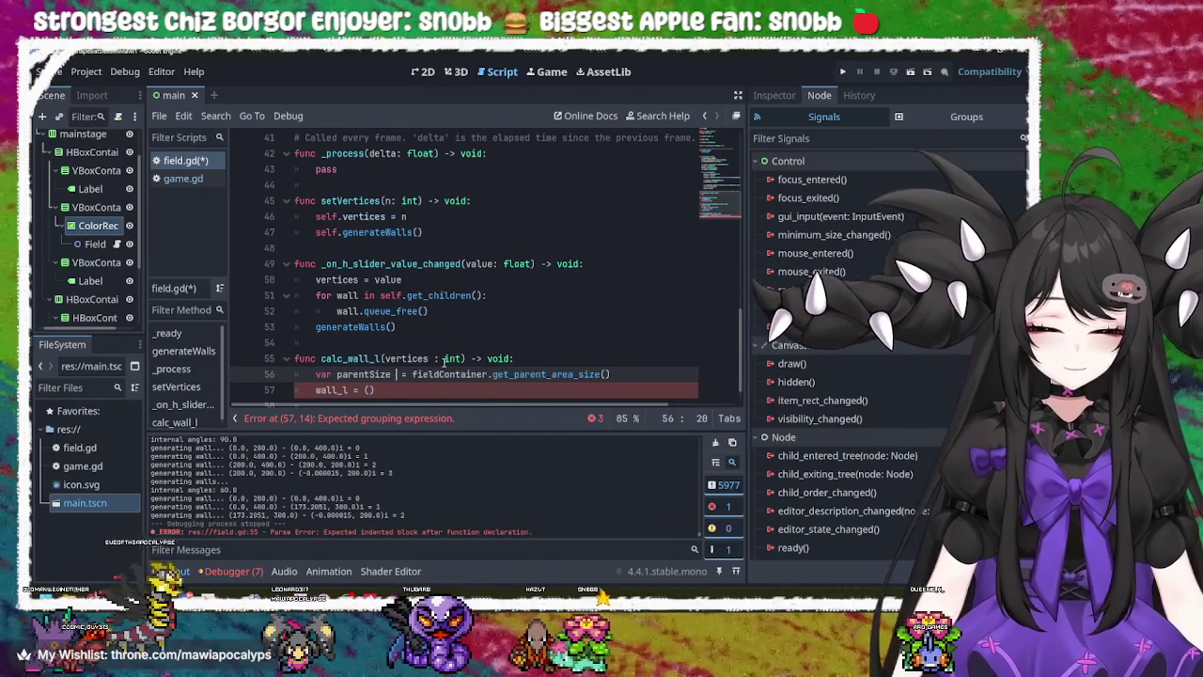
text(Vector2)
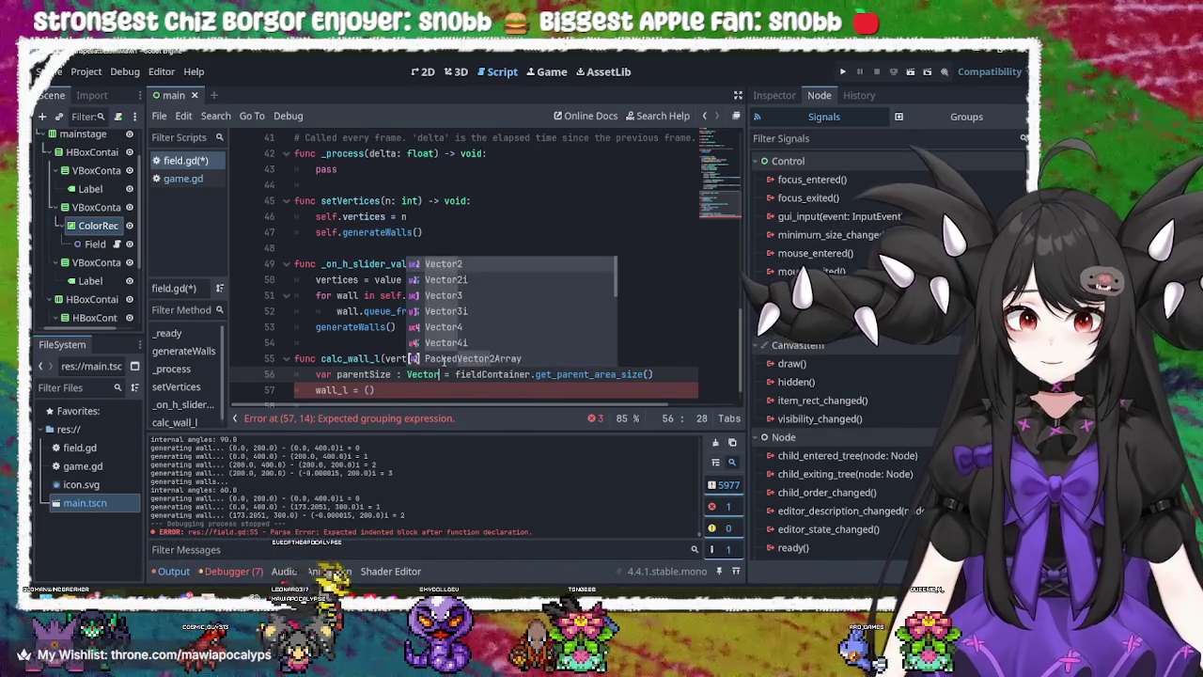
- Try parentSize inside the wall_l parentheses, remove it, and switch to Krita
double_click(381, 375)
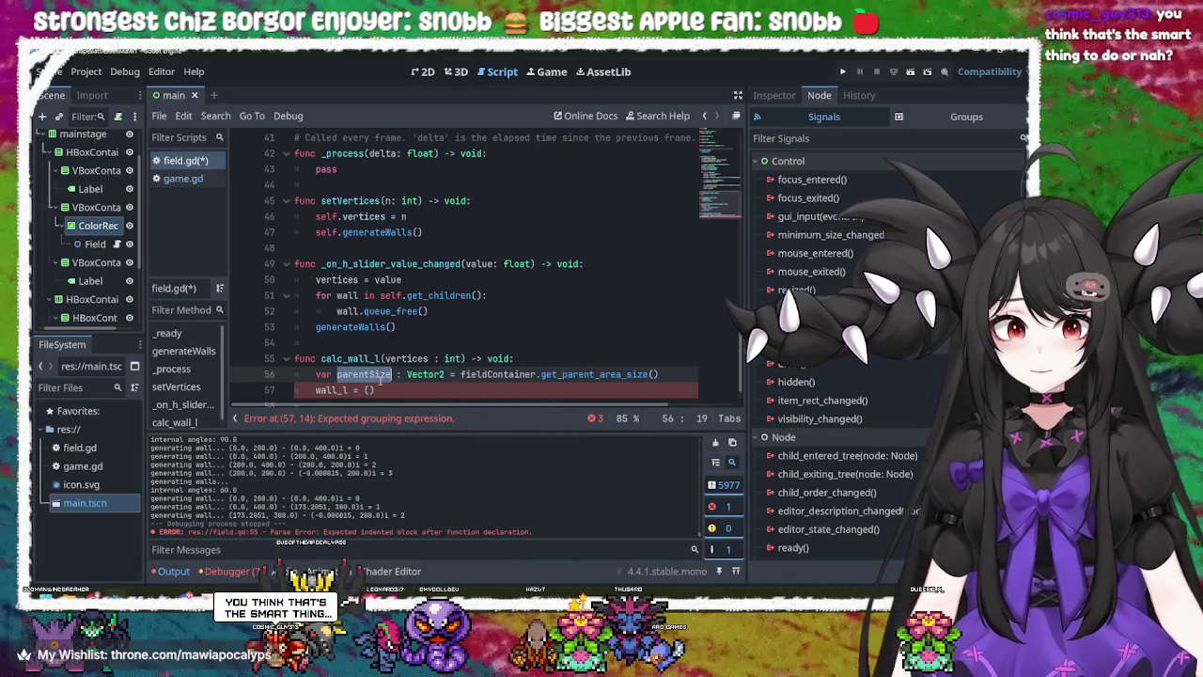
click(404, 395)
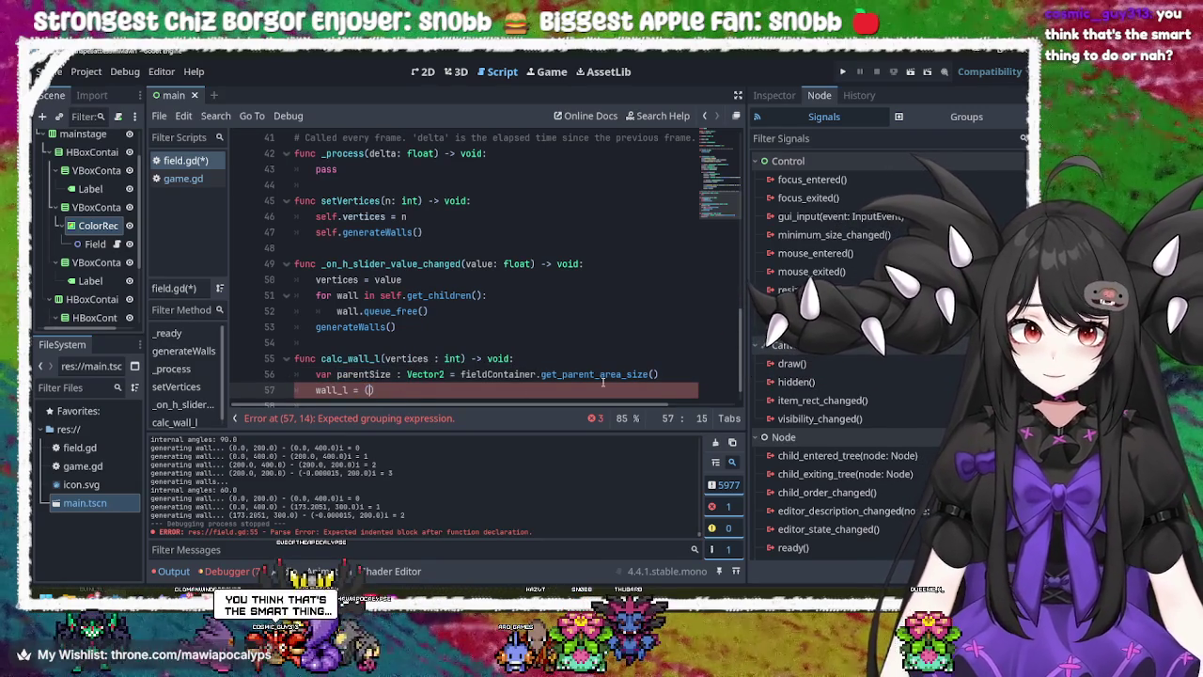
text(parentSize)
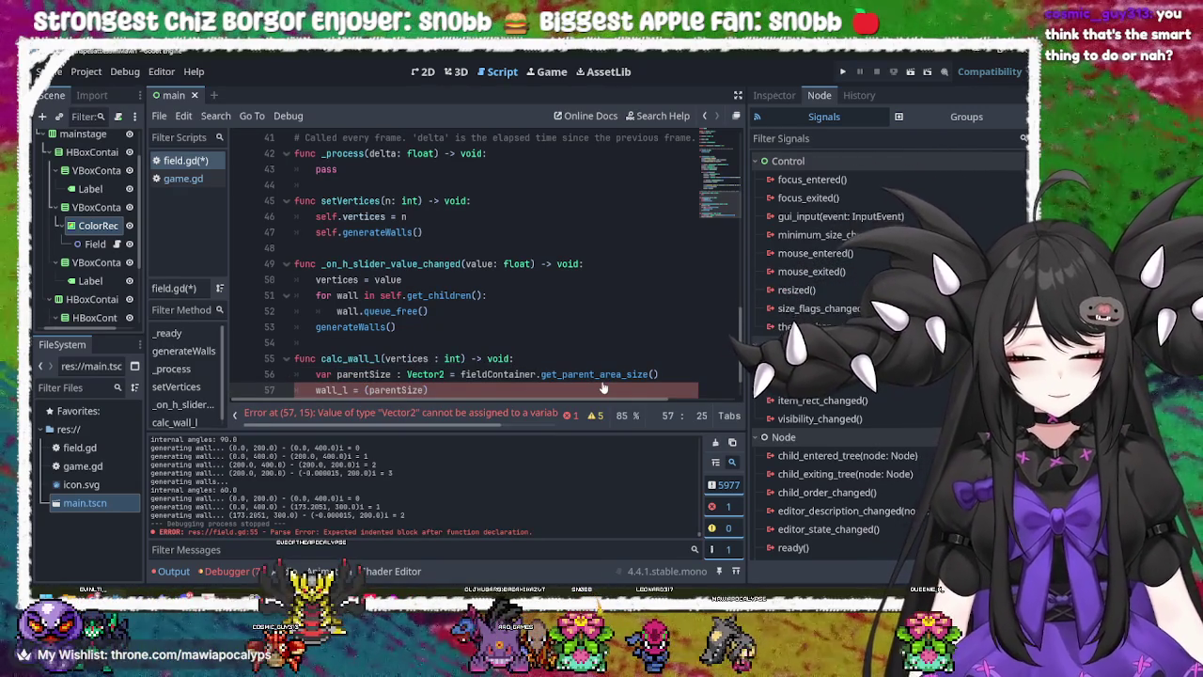
key(BackSpace)
key(BackSpace)
key(BackSpace)
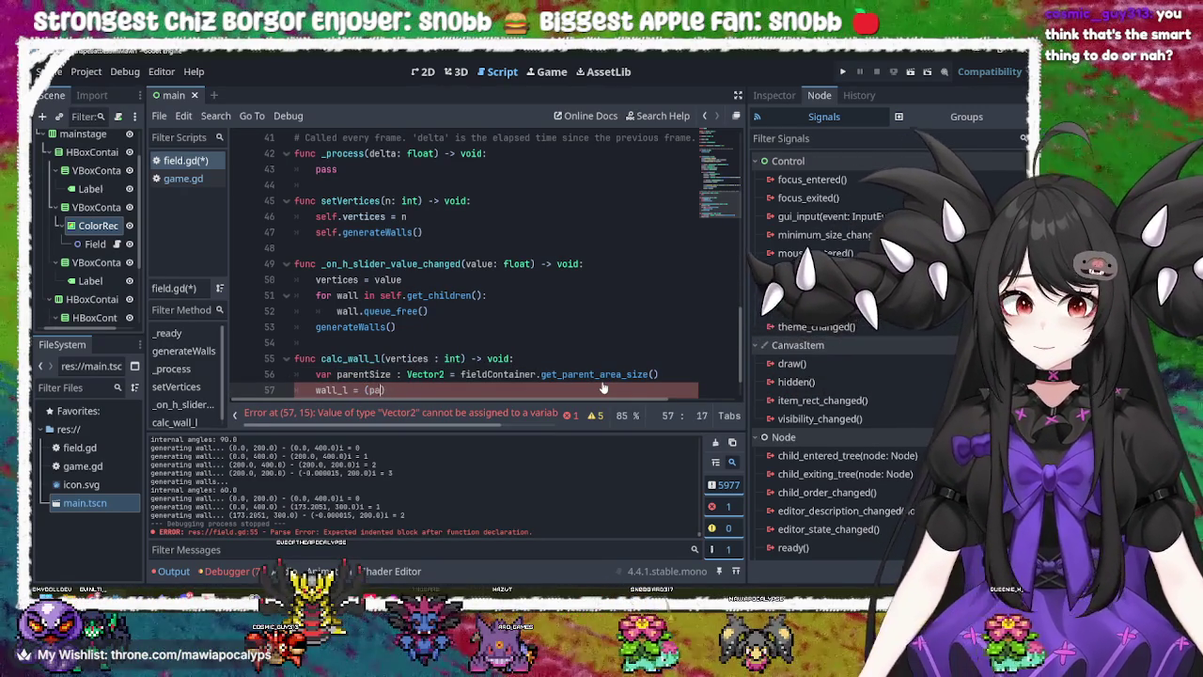
key(alt+Tab)
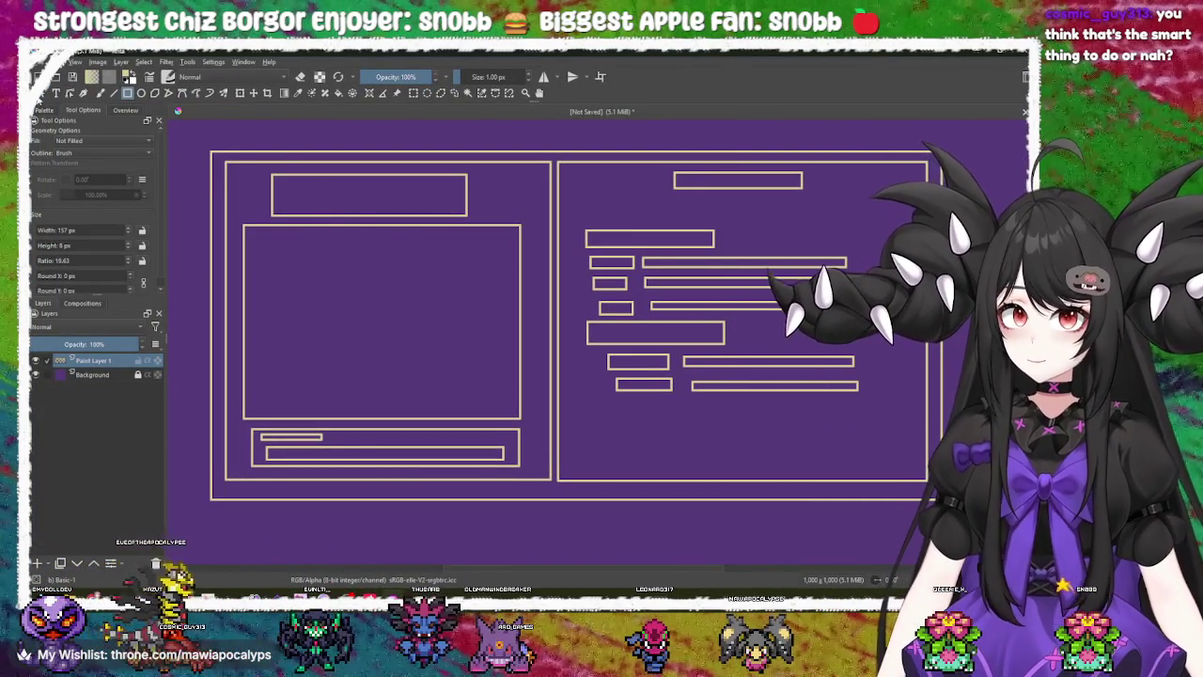
- Handwrite a PS note with arrows in the mockup's left panel, undoing most strokes
click(100, 92)
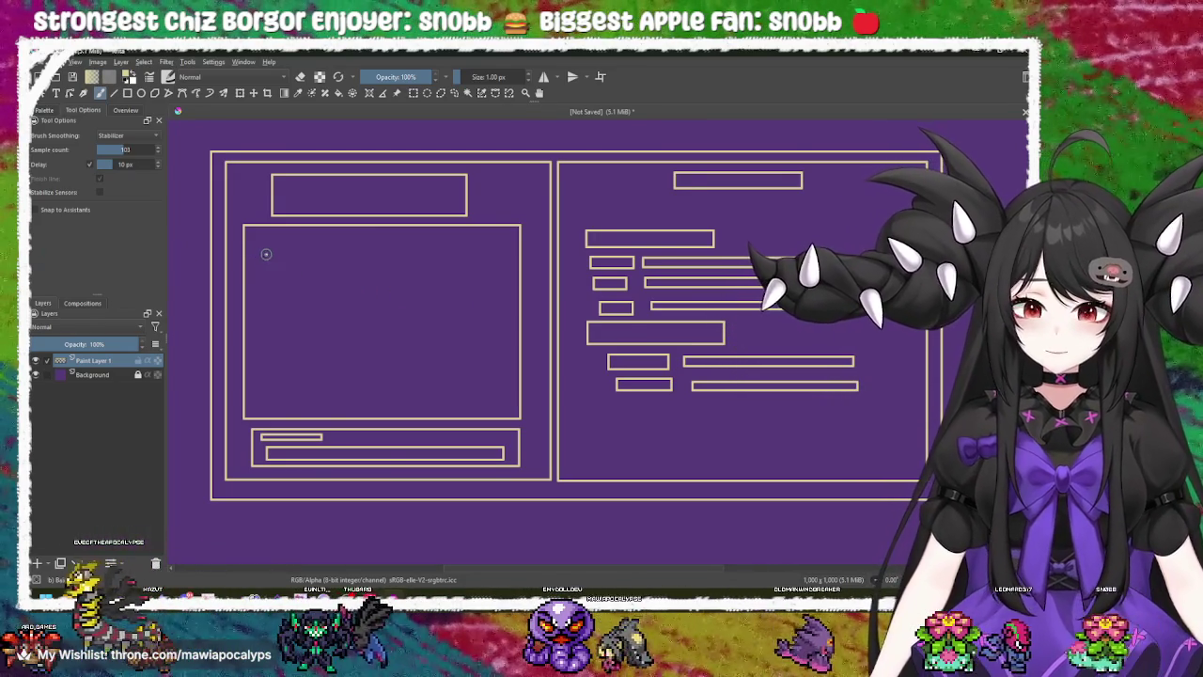
mouse_move(273, 246)
mouse_down()
mouse_move(268, 278)
mouse_move(273, 254)
mouse_move(280, 274)
mouse_move(415, 257)
mouse_move(408, 270)
mouse_move(428, 271)
mouse_move(482, 249)
mouse_move(481, 269)
mouse_move(496, 268)
mouse_move(449, 302)
mouse_move(473, 321)
mouse_move(479, 297)
mouse_move(491, 317)
mouse_up()
mouse_move(417, 310)
mouse_down()
mouse_move(310, 317)
mouse_move(415, 301)
mouse_move(404, 311)
mouse_up()
key(ctrl+z)
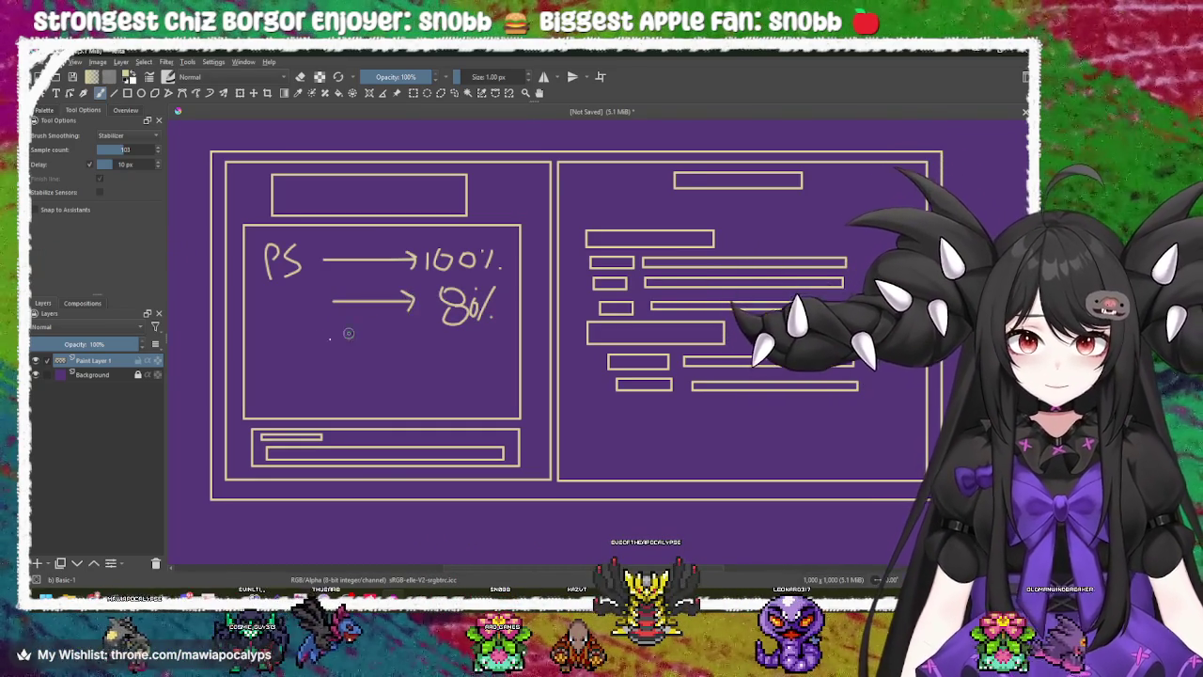
mouse_move(277, 305)
mouse_down()
mouse_move(315, 334)
mouse_move(286, 347)
mouse_up()
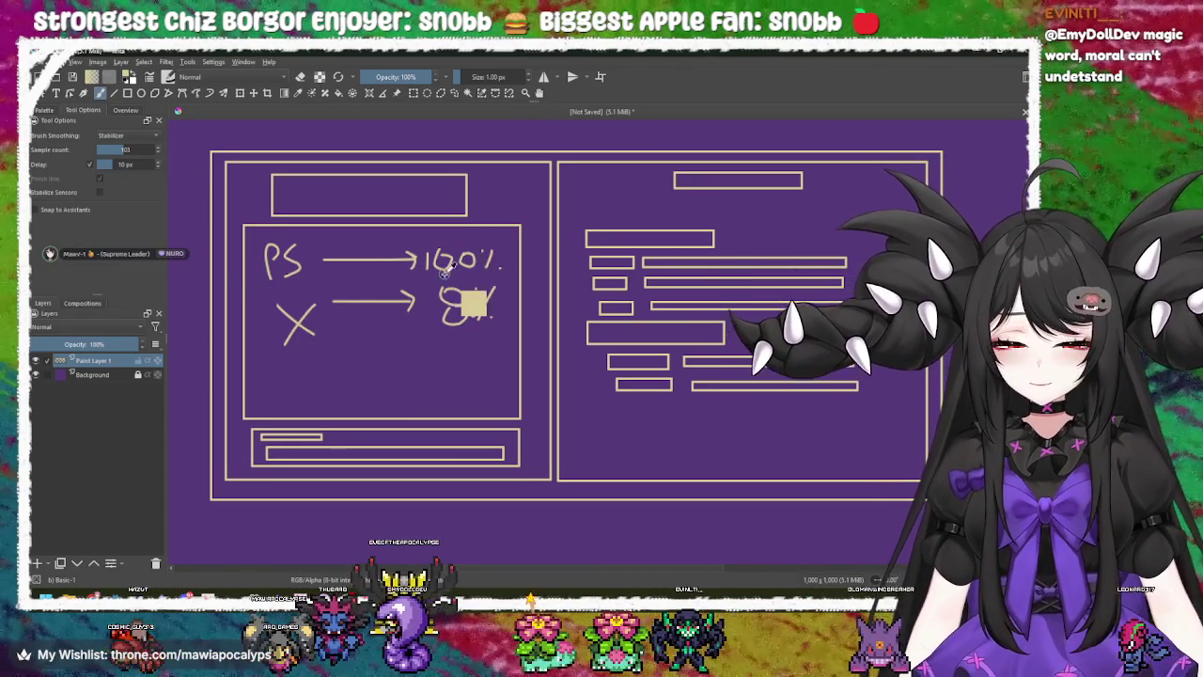
key(ctrl+z)
key(ctrl+z)
key(ctrl+z)
key(ctrl+z)
key(ctrl+z)
key(ctrl+z)
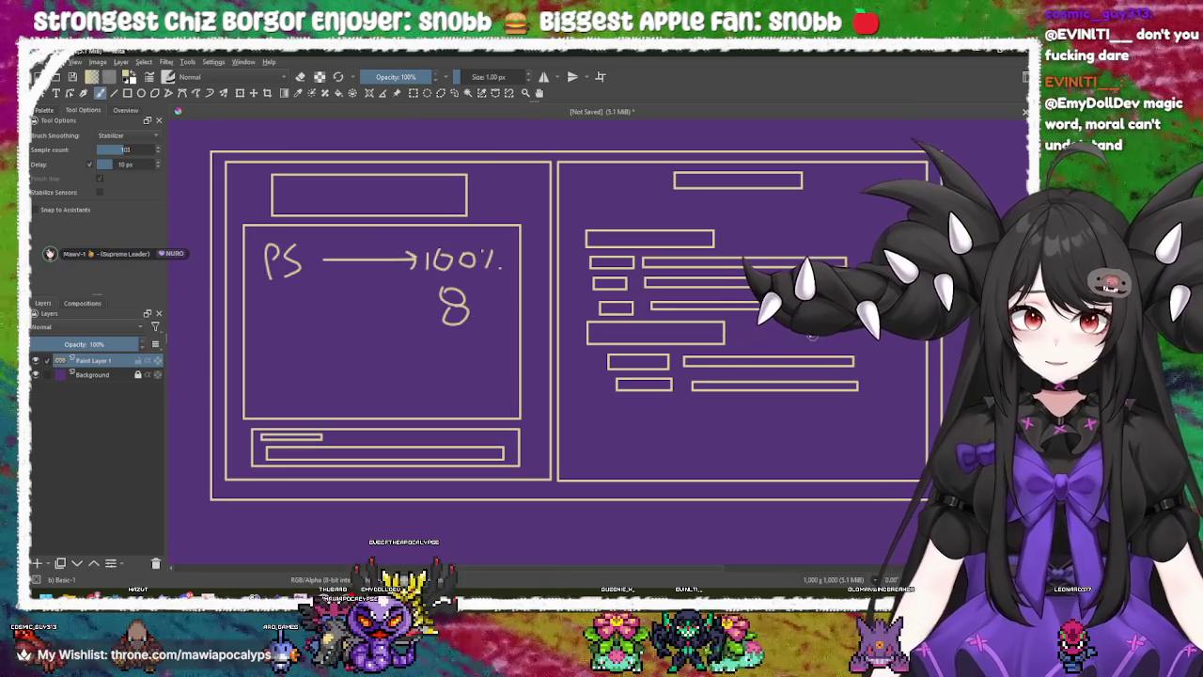
key(ctrl+z)
key(ctrl+z)
key(ctrl+z)
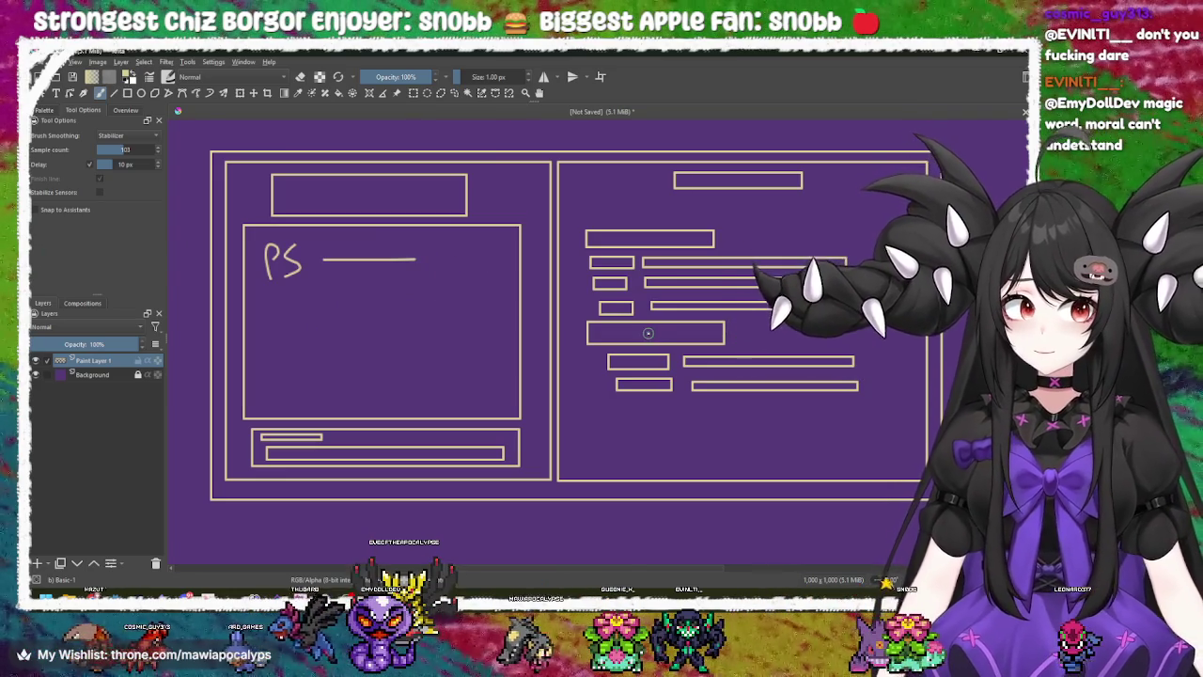
key(alt+Tab)
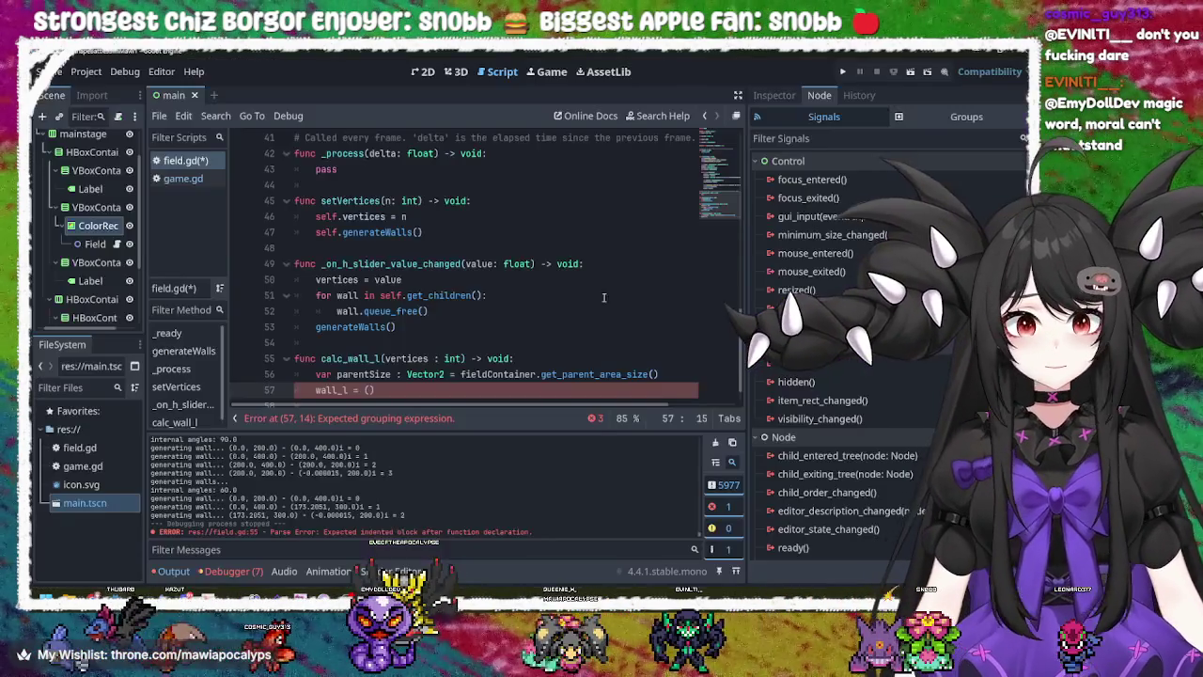
- Open a blank line near the top of field.gd below the walls_arr declaration
click(369, 390)
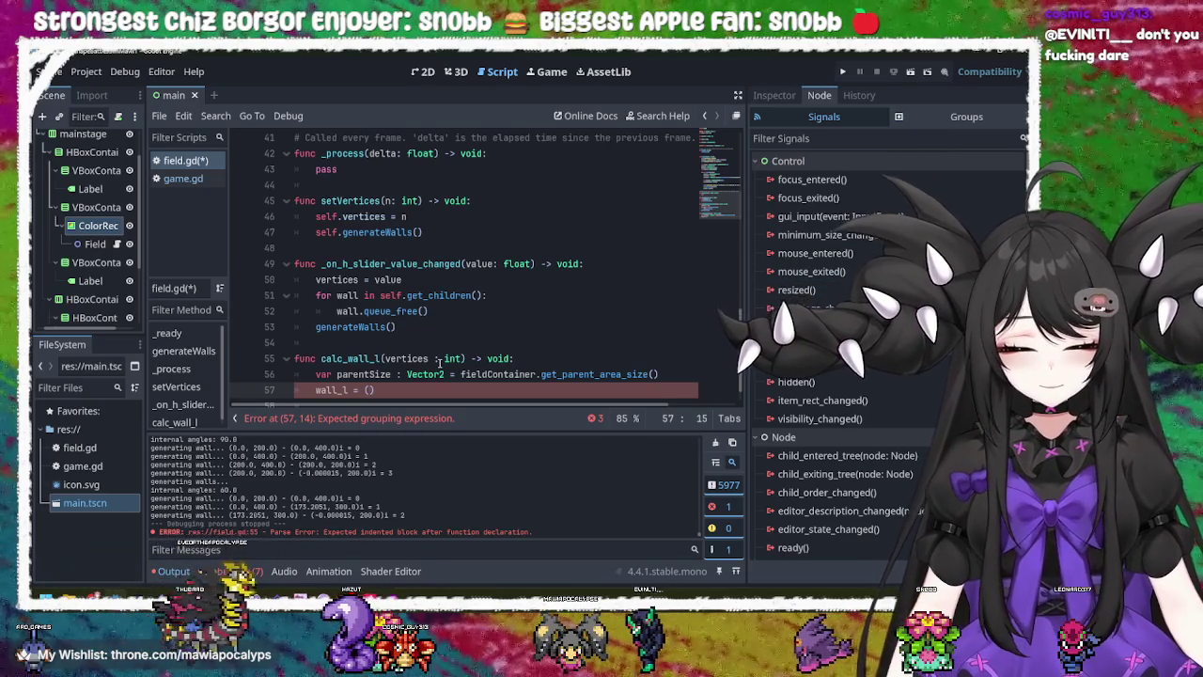
scroll(439, 362, up, 10)
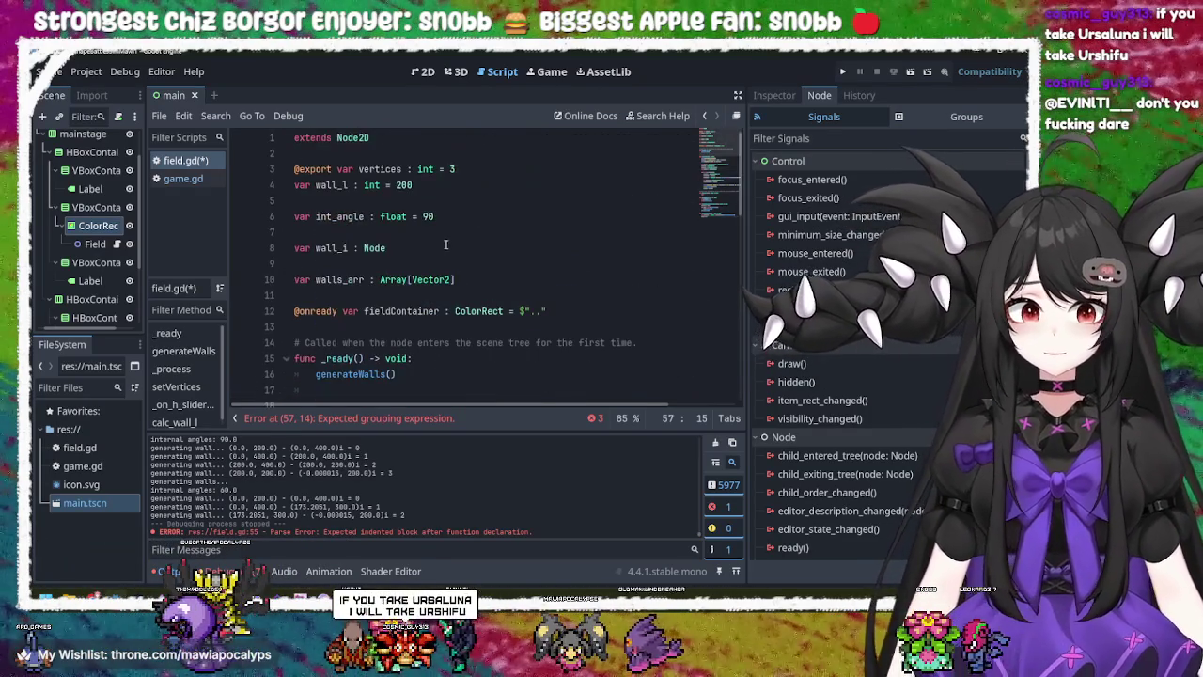
click(536, 287)
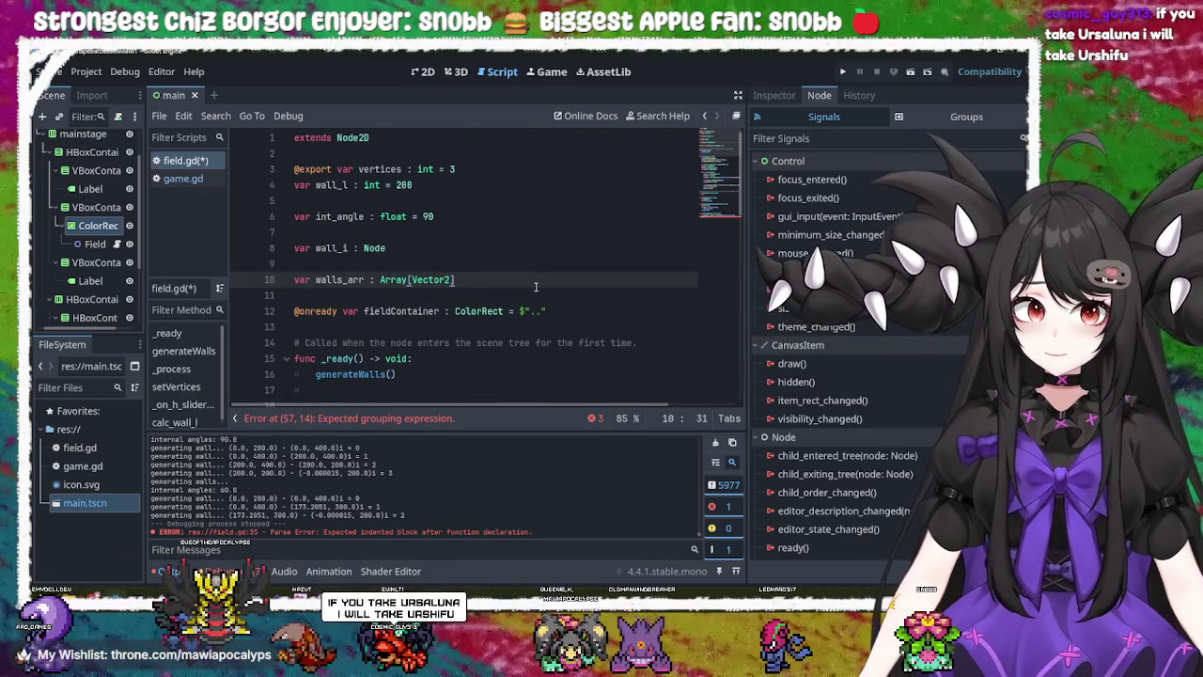
key(Up)
key(Up)
key(Up)
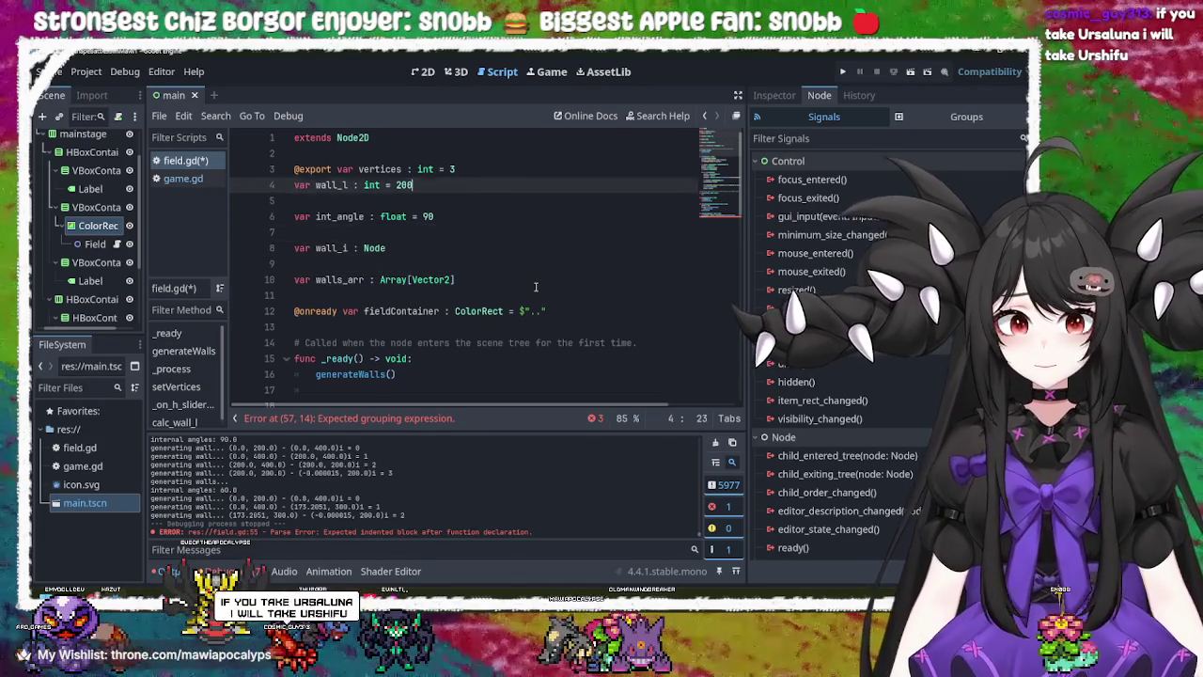
key(Return)
- Declare var shapeScale : int = 80 on line 5 and save the script
text(var )
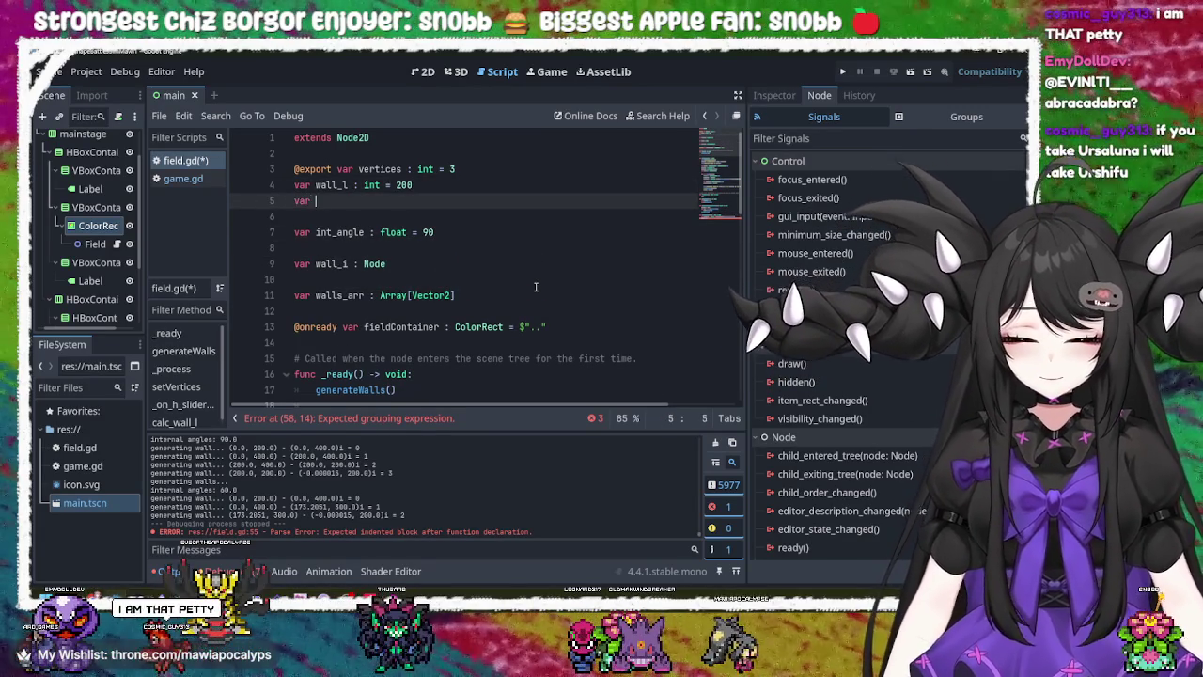
text(wall)
key(BackSpace)
key(BackSpace)
key(BackSpace)
text(shape)
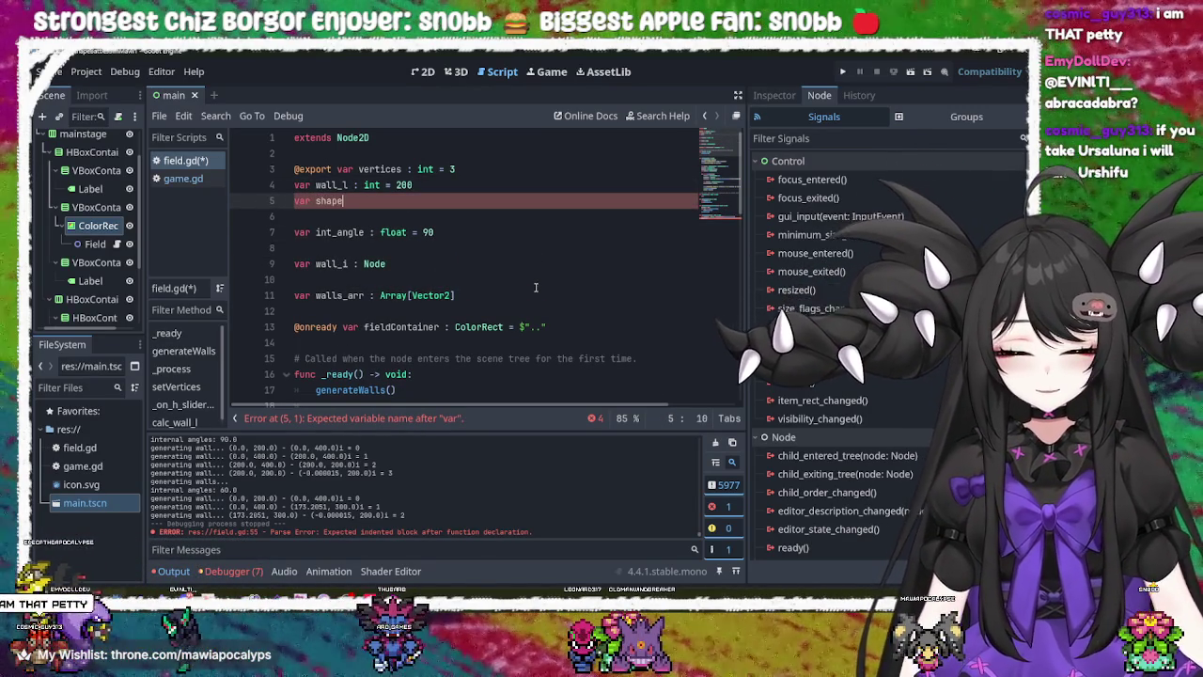
text(Scale :)
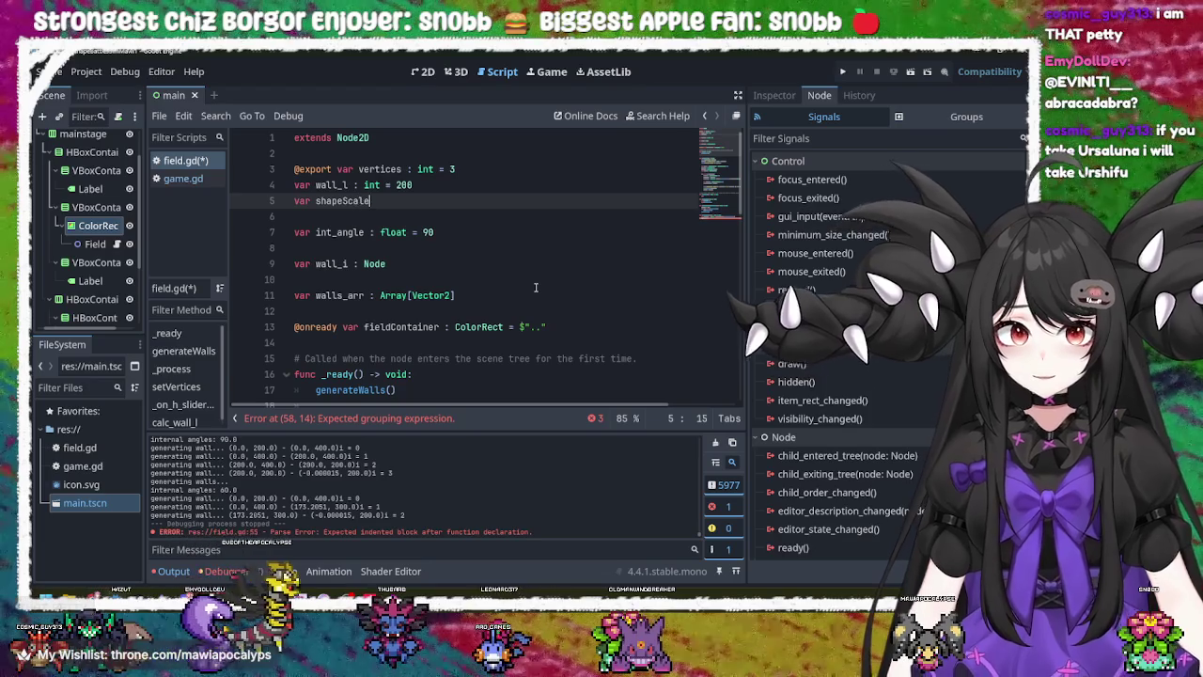
text( int =)
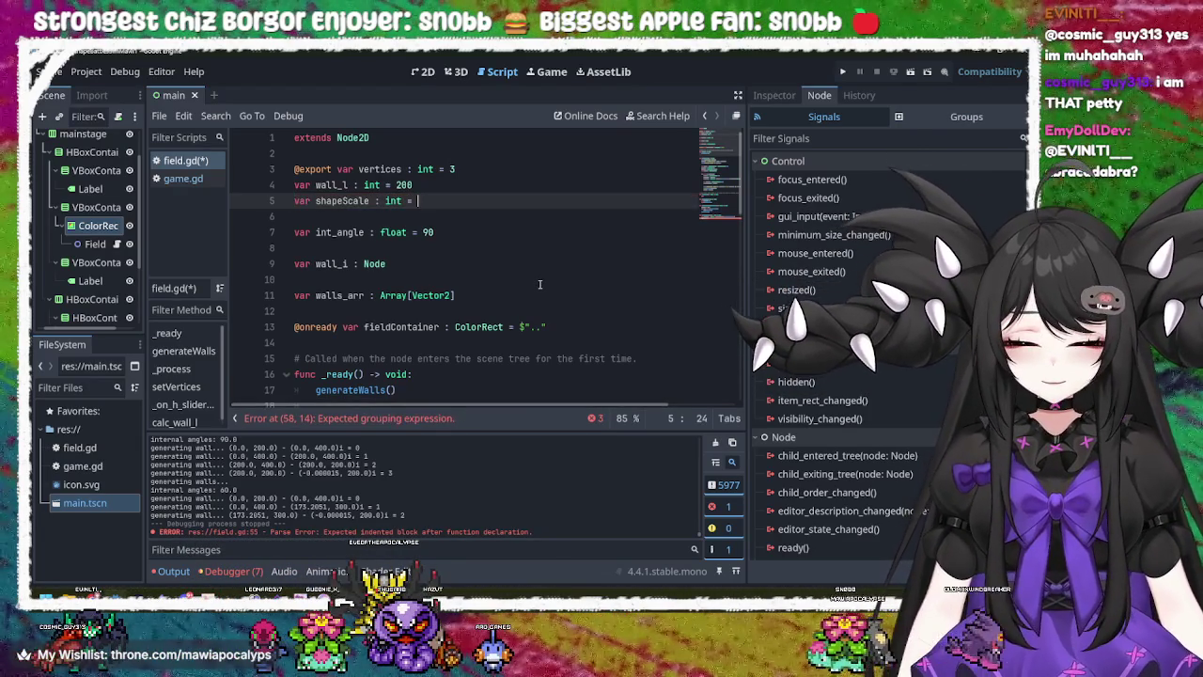
text(80)
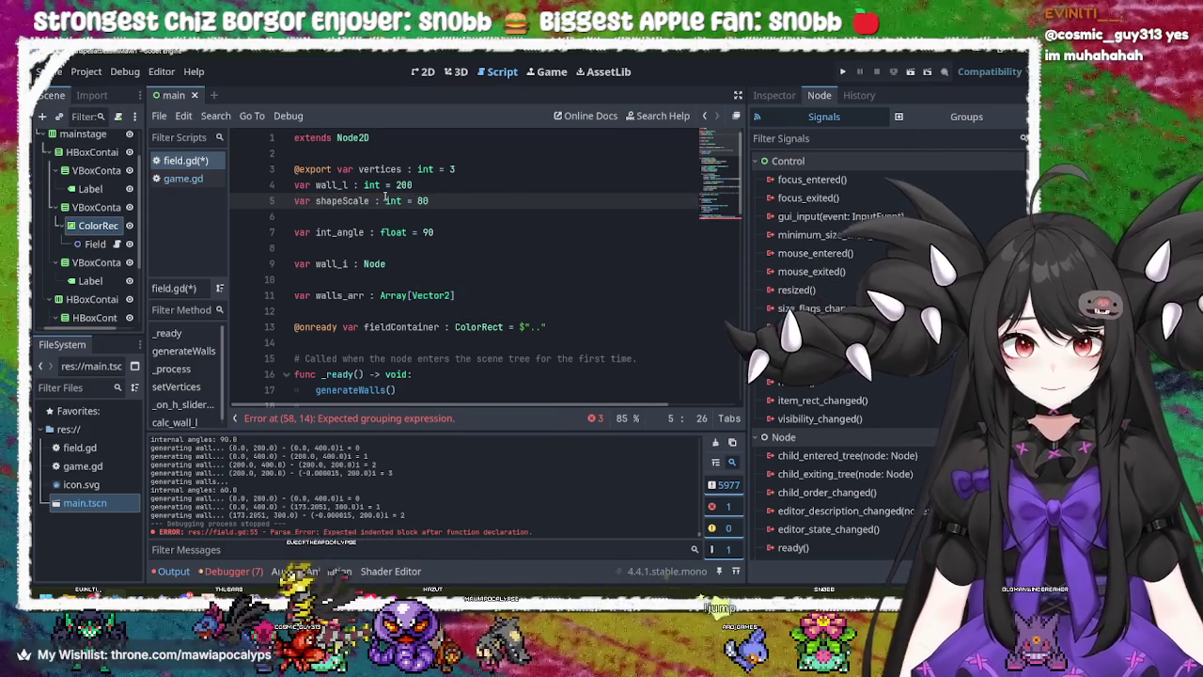
key(Left)
key(Left)
key(Left)
key(ctrl+s)
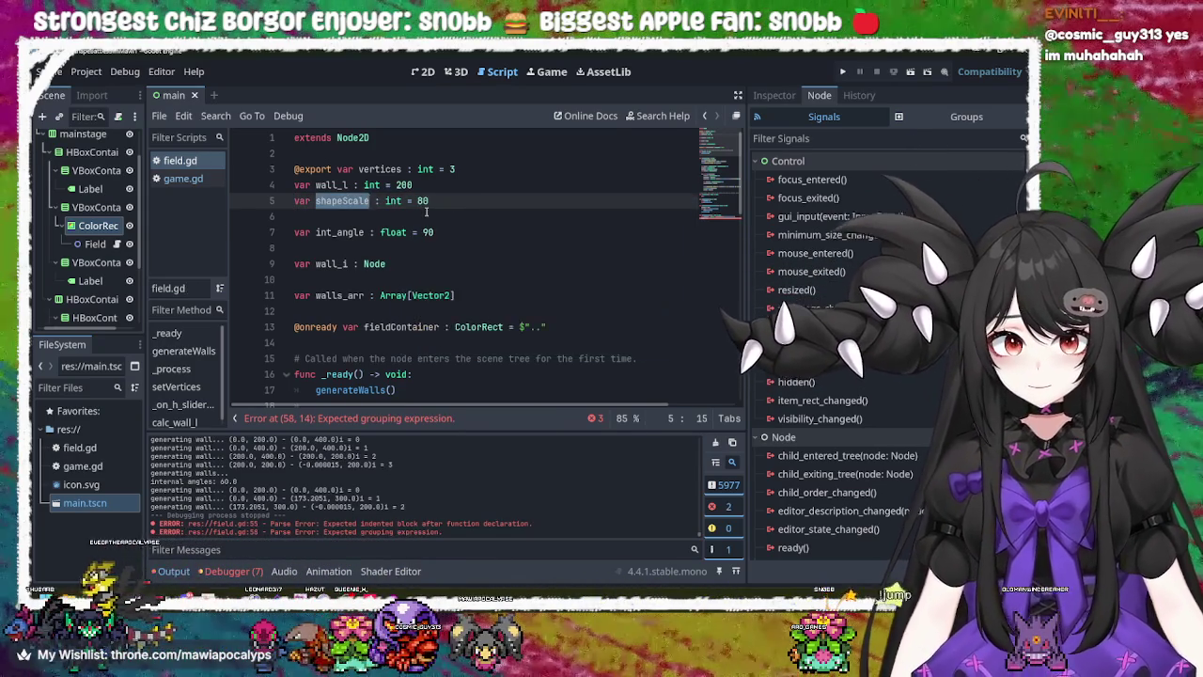
click(472, 213)
scroll(529, 326, down, 2)
scroll(529, 326, down, 10)
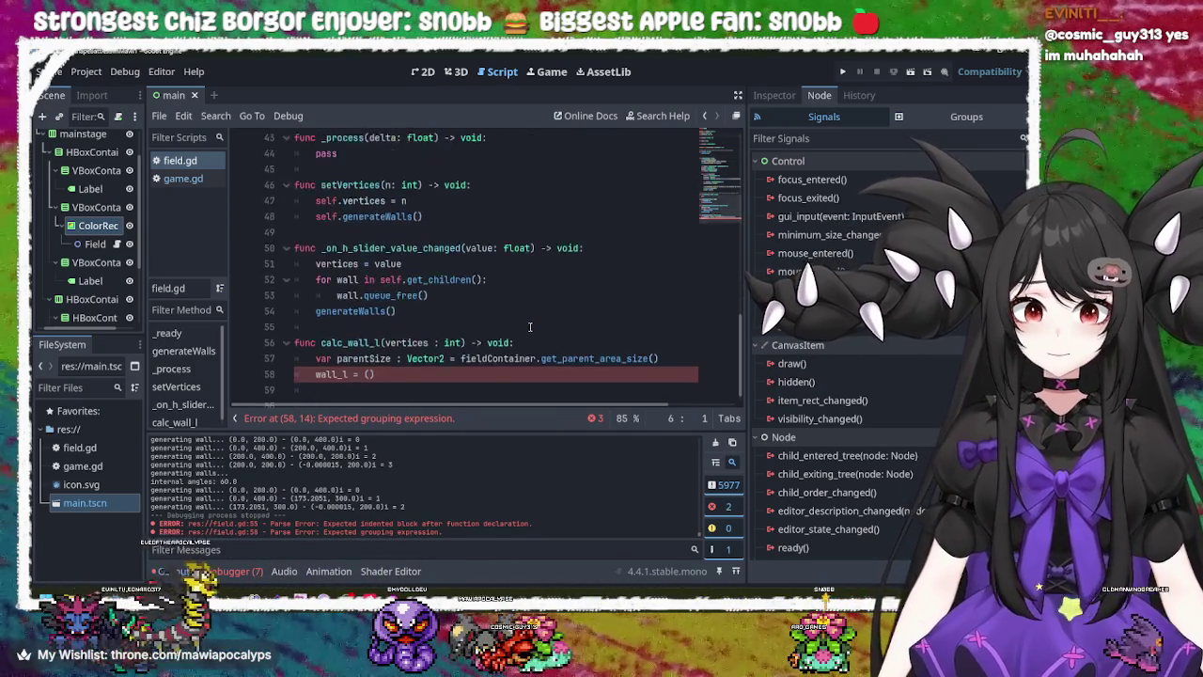
click(367, 358)
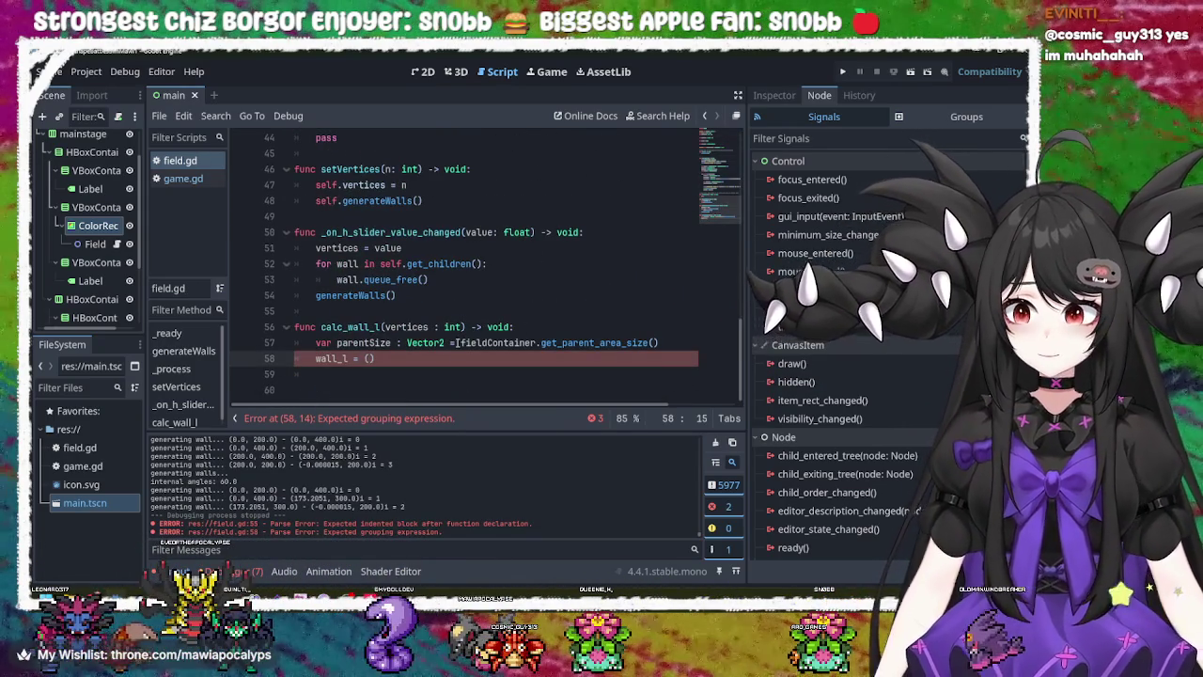
key(Right)
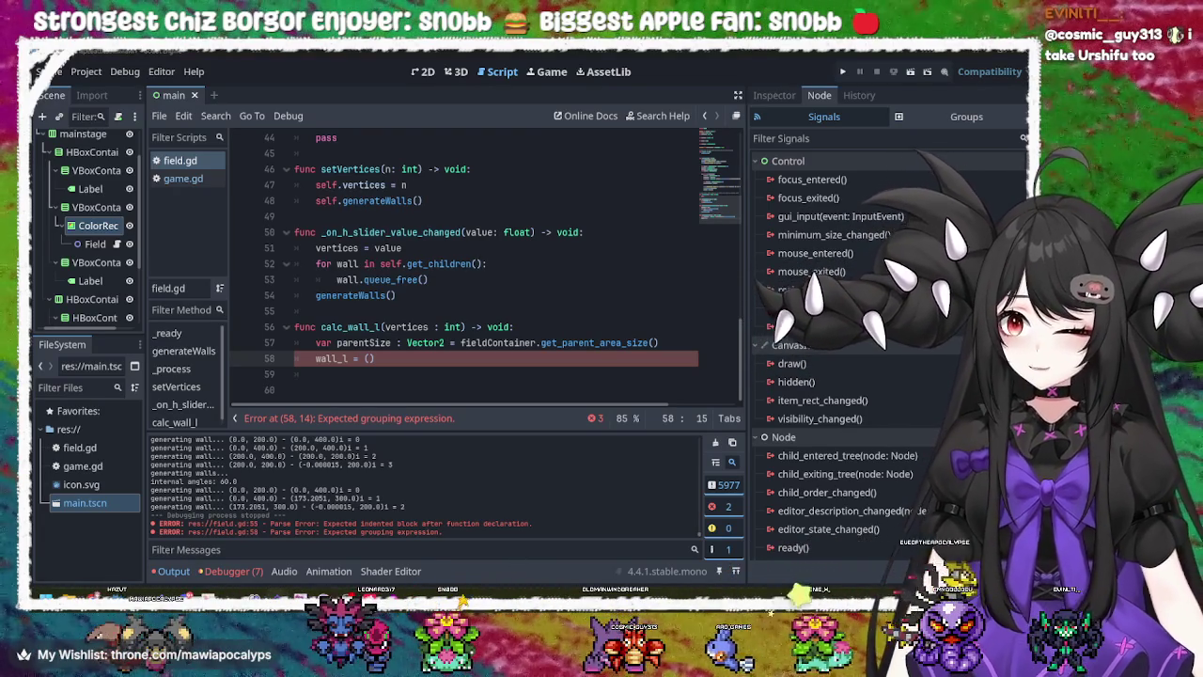
click(429, 360)
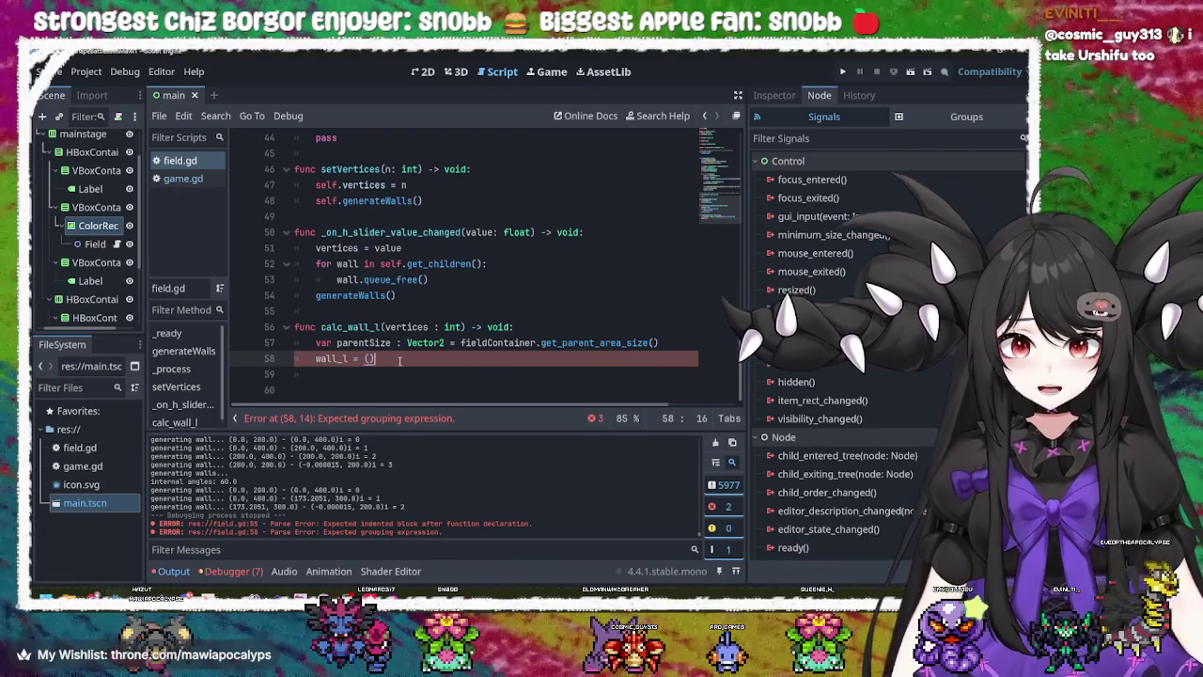
- Fill the wall_l parentheses with parentSize * 0.8
key(Left)
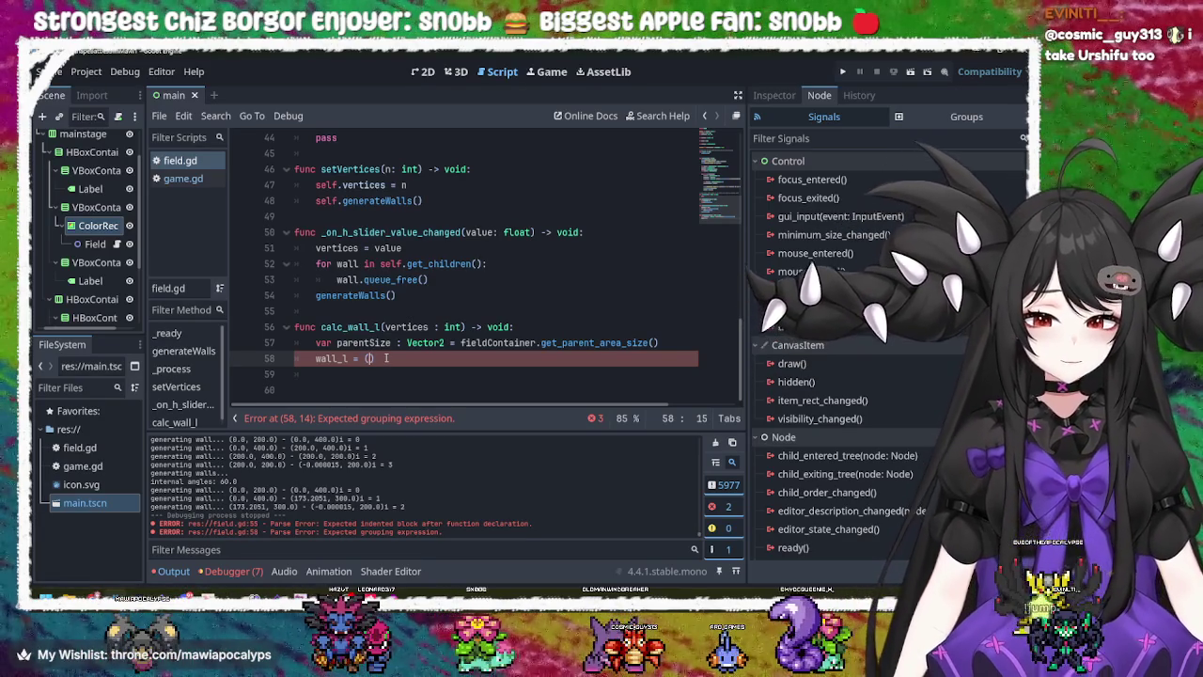
text(parentSize)
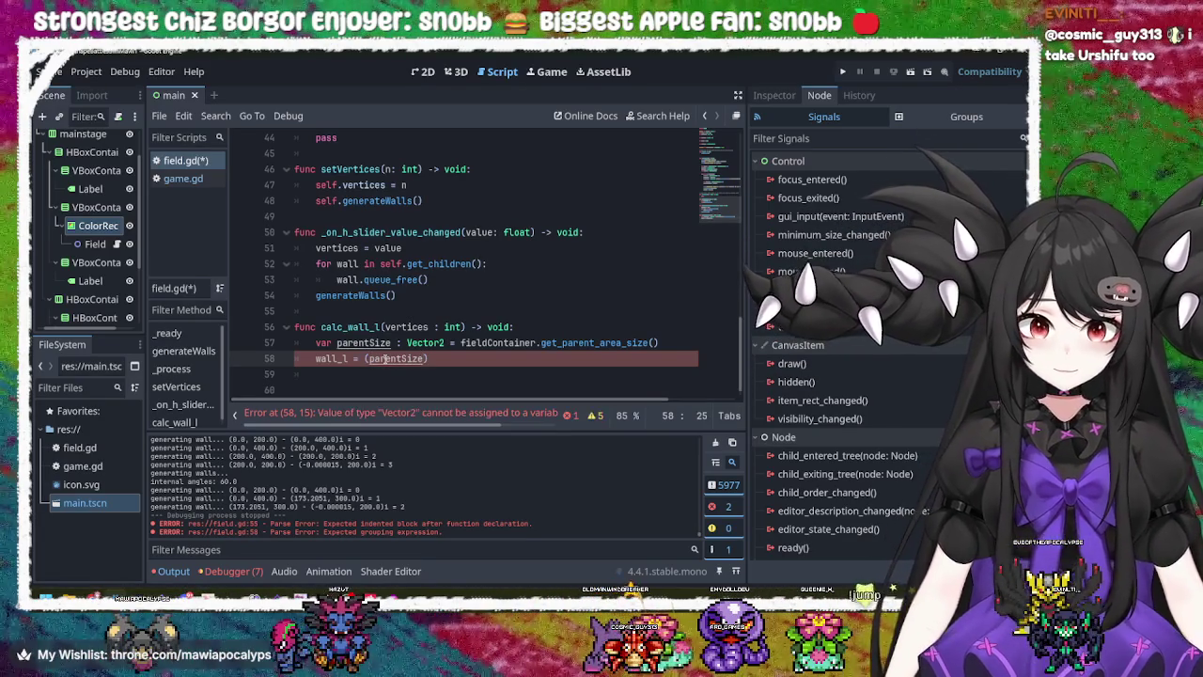
key(ctrl+z)
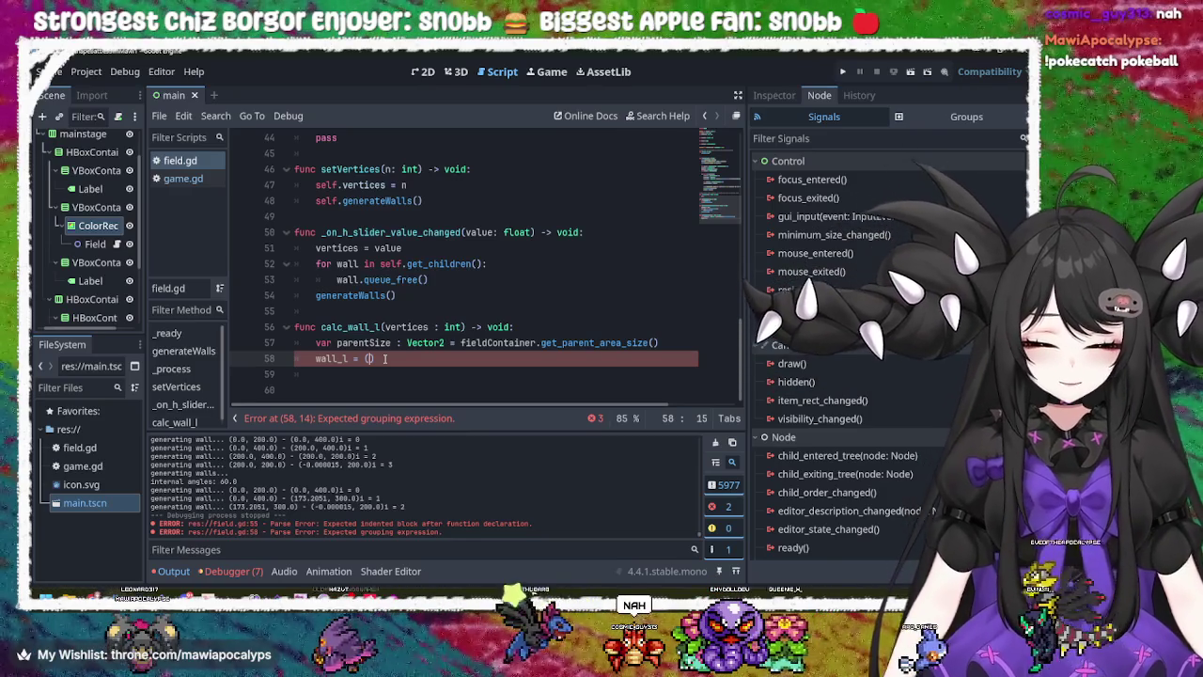
key(ctrl+y)
text(*)
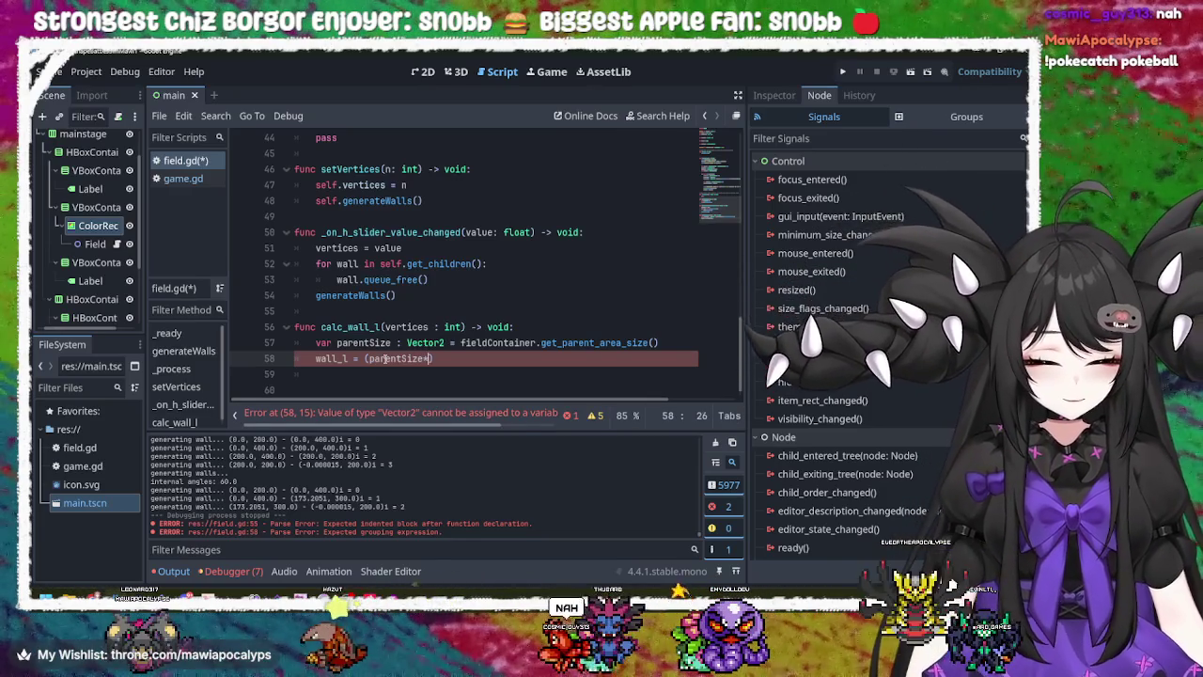
text(80/1)
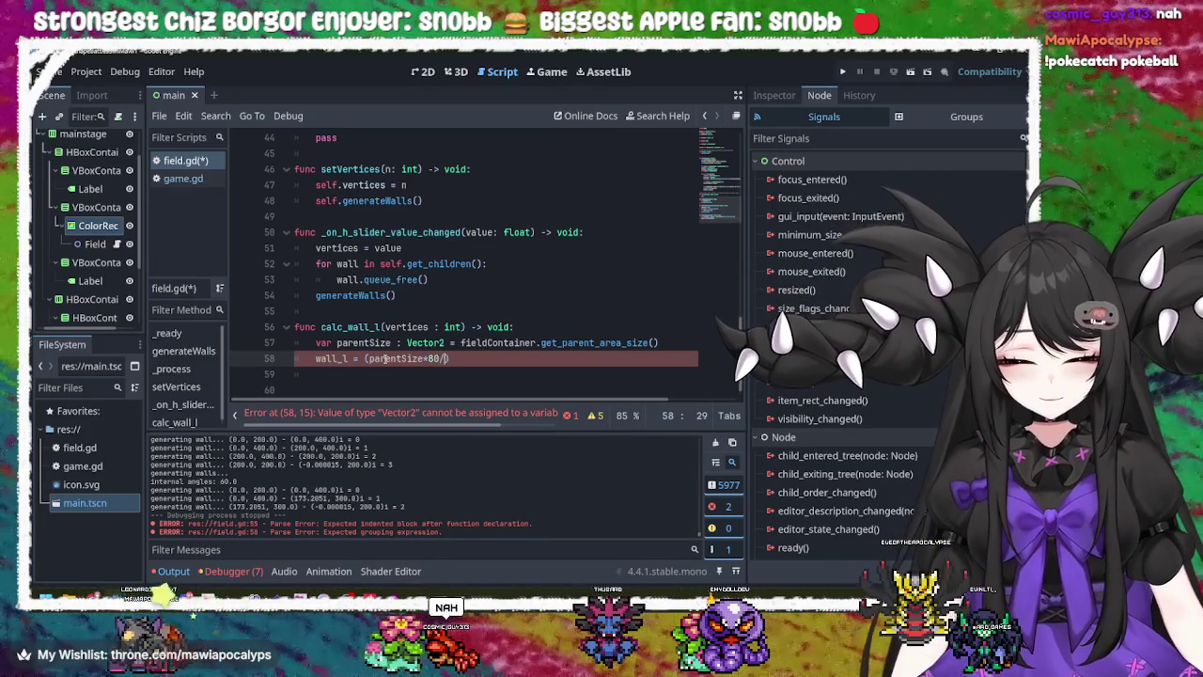
text(00)
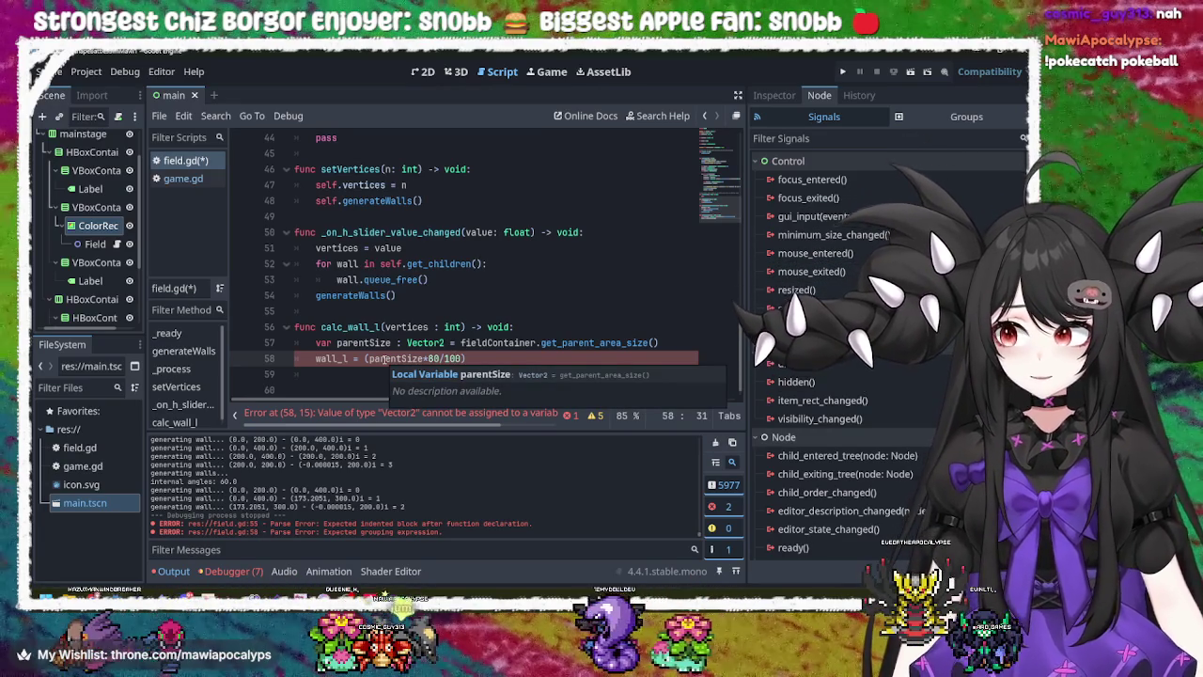
key(BackSpace)
key(BackSpace)
key(BackSpace)
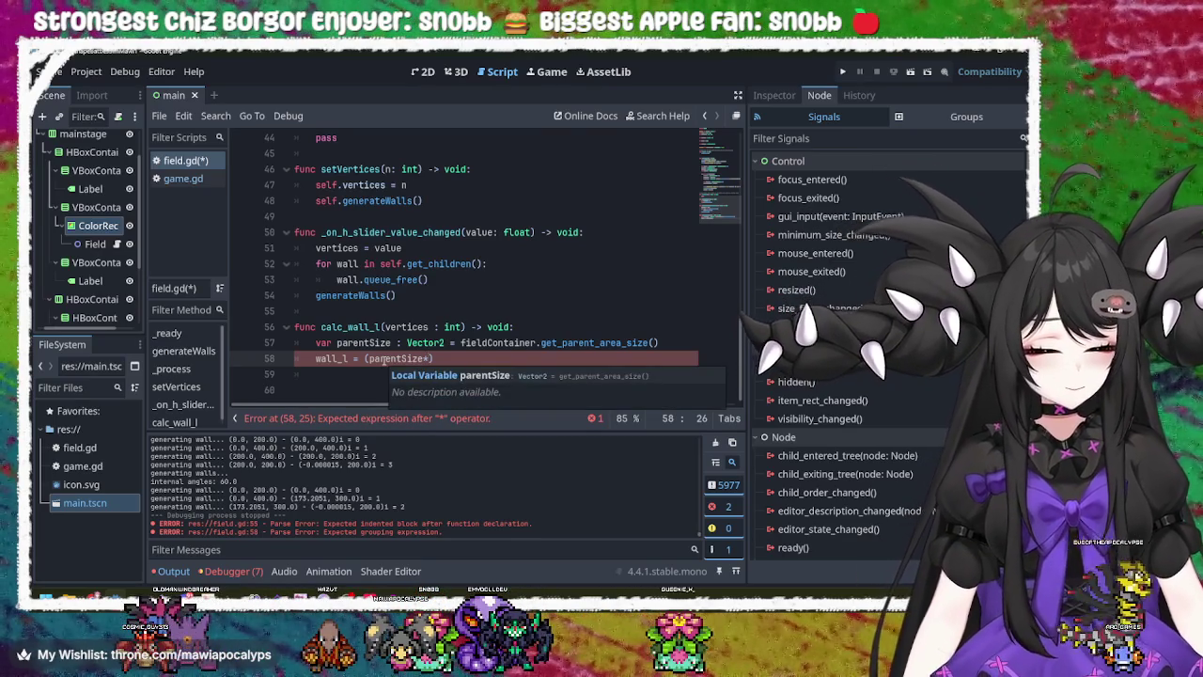
text(0.8)
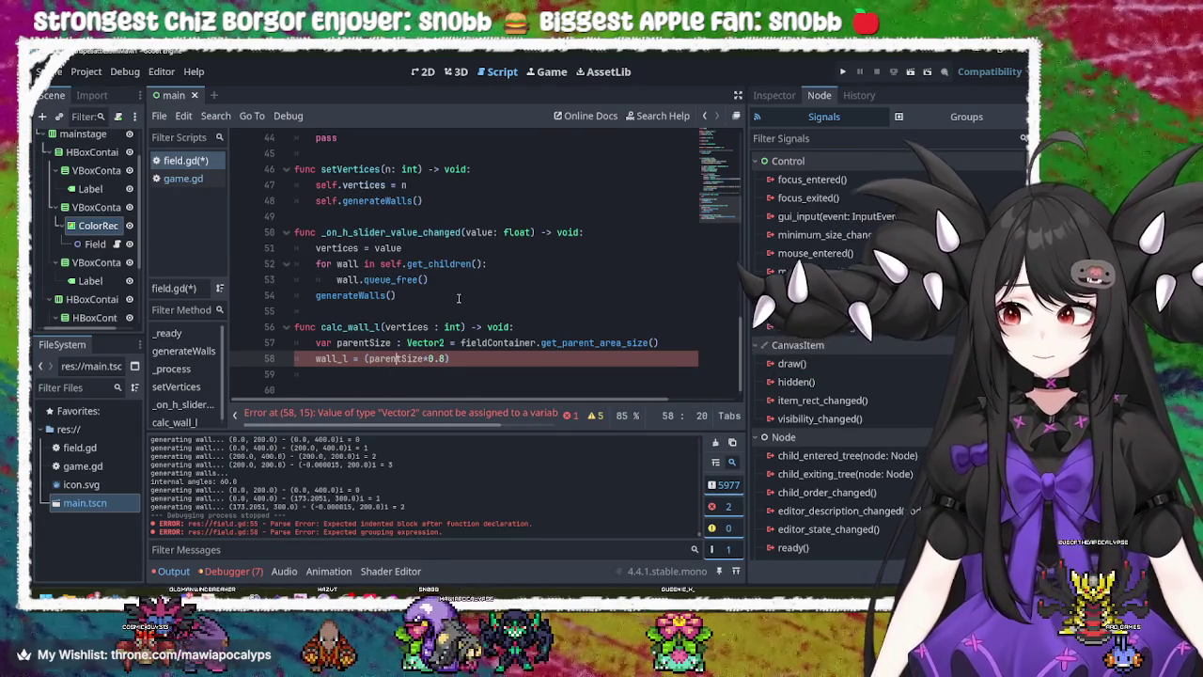
- Append a member access after parentSize in the wall_l expression and save the script
double_click(401, 360)
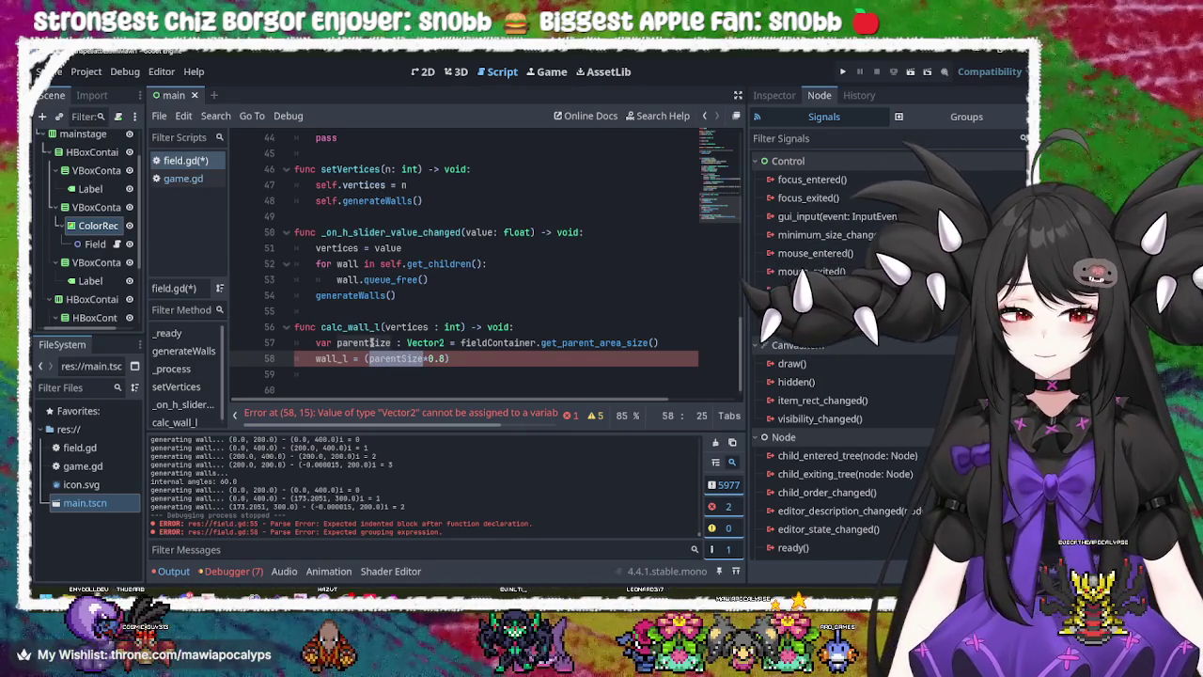
click(456, 358)
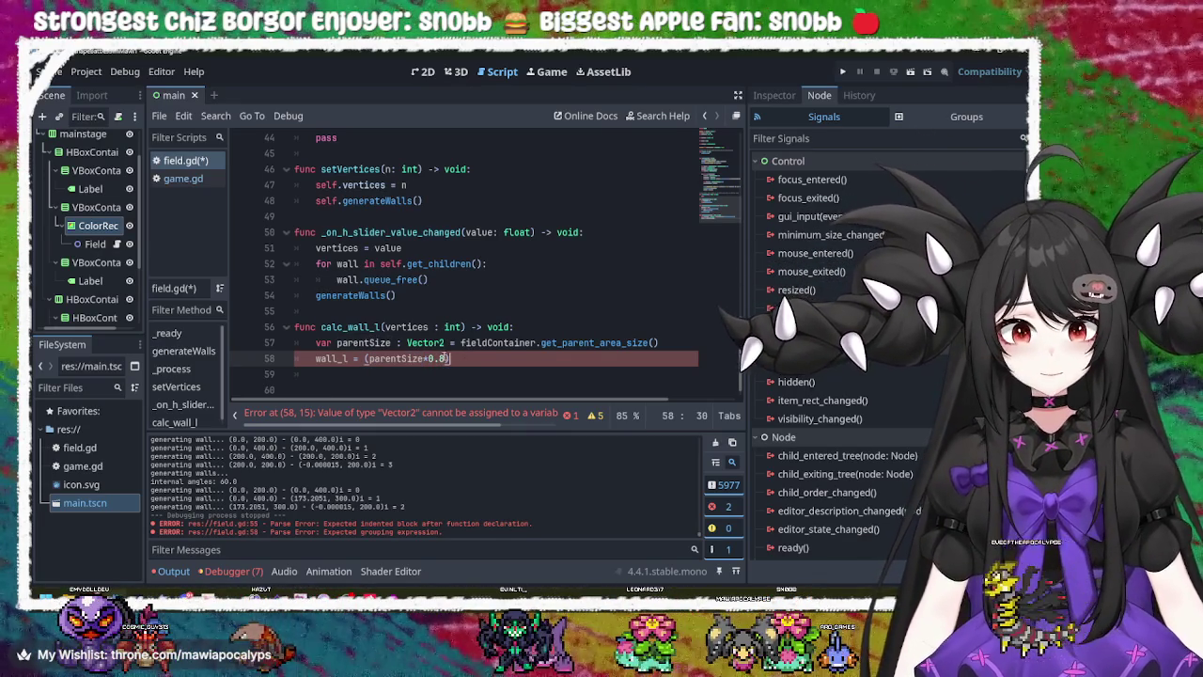
click(422, 358)
mouse_move(601, 335)
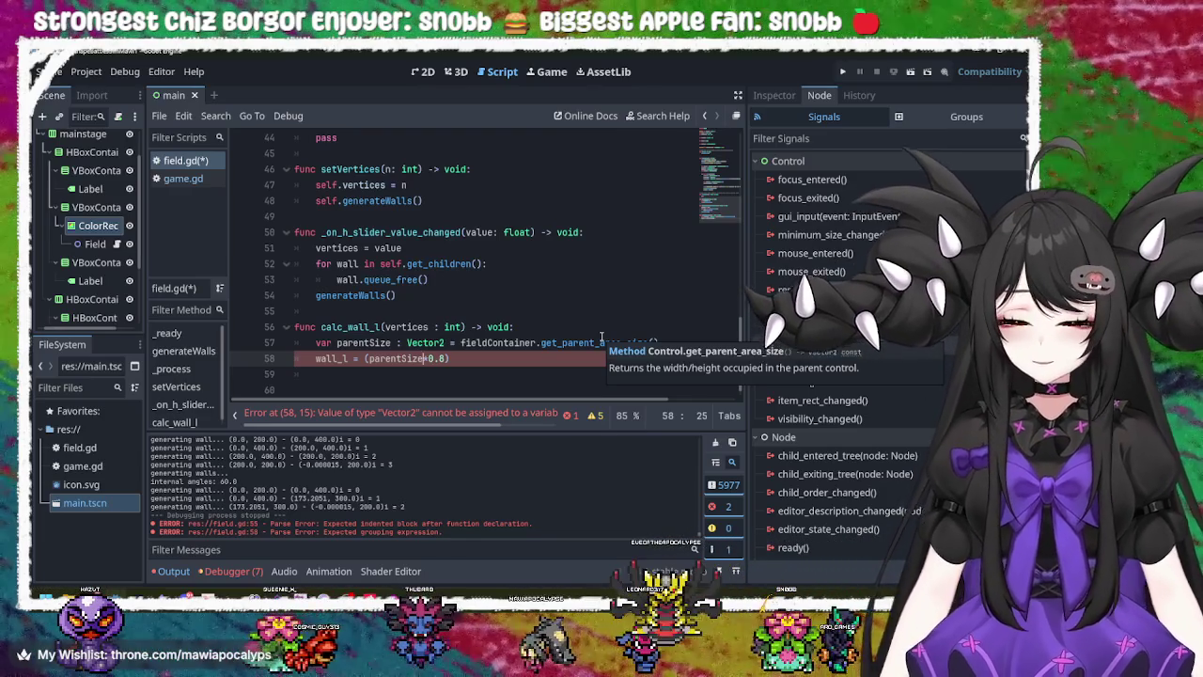
text(.)
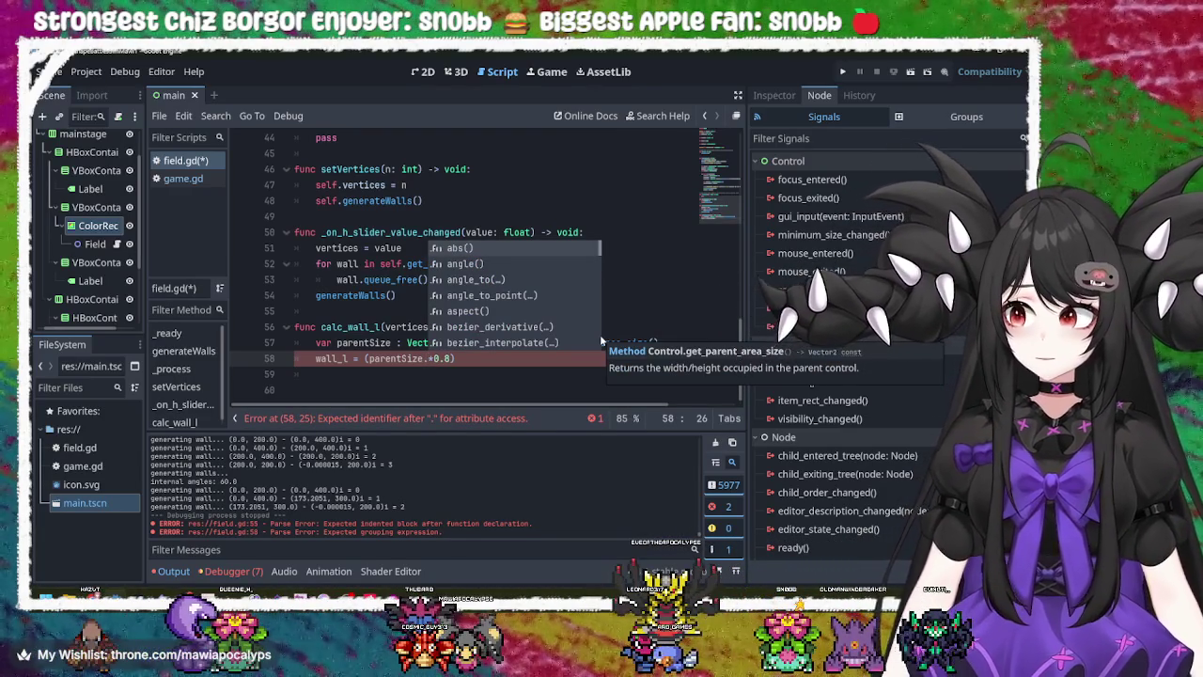
text(a)
click(531, 328)
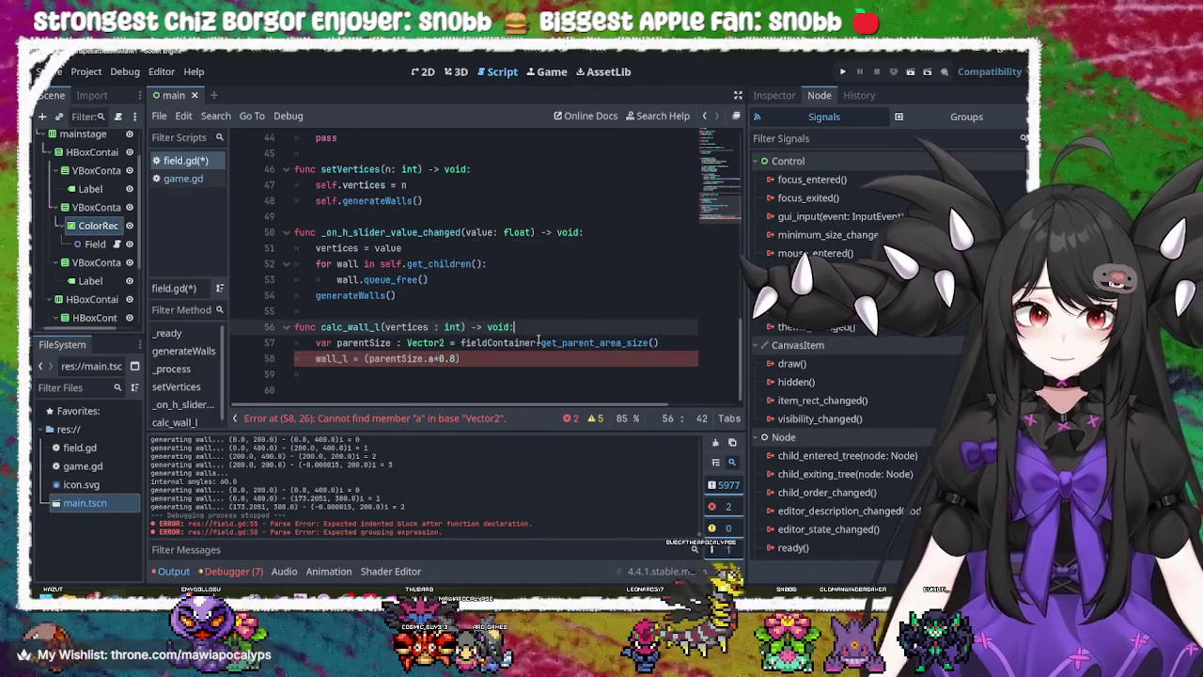
mouse_move(567, 342)
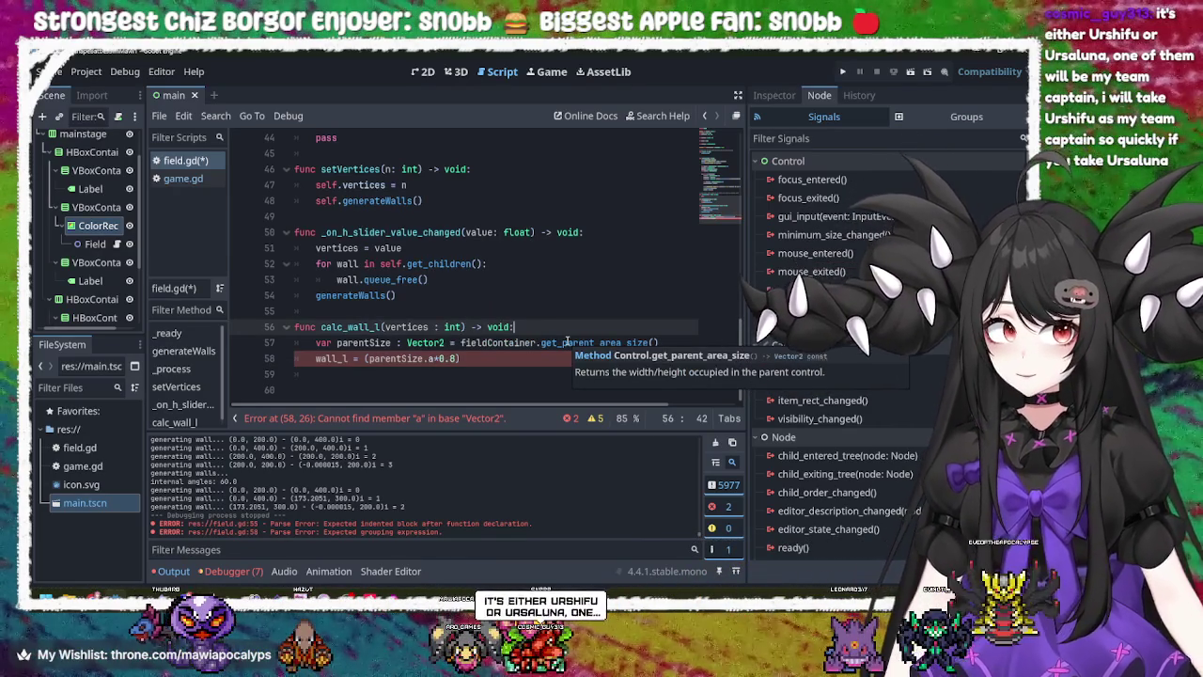
click(449, 359)
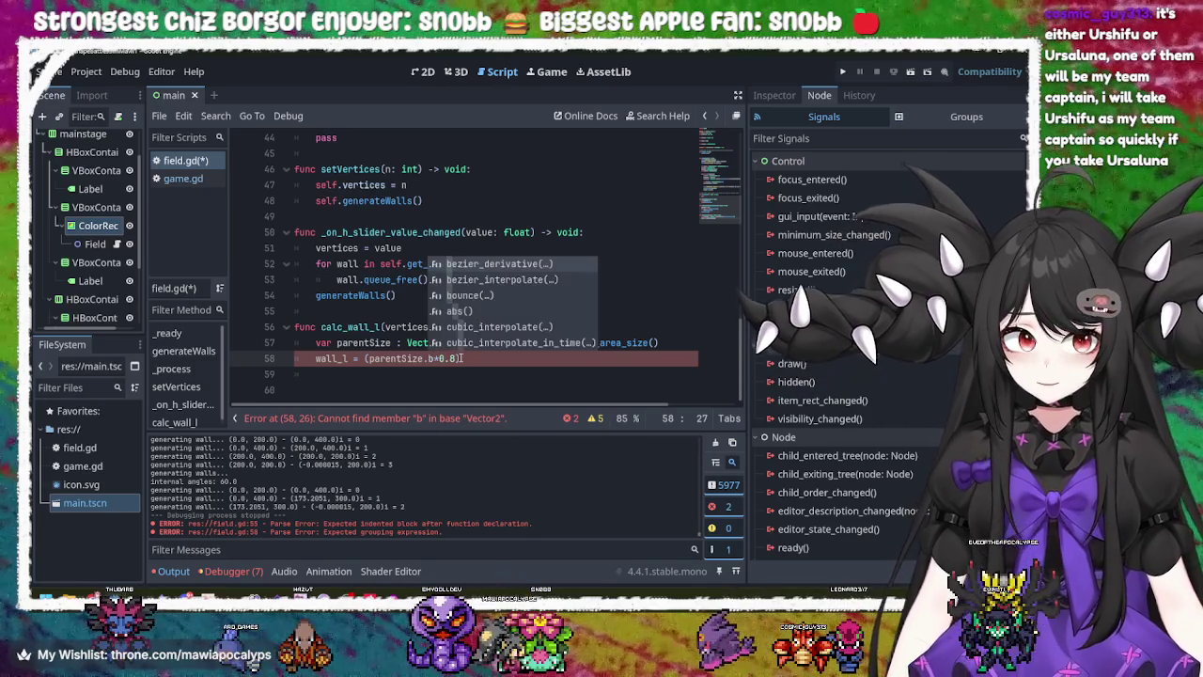
click(460, 359)
key(ctrl+s)
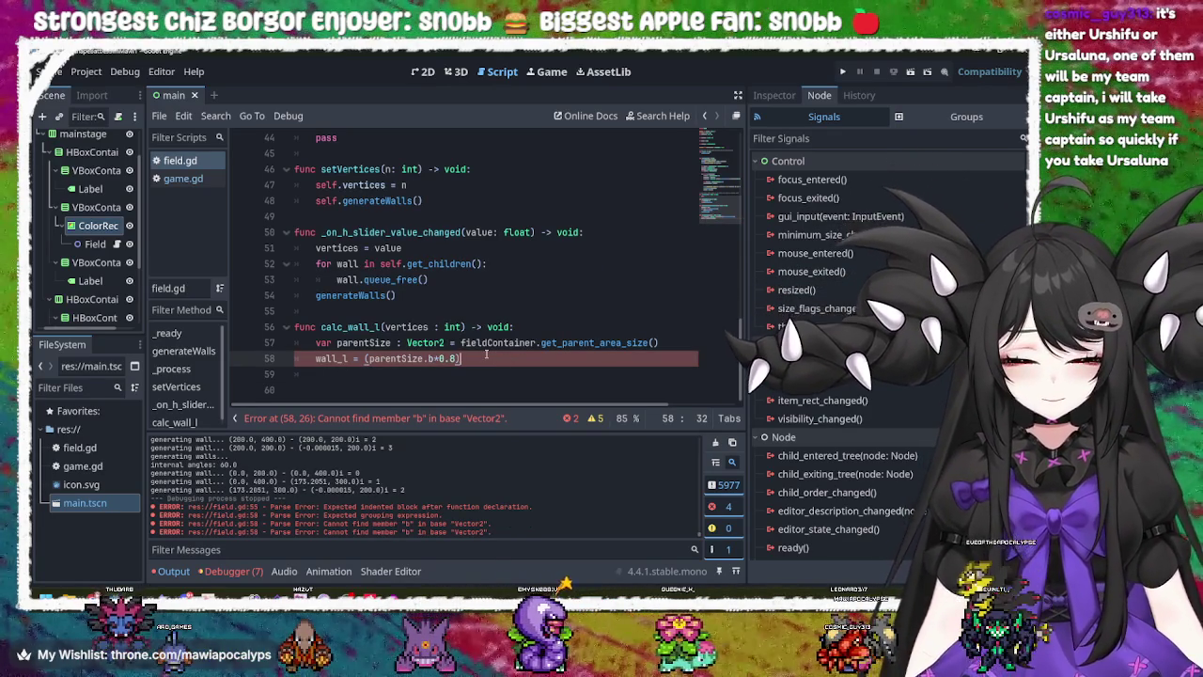
- Check get_parent_area_size's documentation, then open the Vector2 class reference from parentSize
key(Left)
key(Left)
key(Left)
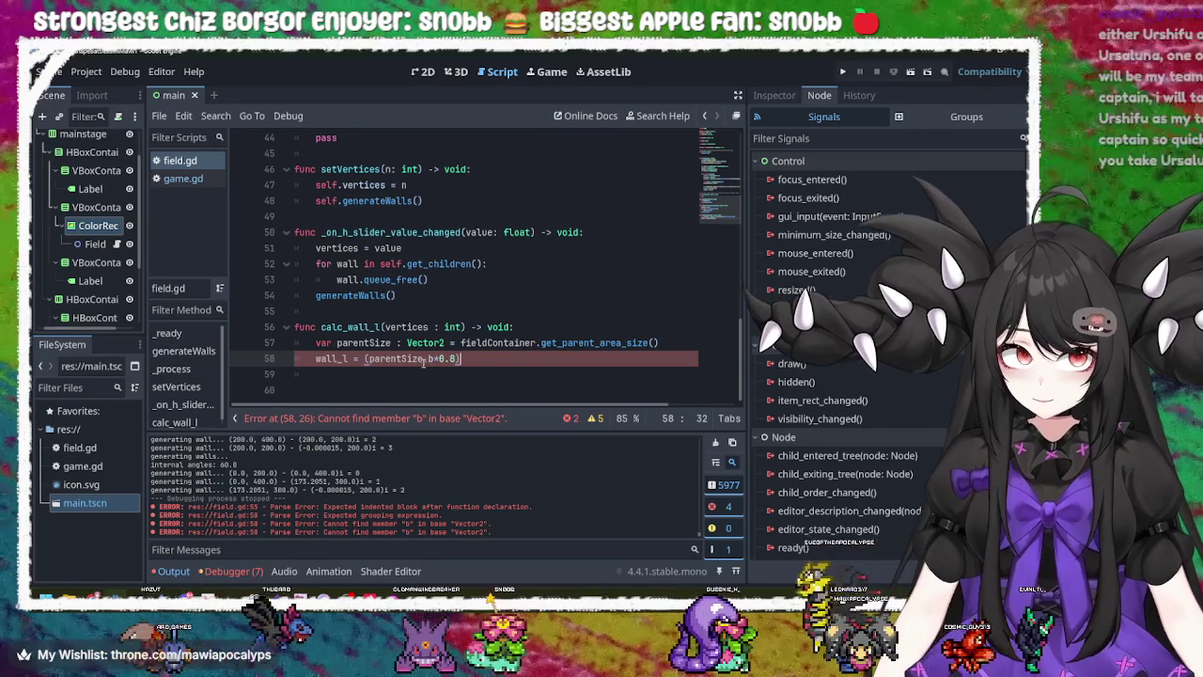
key(Right)
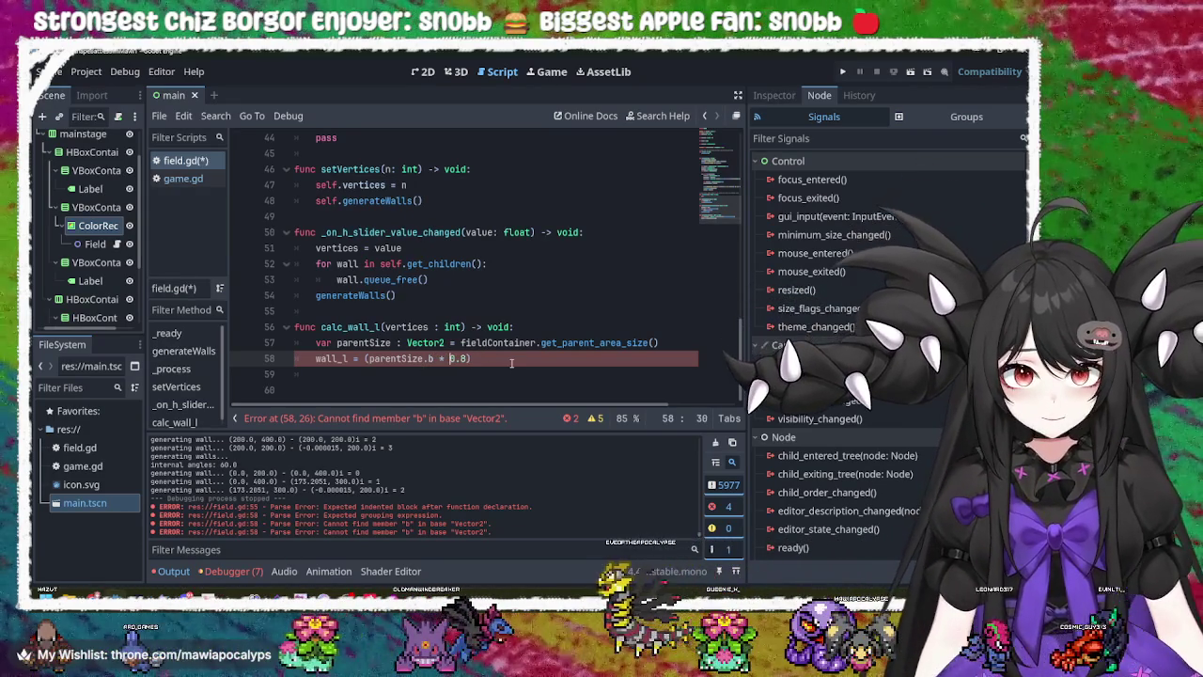
click(389, 358)
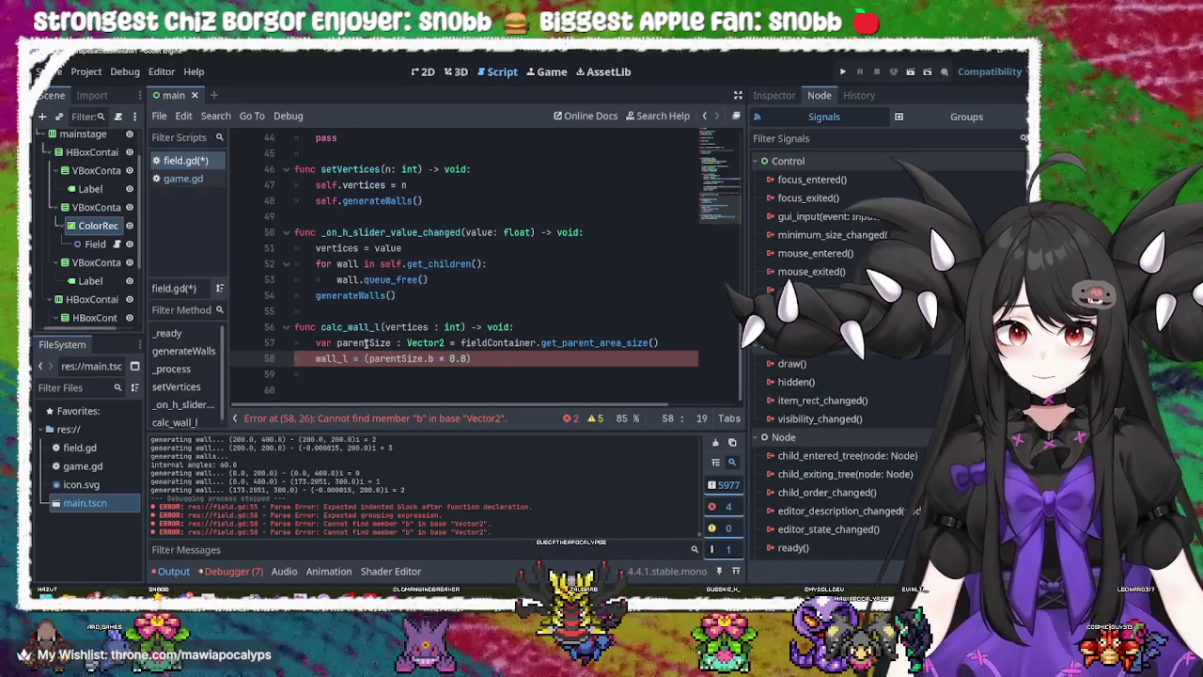
double_click(365, 342)
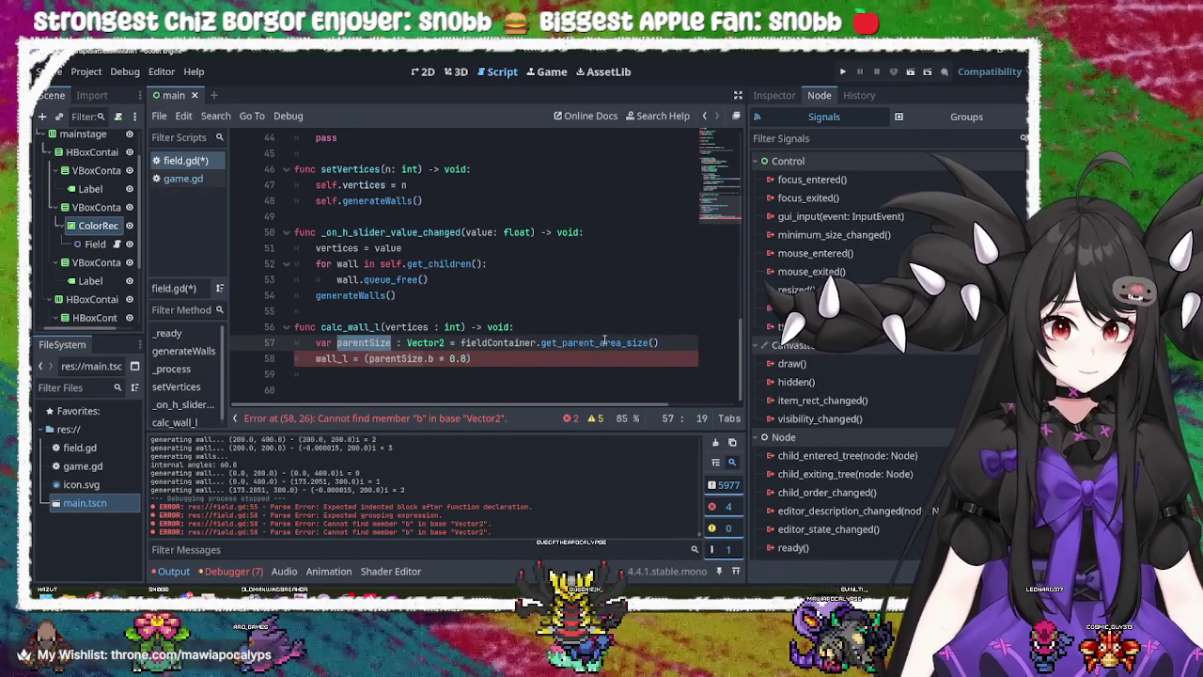
click(605, 342)
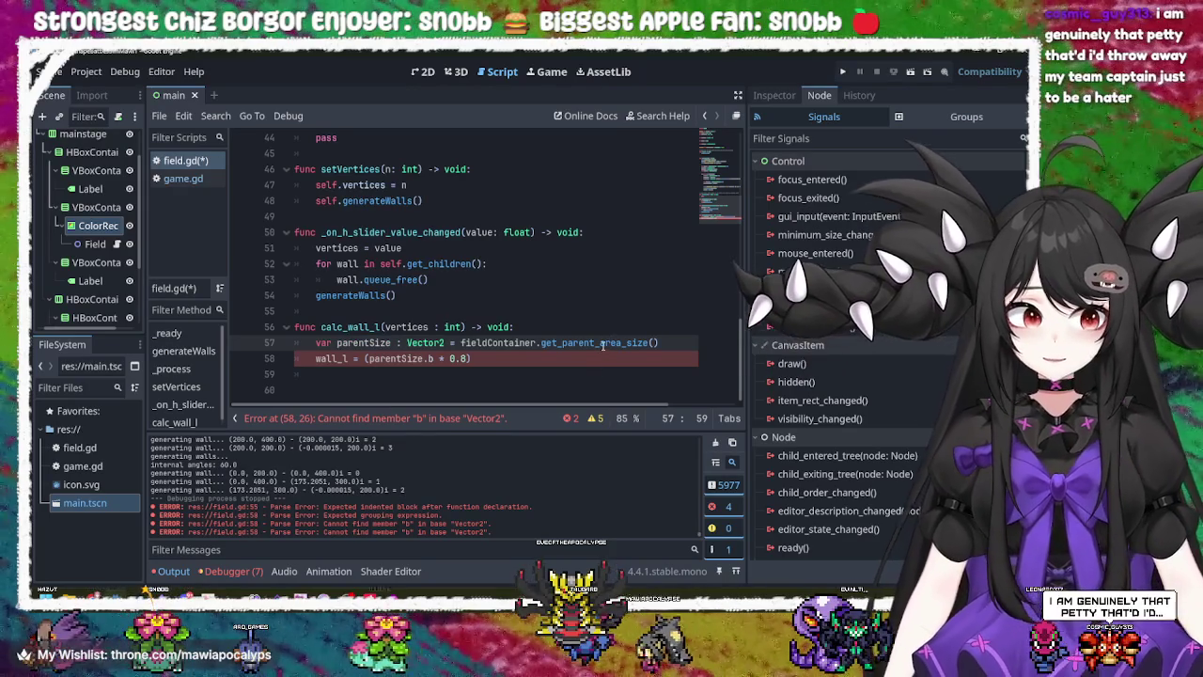
mouse_move(603, 344)
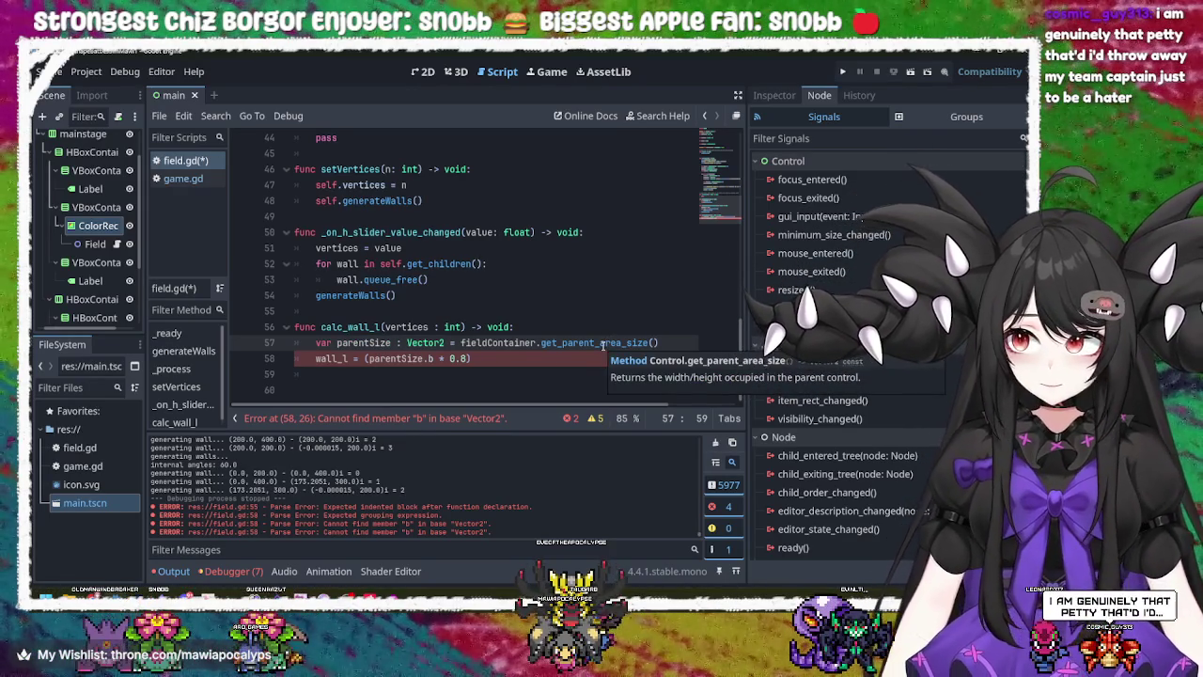
click(403, 358)
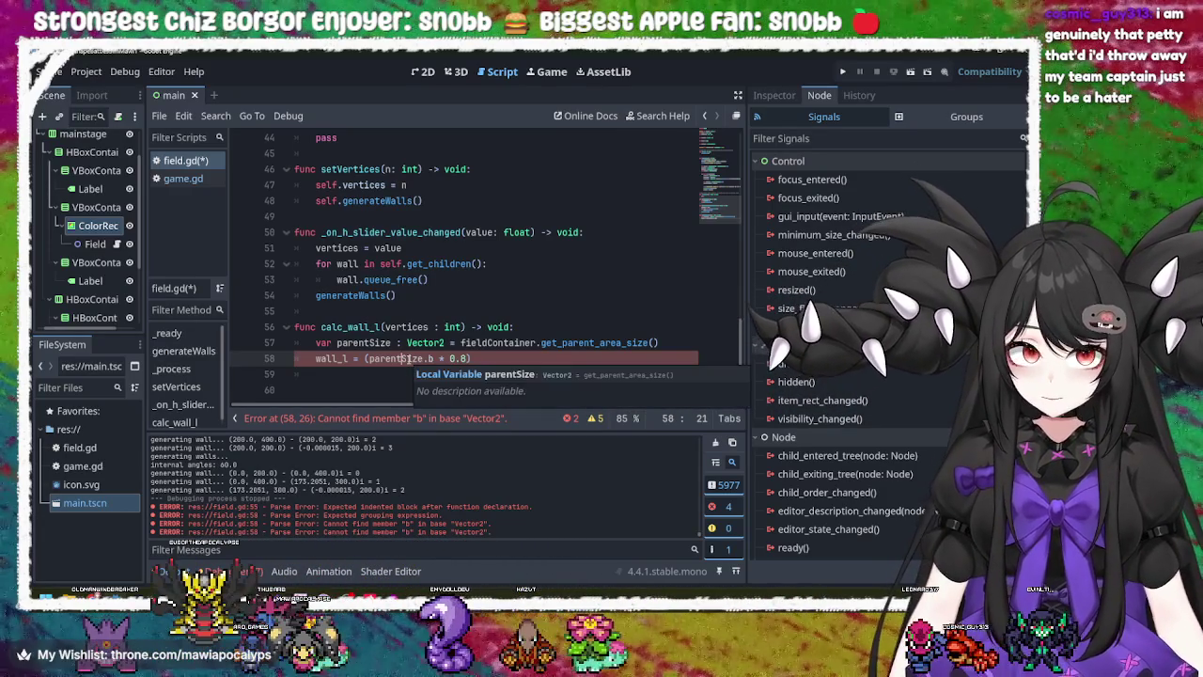
click(555, 375)
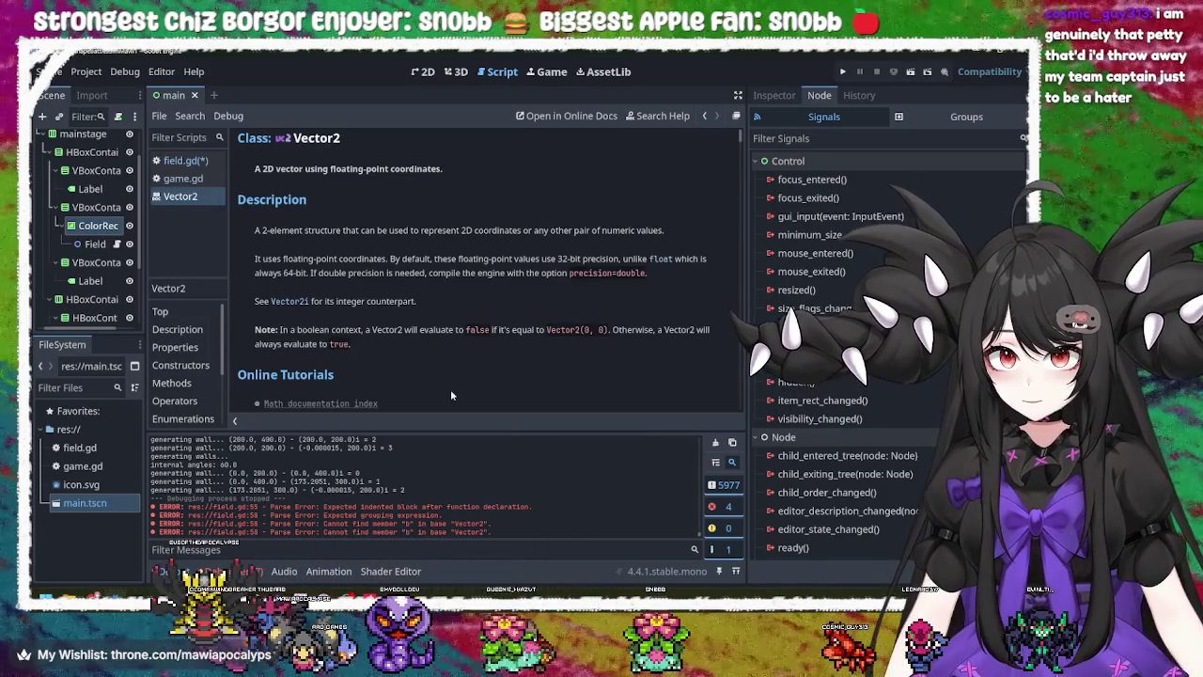
- Scroll through the Vector2 properties and methods, then switch back to field.gd
scroll(449, 367, down, 5)
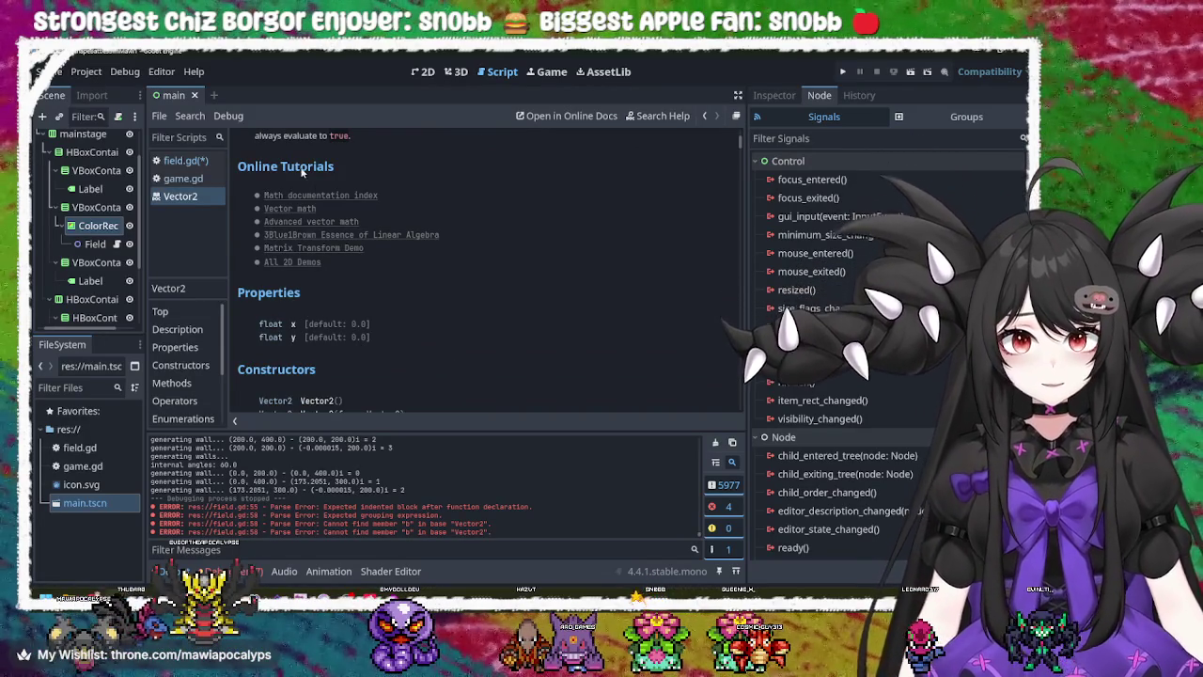
scroll(403, 326, down, 3)
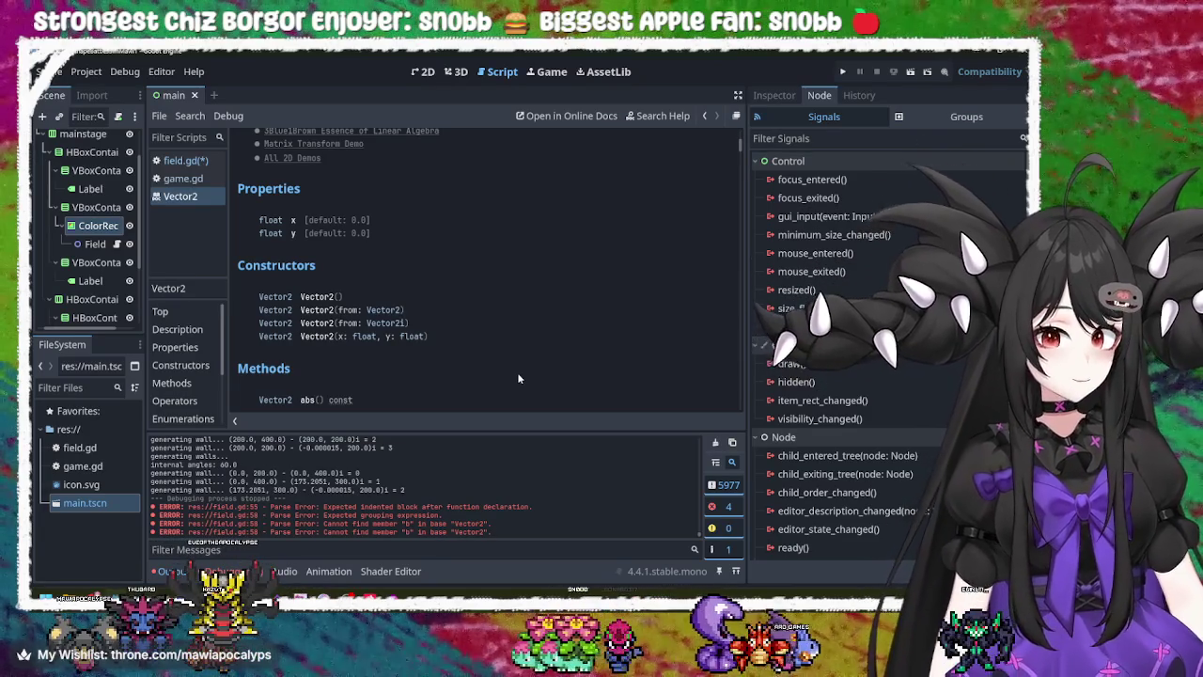
scroll(517, 379, down, 4)
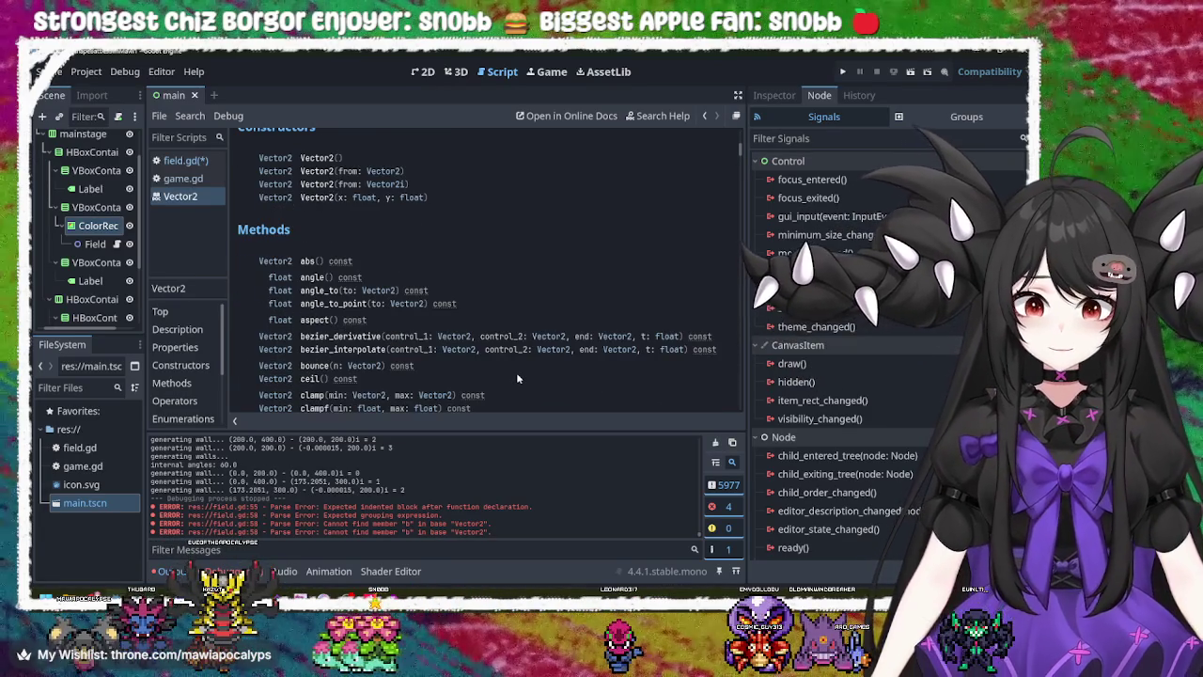
scroll(516, 378, down, 1)
scroll(516, 378, up, 6)
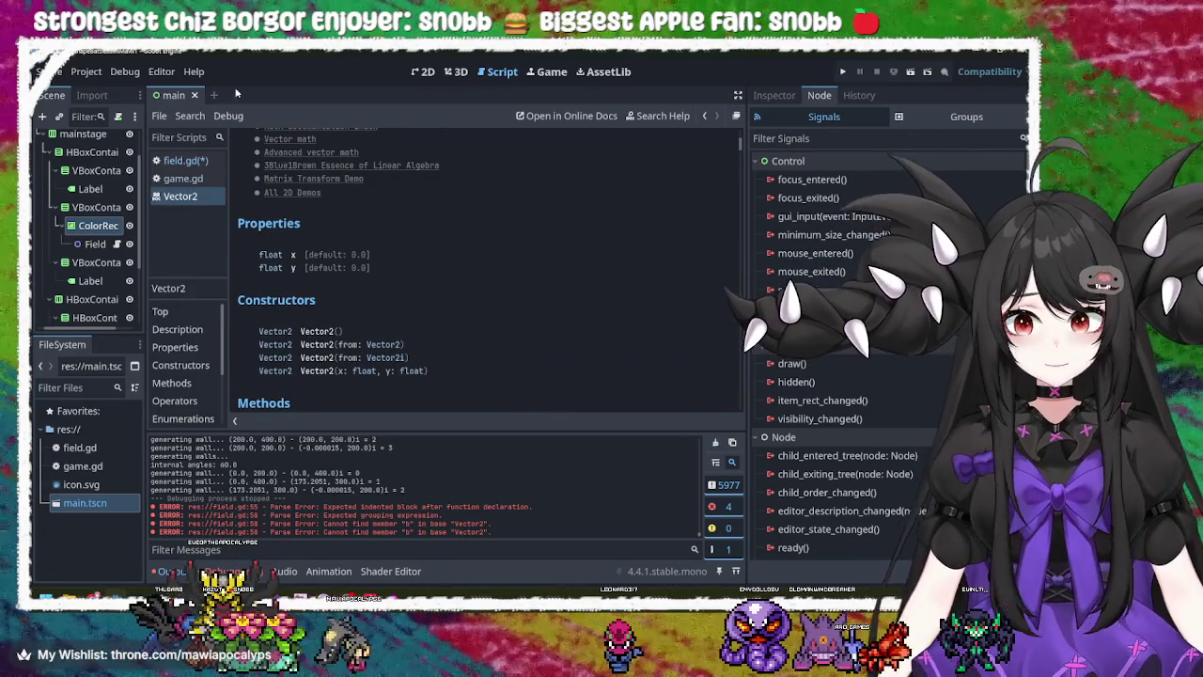
click(185, 160)
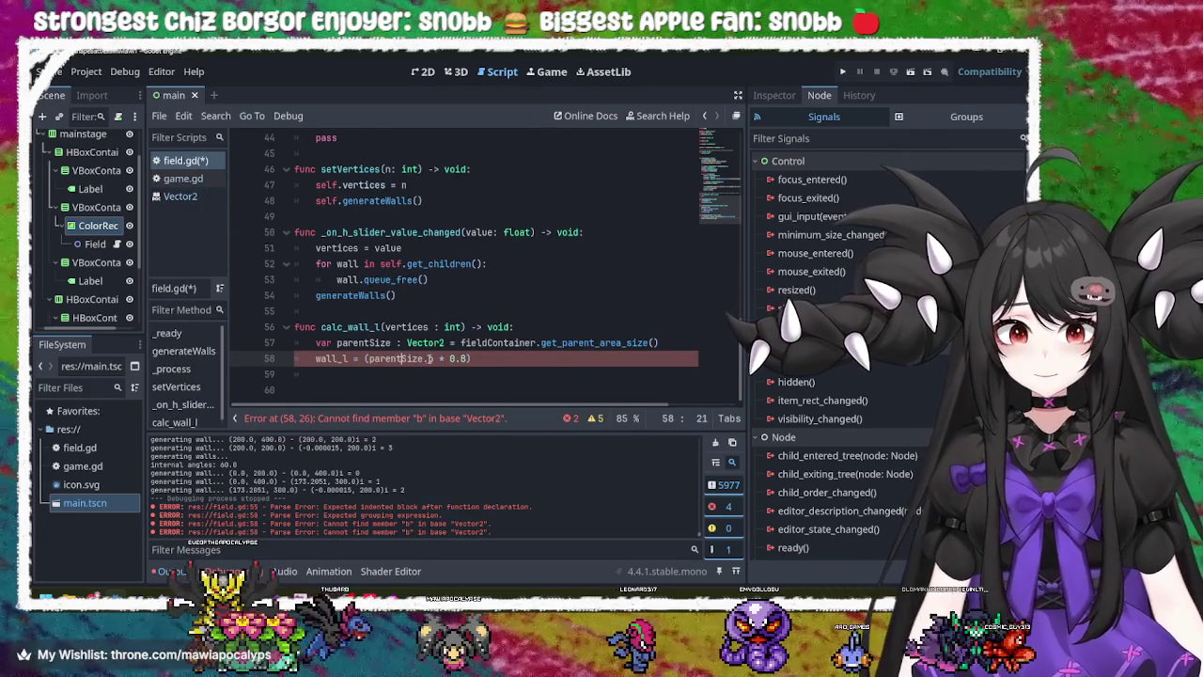
- Change parentSize.b to parentSize.y on line 58 and save field.gd
click(433, 358)
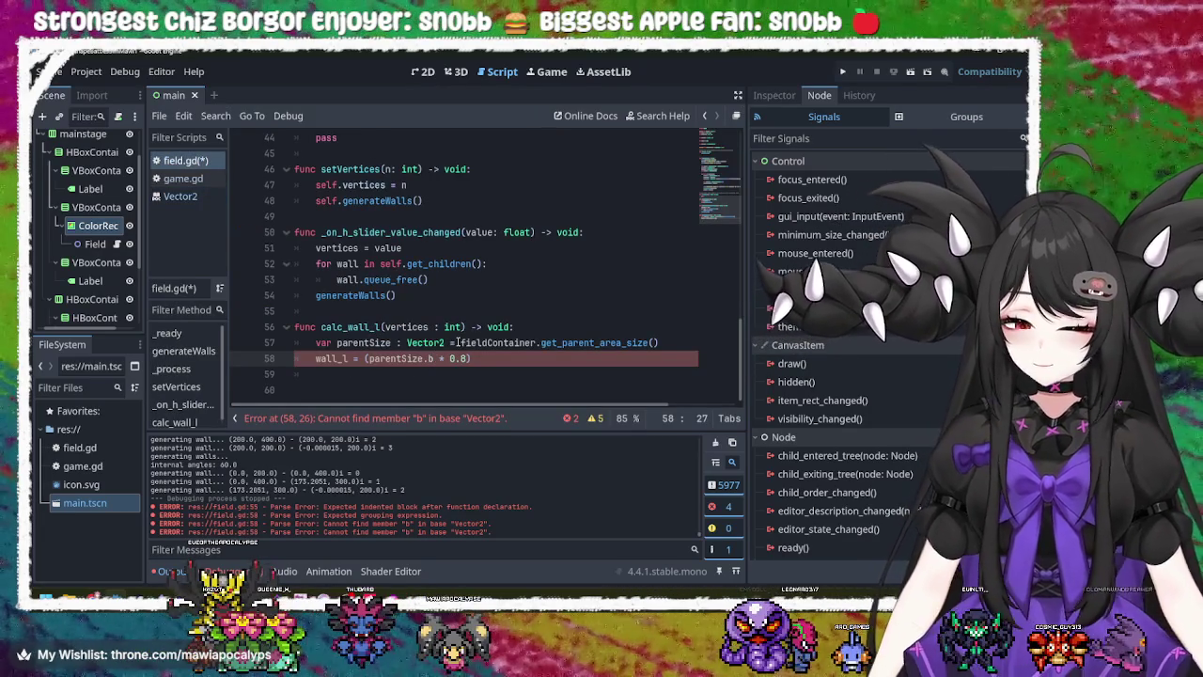
key(BackSpace)
text(y)
click(490, 343)
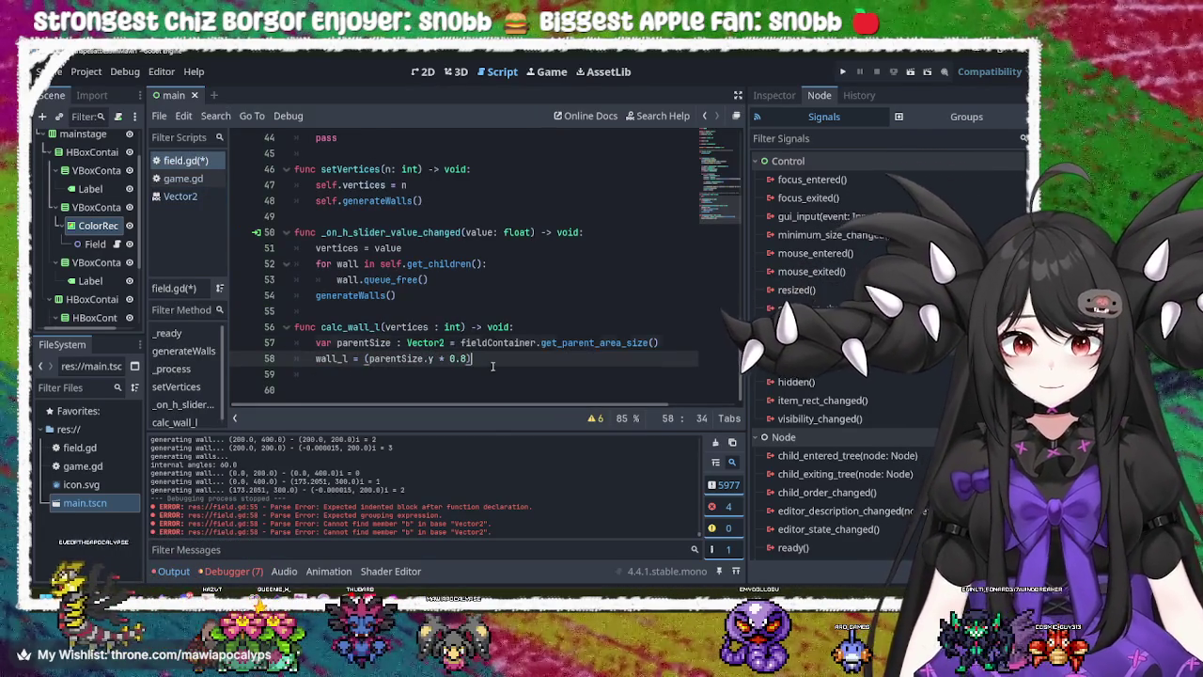
click(491, 362)
key(ctrl+s)
- Divide the wall_l calculation on line 58 by vertices
click(495, 375)
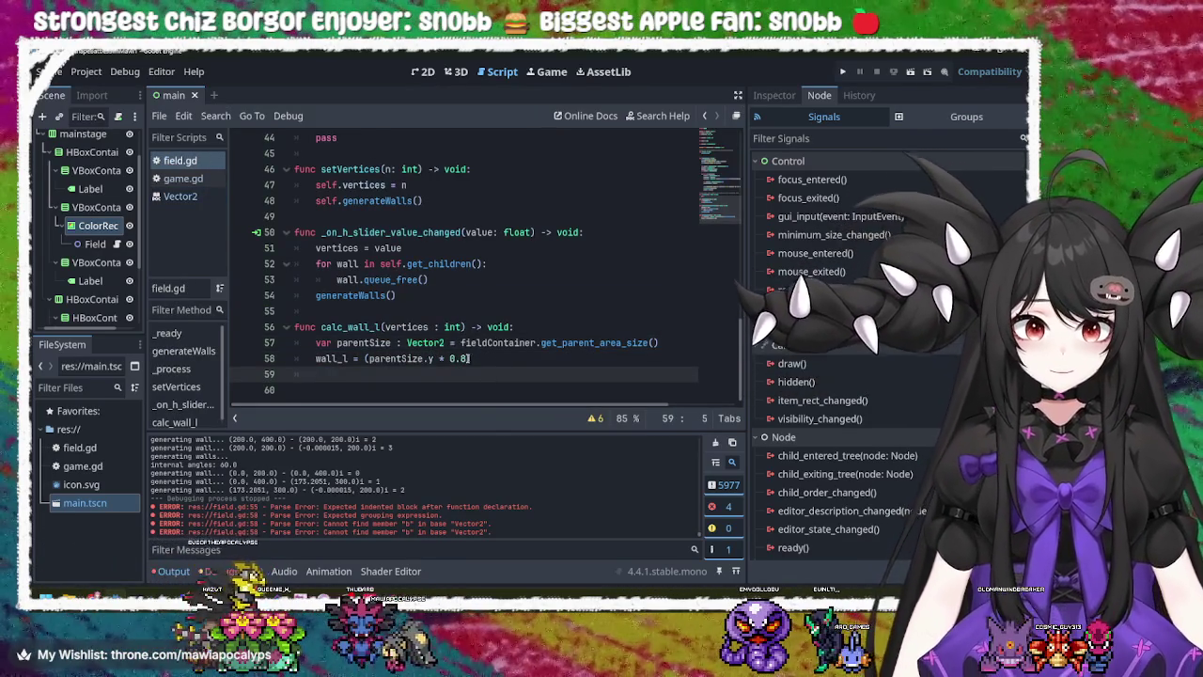
click(465, 359)
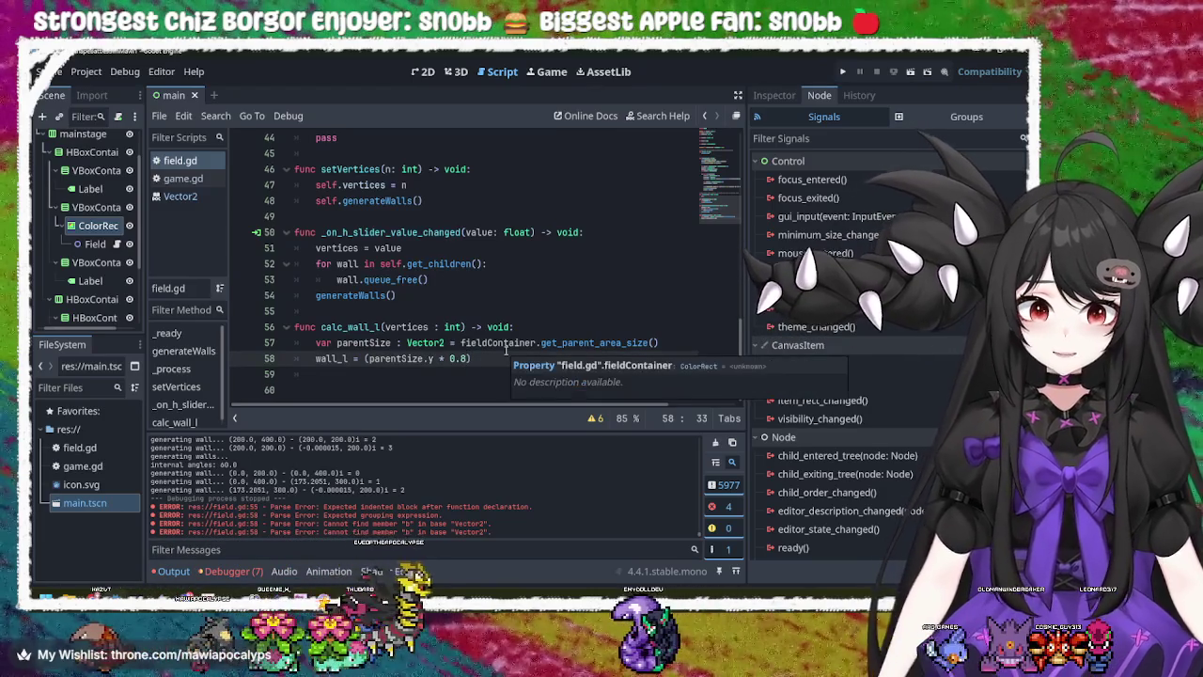
key(Left)
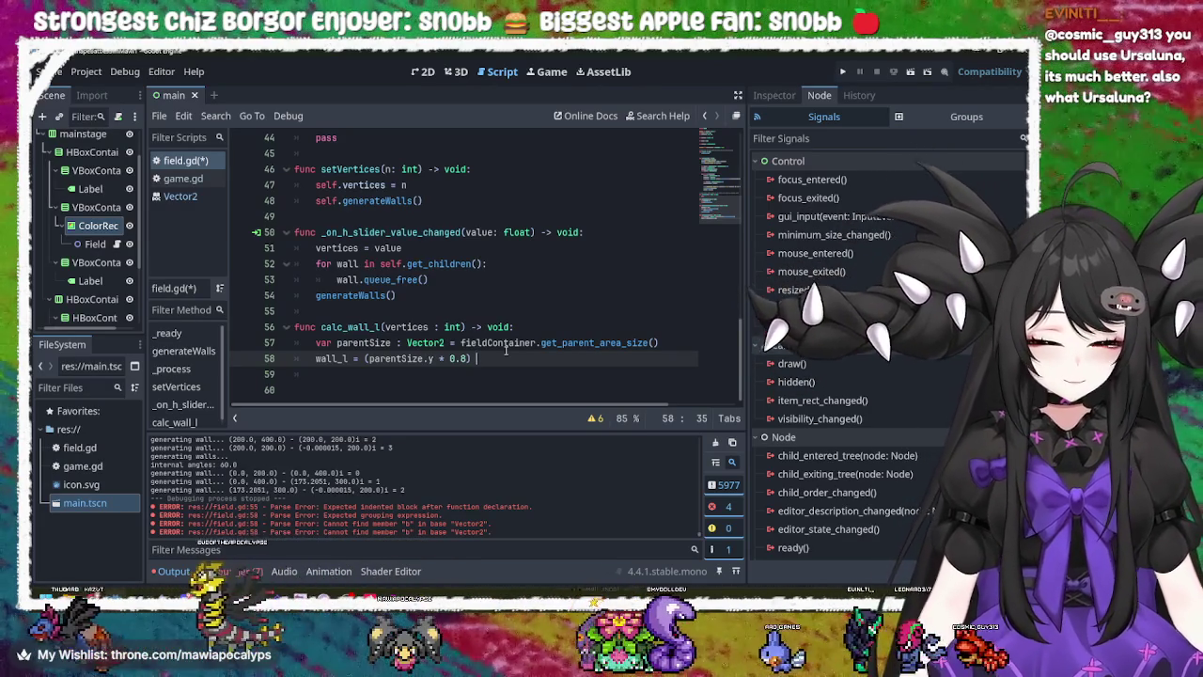
text(/)
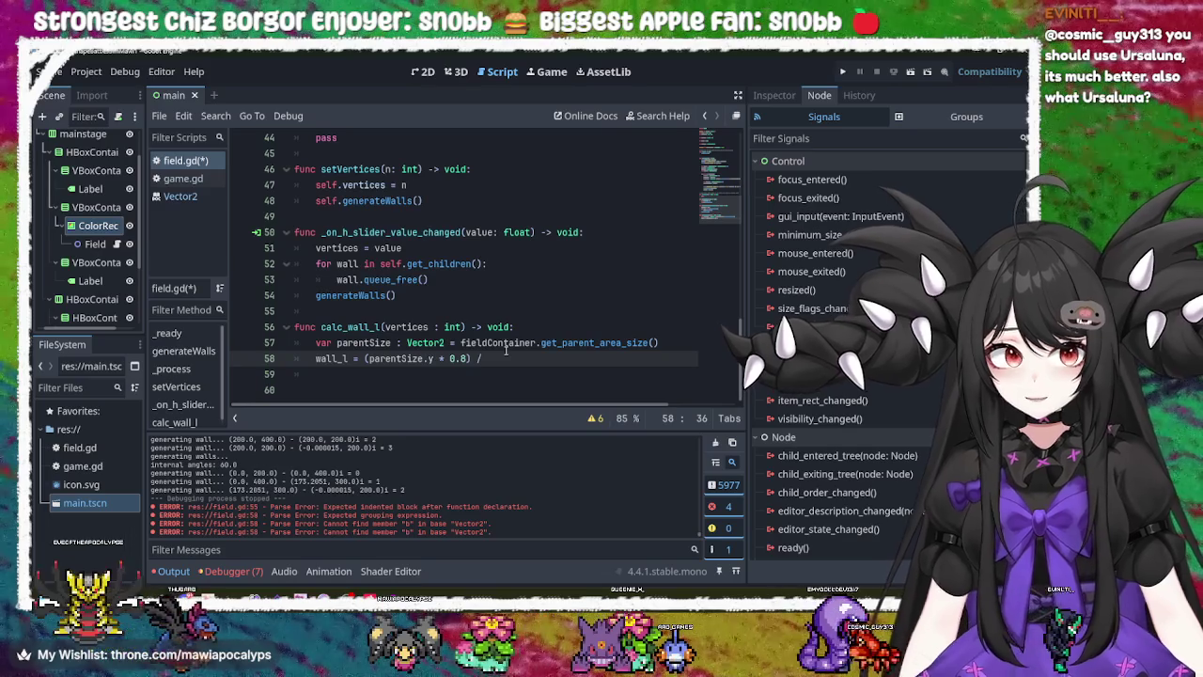
text( verti)
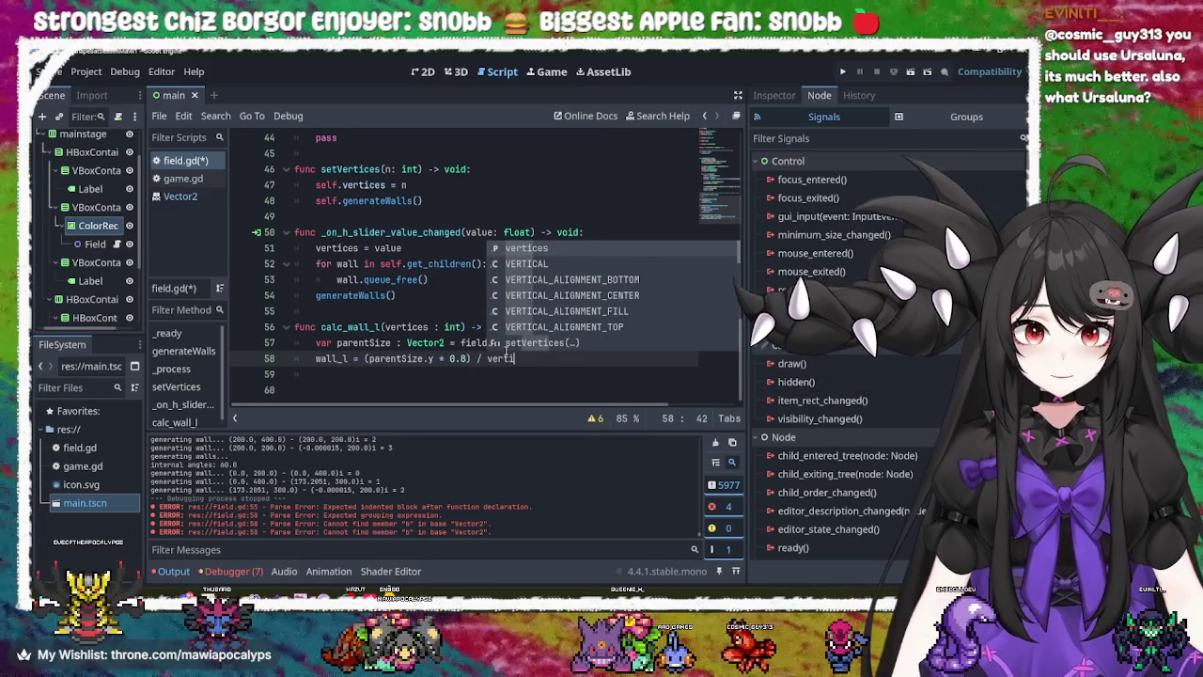
key(Return)
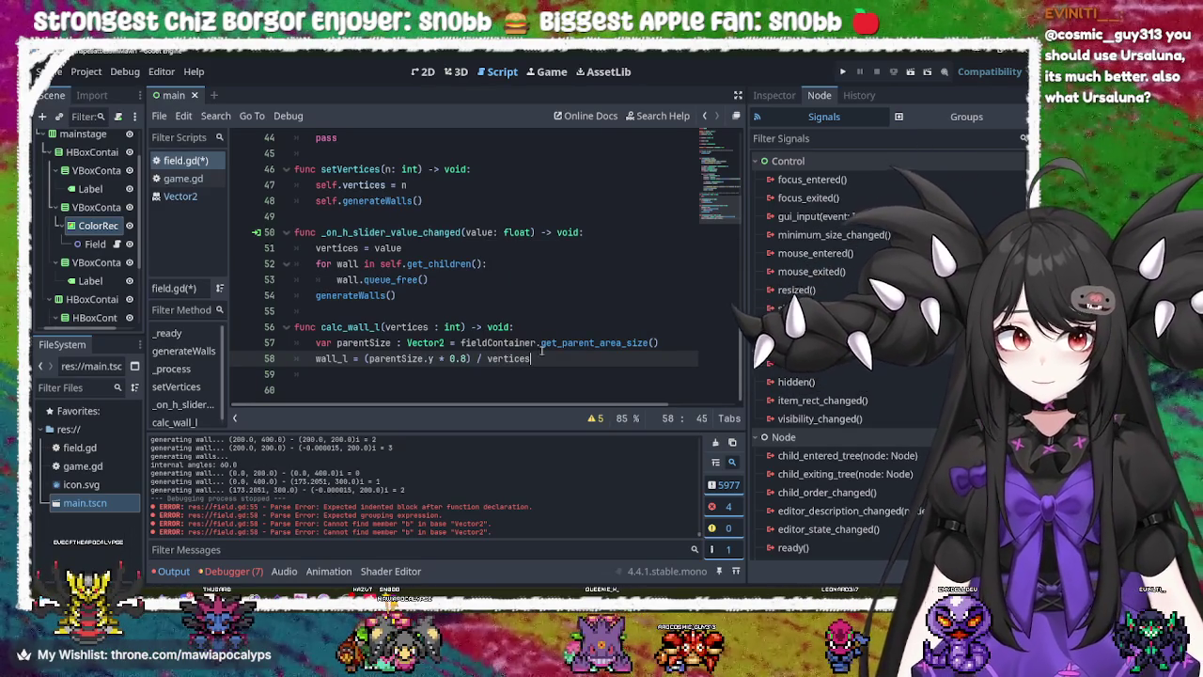
- Rename the calc_wall_l parameter to n_vertices, use it on line 58, and save
double_click(404, 326)
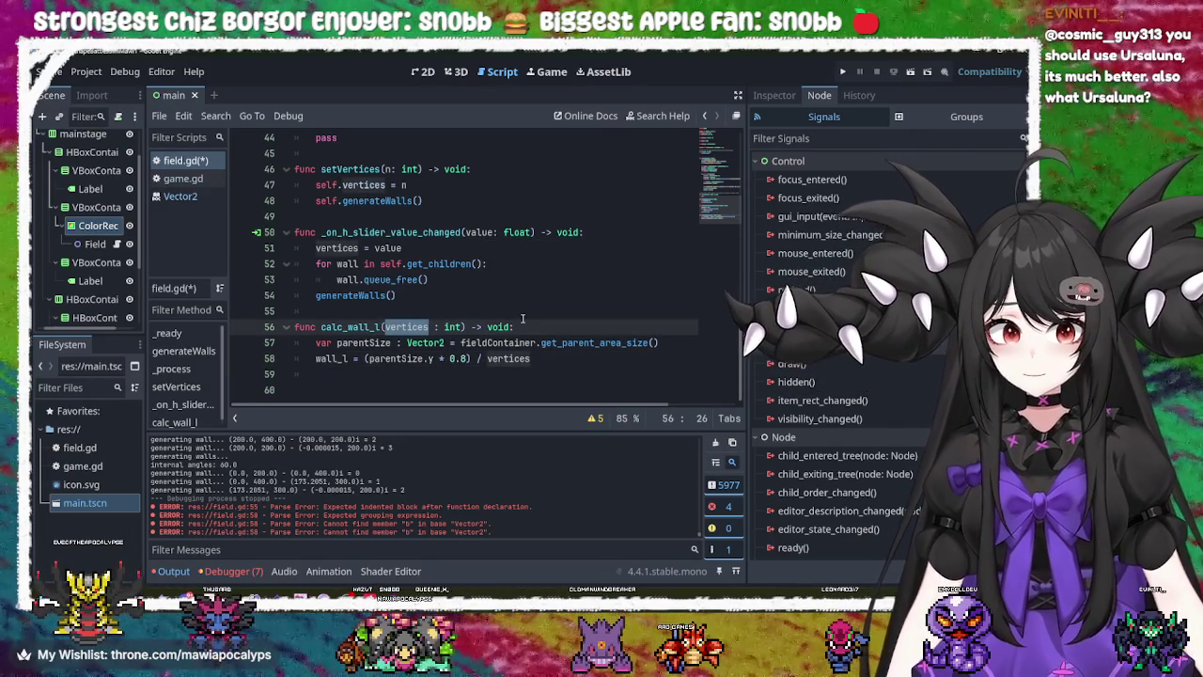
key(BackSpace)
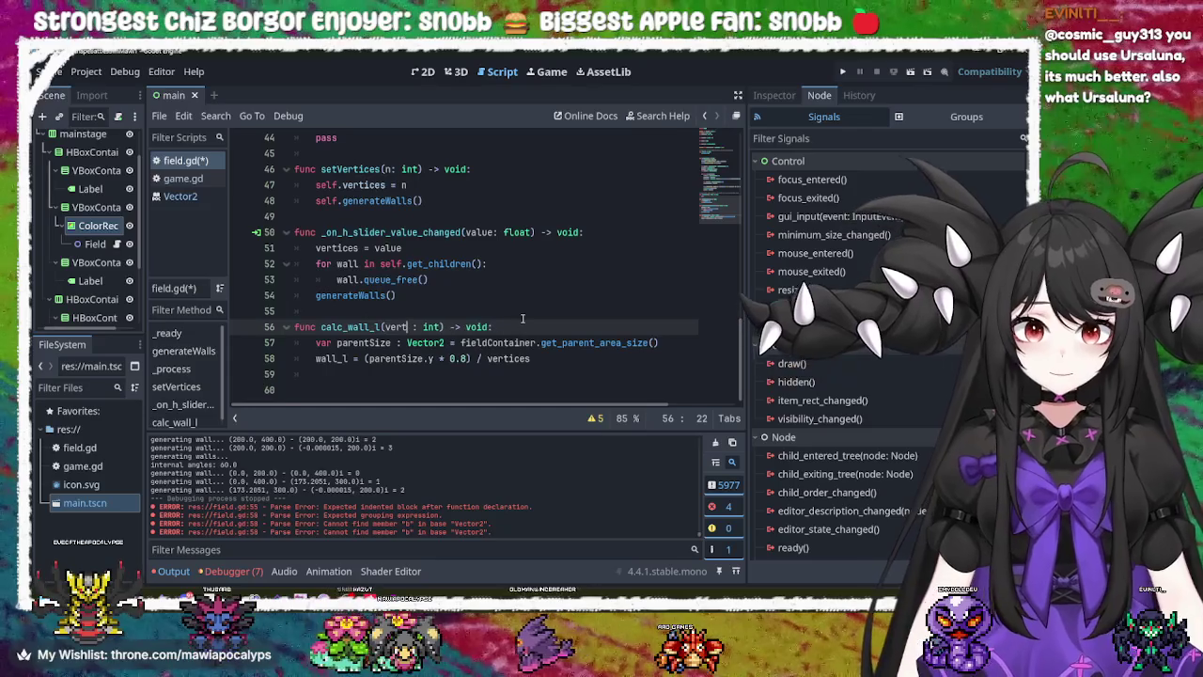
text(n_ver)
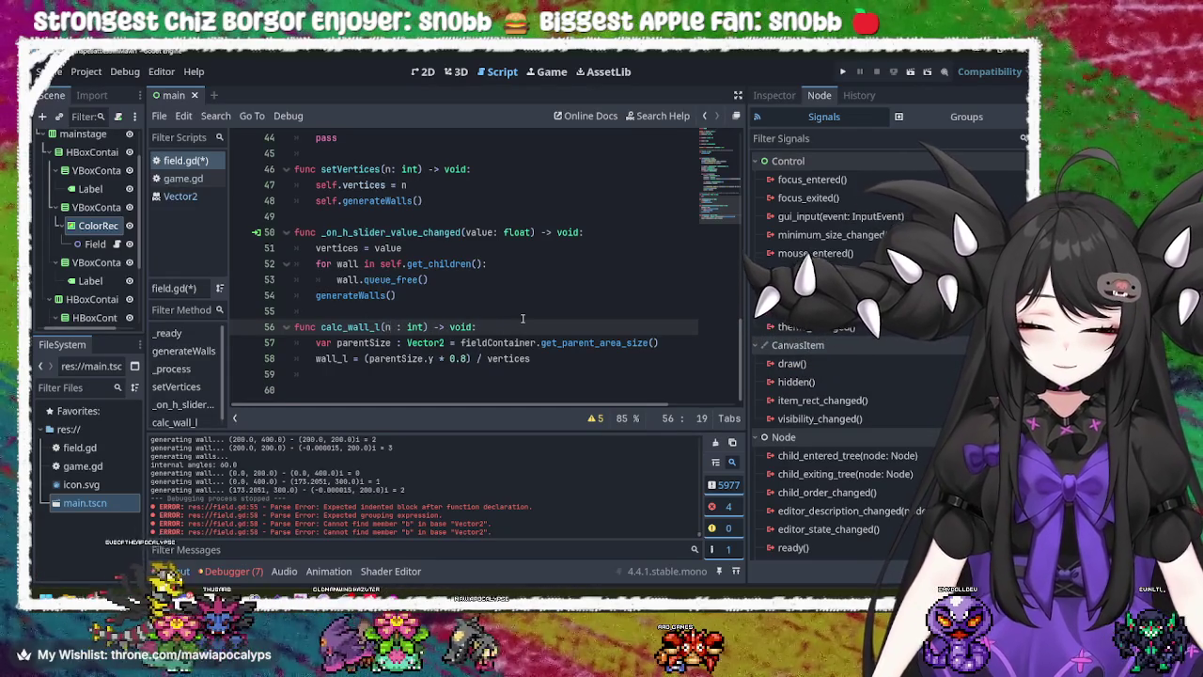
text(tices)
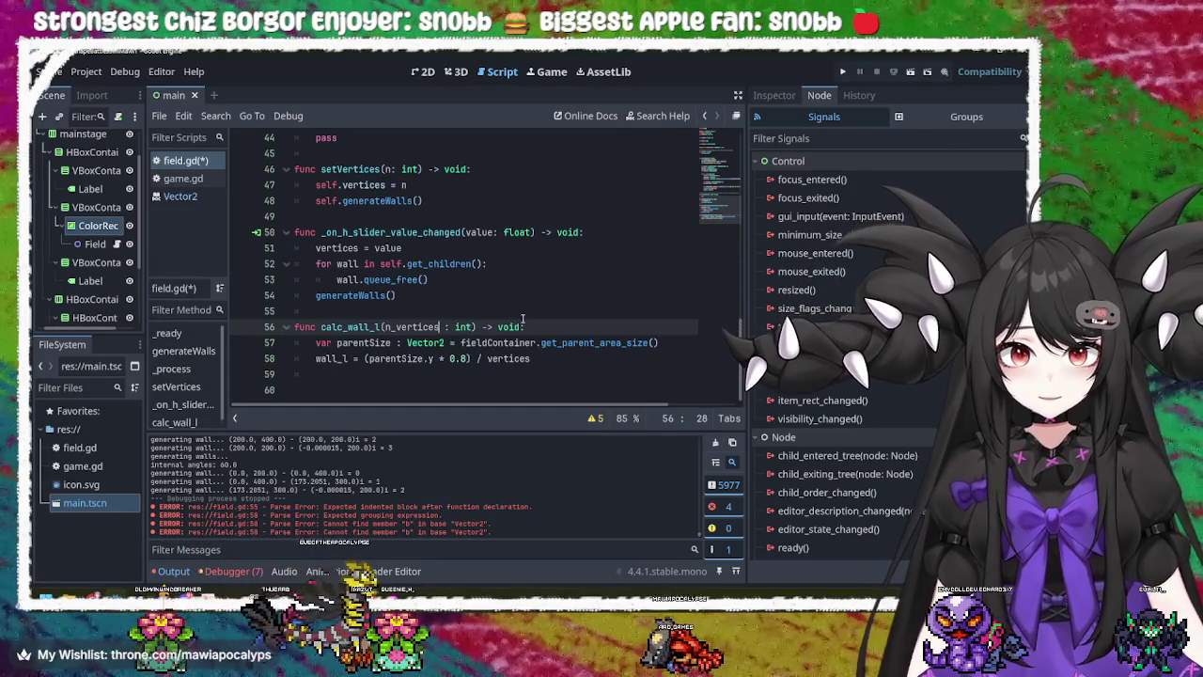
double_click(431, 327)
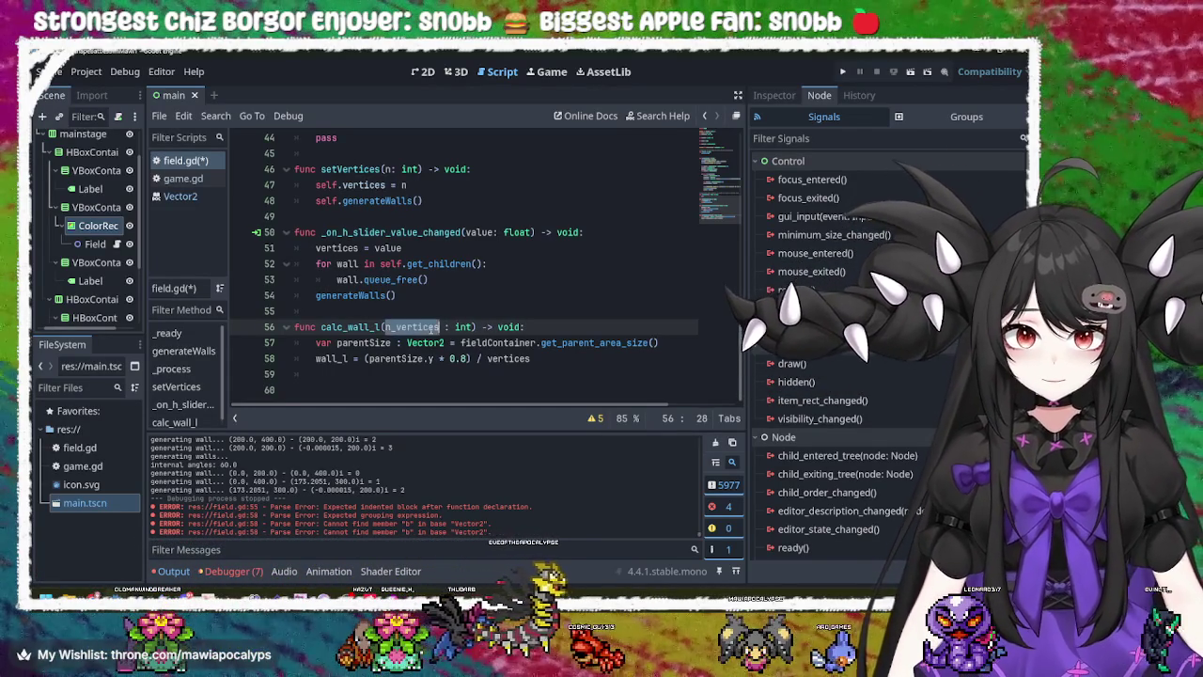
click(487, 358)
text(n_)
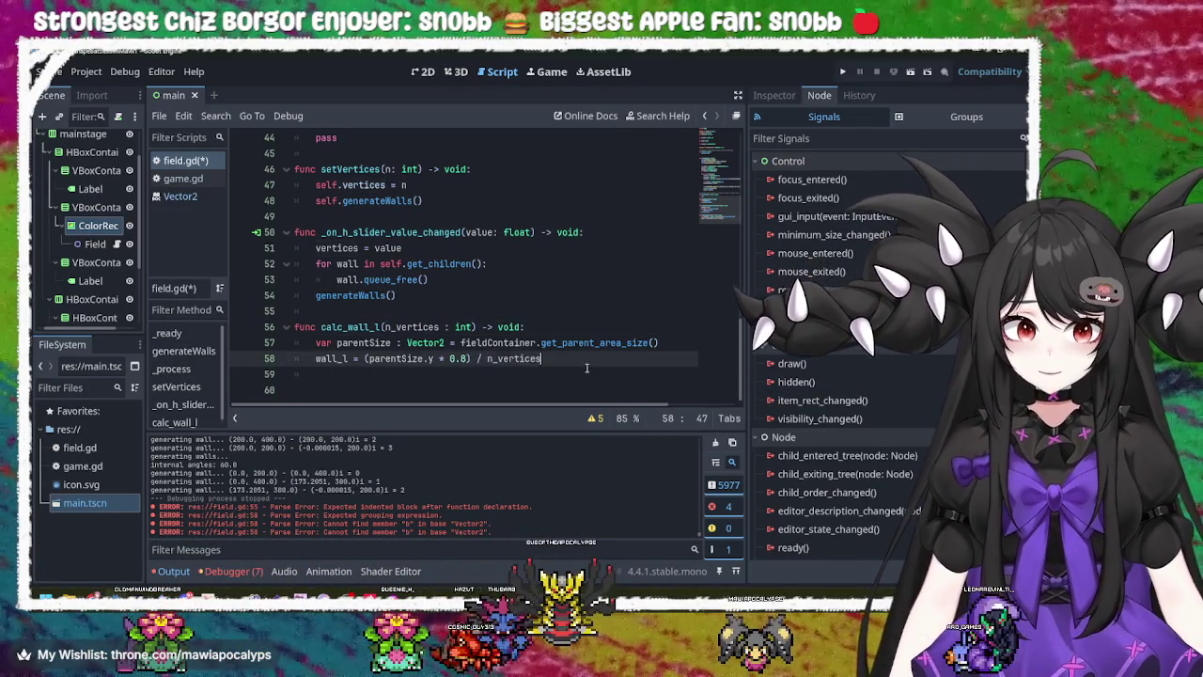
click(587, 370)
key(ctrl+s)
click(591, 360)
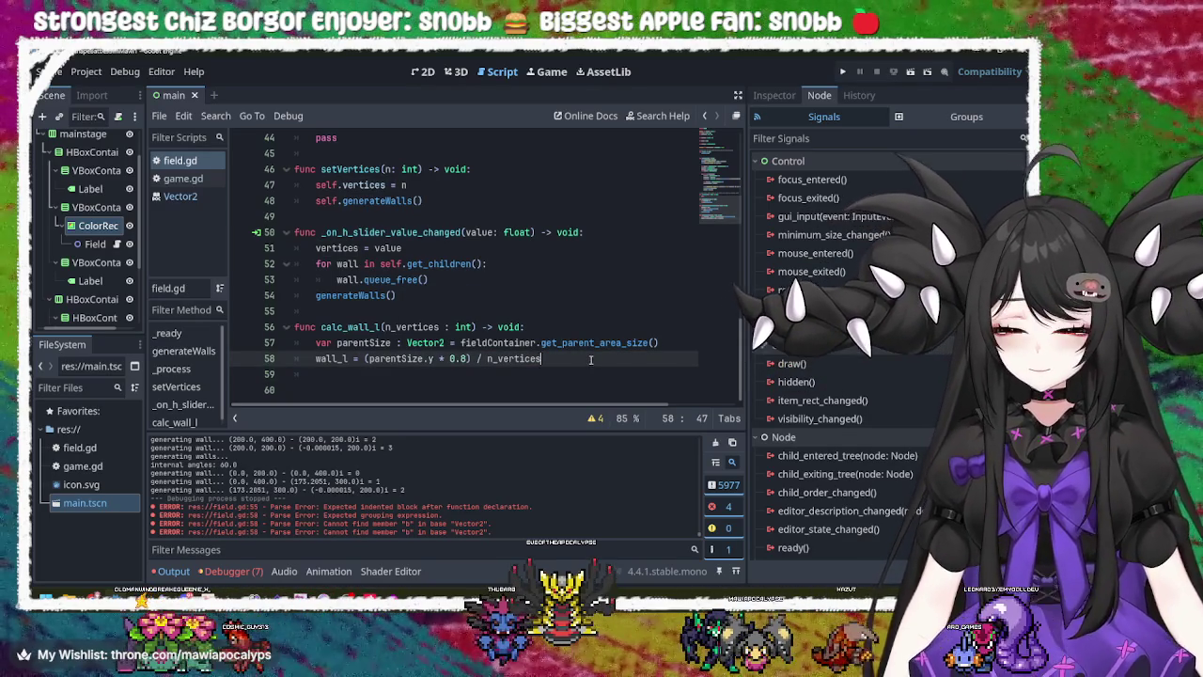
double_click(376, 328)
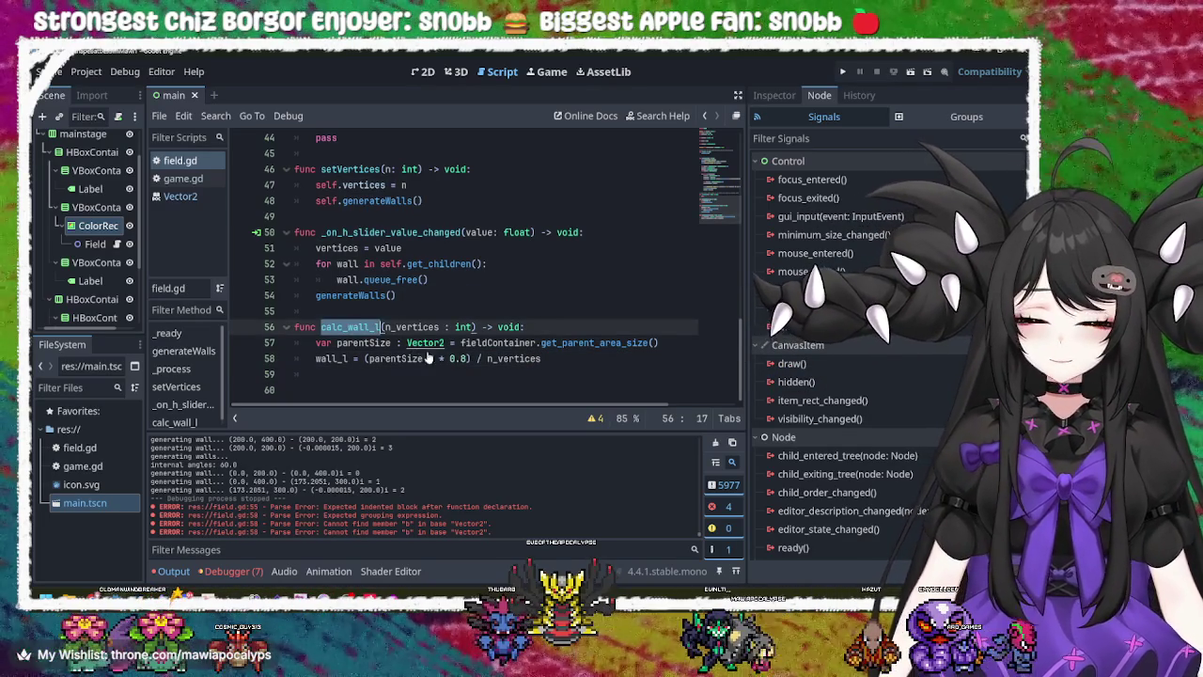
click(543, 342)
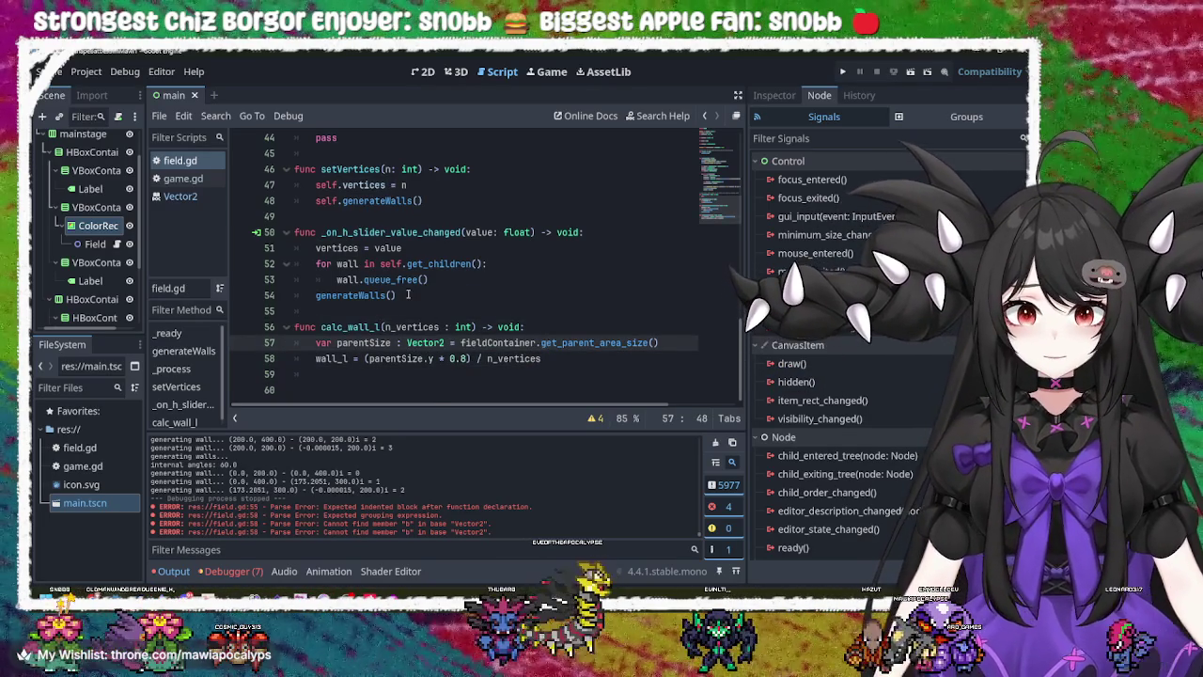
- Check the int_angle = ((180*vertices) - 360) / (vertices) line in generateWalls, ending after the angle print
scroll(407, 282, up, 10)
click(358, 279)
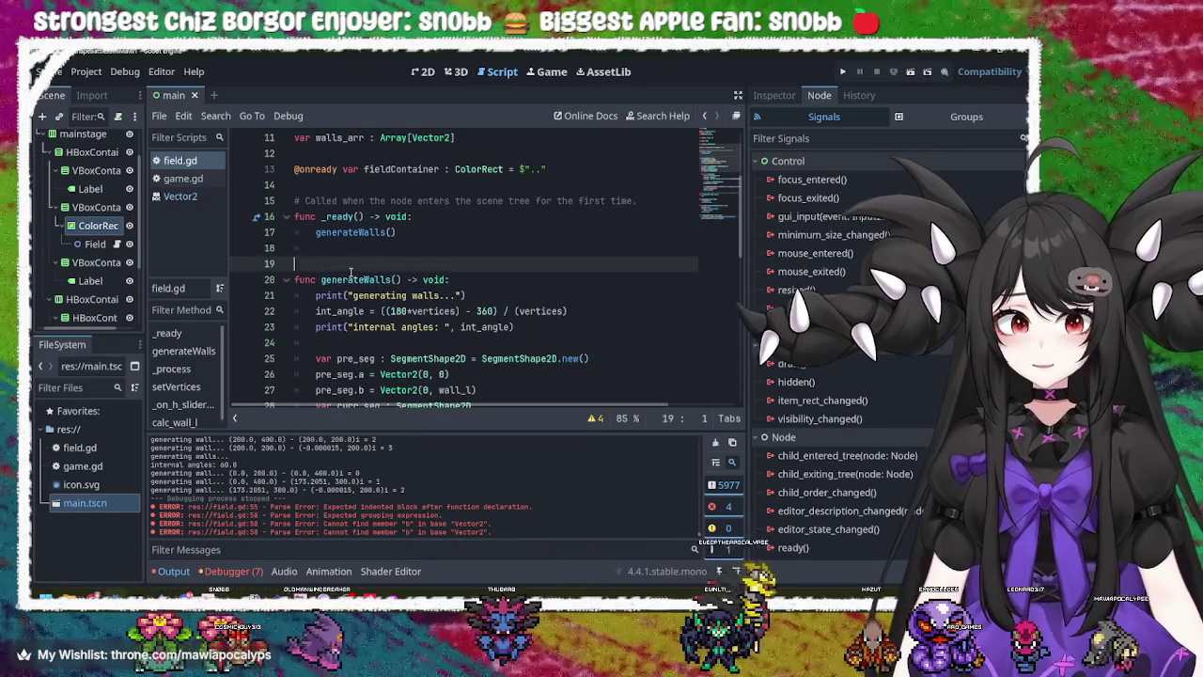
scroll(473, 335, down, 8)
scroll(473, 335, up, 2)
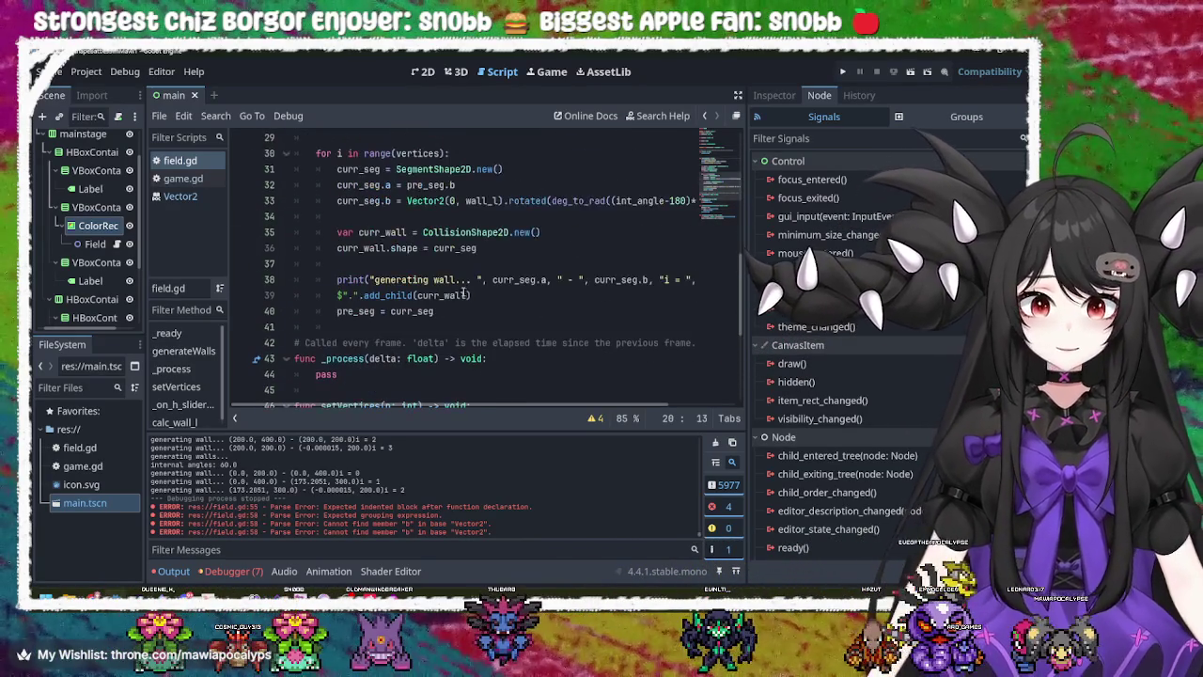
click(446, 312)
scroll(513, 364, down, 3)
scroll(513, 364, down, 2)
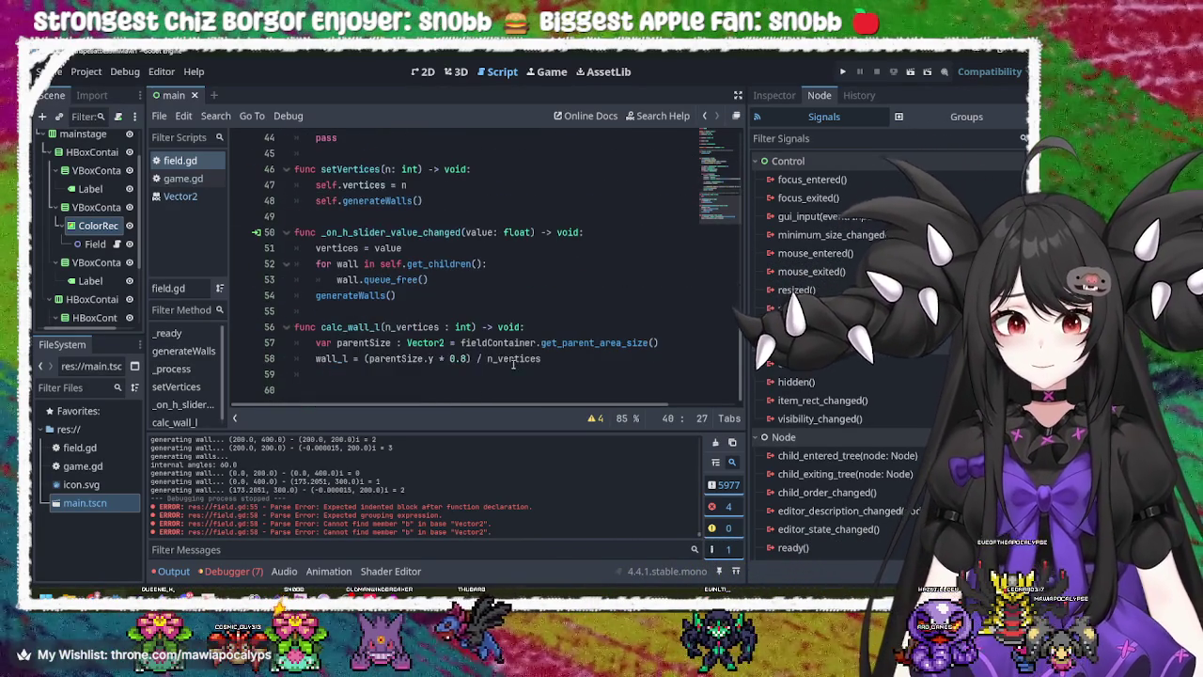
scroll(438, 355, up, 7)
scroll(438, 355, up, 3)
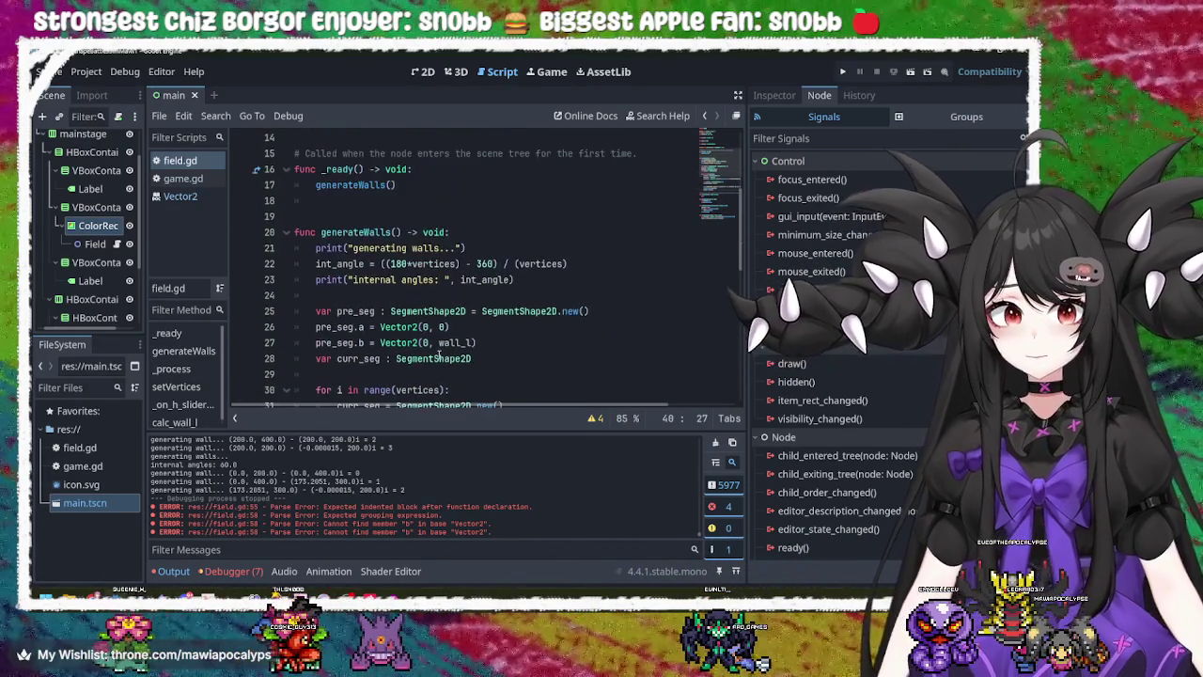
click(590, 265)
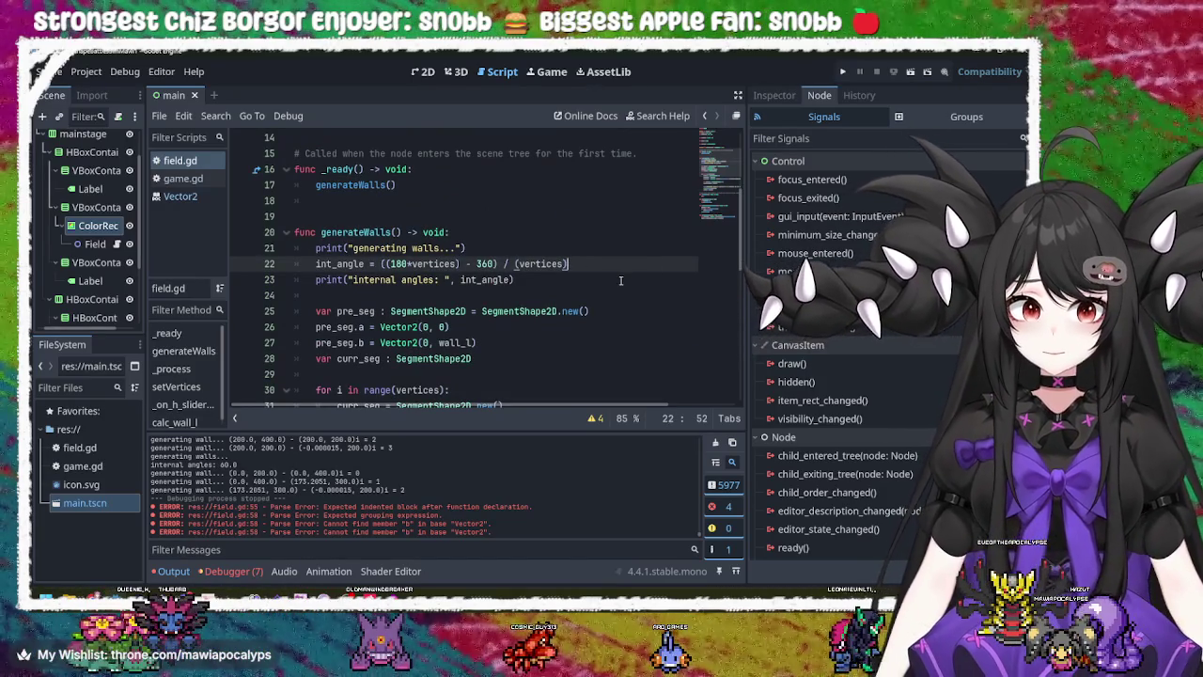
click(569, 280)
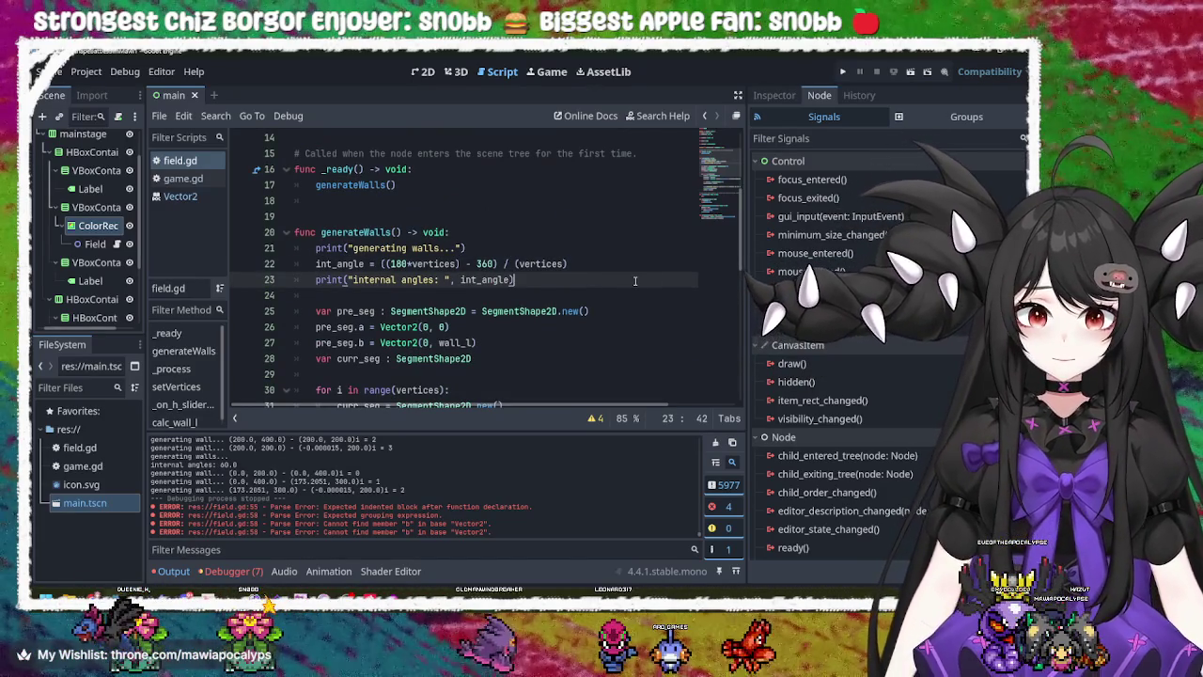
- Add a calc_wall_l(vertices) call on a new line after the internal-angle print
key(Return)
key(Return)
text(calc_wall_l)
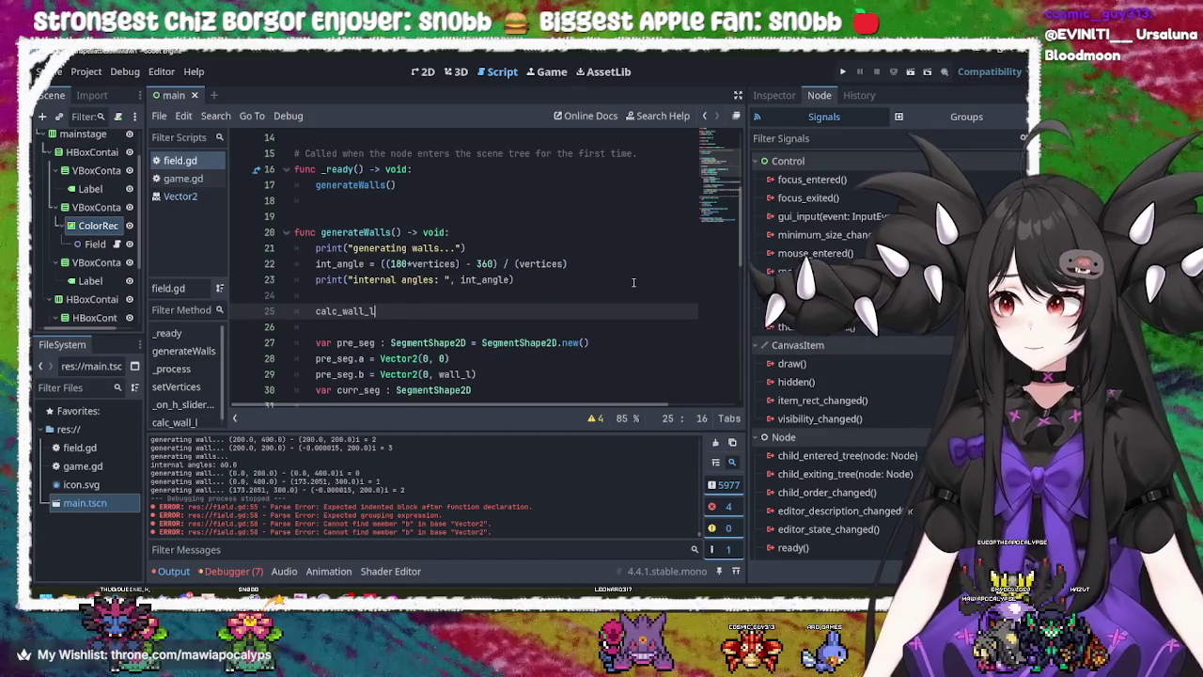
text(())
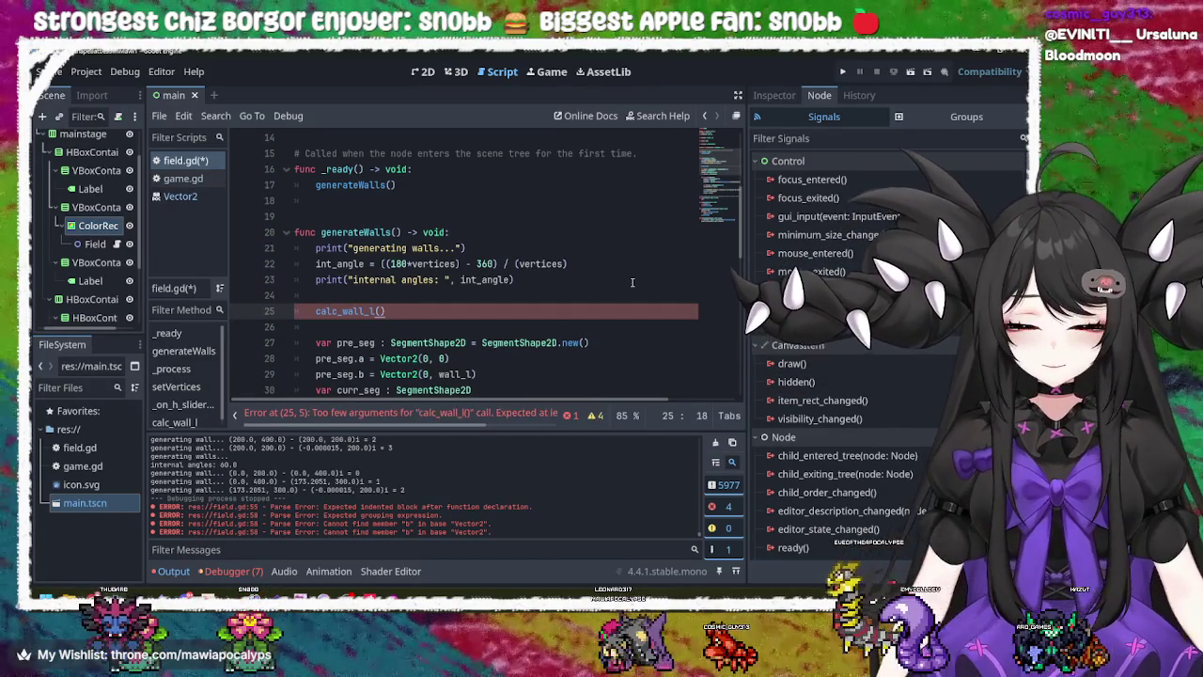
key(Left)
text(vertices)
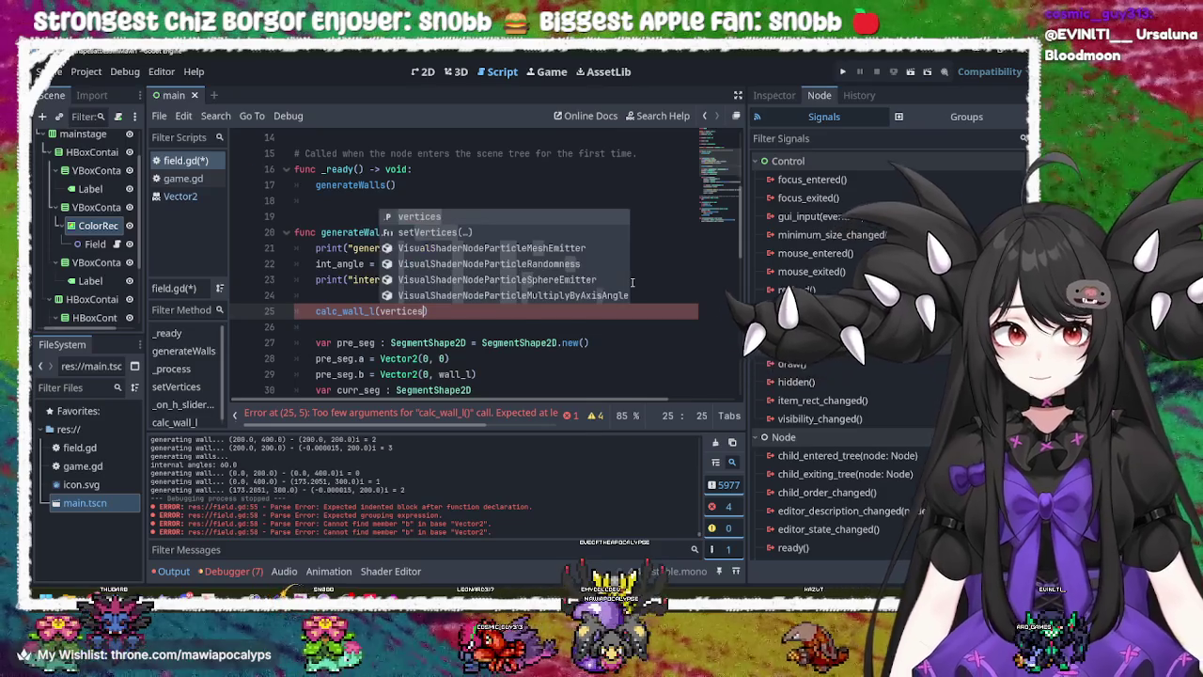
key(Escape)
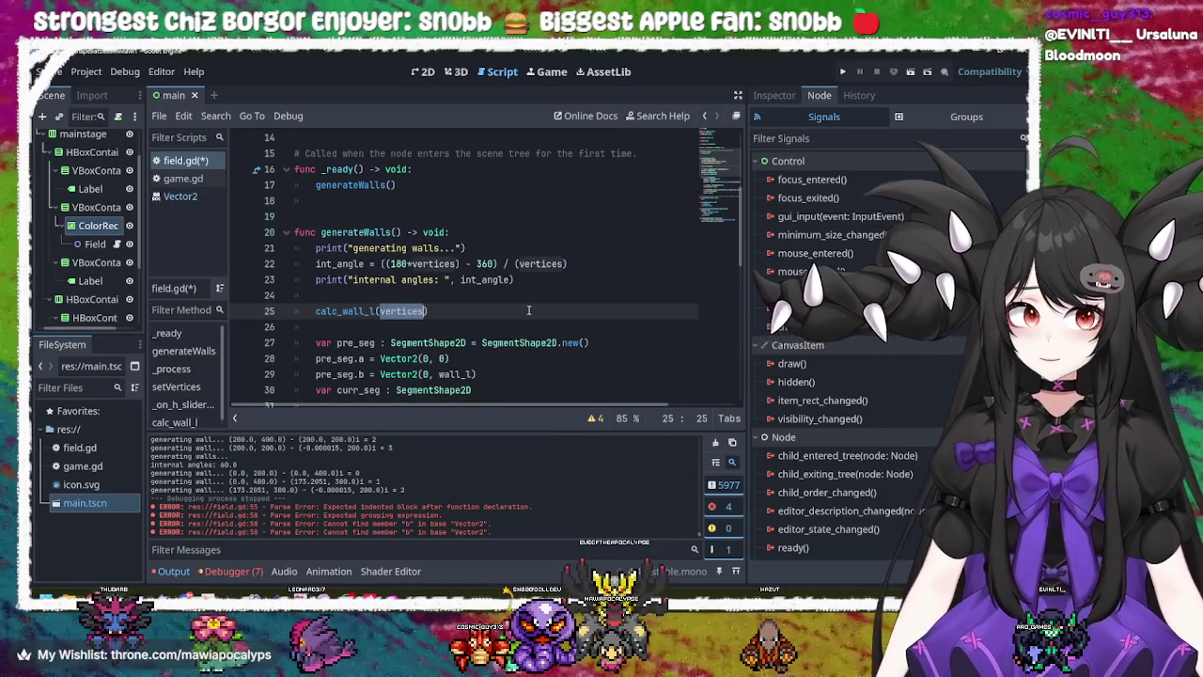
key(Right)
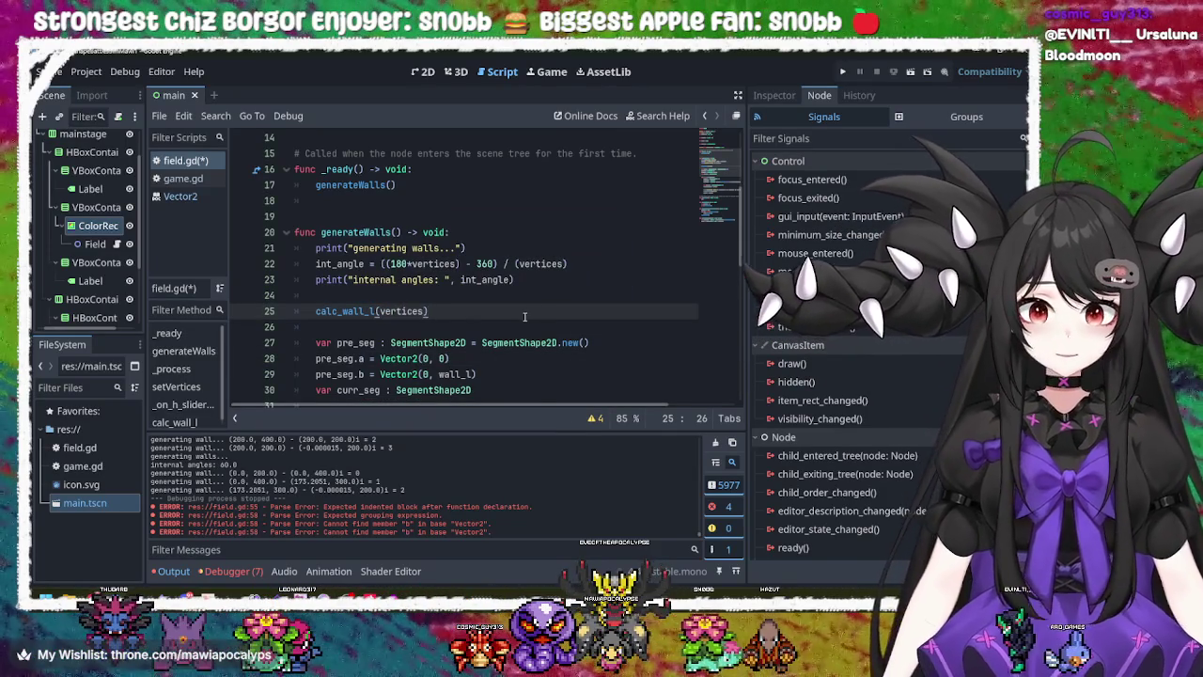
scroll(524, 317, down, 10)
- Add print("the length of a side is: ", wall_l) after the wall_l calculation
click(602, 359)
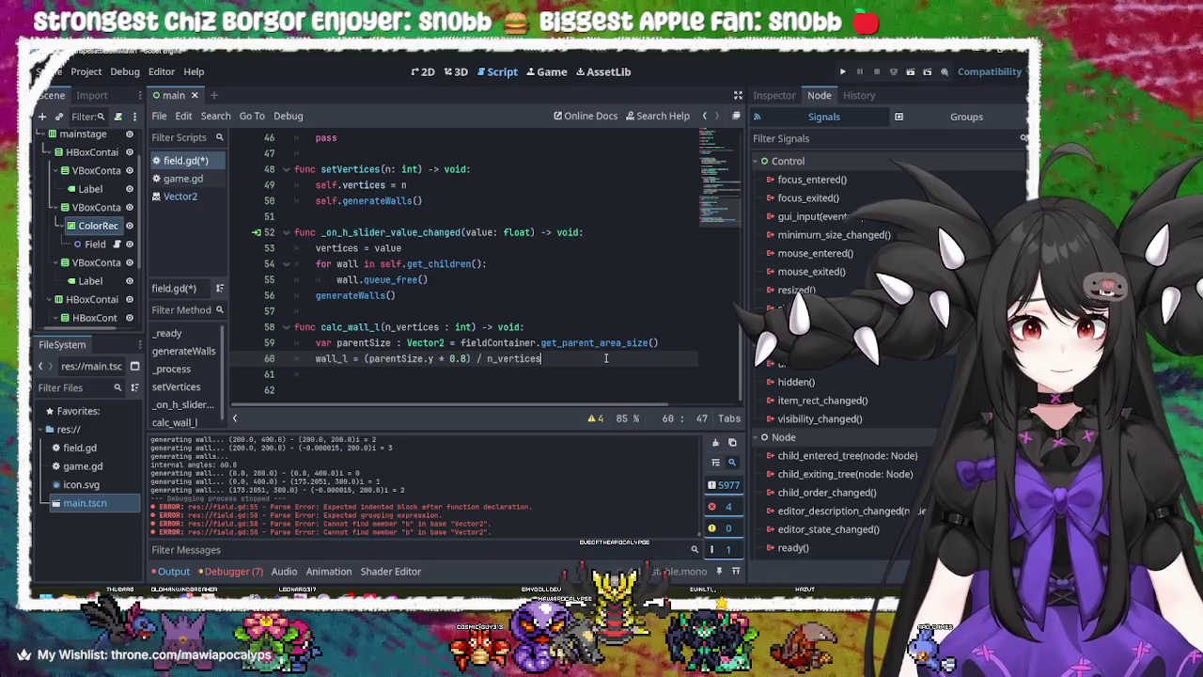
key(Return)
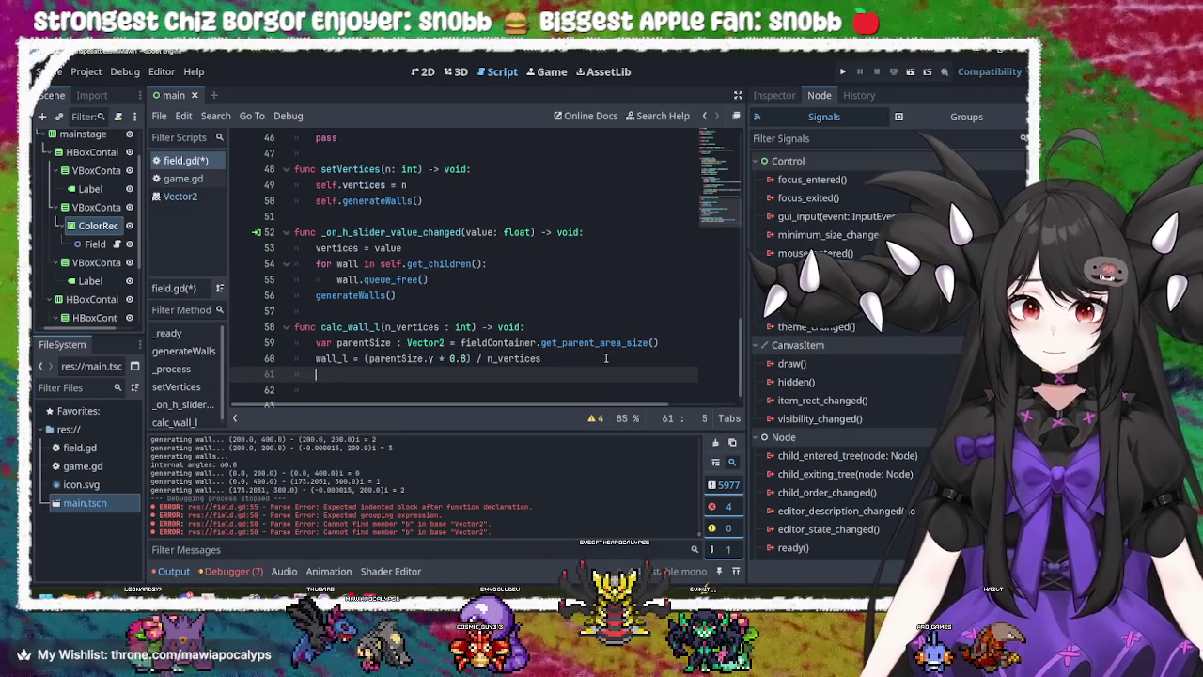
text(print)
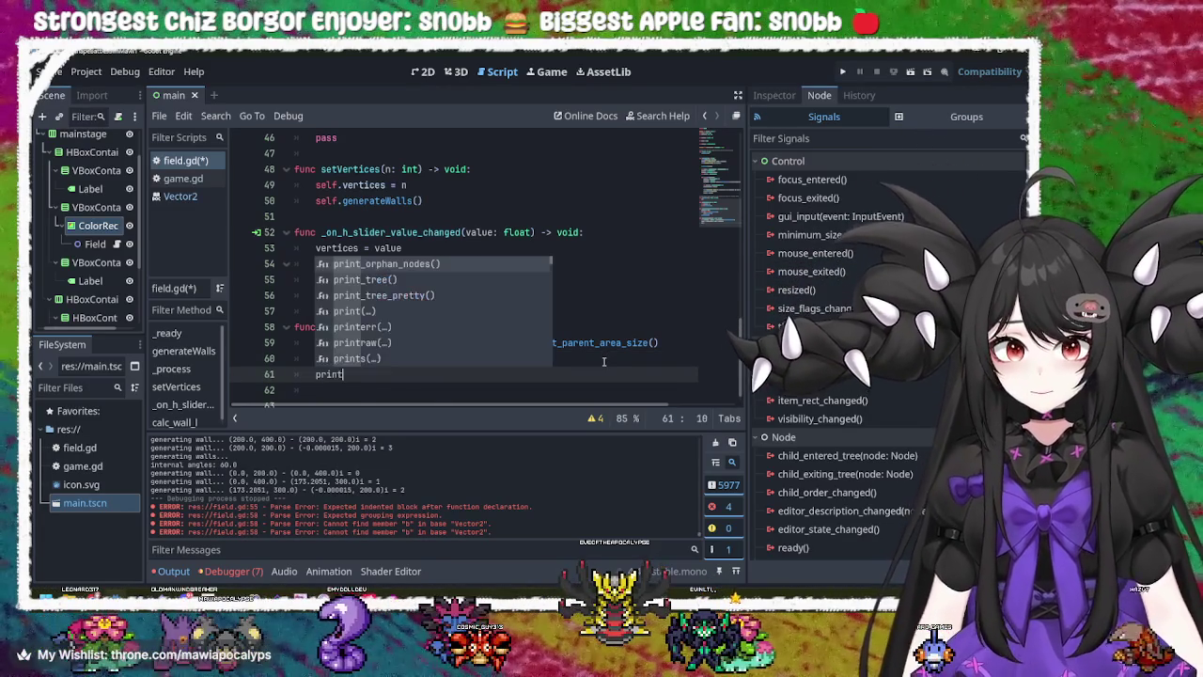
text((")
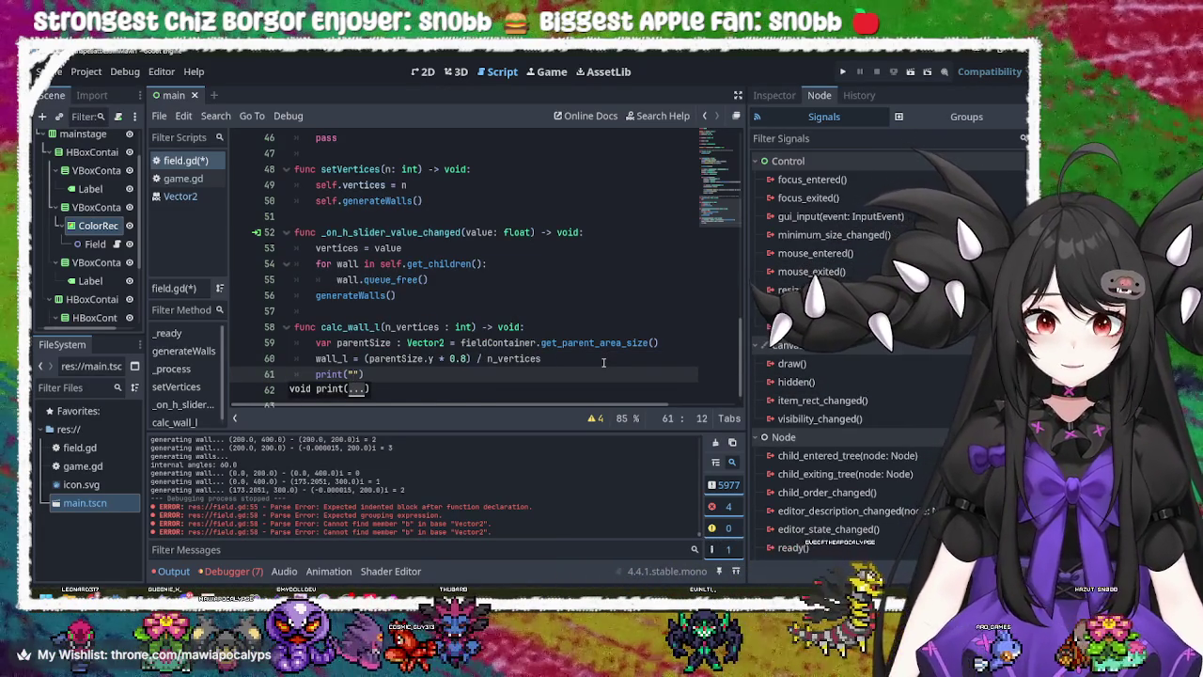
text(the )
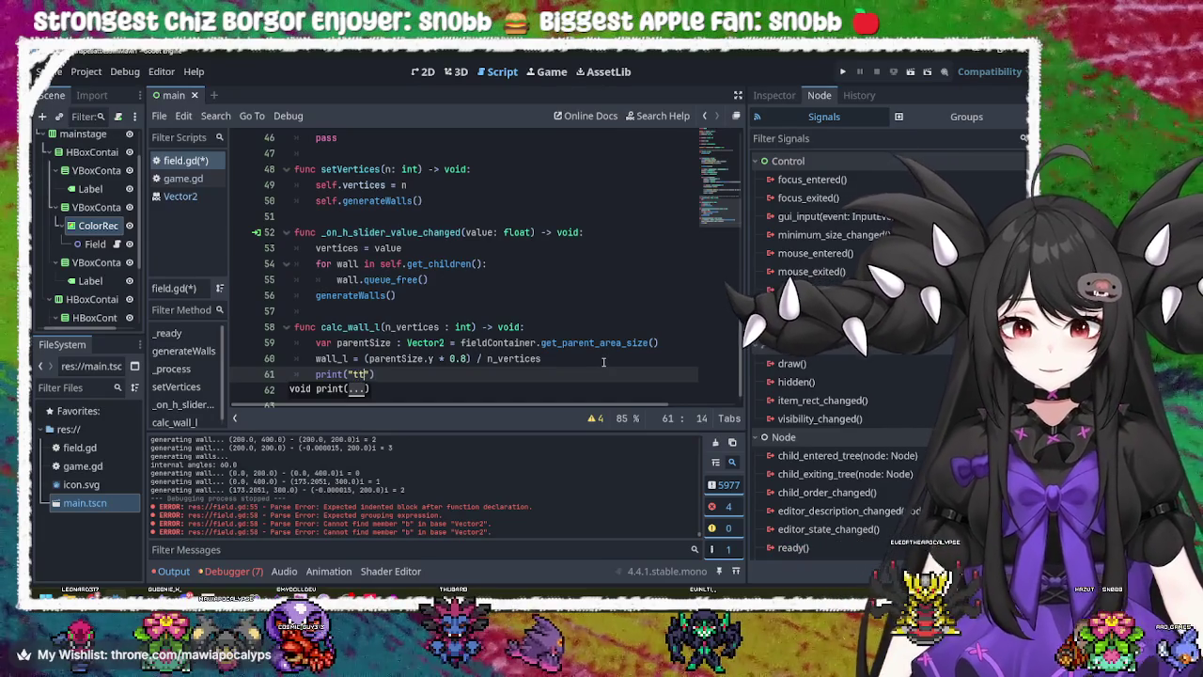
text(size of )
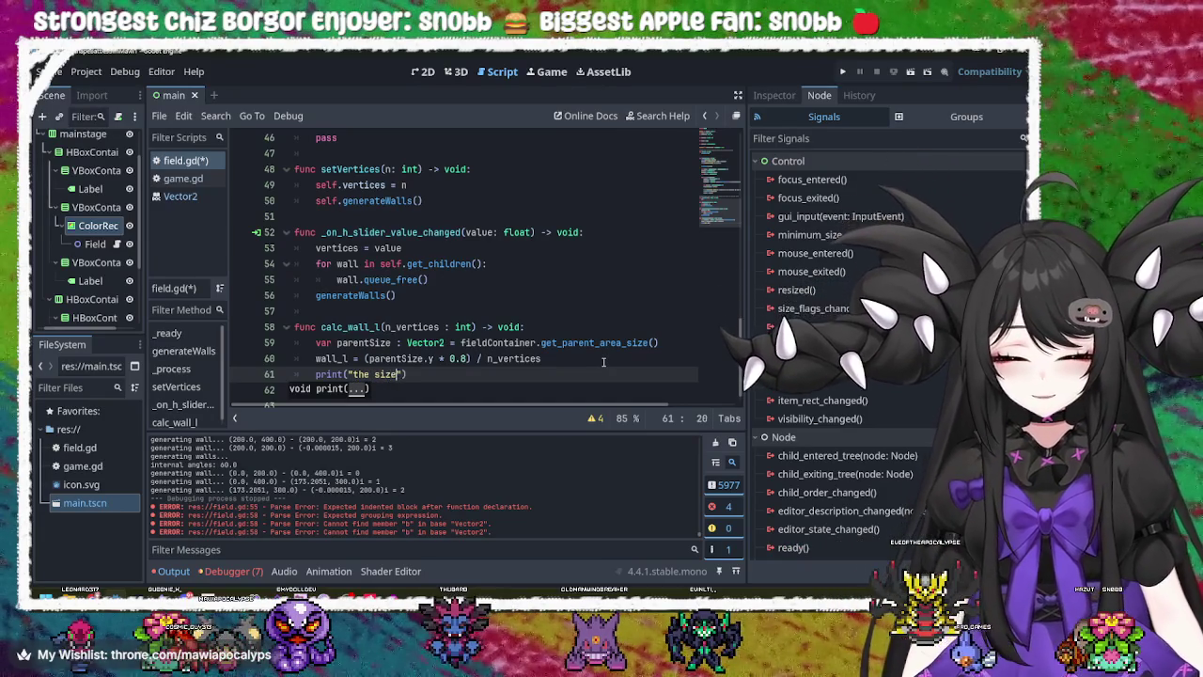
text(a)
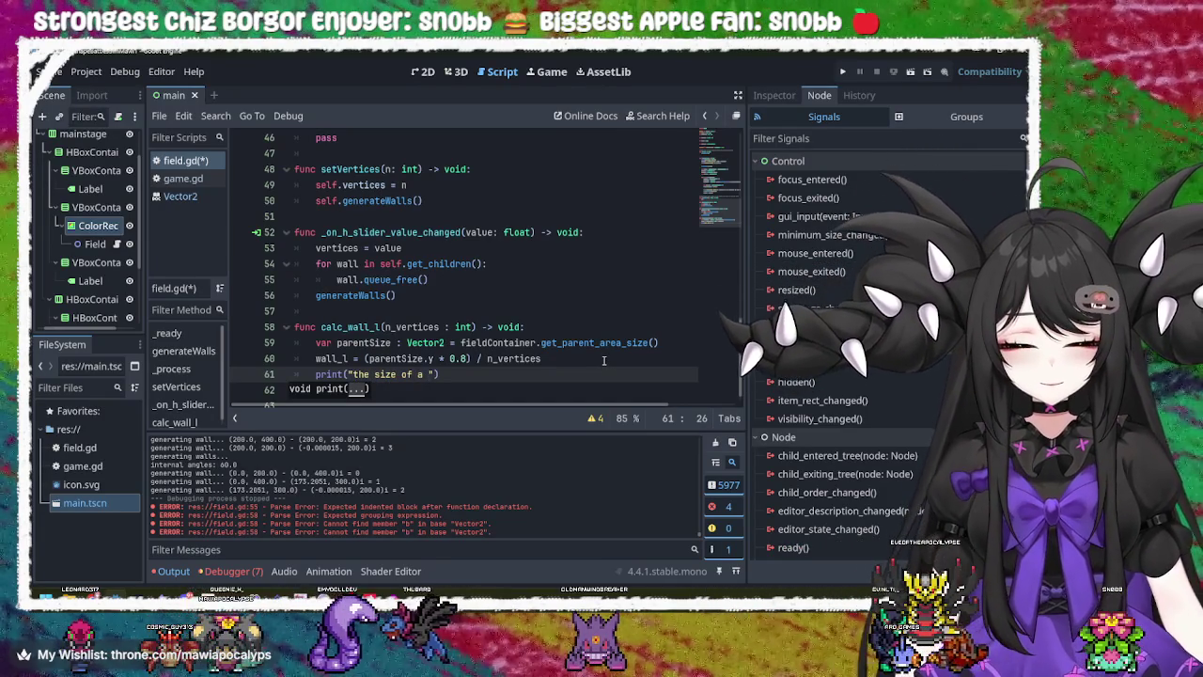
key(BackSpace)
key(BackSpace)
key(BackSpace)
text(length o)
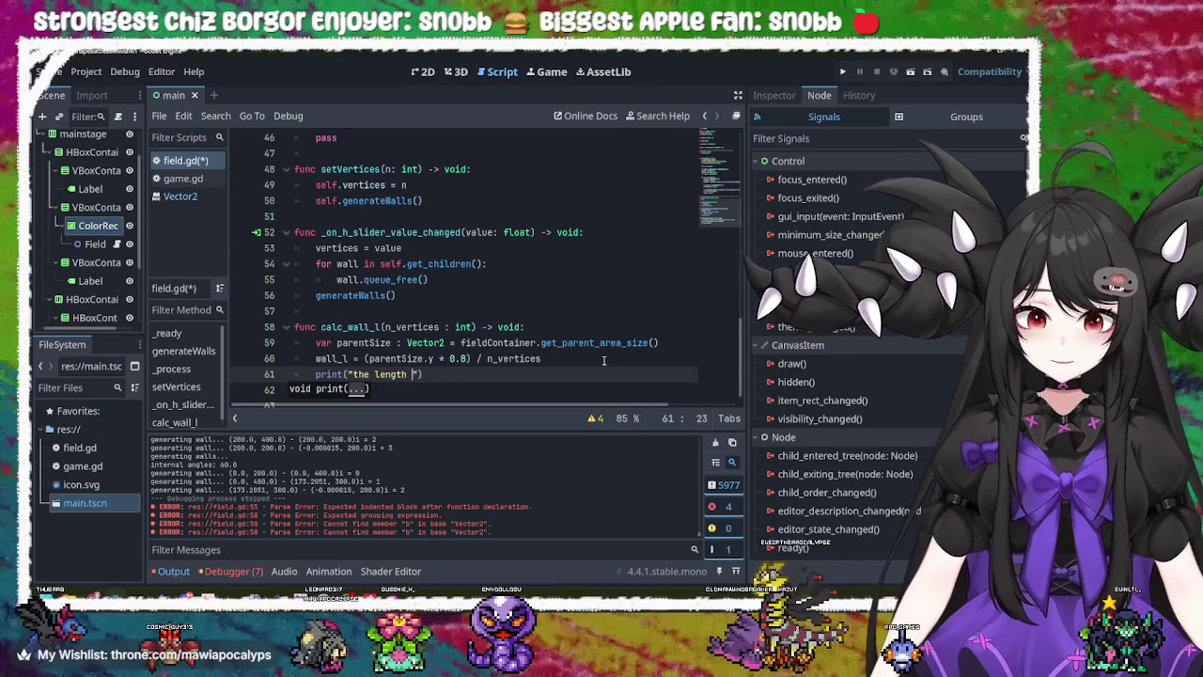
text(f a side is)
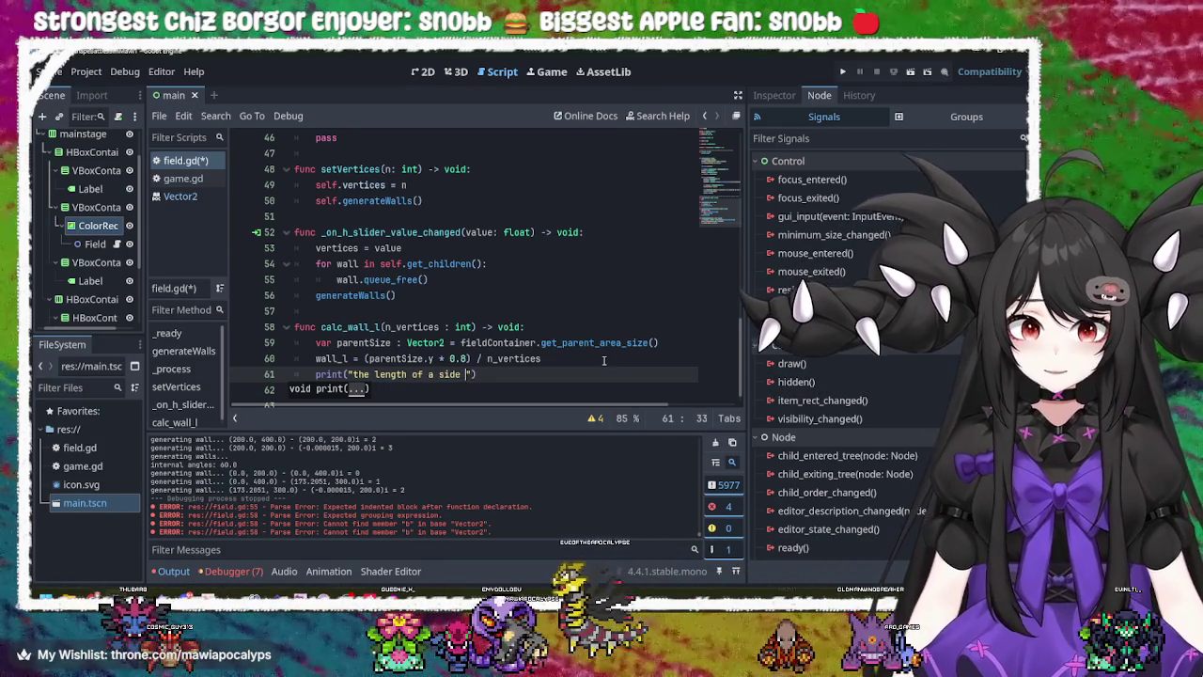
text(: ")
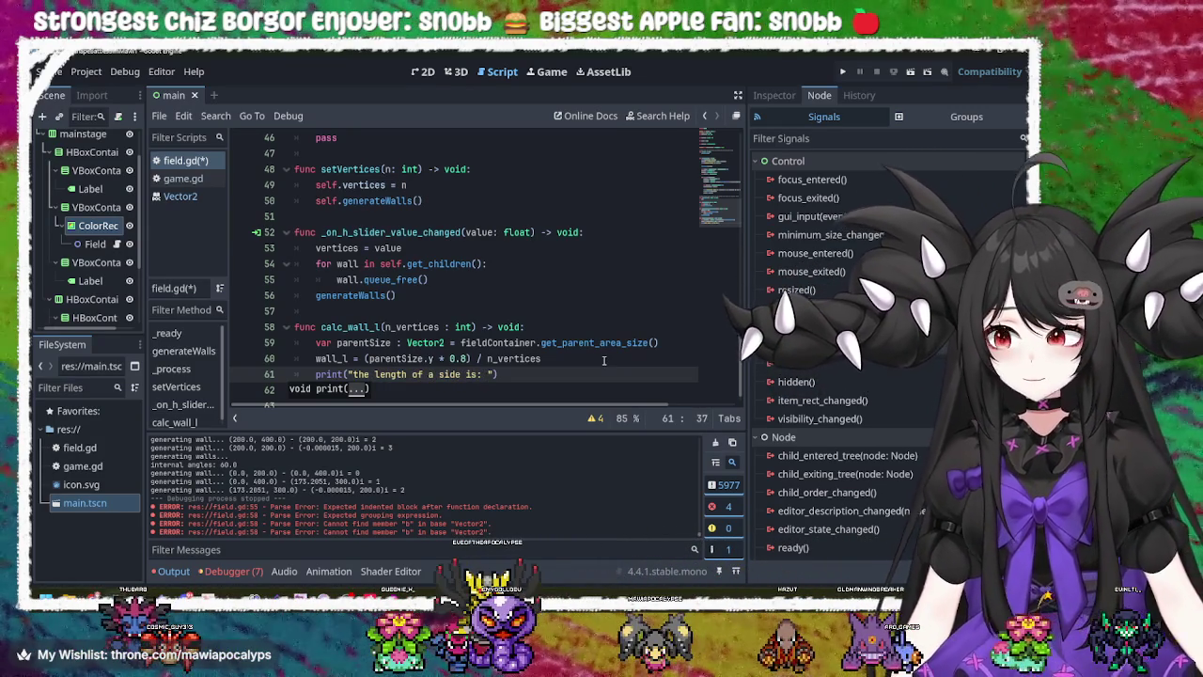
text(, )
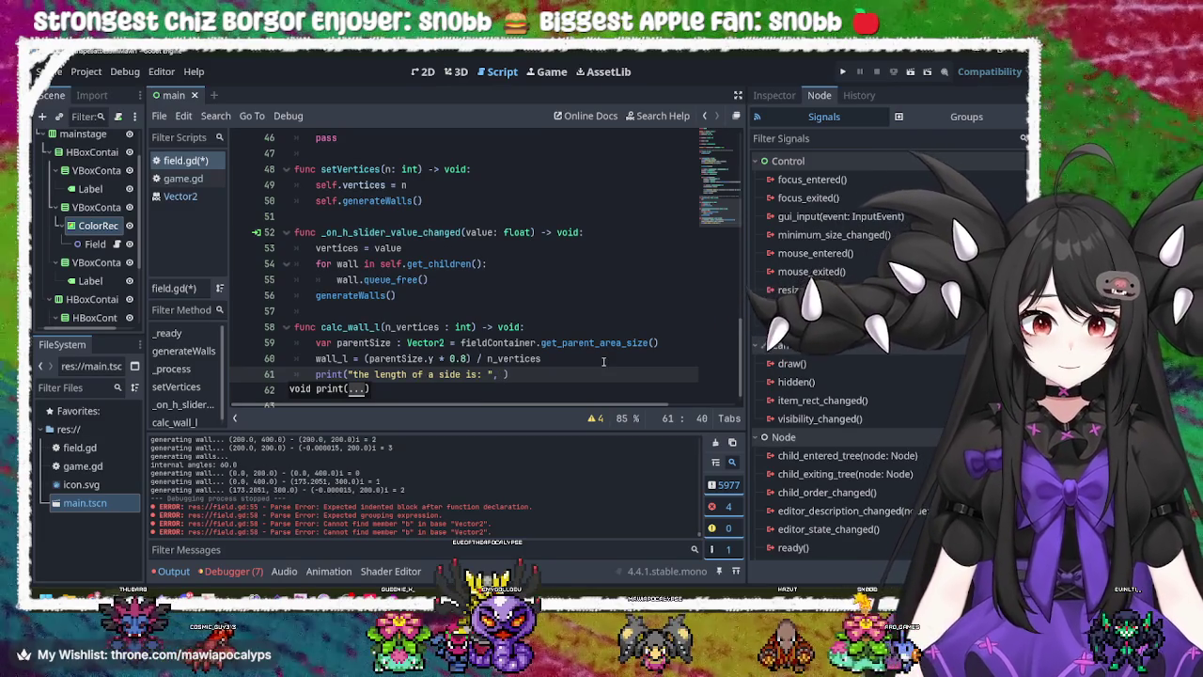
text(wall)
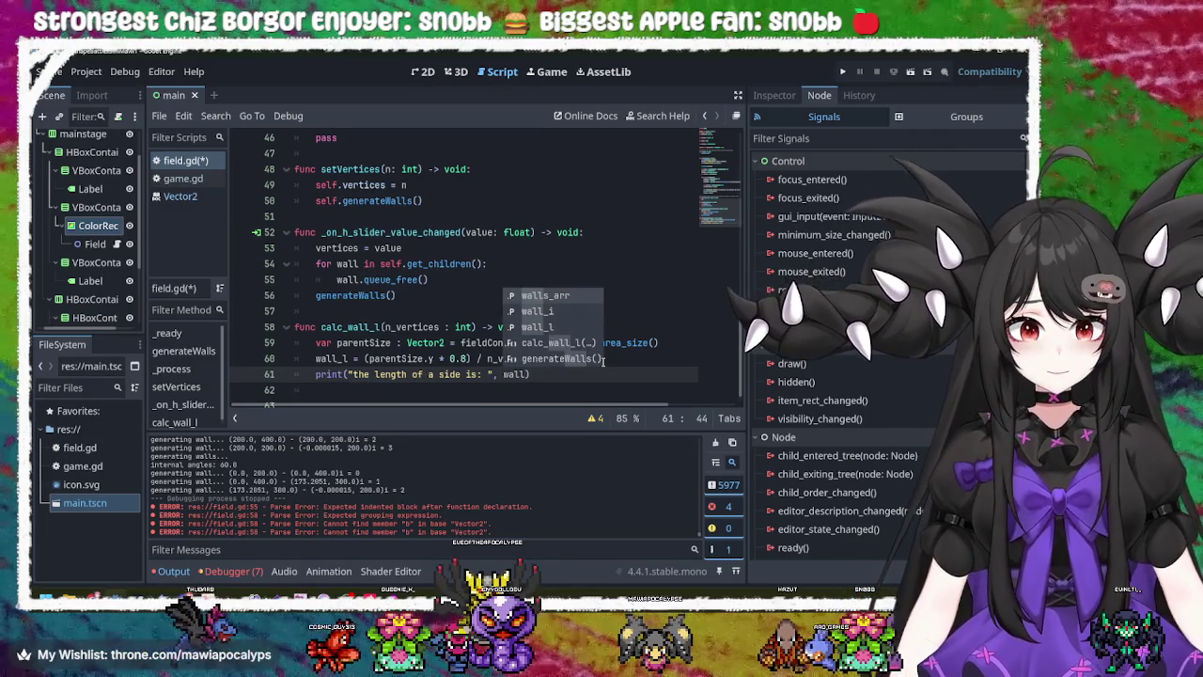
key(Down)
key(Down)
key(Return)
- Run the project to test the printed side length
key(ctrl+a)
click(603, 362)
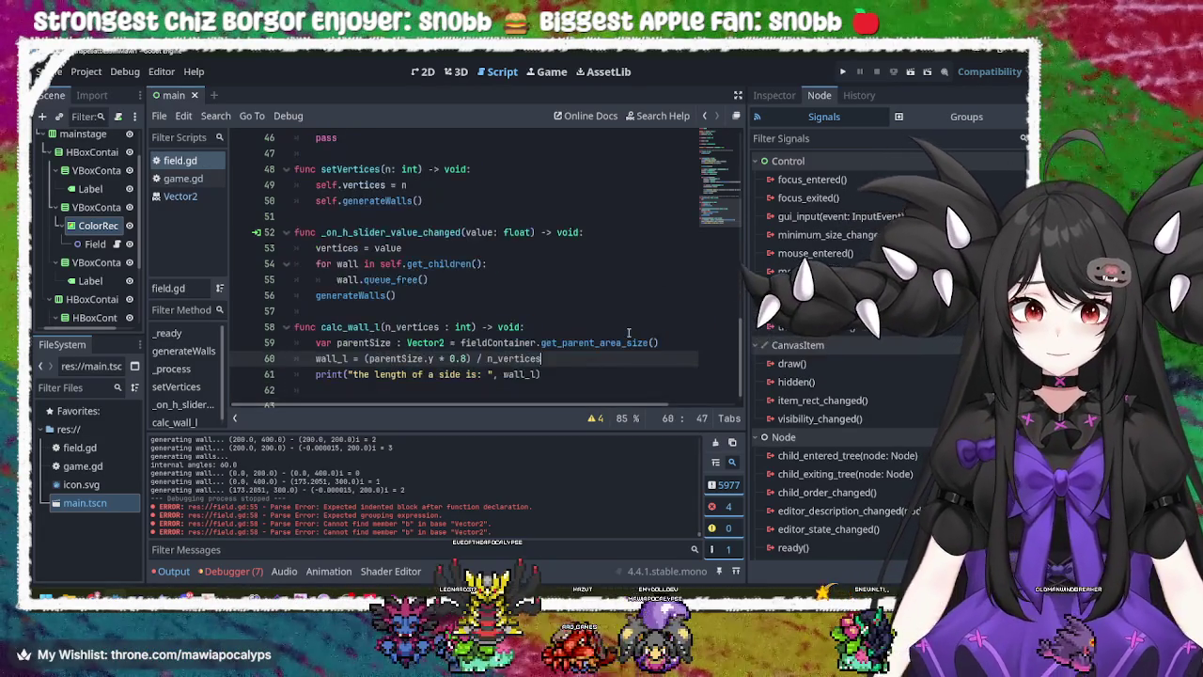
click(843, 72)
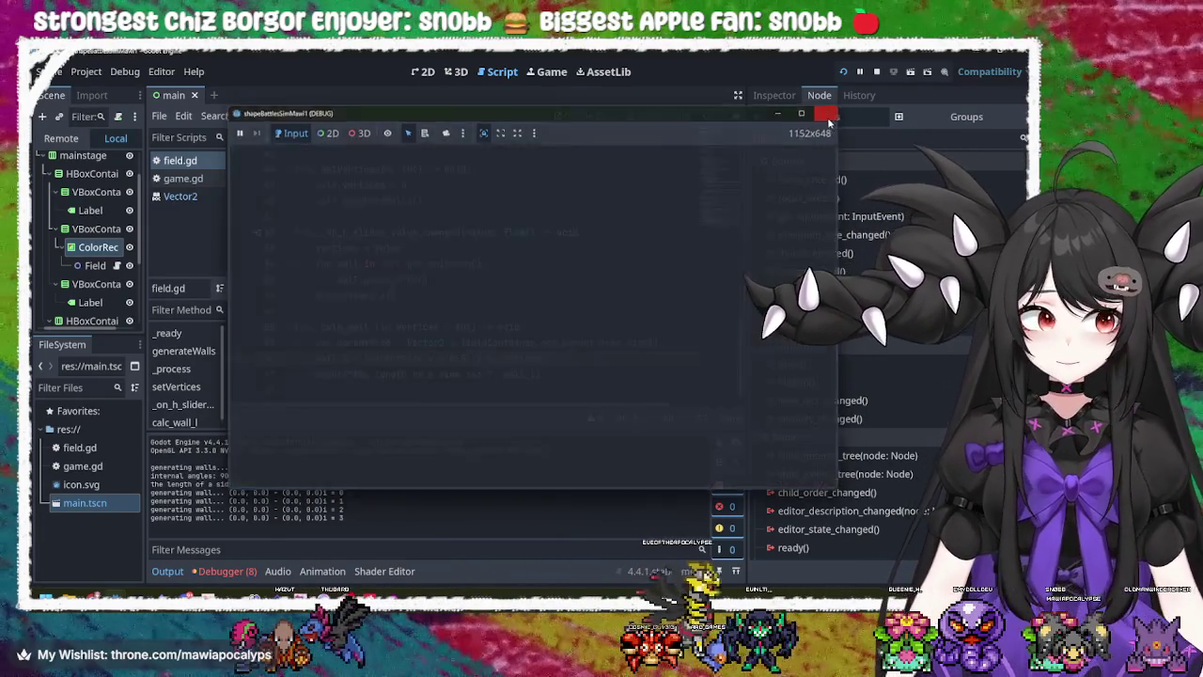
- Close the running game window to stop the test run
click(828, 113)
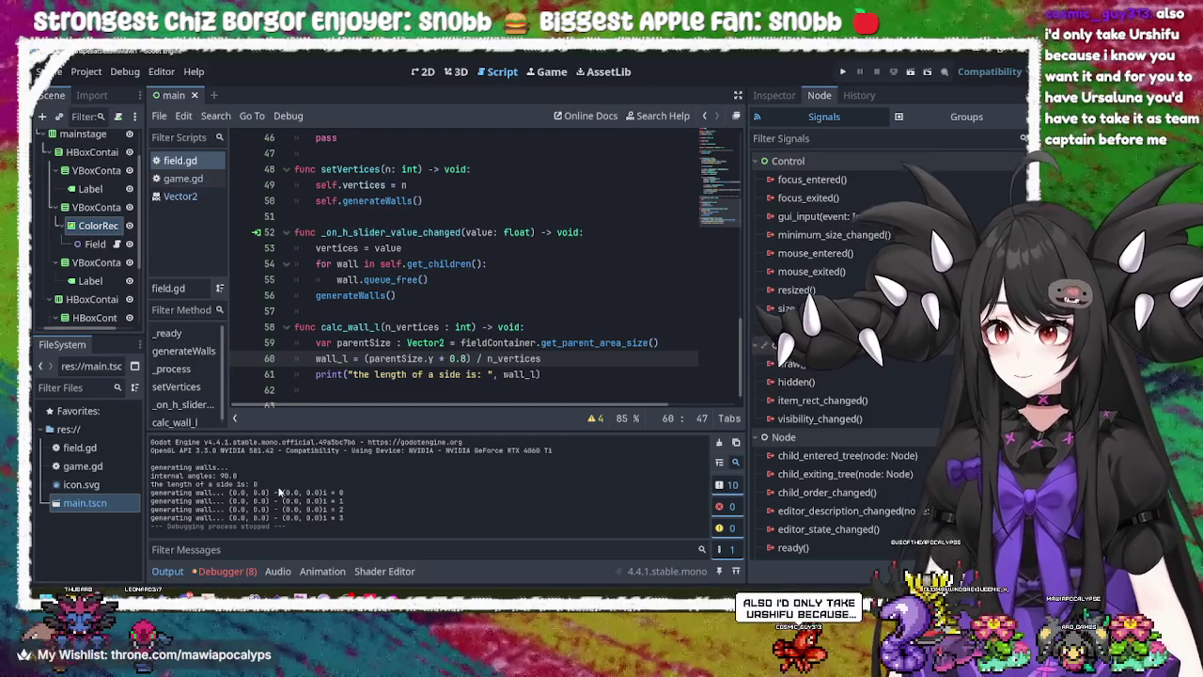
- Give the wall_l declaration a float type and save the script
click(449, 342)
scroll(449, 338, up, 15)
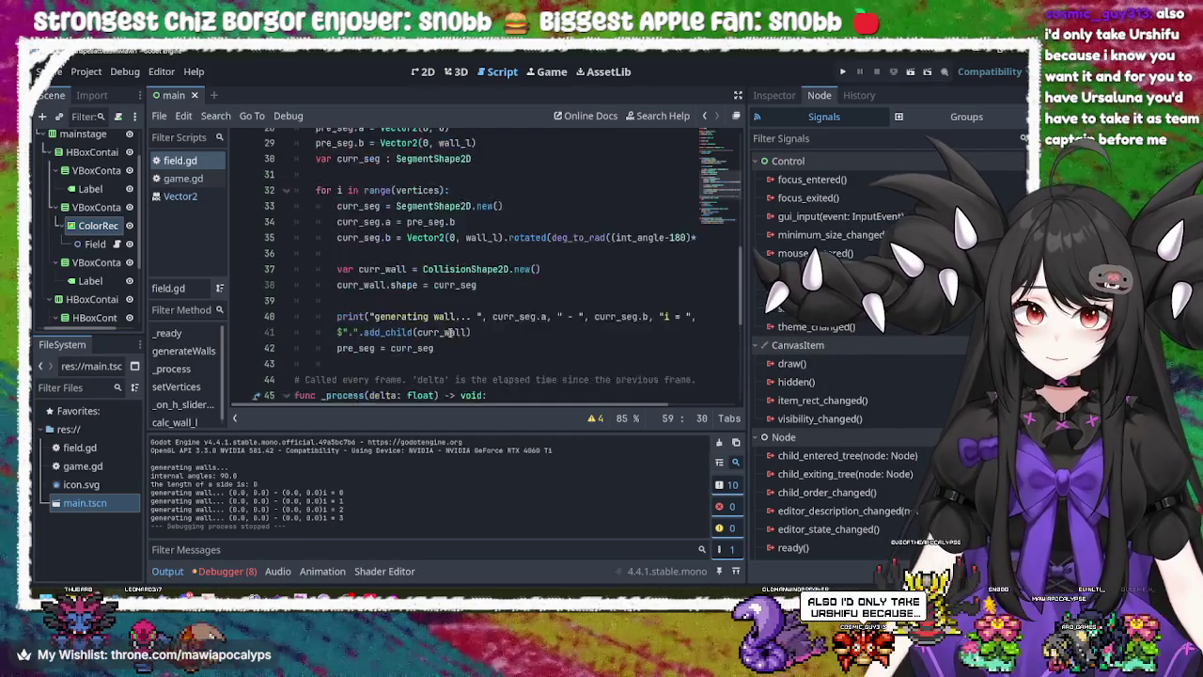
click(337, 263)
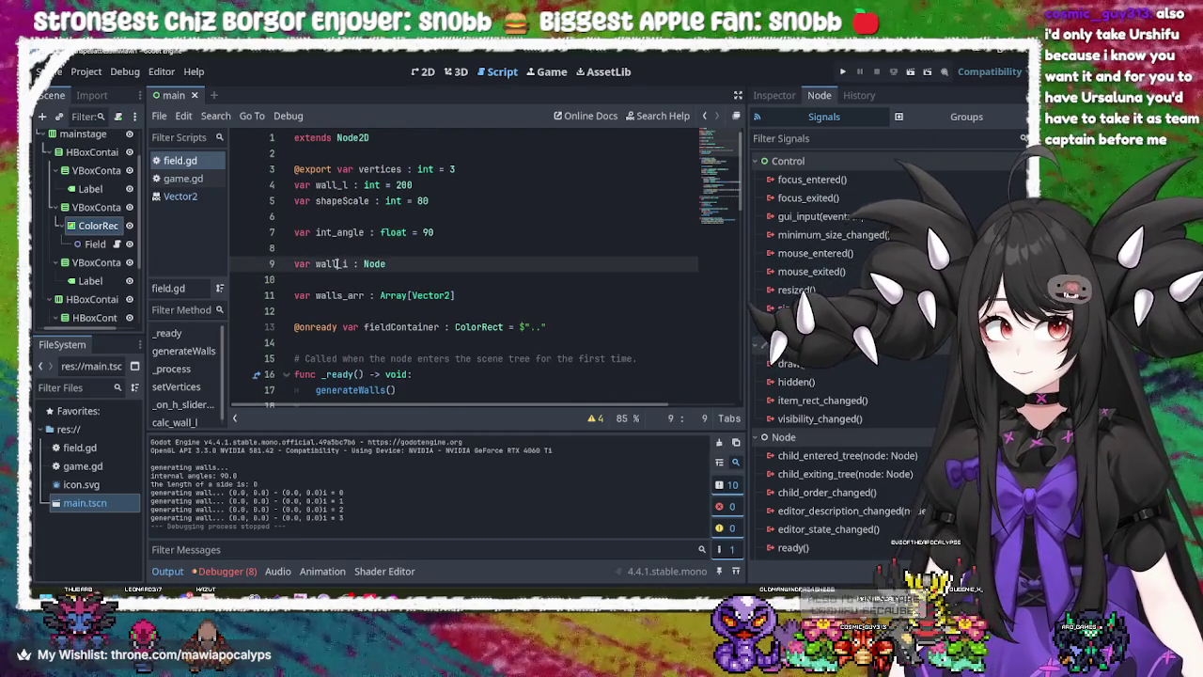
click(343, 185)
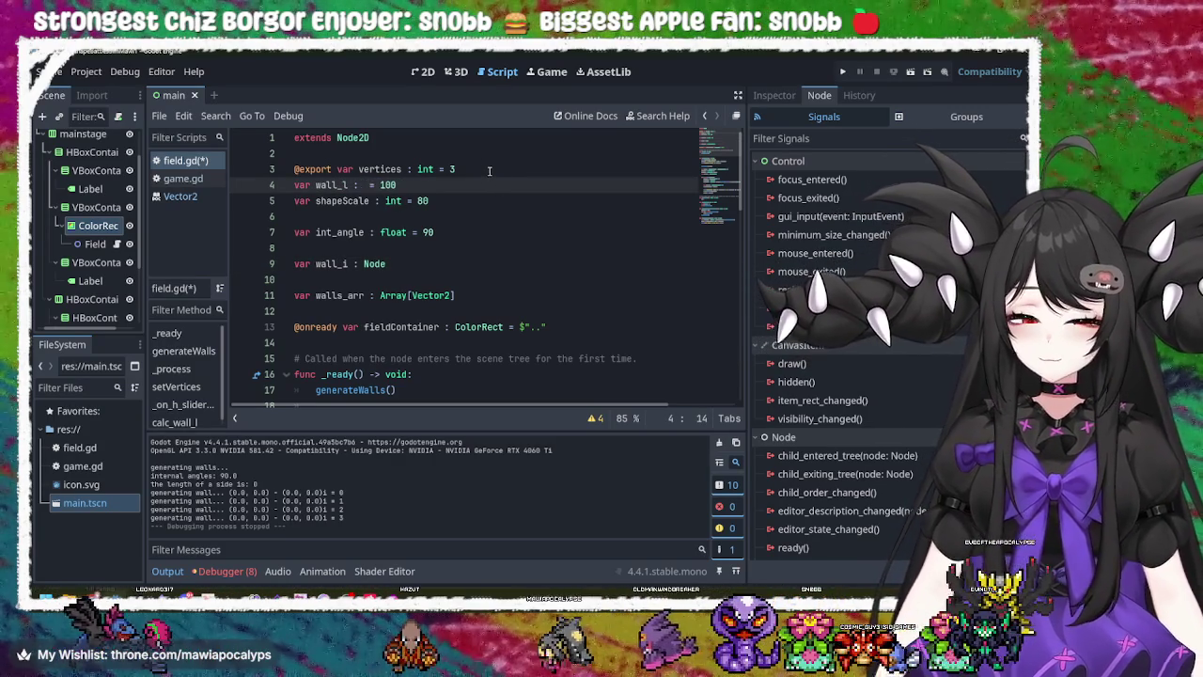
text(t)
key(ctrl+s)
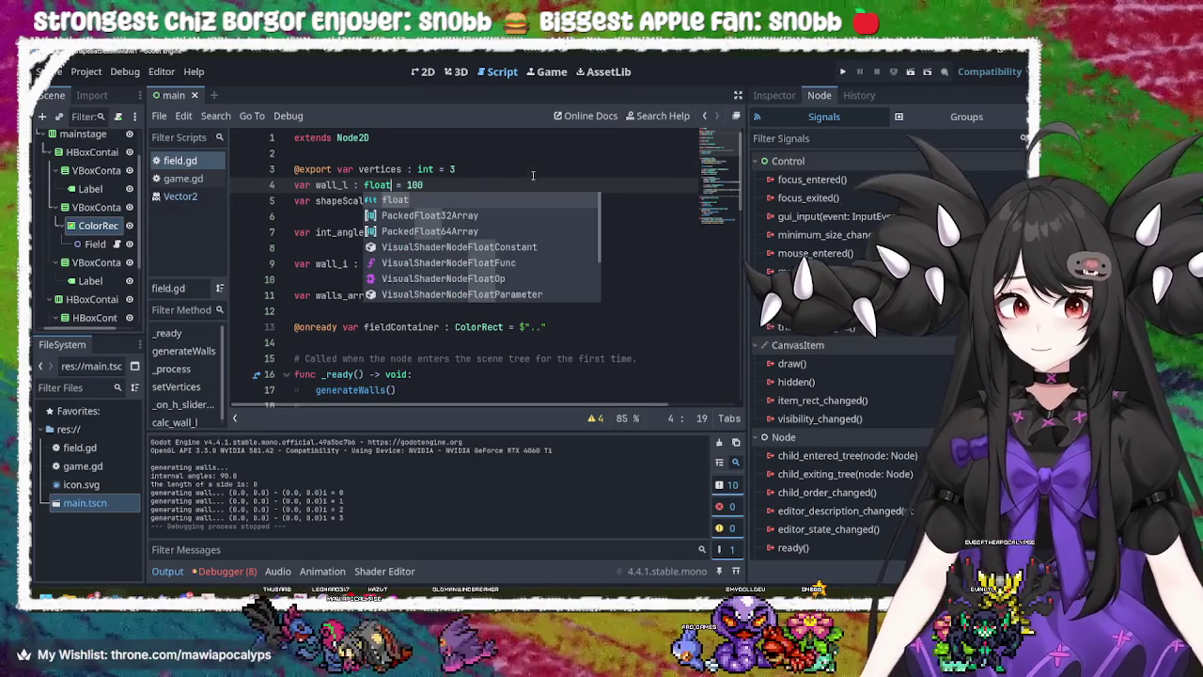
click(442, 184)
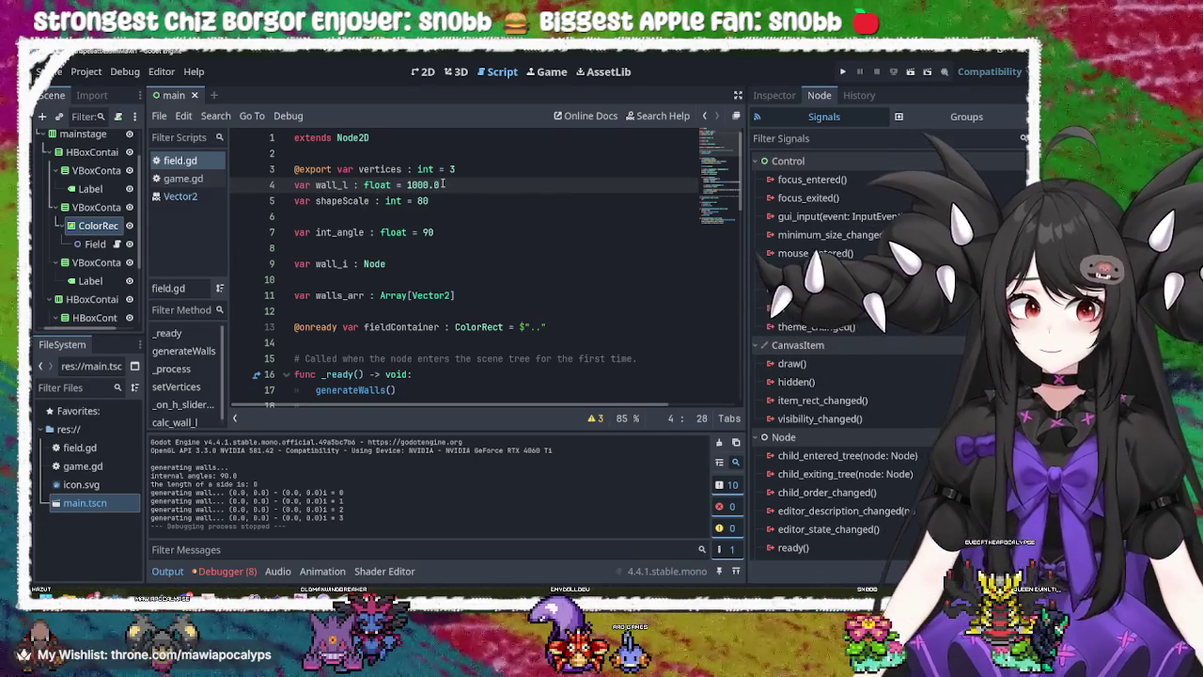
key(ctrl+shift+k)
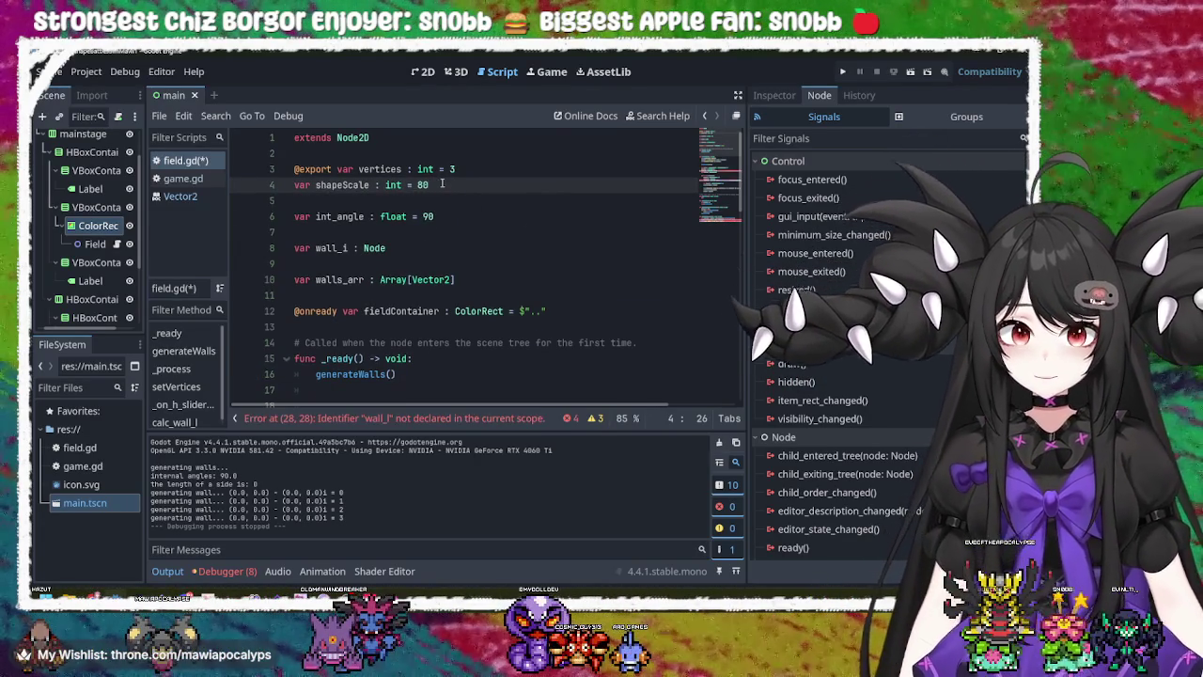
key(ctrl+z)
key(ctrl+a)
key(ctrl+s)
click(489, 252)
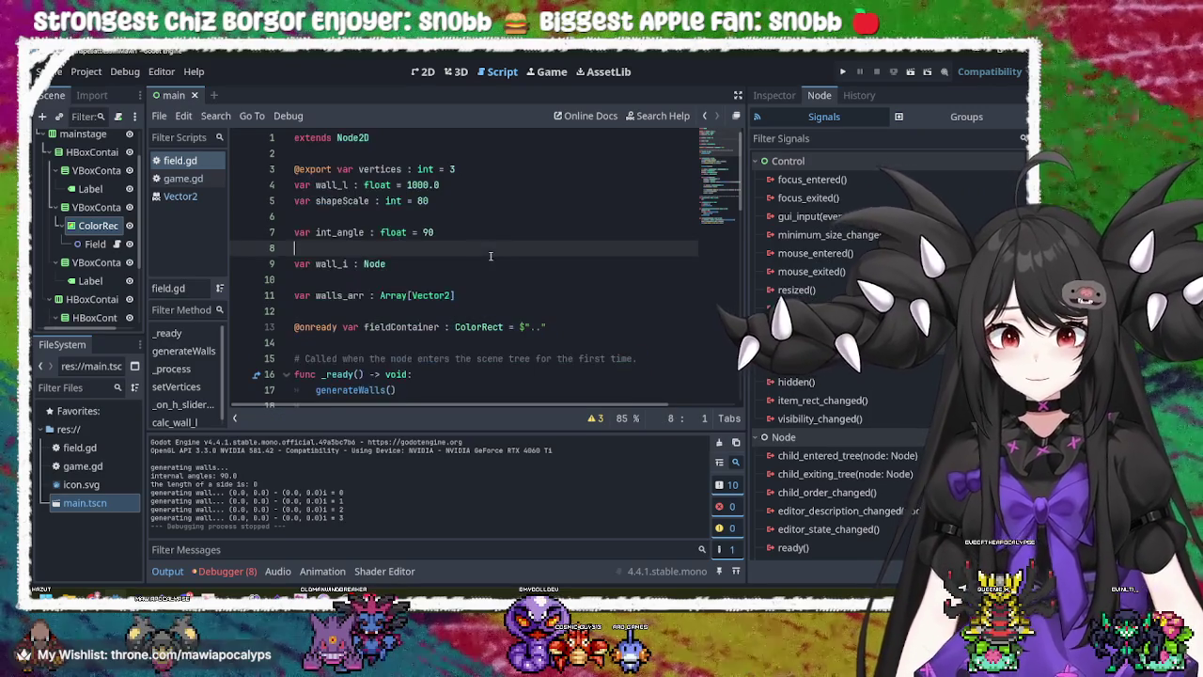
- Set shapeScale to 80.0 with int_angle at 90.0, then run the project
click(364, 201)
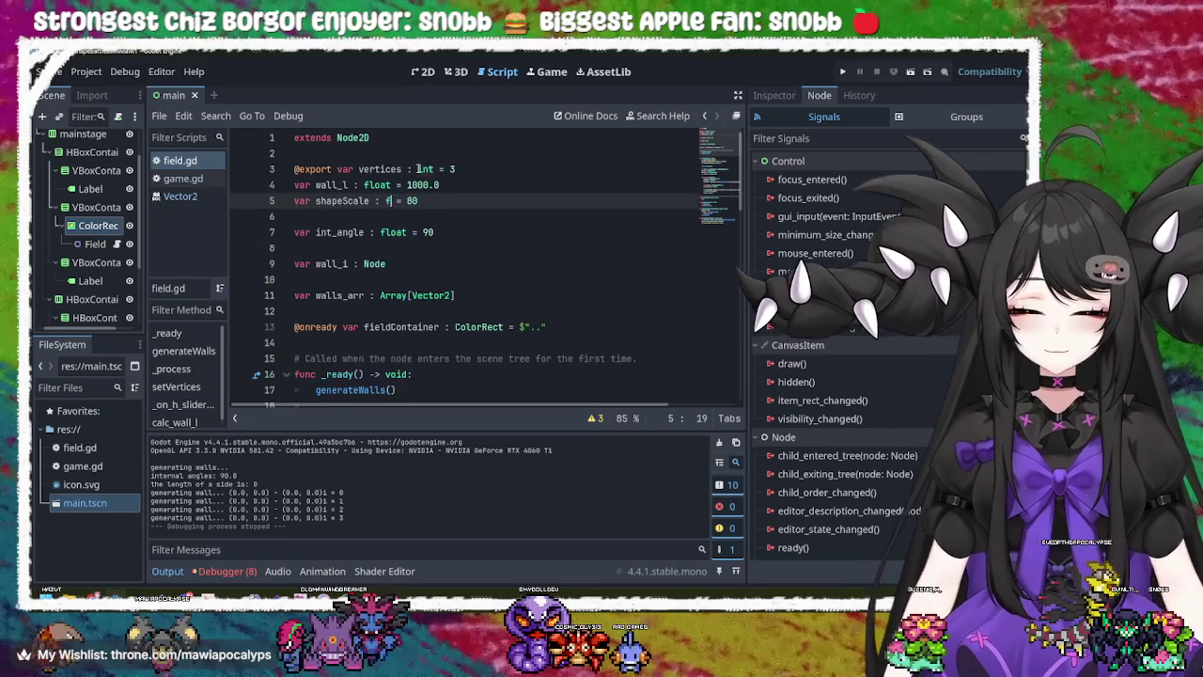
click(456, 200)
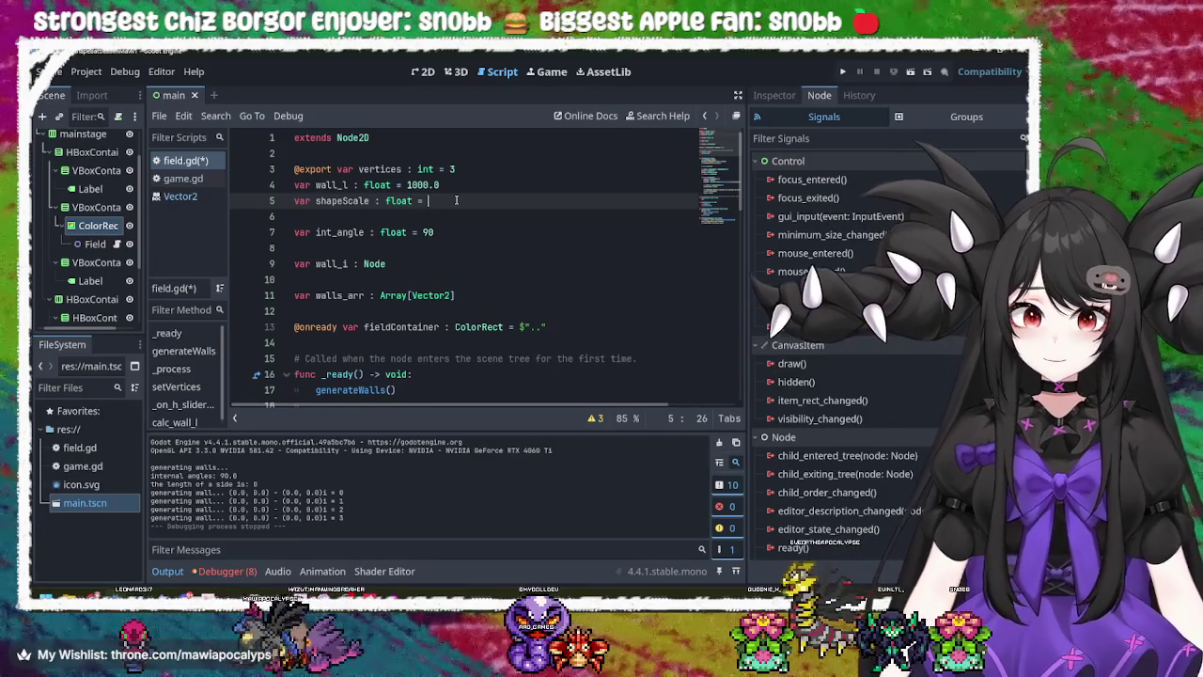
text(80.0)
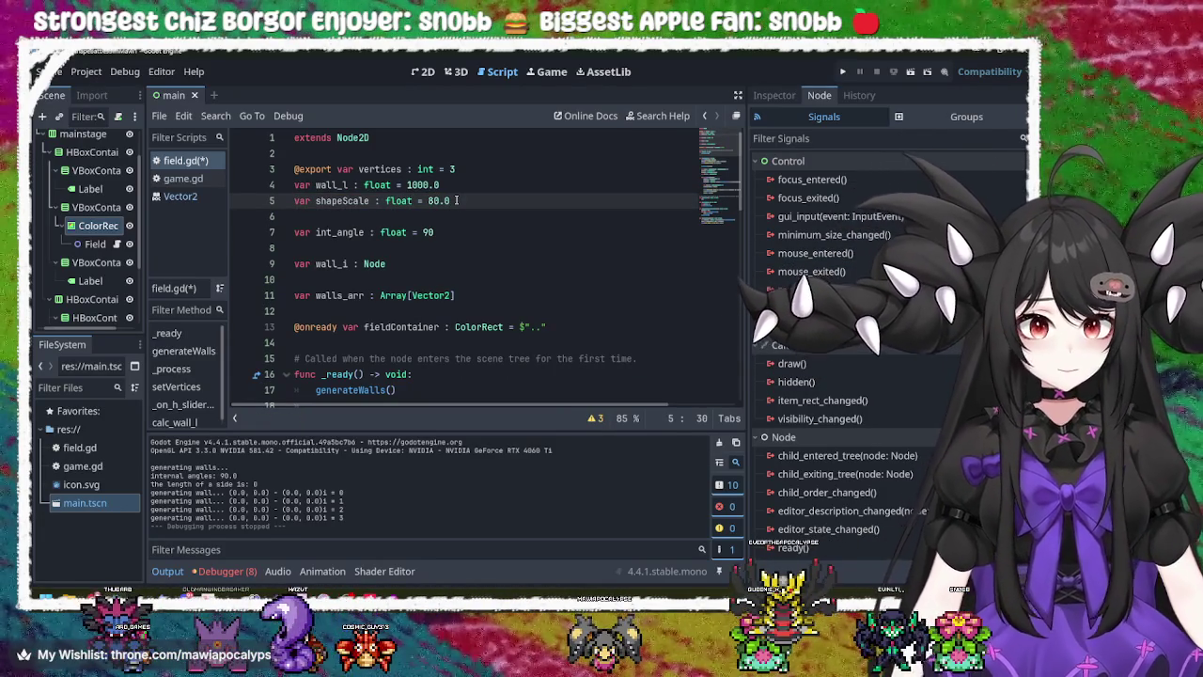
click(459, 235)
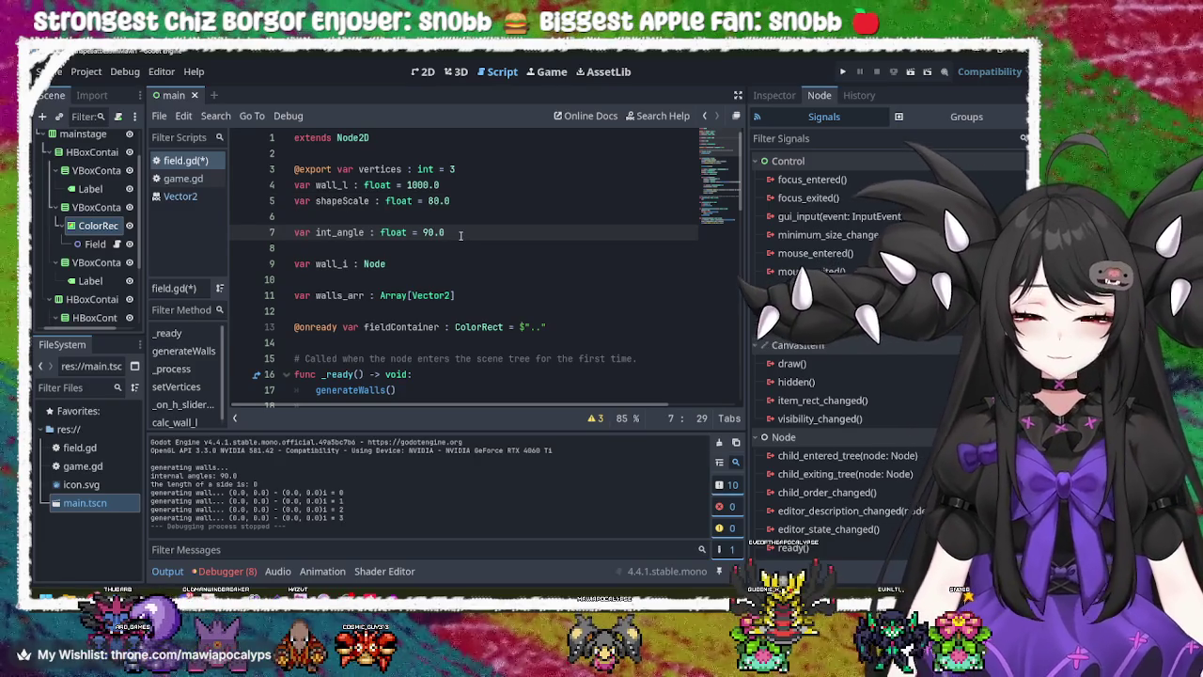
click(842, 72)
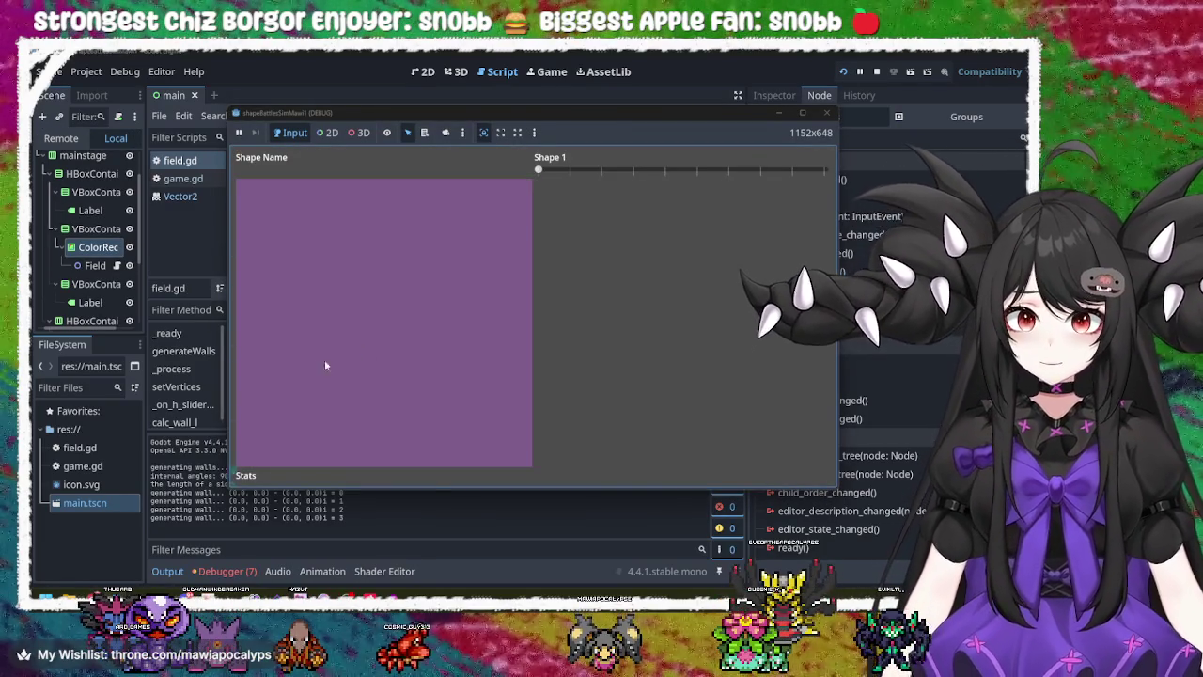
- Stop the game and inspect the calc_wall_l call and the wall_l calculation in field.gd
click(827, 113)
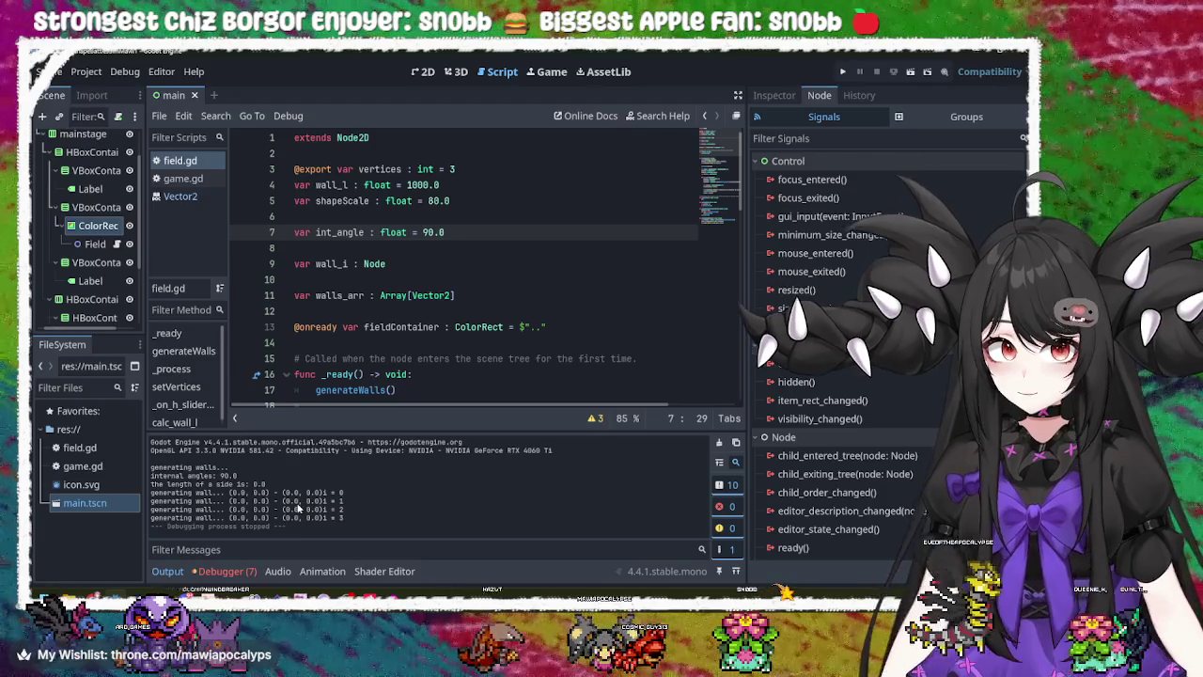
scroll(434, 322, down, 2)
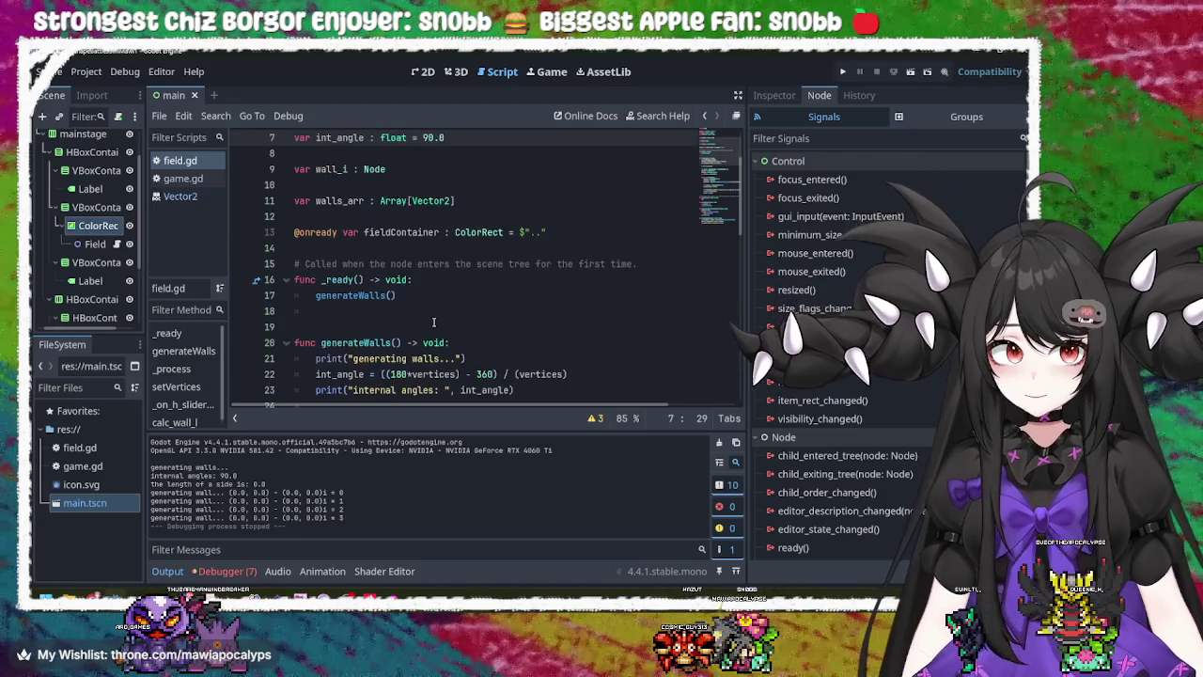
scroll(433, 323, down, 3)
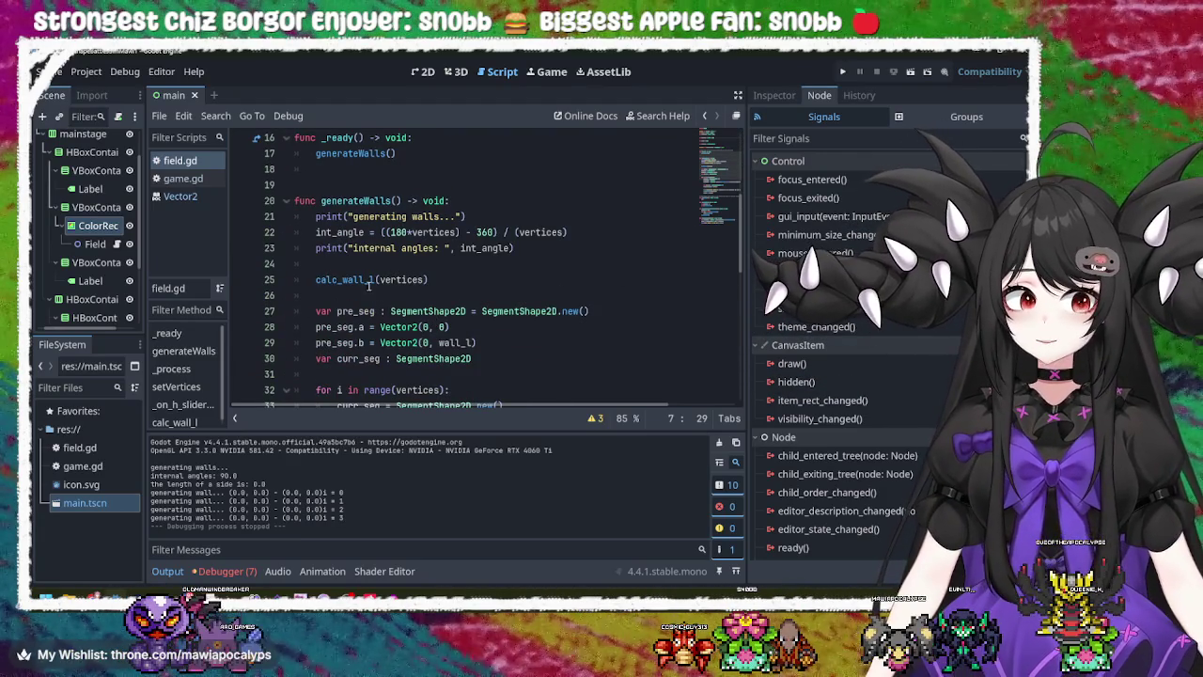
double_click(365, 280)
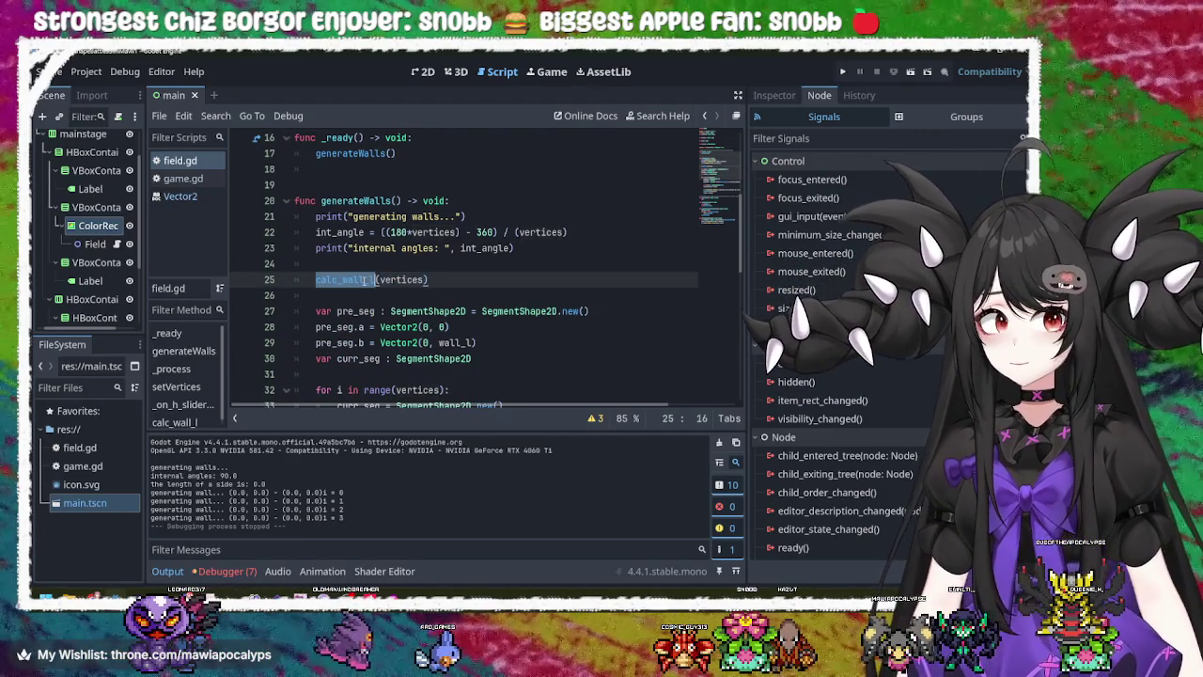
scroll(385, 284, down, 10)
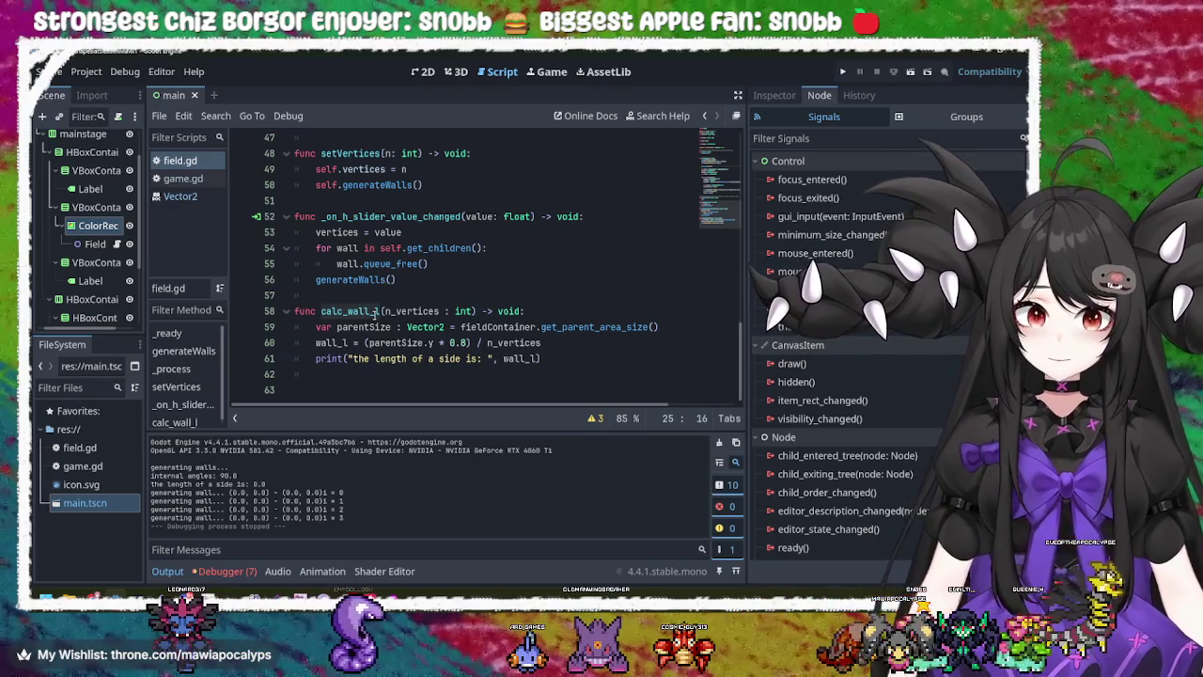
double_click(331, 343)
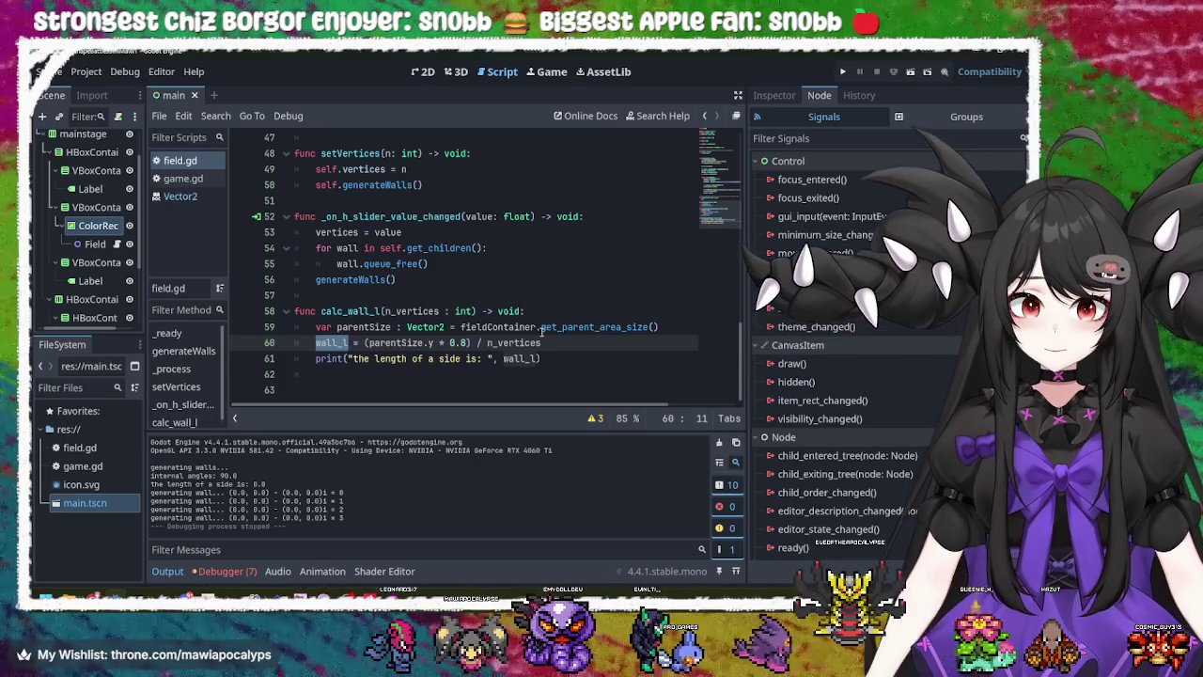
drag(554, 360, 316, 358)
double_click(329, 342)
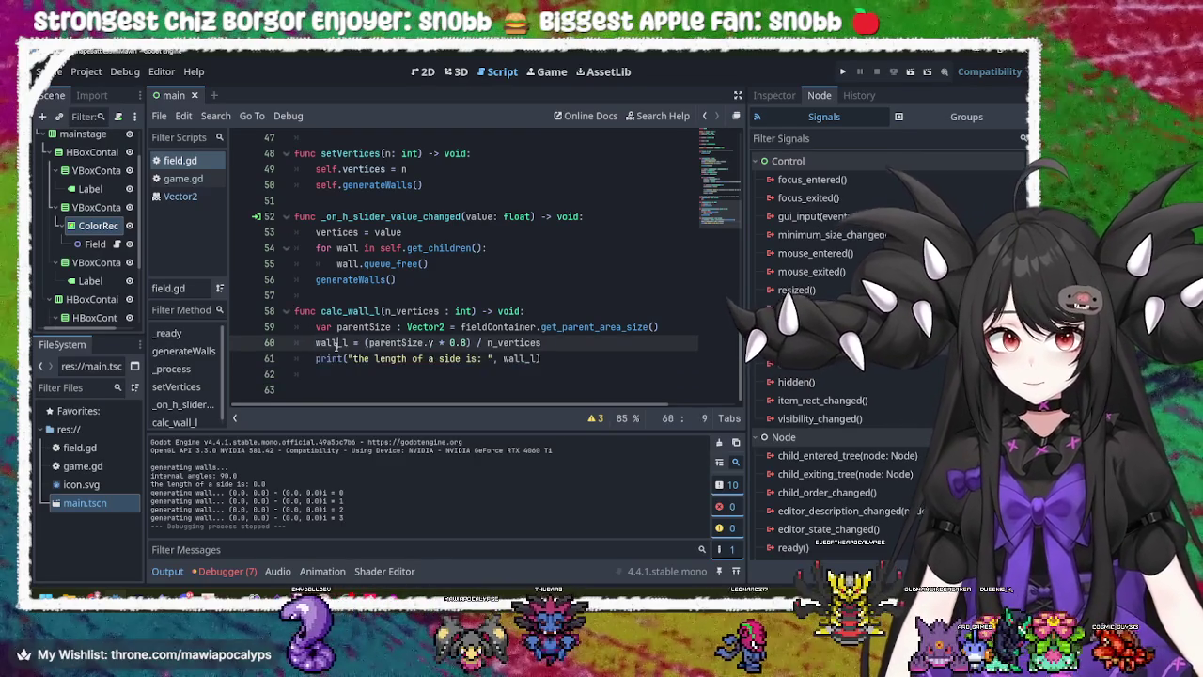
scroll(464, 325, up, 12)
scroll(464, 326, down, 7)
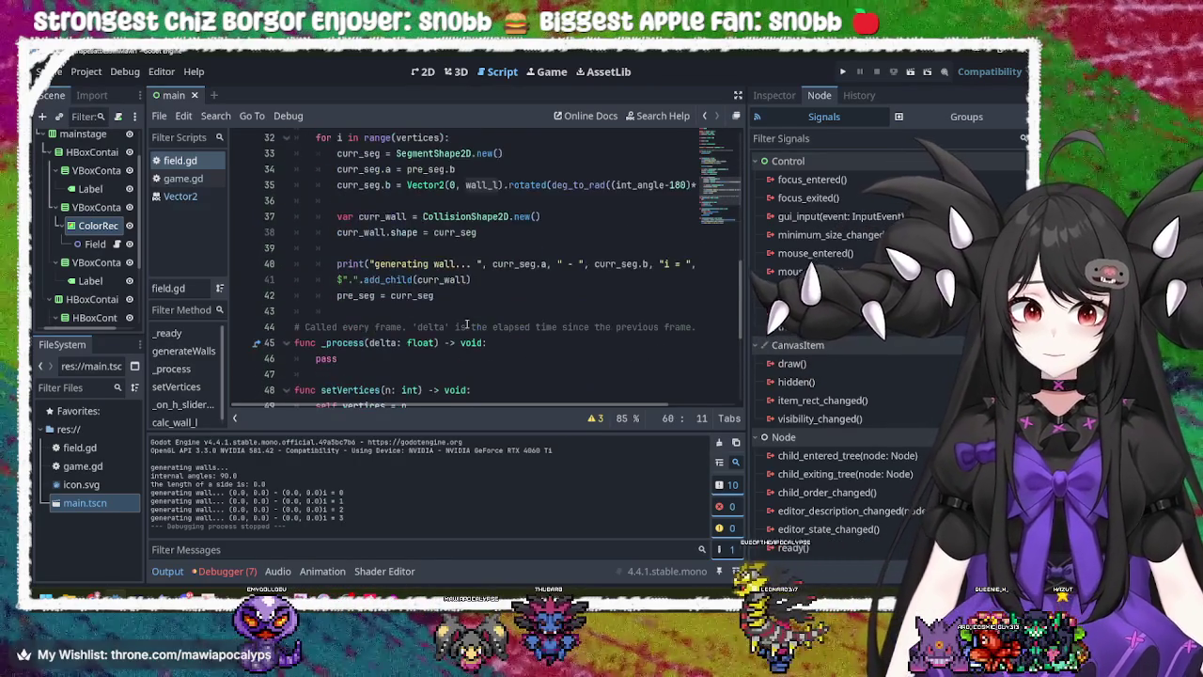
scroll(466, 324, down, 5)
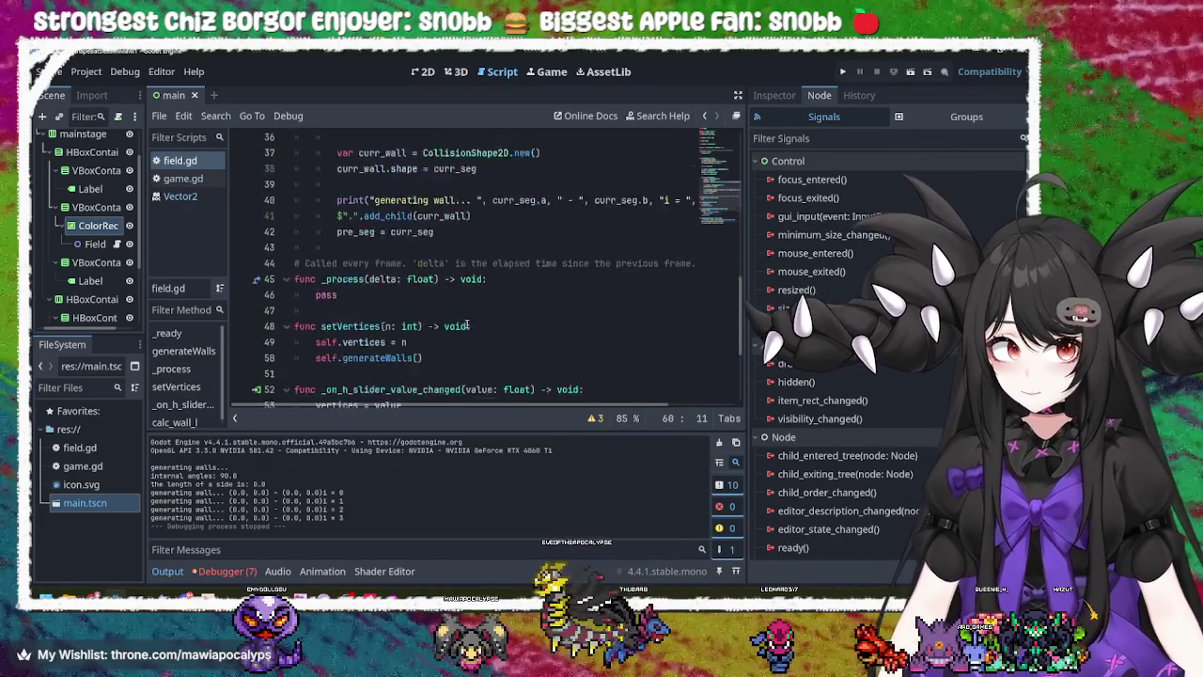
scroll(466, 324, up, 11)
scroll(467, 325, up, 4)
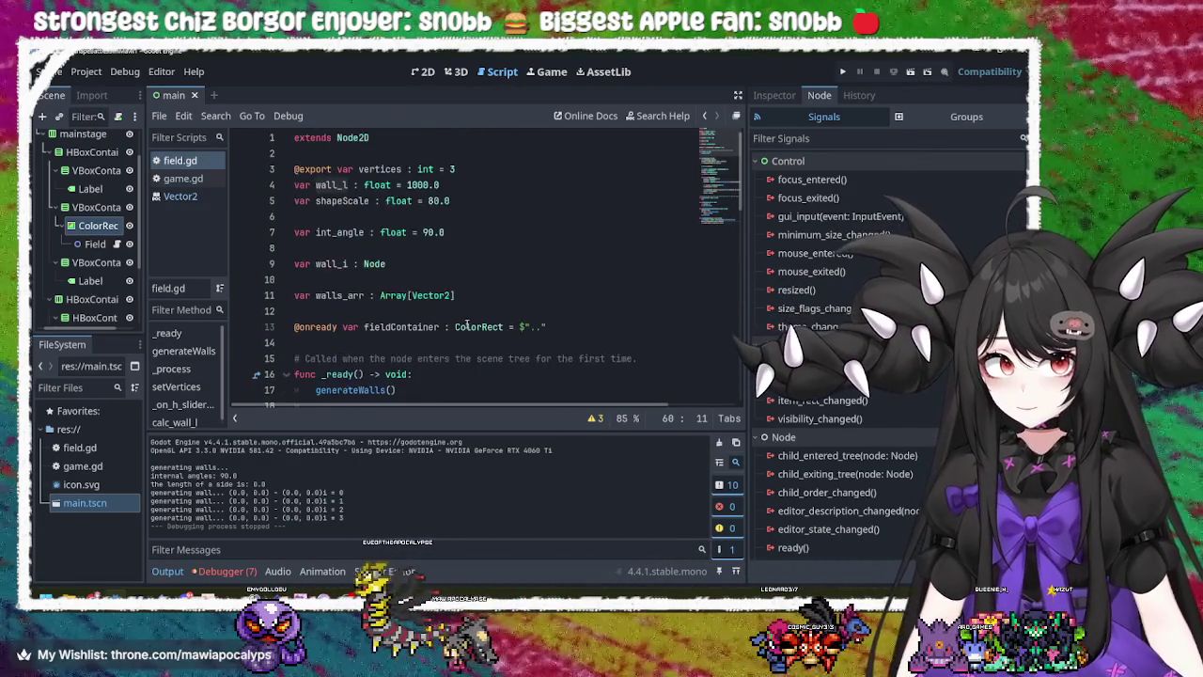
scroll(467, 325, down, 9)
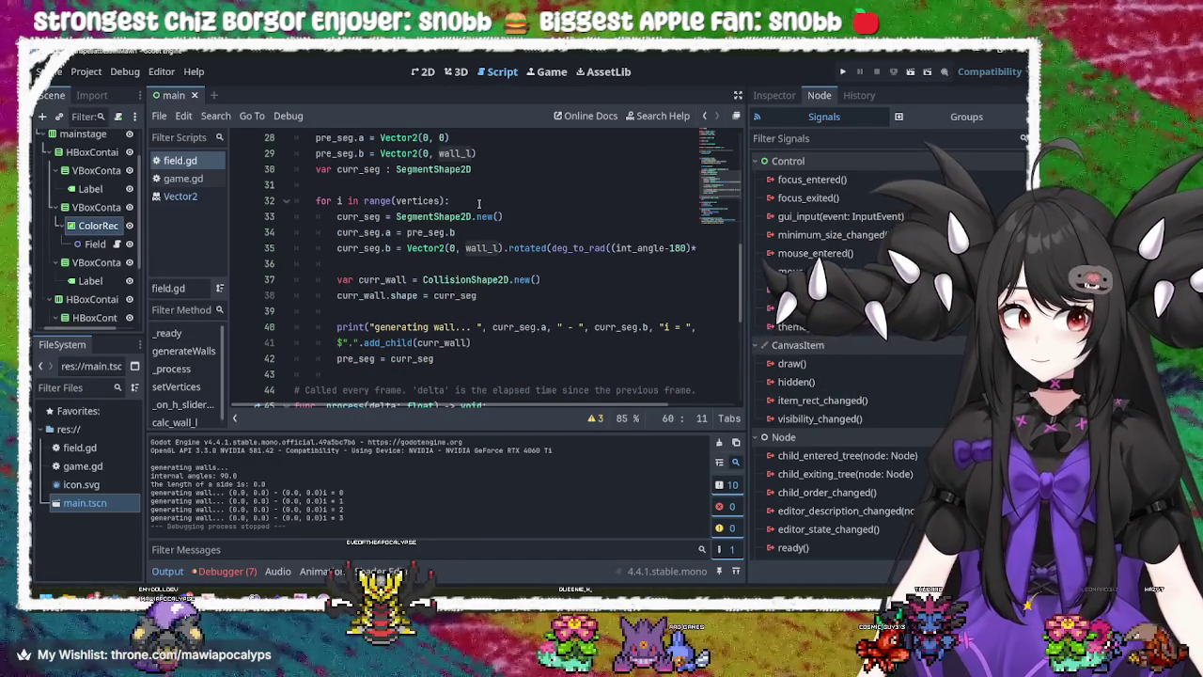
key(F5)
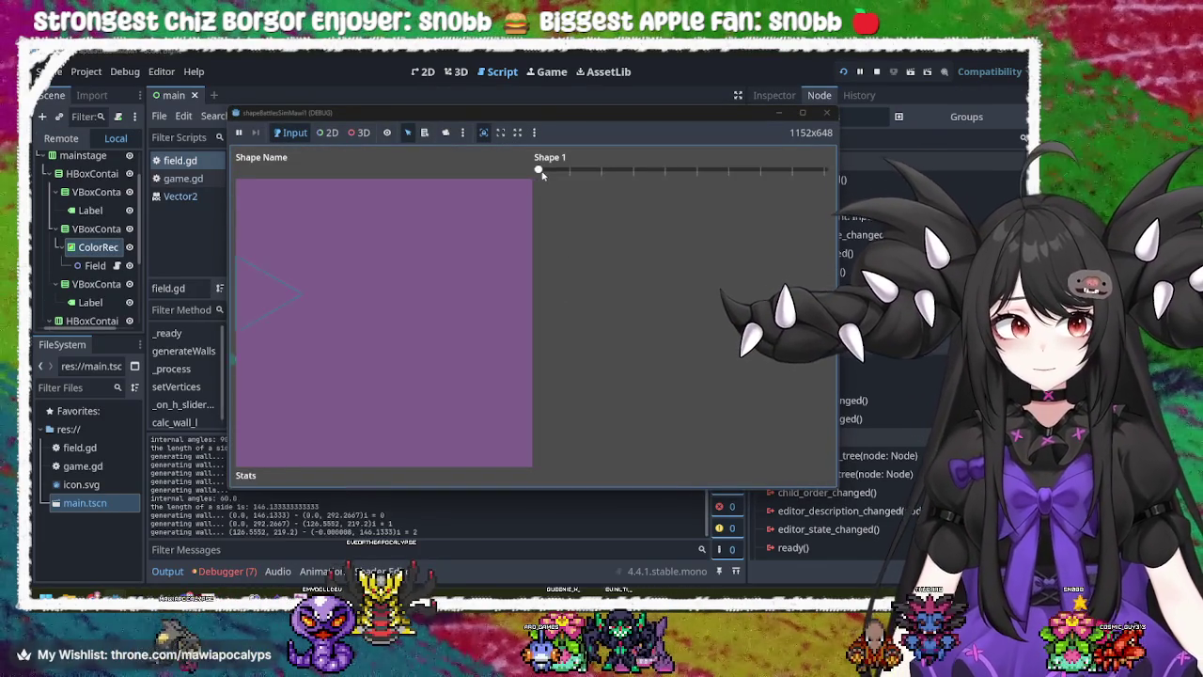
mouse_move(591, 174)
mouse_down()
mouse_move(538, 172)
mouse_move(725, 172)
mouse_move(523, 174)
mouse_move(629, 189)
mouse_move(564, 201)
mouse_move(873, 202)
mouse_move(518, 220)
mouse_move(837, 207)
mouse_move(502, 210)
mouse_move(800, 204)
mouse_move(528, 203)
mouse_move(704, 198)
mouse_move(732, 179)
mouse_move(583, 183)
mouse_up()
click(827, 112)
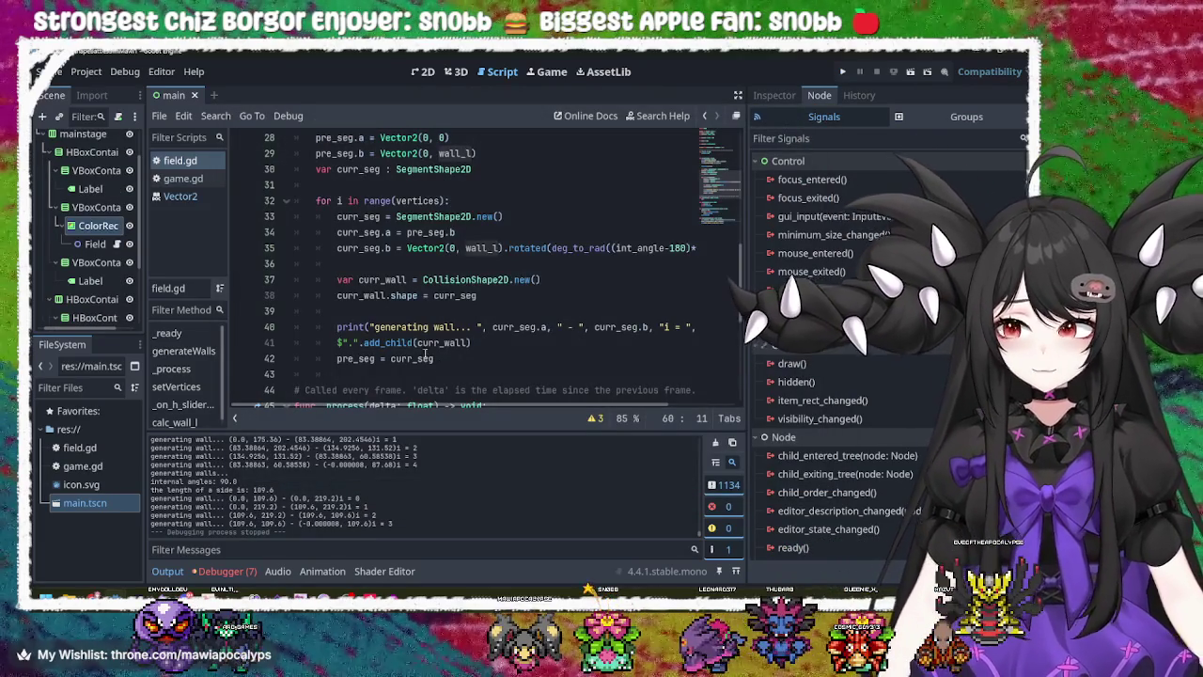
scroll(404, 344, up, 10)
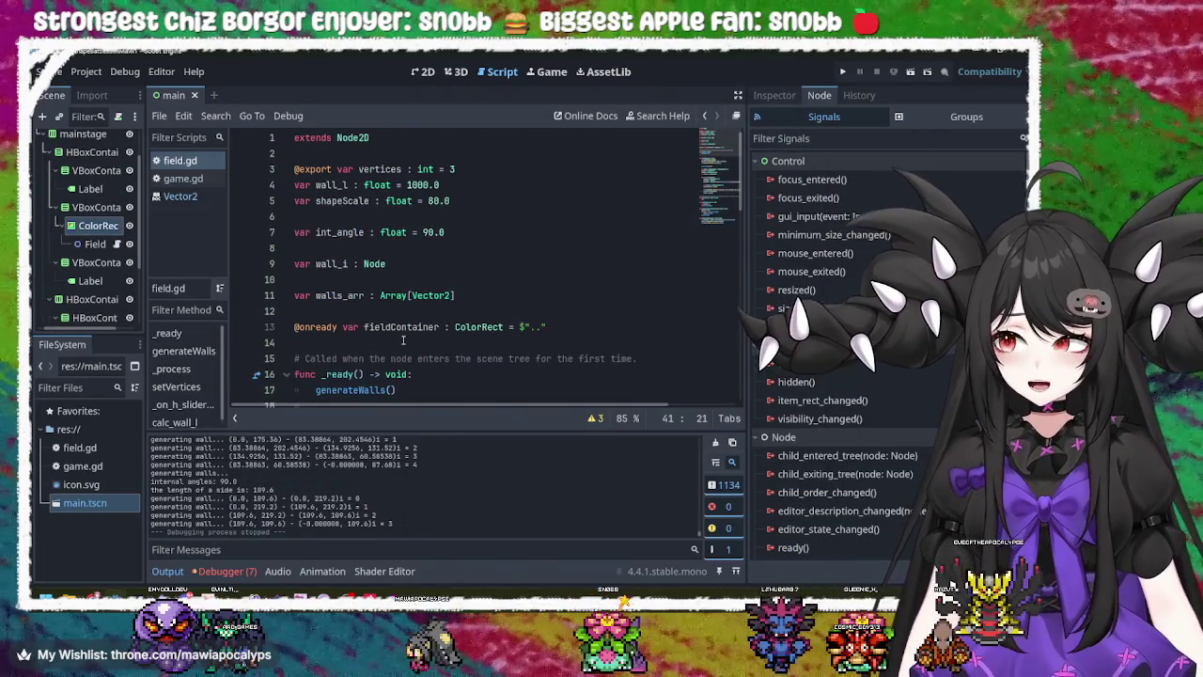
scroll(425, 306, down, 6)
scroll(425, 305, down, 9)
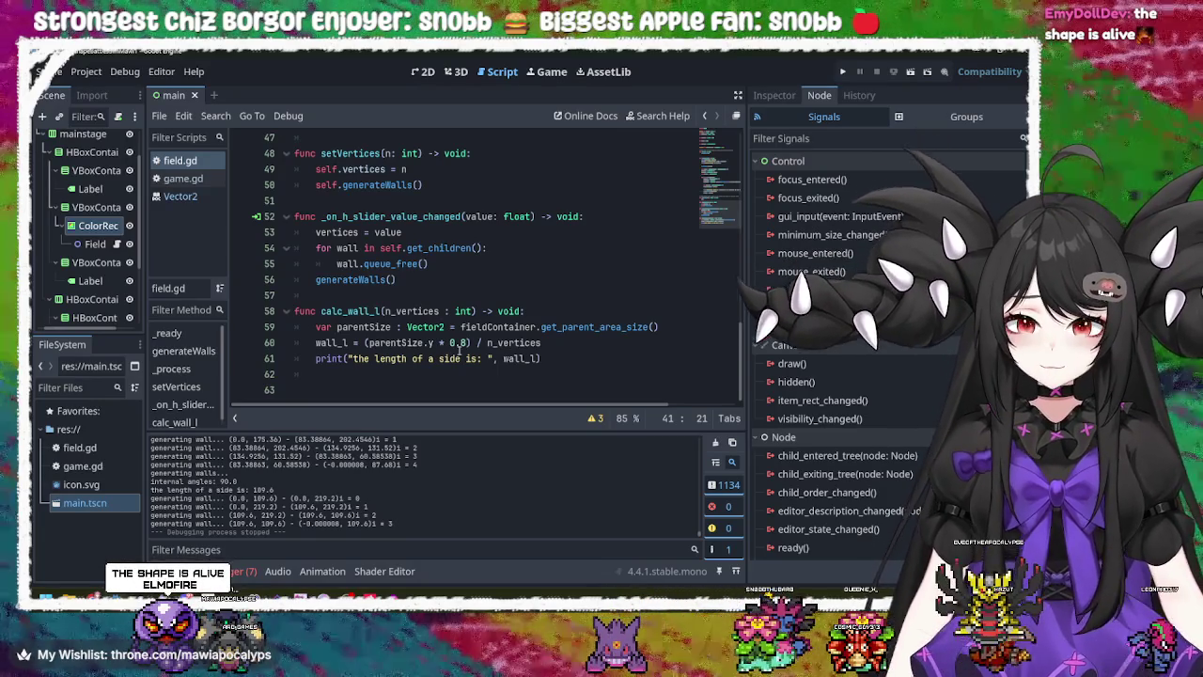
click(460, 342)
click(843, 72)
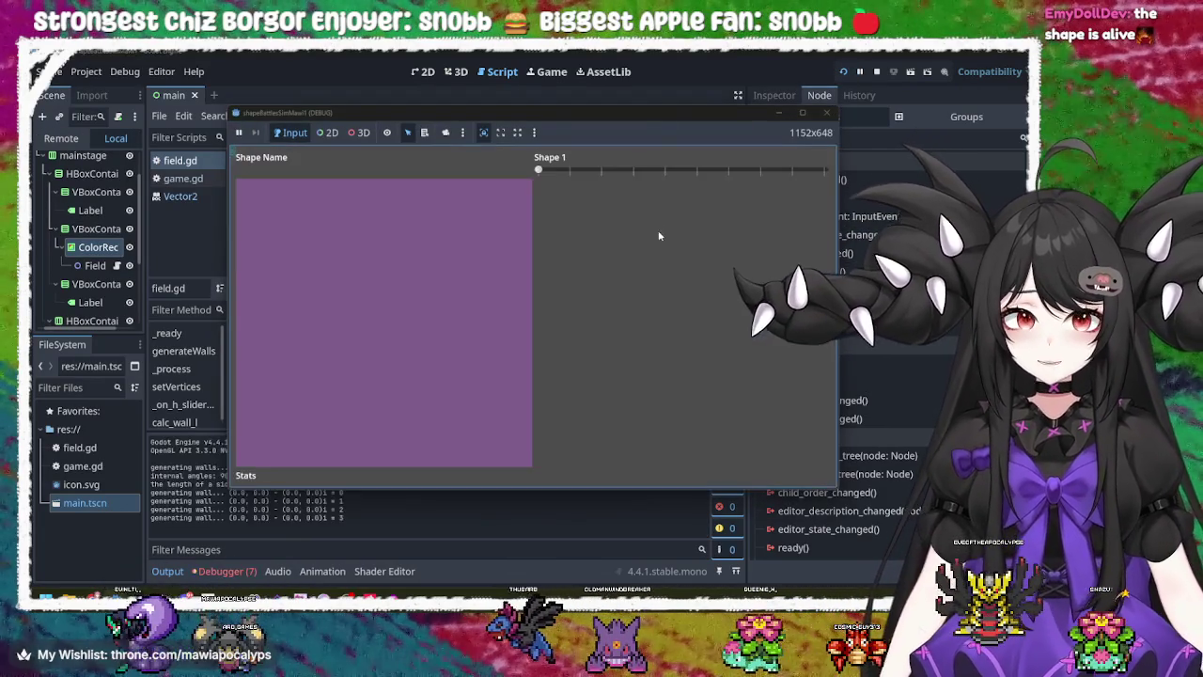
mouse_move(540, 170)
mouse_down()
mouse_move(824, 185)
mouse_move(553, 178)
mouse_move(744, 179)
mouse_move(696, 195)
mouse_move(531, 183)
mouse_move(789, 178)
mouse_move(658, 175)
mouse_move(539, 190)
mouse_up()
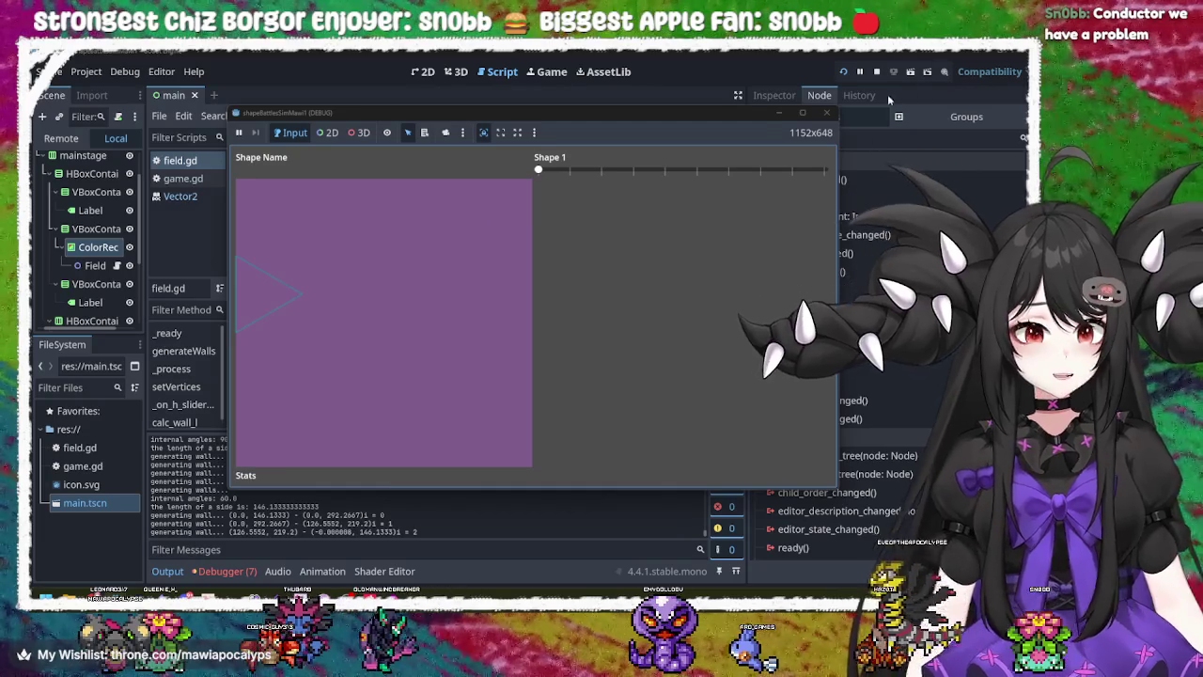
click(828, 113)
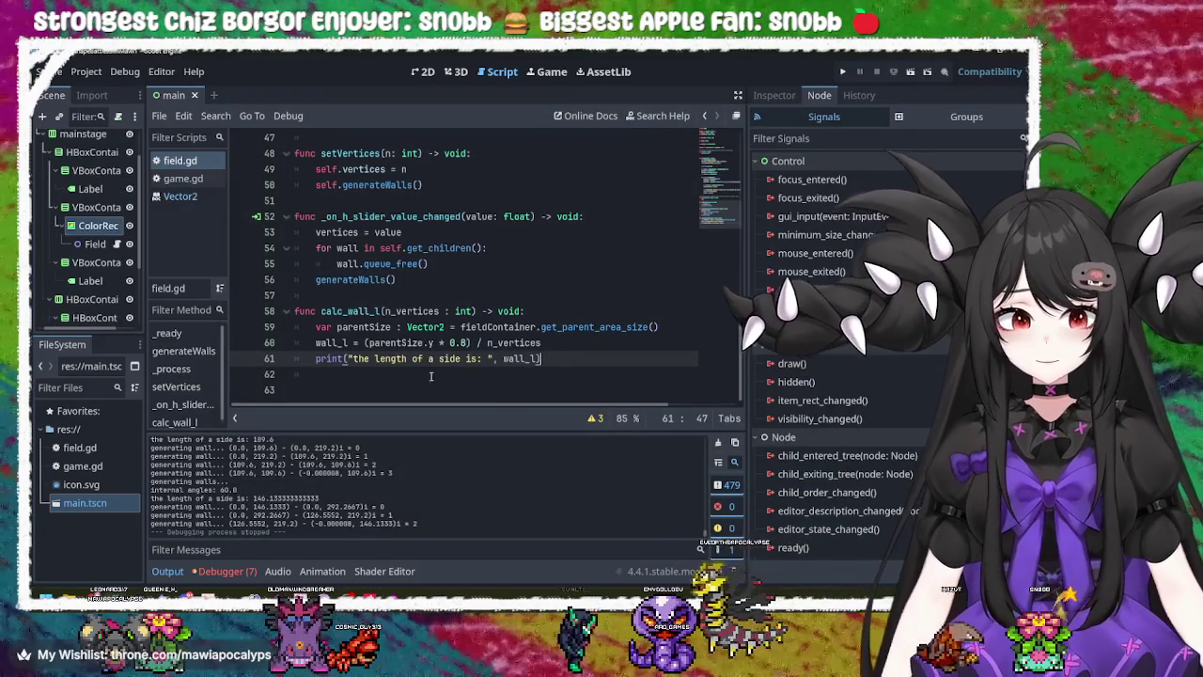
click(463, 343)
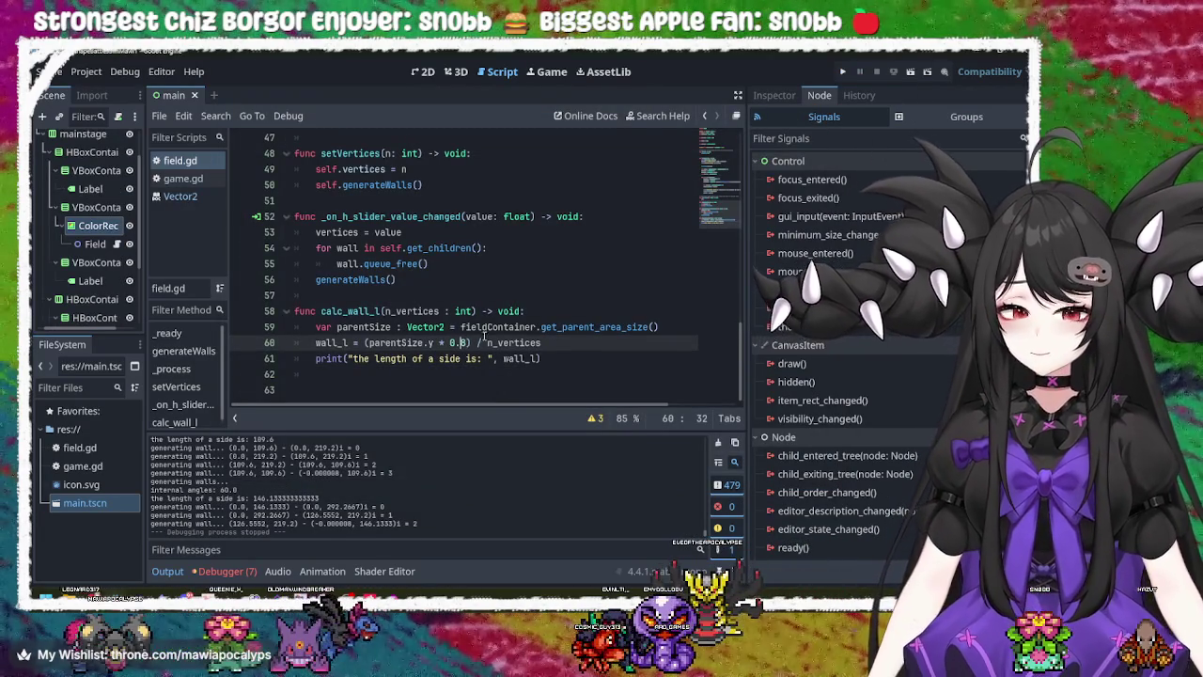
click(841, 75)
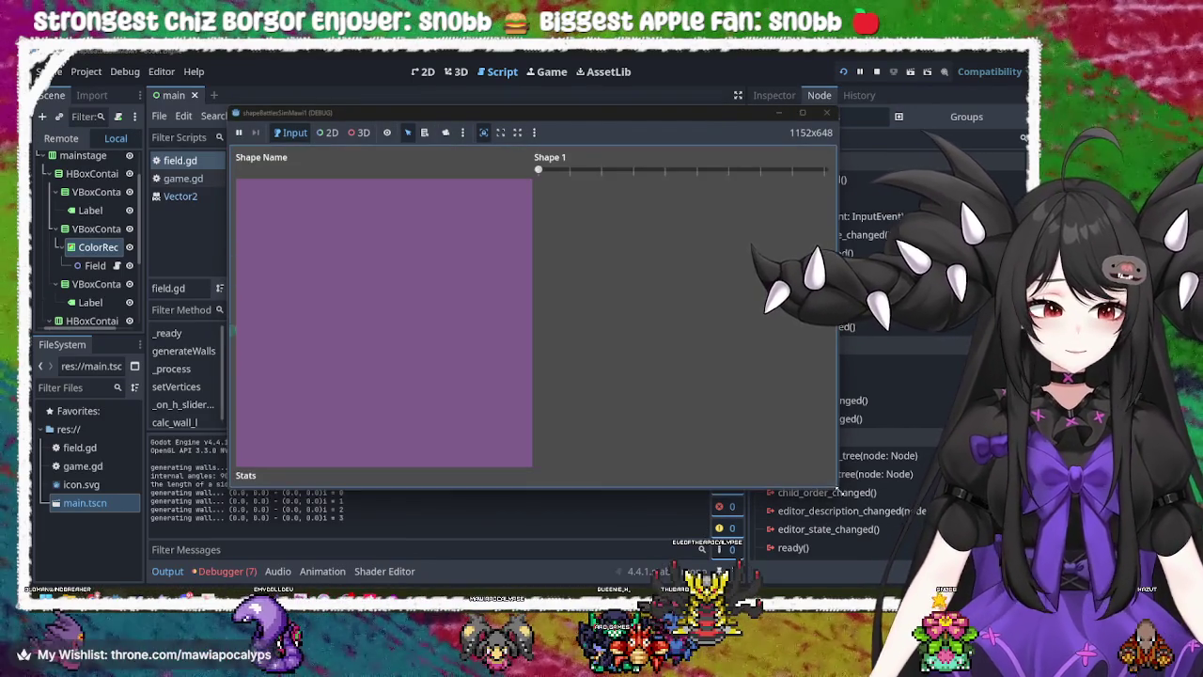
mouse_move(836, 490)
mouse_down()
mouse_move(851, 513)
mouse_move(926, 498)
mouse_move(687, 456)
mouse_move(545, 353)
mouse_move(594, 348)
mouse_up()
drag(428, 160, 513, 162)
mouse_move(597, 354)
mouse_down()
mouse_move(728, 451)
mouse_move(439, 244)
mouse_move(595, 292)
mouse_move(602, 454)
mouse_move(750, 572)
mouse_move(839, 445)
mouse_move(858, 498)
mouse_up()
double_click(660, 116)
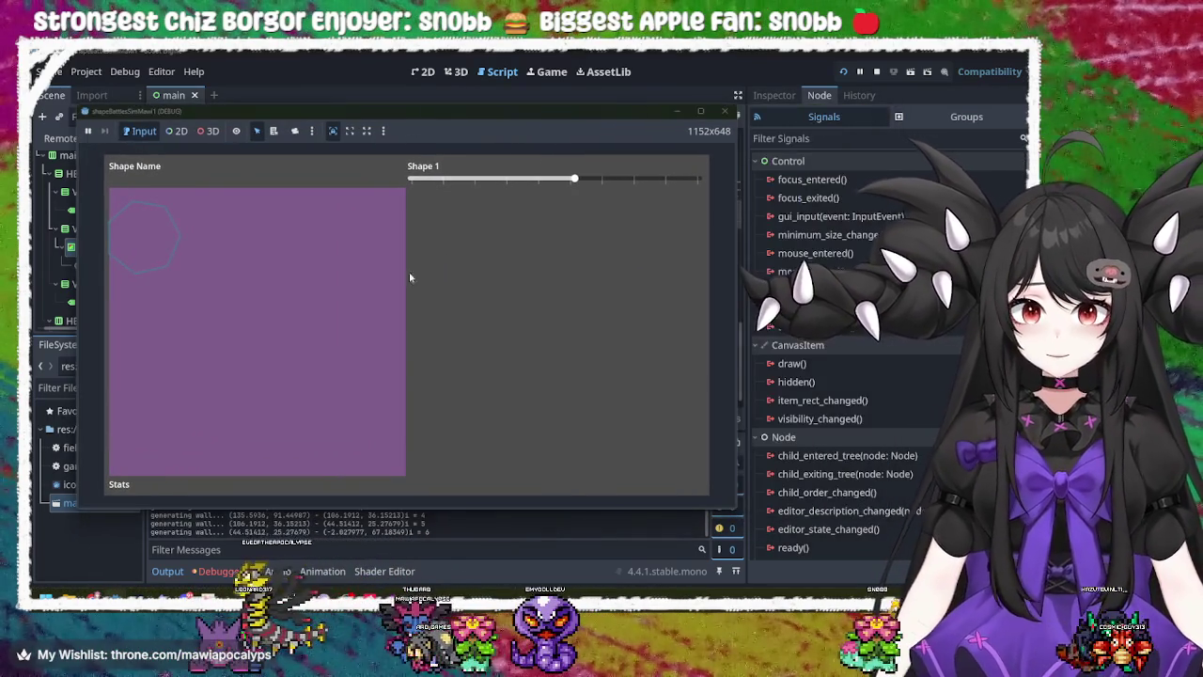
click(725, 111)
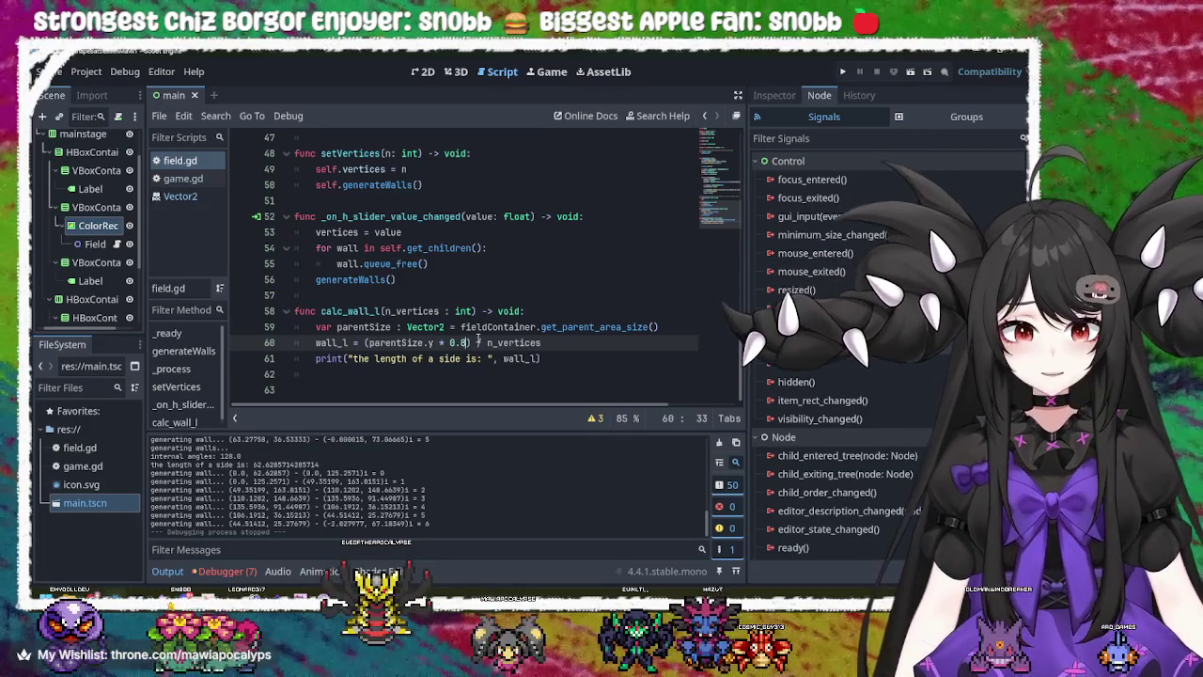
- Replace scale with shapeScale in the line 60 wall_l calculation
text(sc)
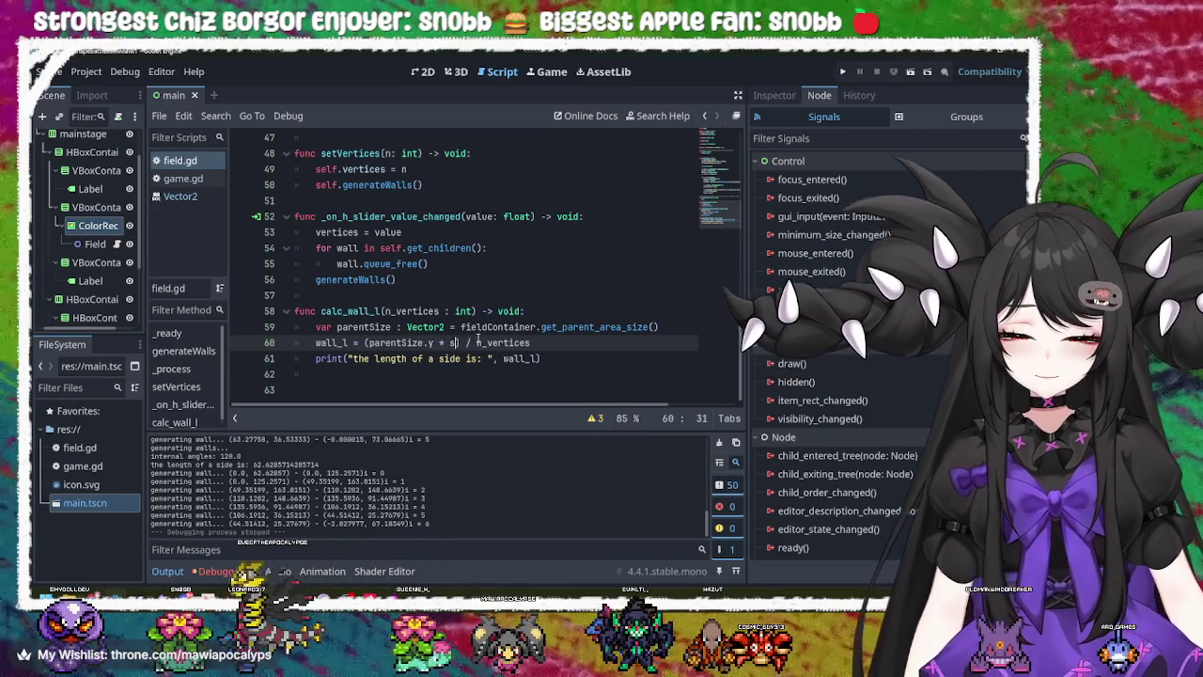
key(Return)
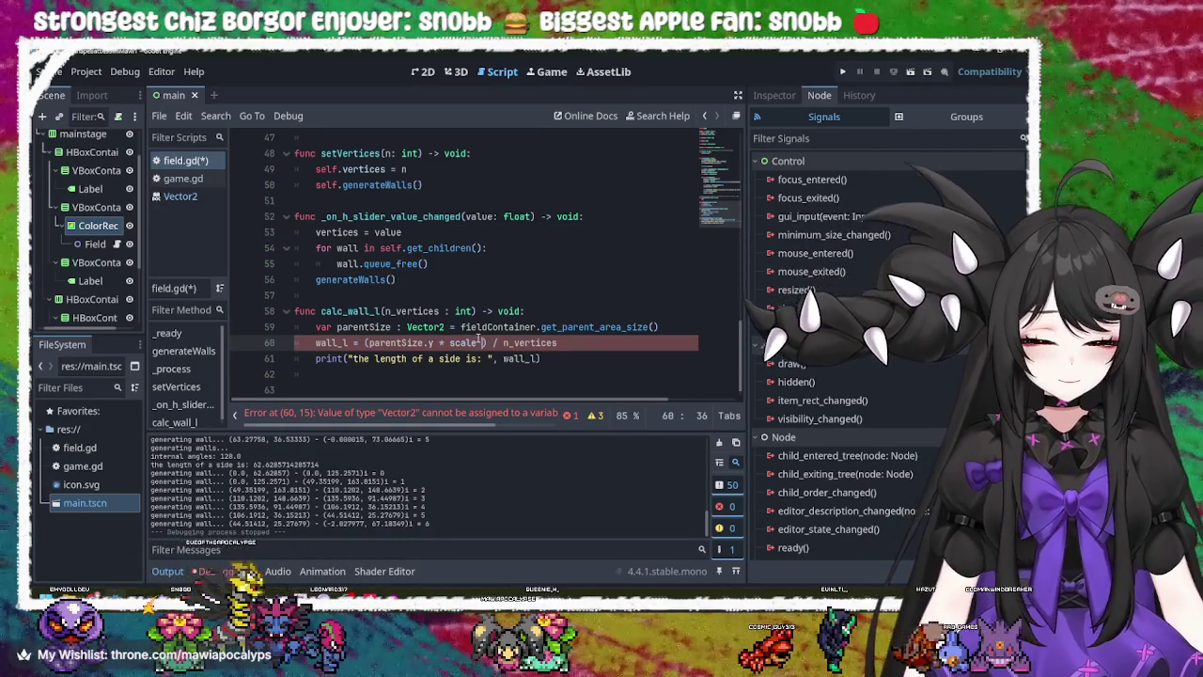
text(100)
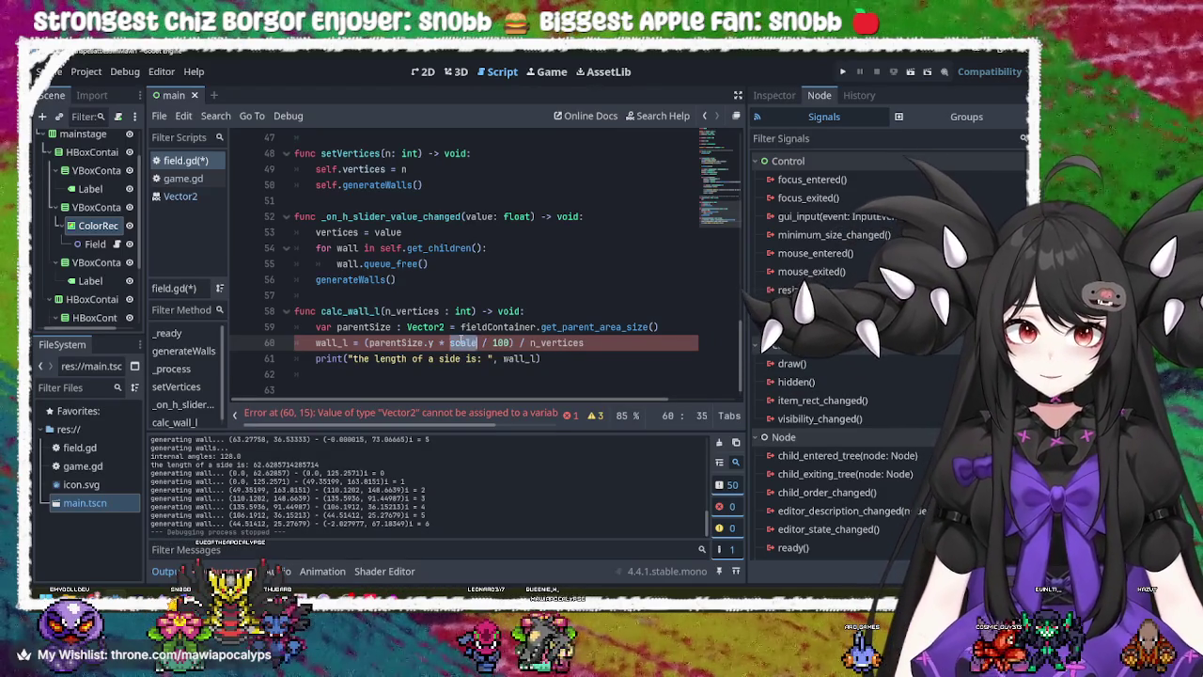
mouse_move(465, 345)
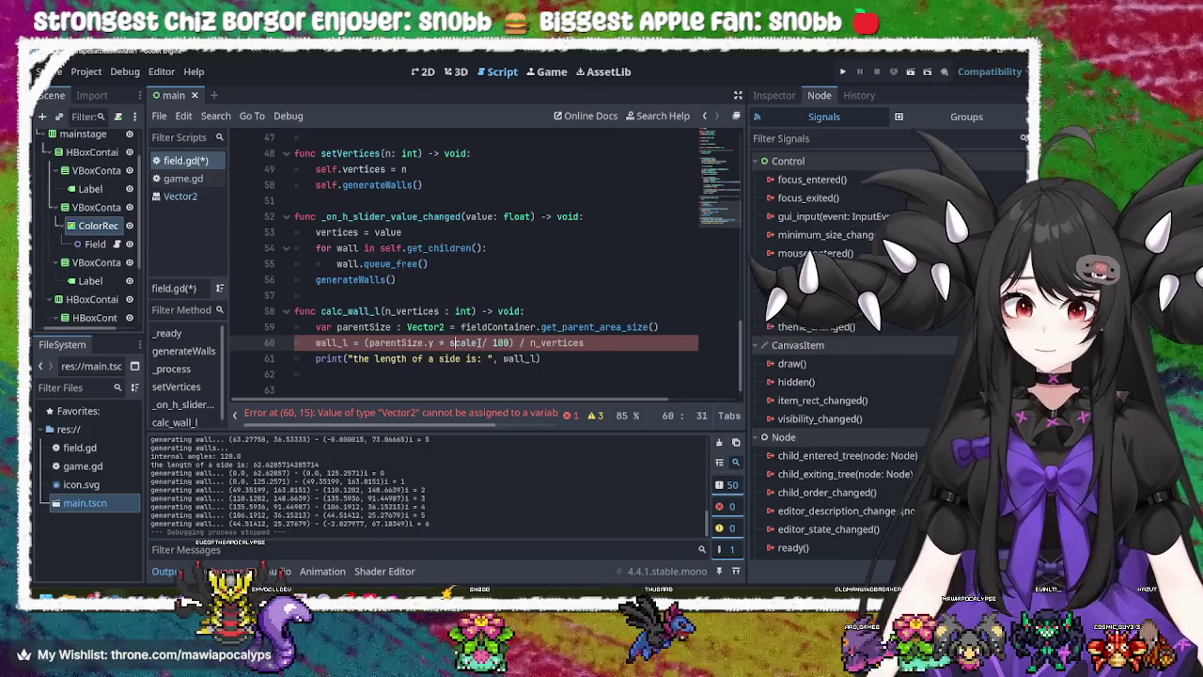
text(shapescale)
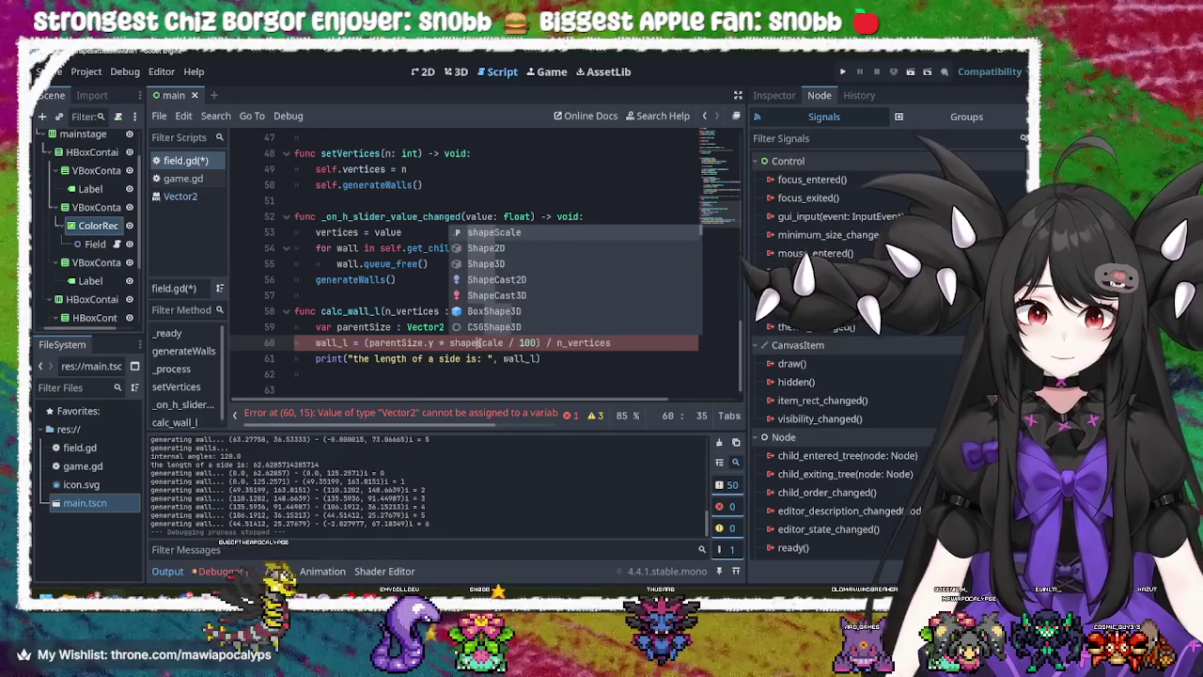
click(514, 232)
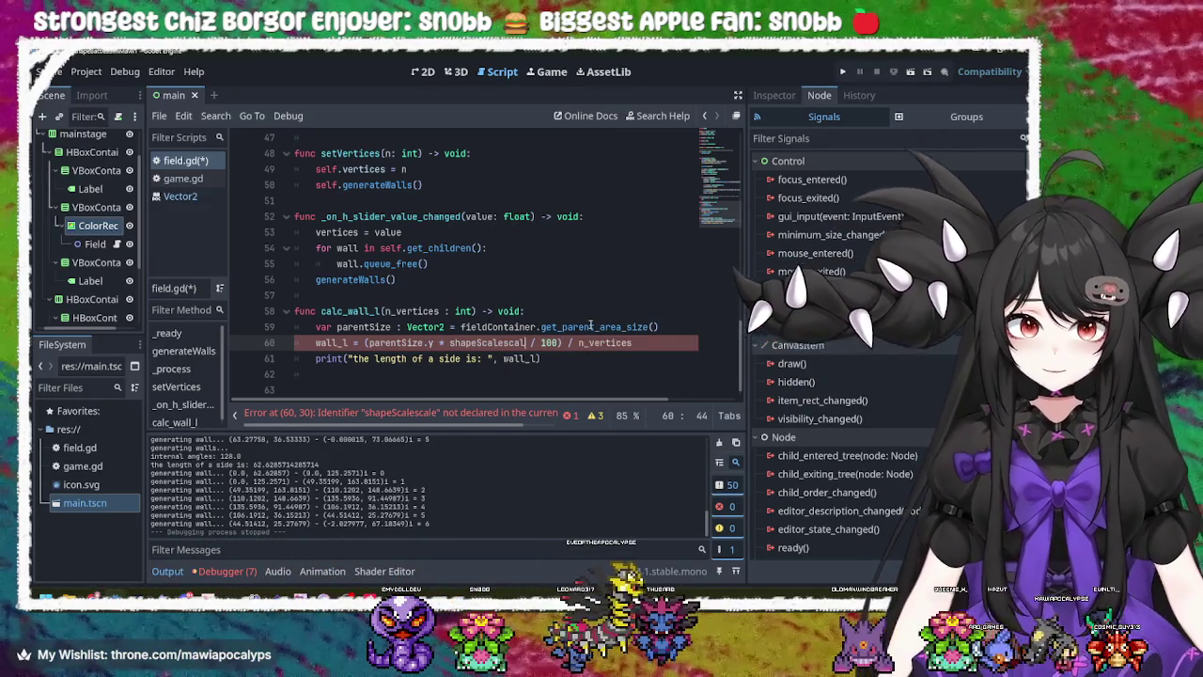
key(BackSpace)
key(BackSpace)
key(BackSpace)
- Save field.gd and run the project
click(565, 358)
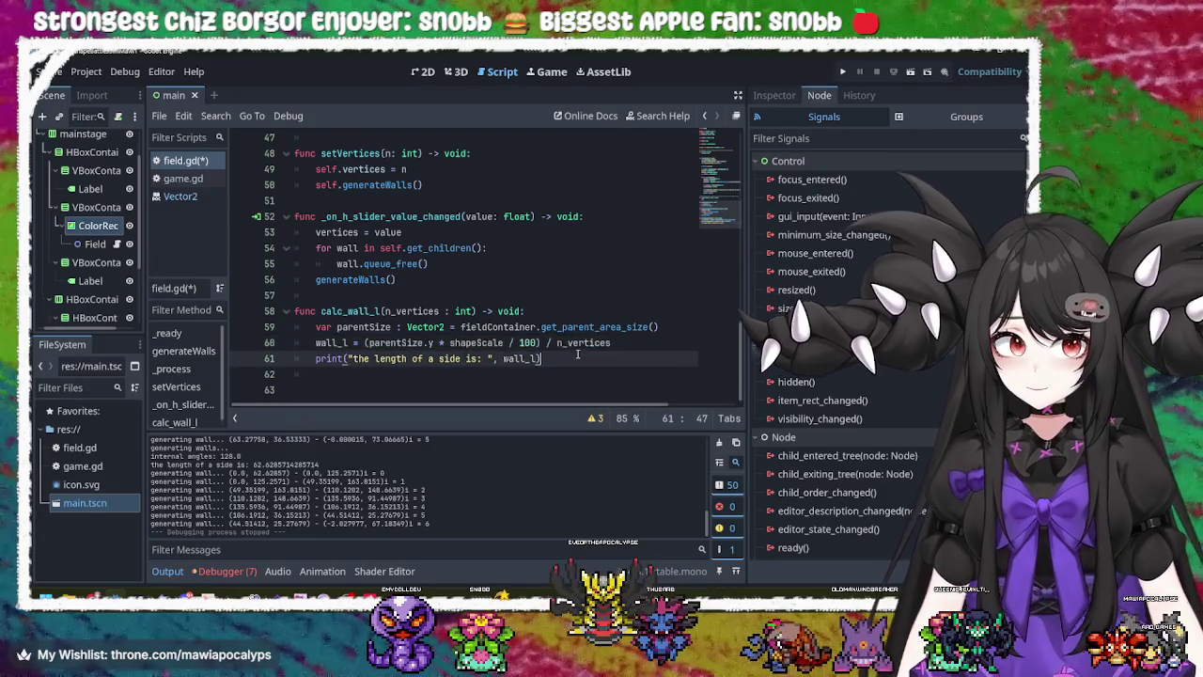
key(ctrl+s)
click(843, 74)
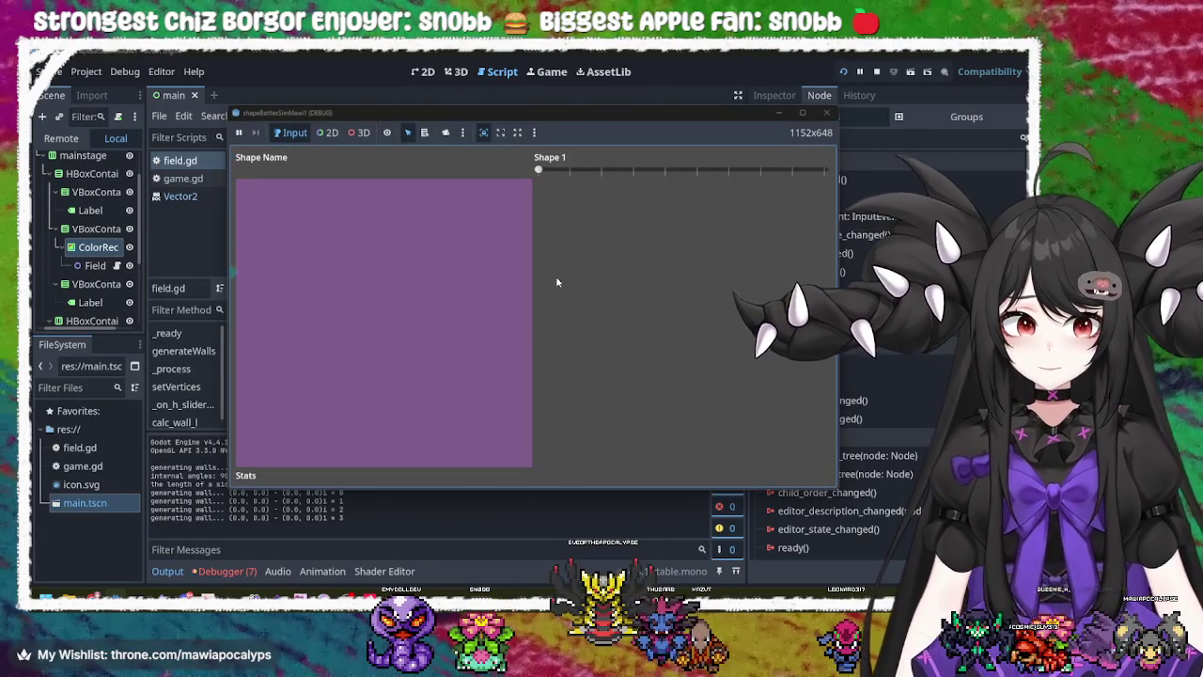
- Drag the Shape 1 slider to draw a triangle, stop with F8, and return to line 5
mouse_move(539, 170)
mouse_down()
mouse_move(579, 170)
mouse_move(386, 186)
mouse_move(774, 195)
mouse_move(529, 188)
mouse_up()
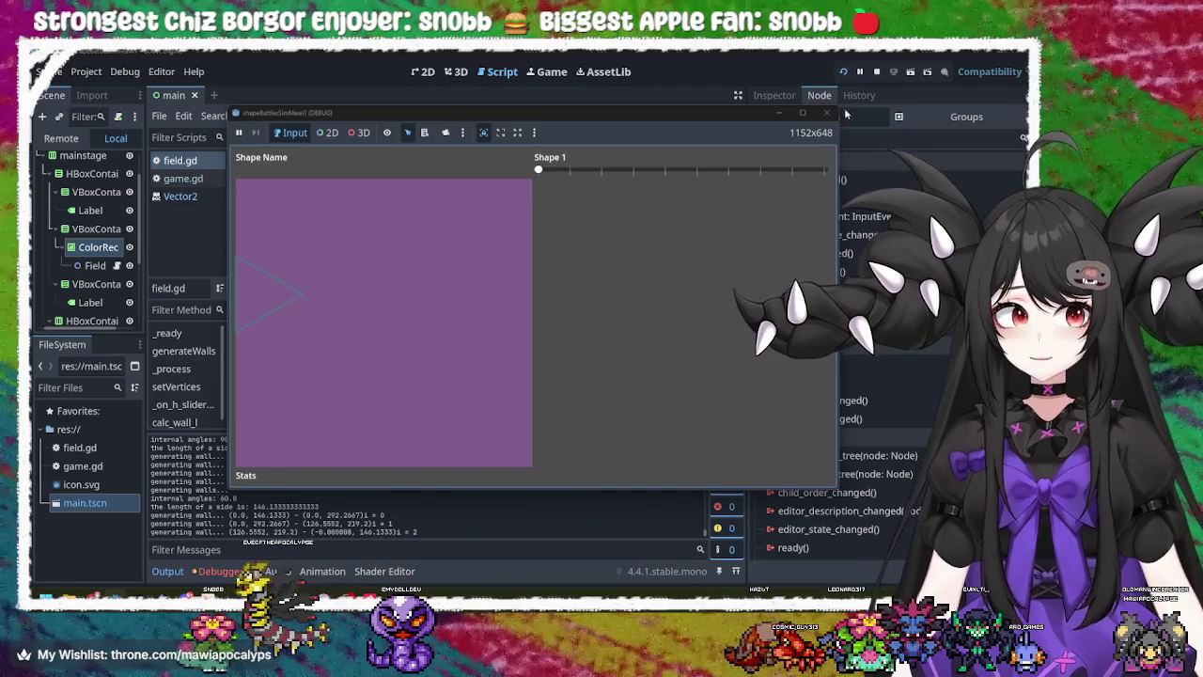
key(F8)
scroll(461, 358, up, 15)
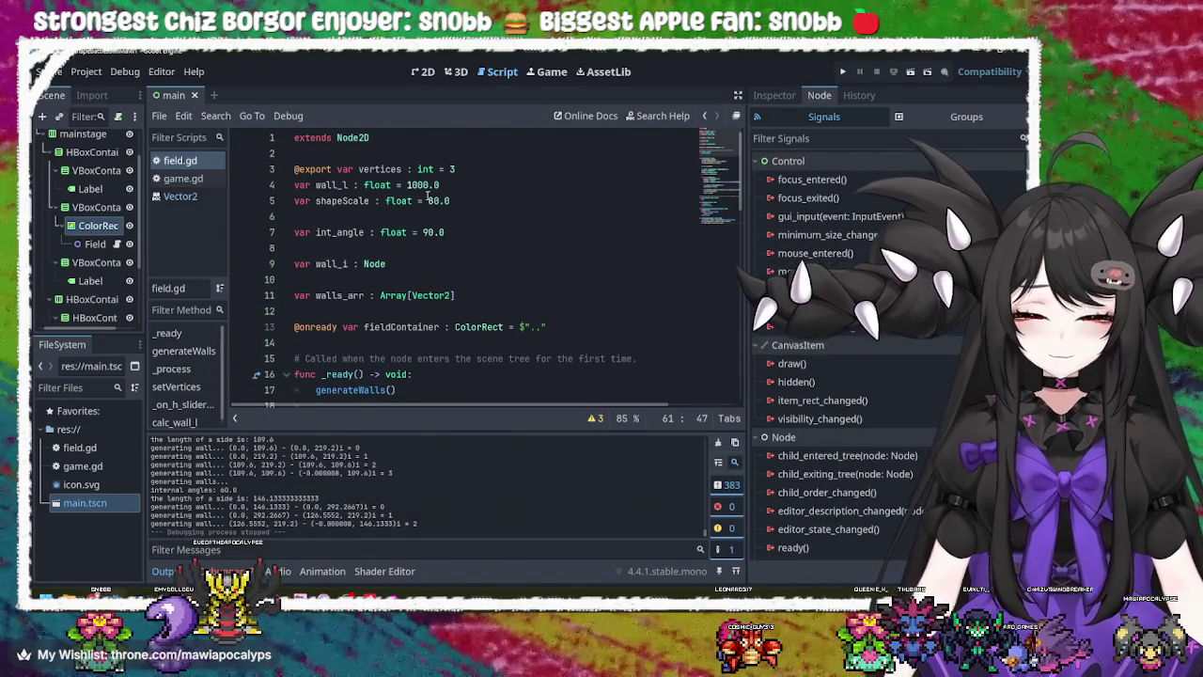
click(462, 201)
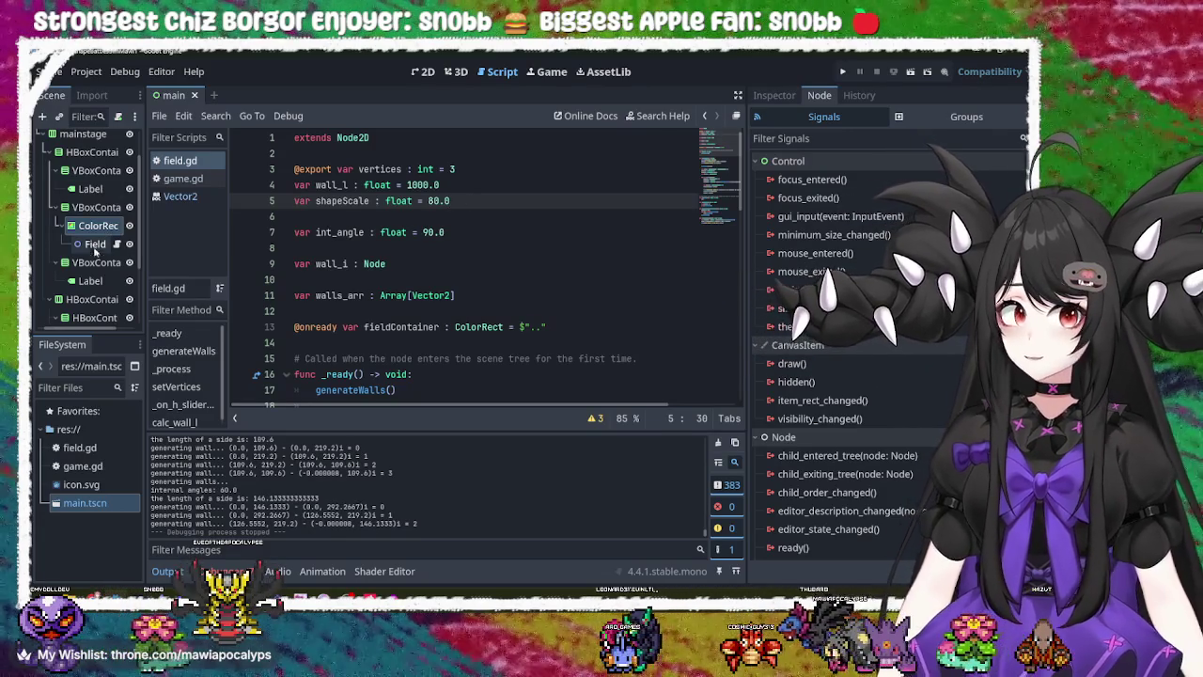
- Select the Label beside the HSlider and show its Inspector properties
click(91, 279)
scroll(97, 267, down, 2)
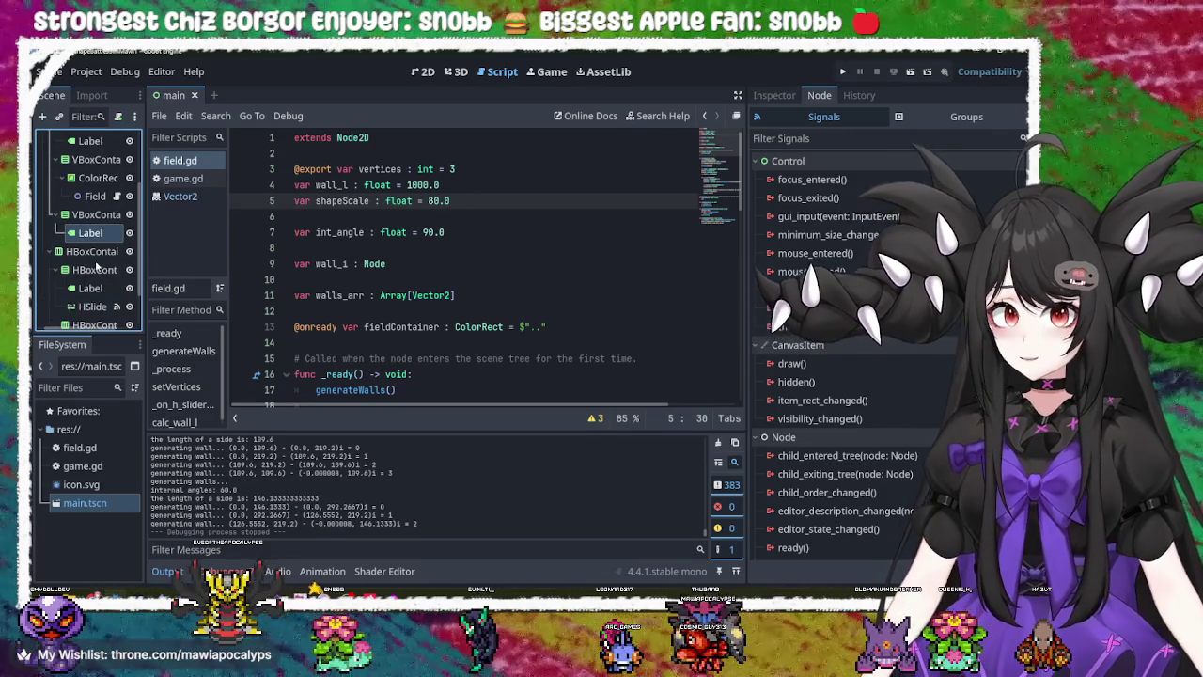
click(94, 307)
click(91, 287)
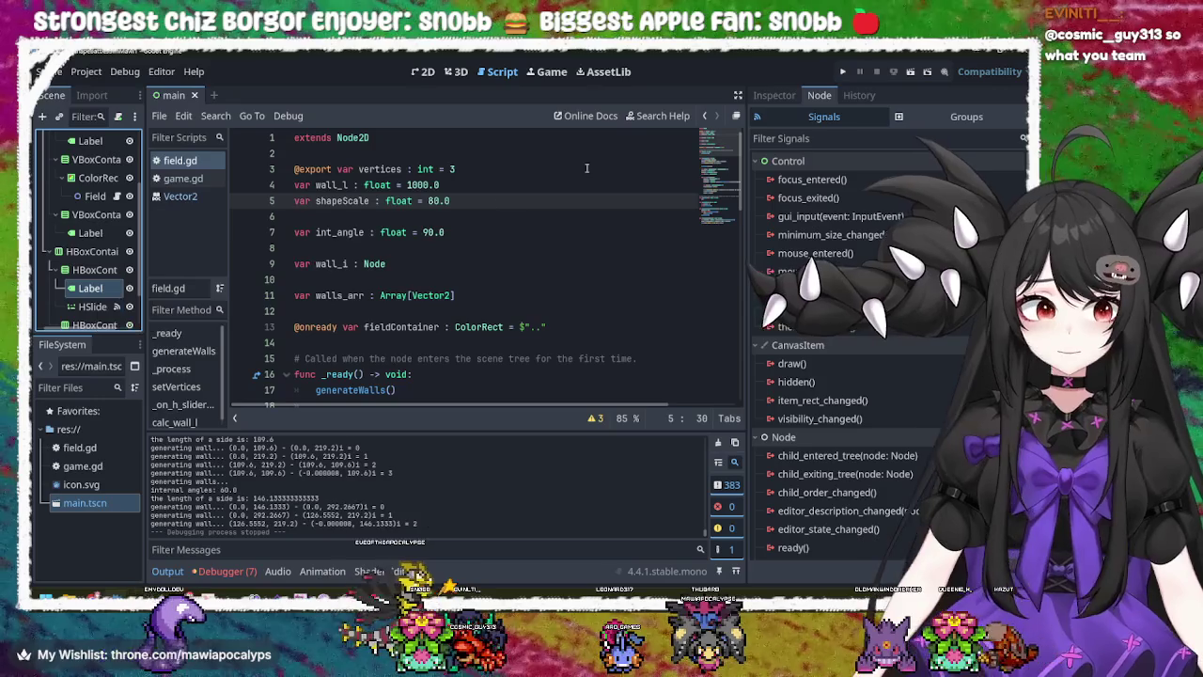
click(774, 95)
- Set the Label's Text property to '# Vertices'
click(847, 213)
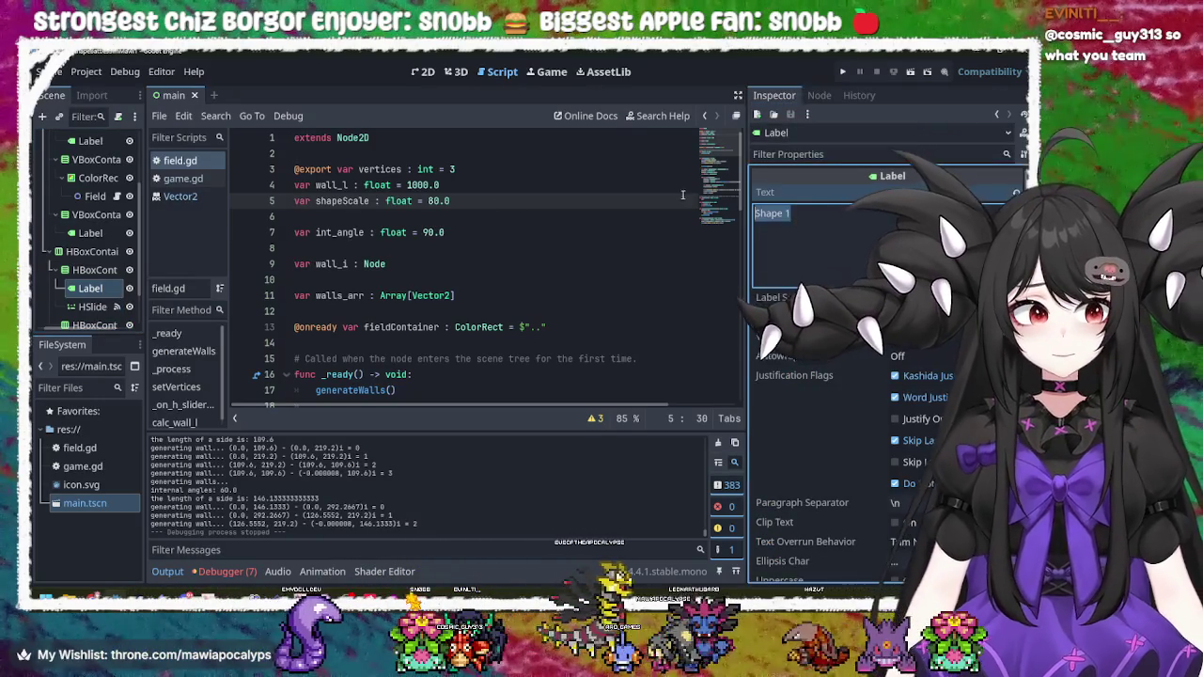
key(ctrl+a)
key(BackSpace)
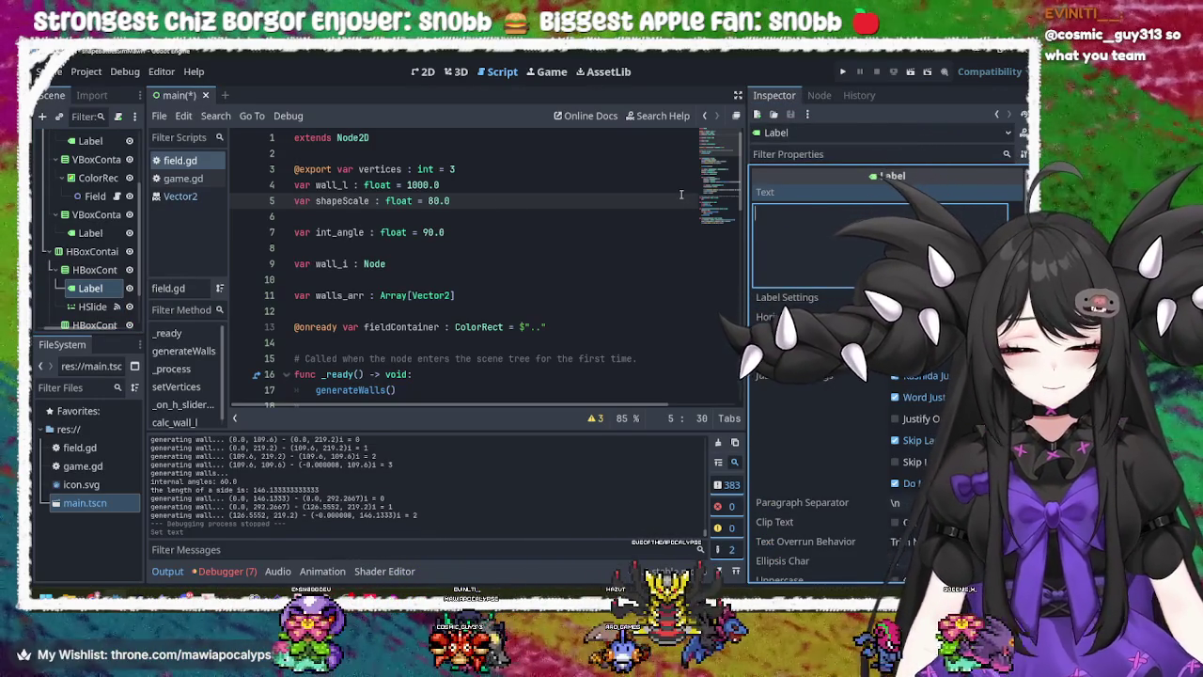
text(Vertices)
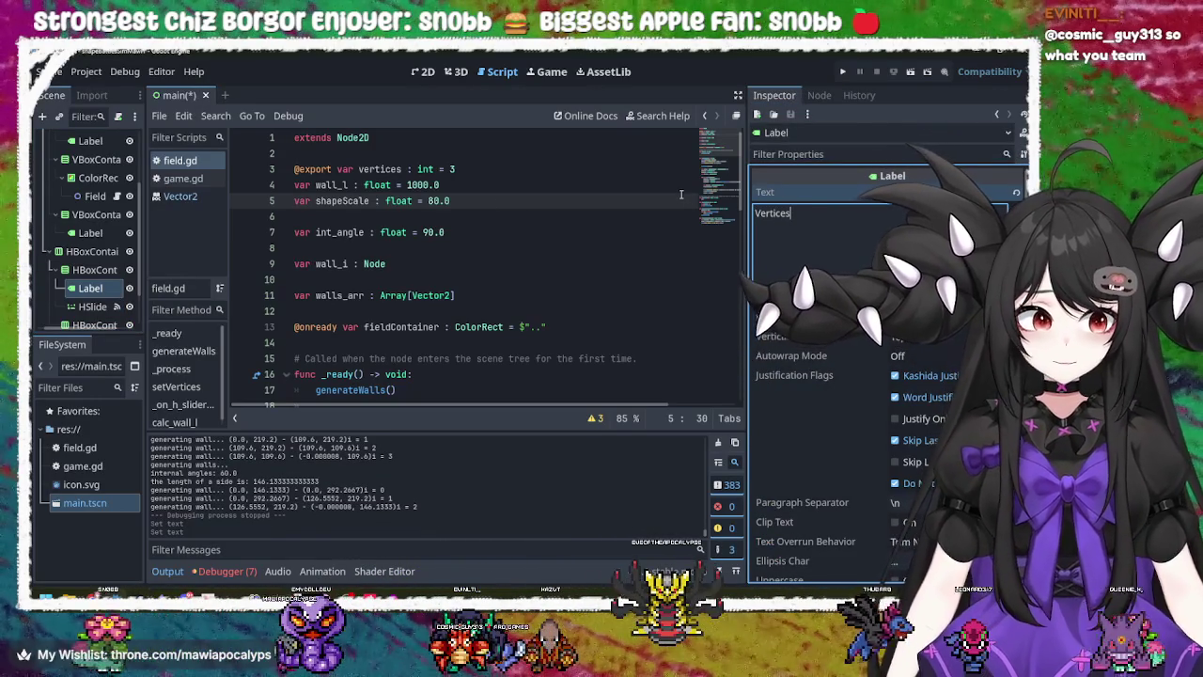
key(BackSpace)
key(BackSpace)
key(BackSpace)
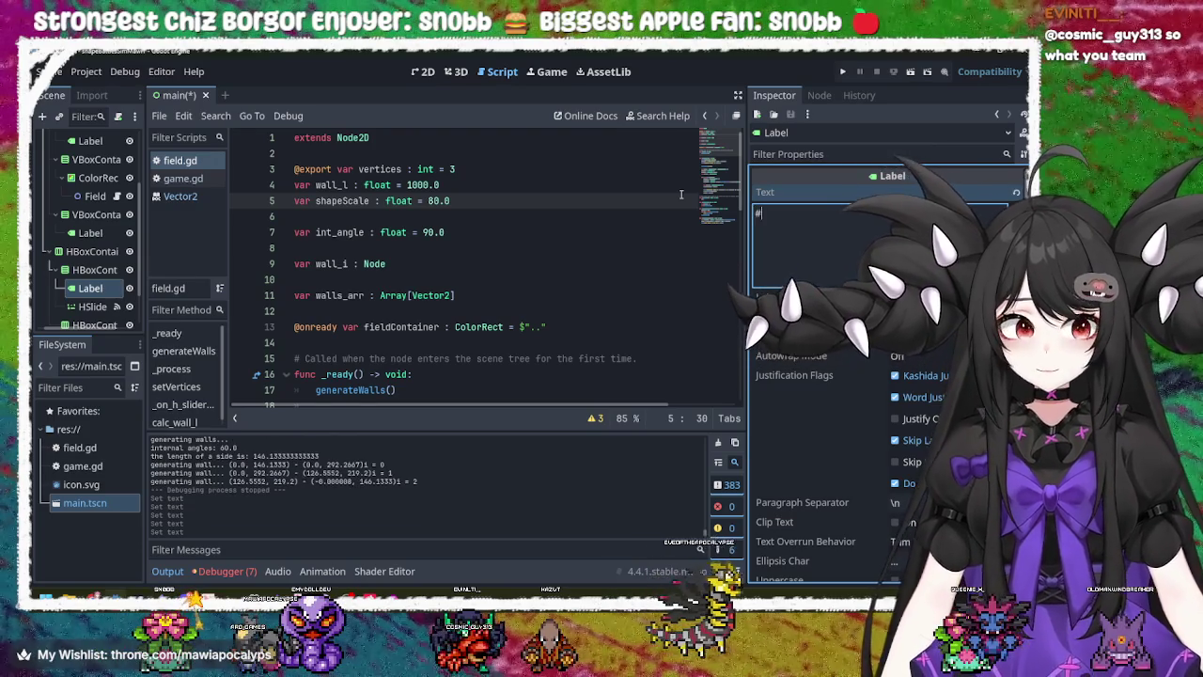
text(# Vertices)
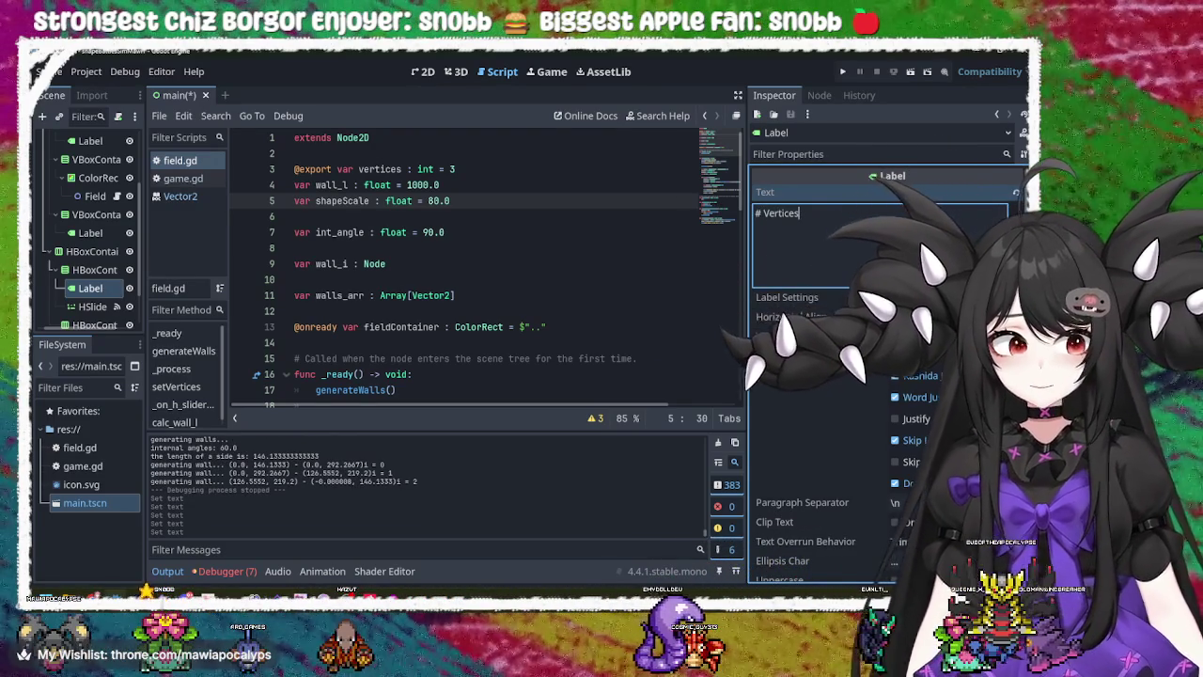
key(Escape)
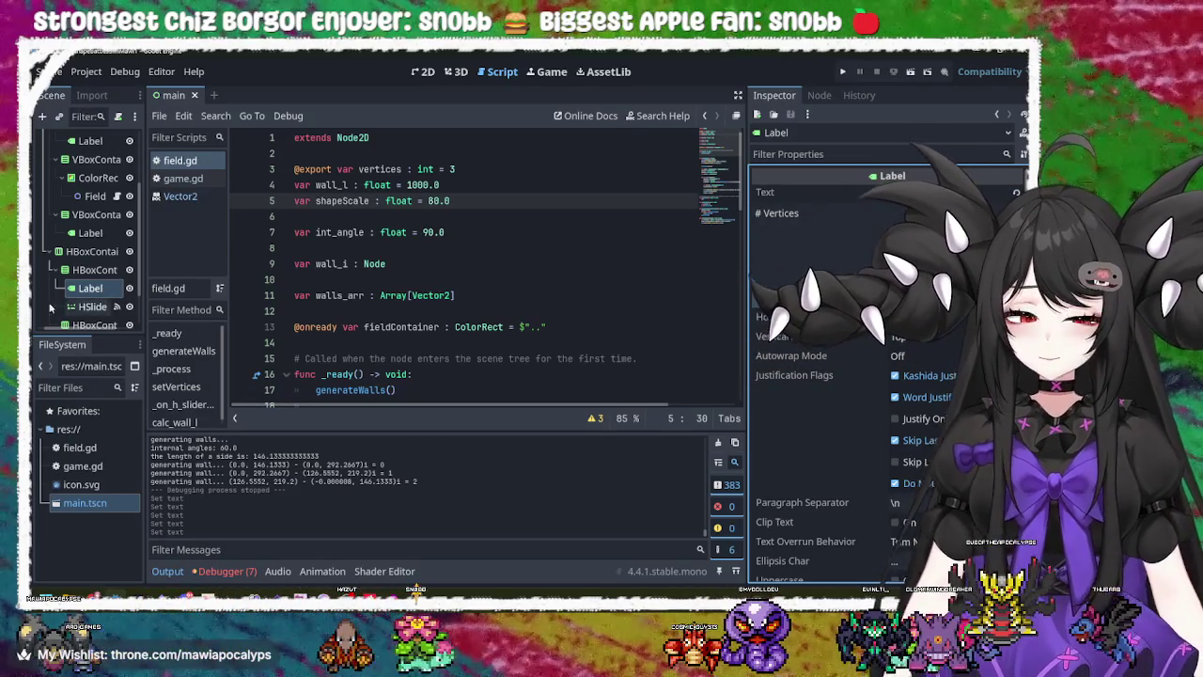
click(94, 307)
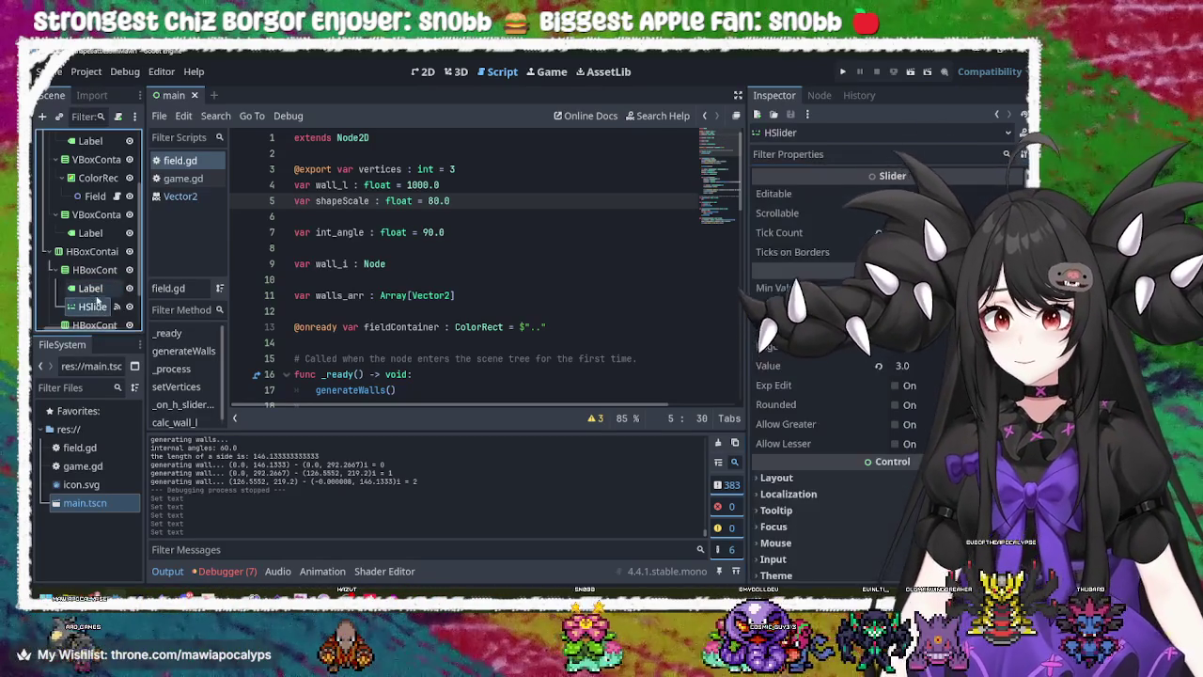
- Inspect the Label and HSlider nodes, then select their parent HBoxContainer2
click(91, 287)
click(94, 306)
scroll(94, 282, down, 2)
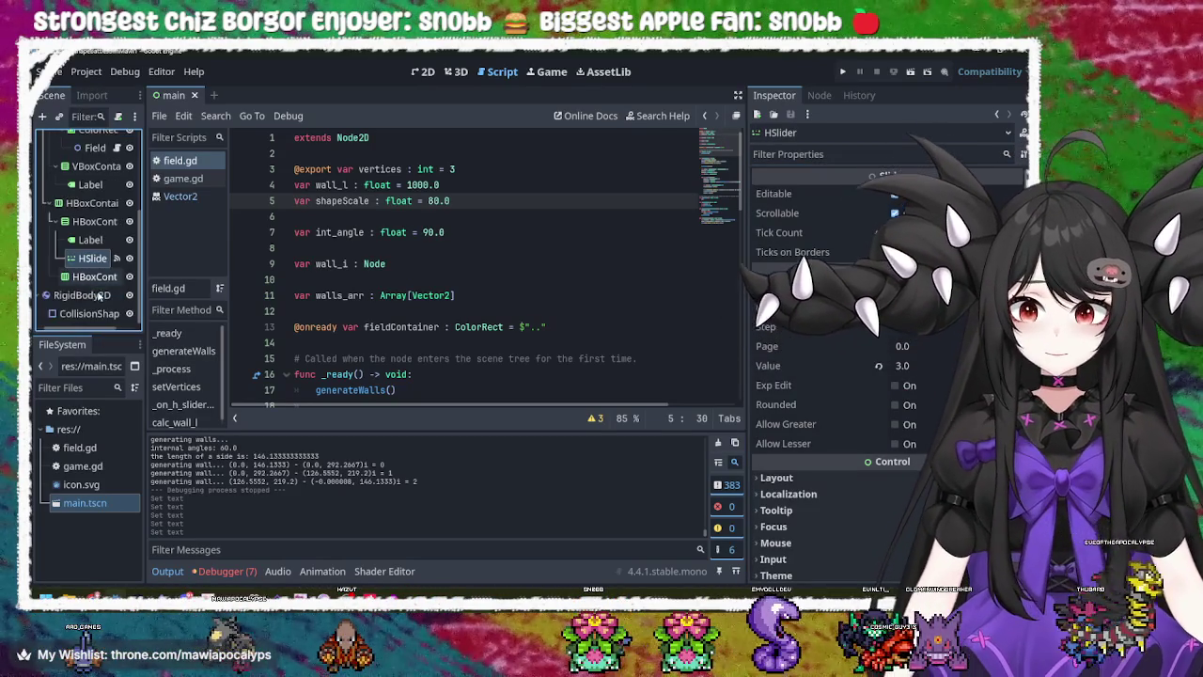
click(94, 224)
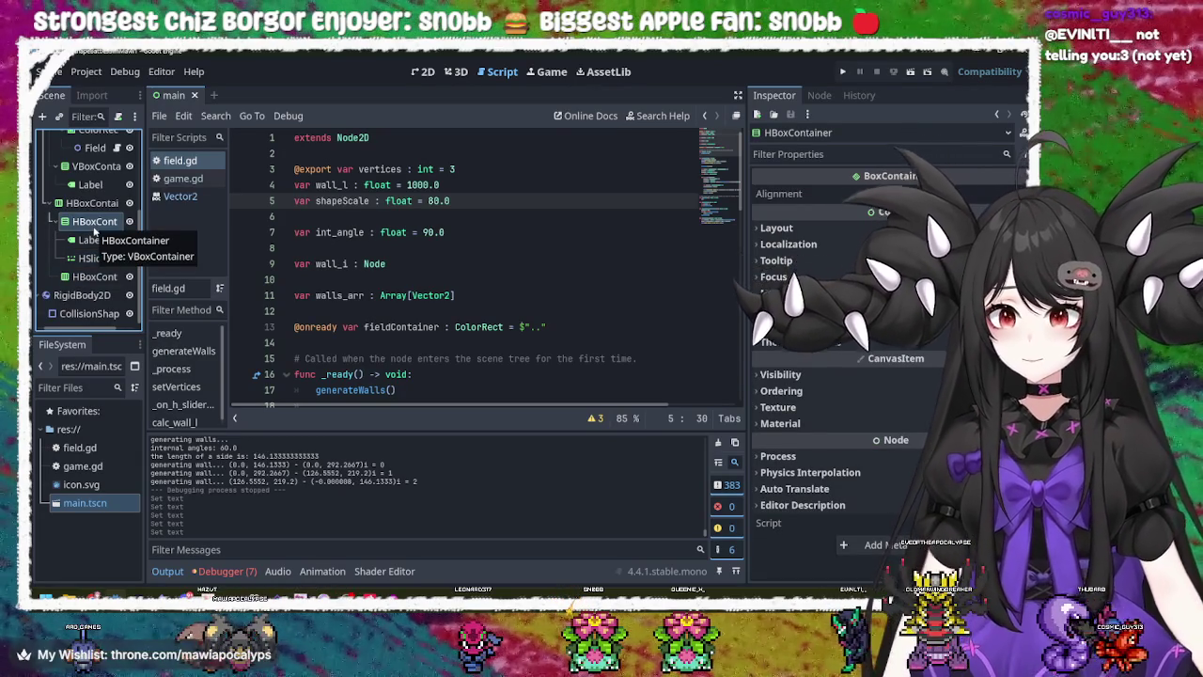
click(96, 203)
- Rename HBoxContainer2, which holds the slider rows, to OptionsMenu
right_click(98, 203)
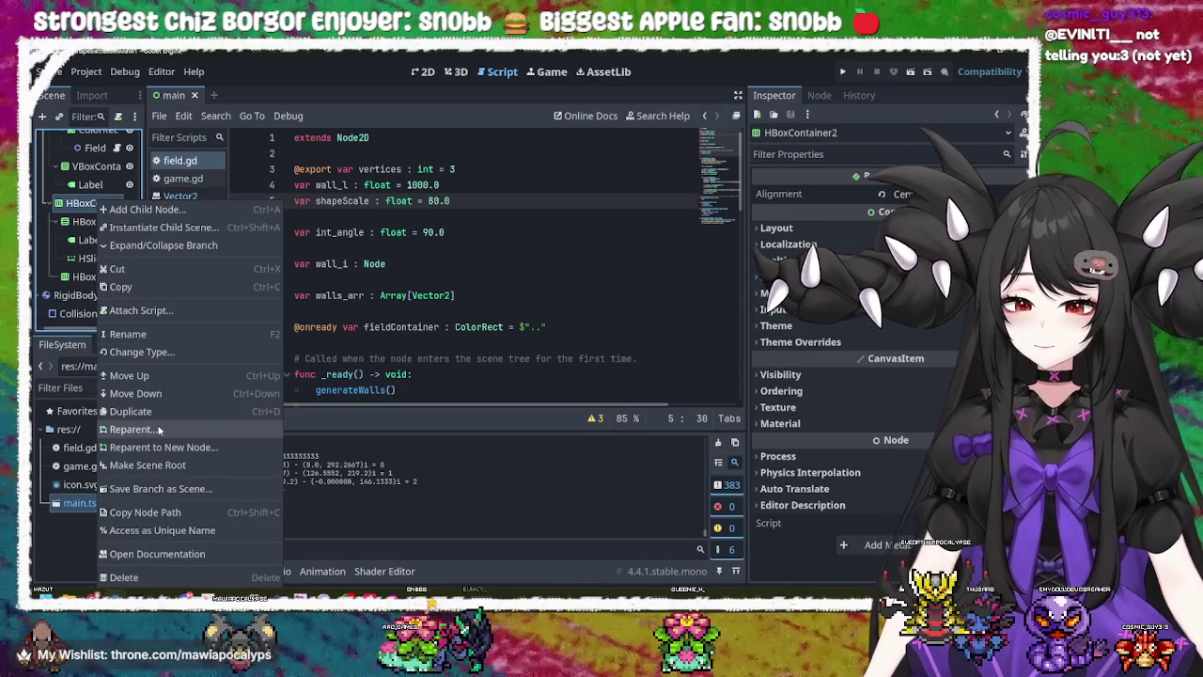
click(155, 334)
text(OptionsMen)
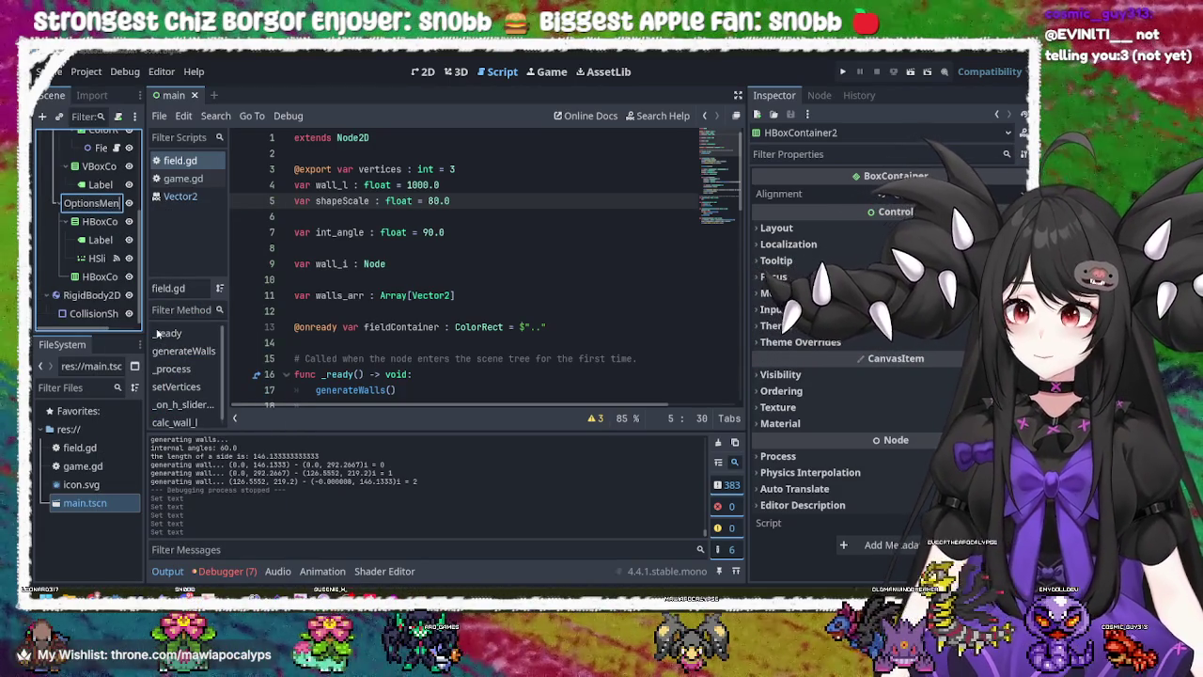
text(u)
key(Return)
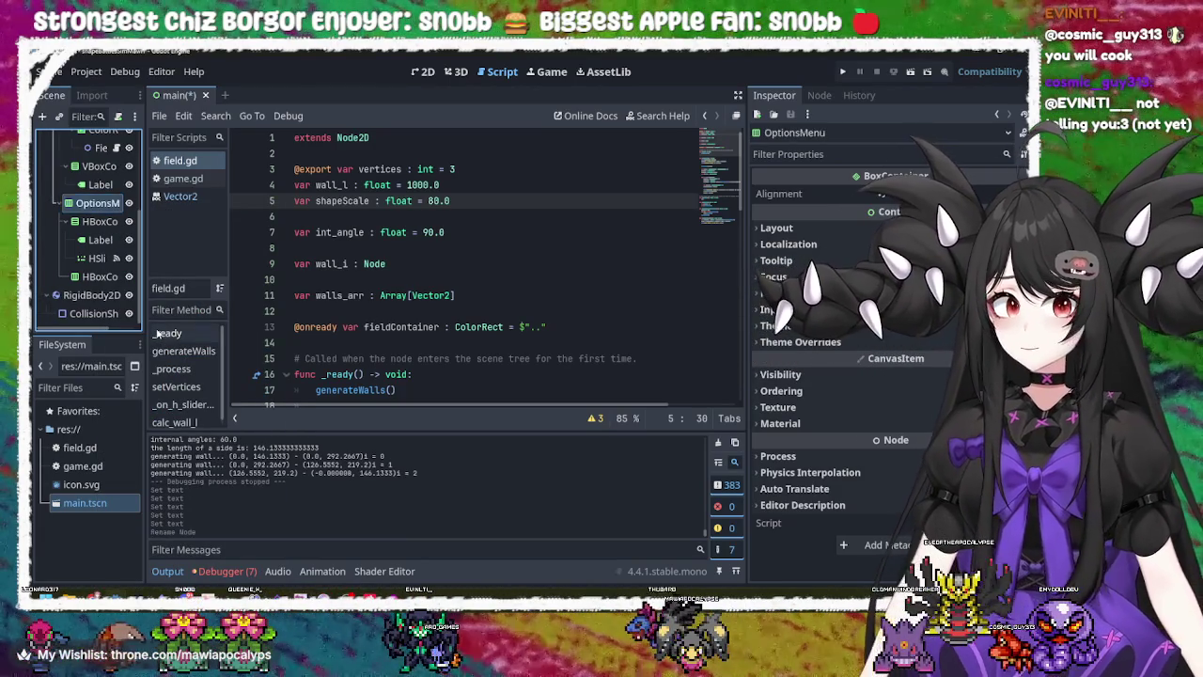
scroll(111, 268, up, 2)
click(101, 257)
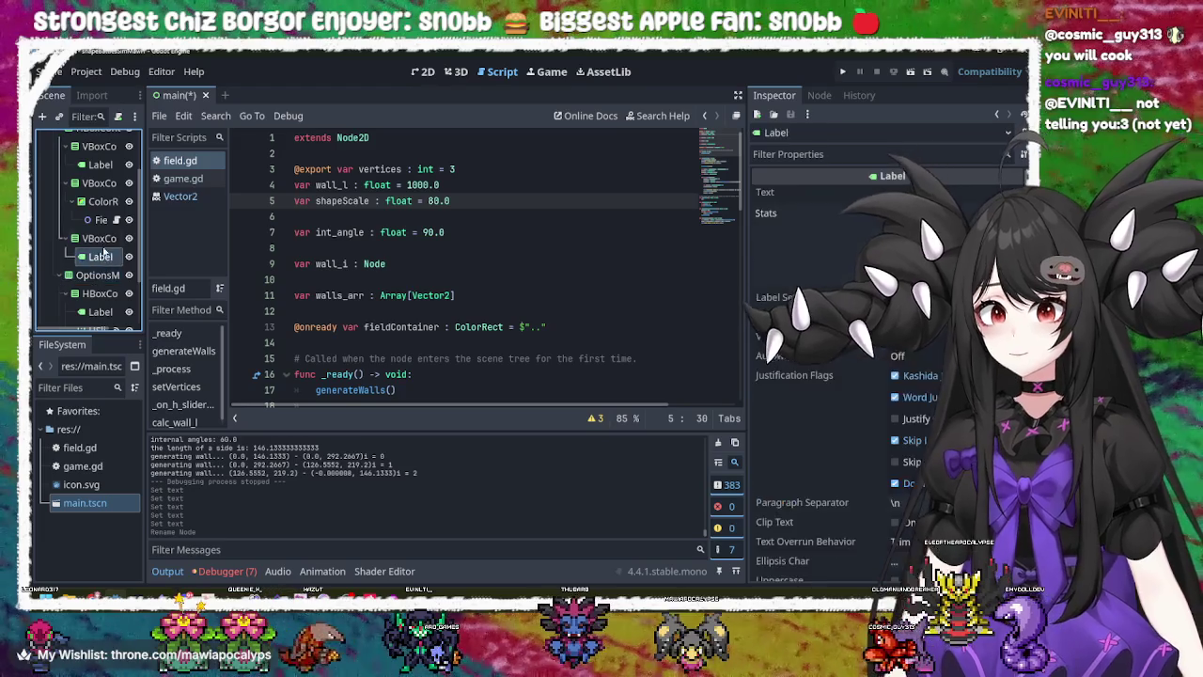
- Open node action menus on VBoxContainer3 and OptionsMenu, cancelling an accidental Add Child Node
click(98, 238)
right_click(103, 238)
click(98, 240)
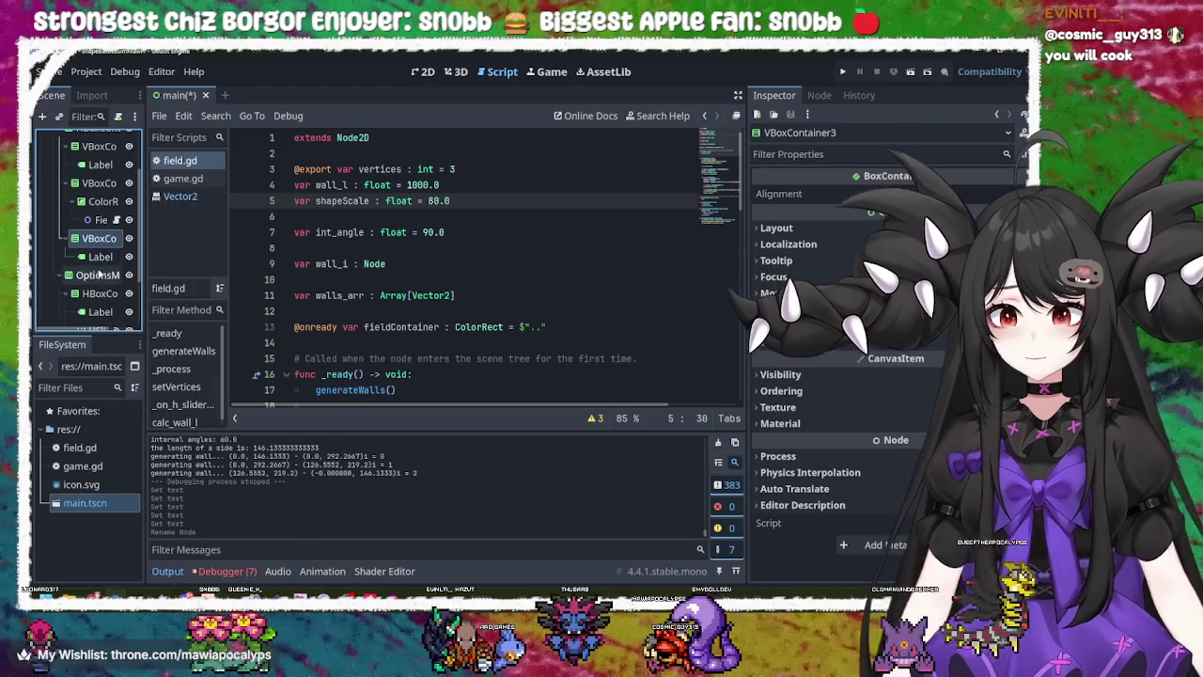
right_click(103, 240)
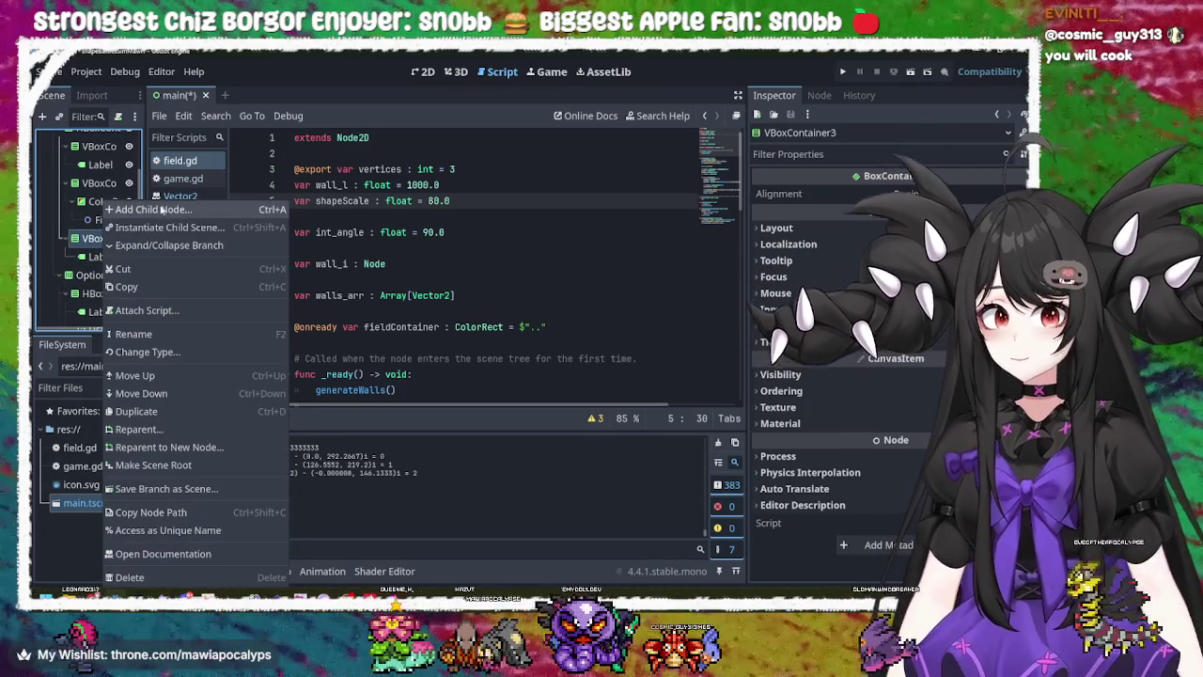
click(98, 278)
right_click(98, 278)
click(92, 279)
right_click(104, 239)
click(140, 211)
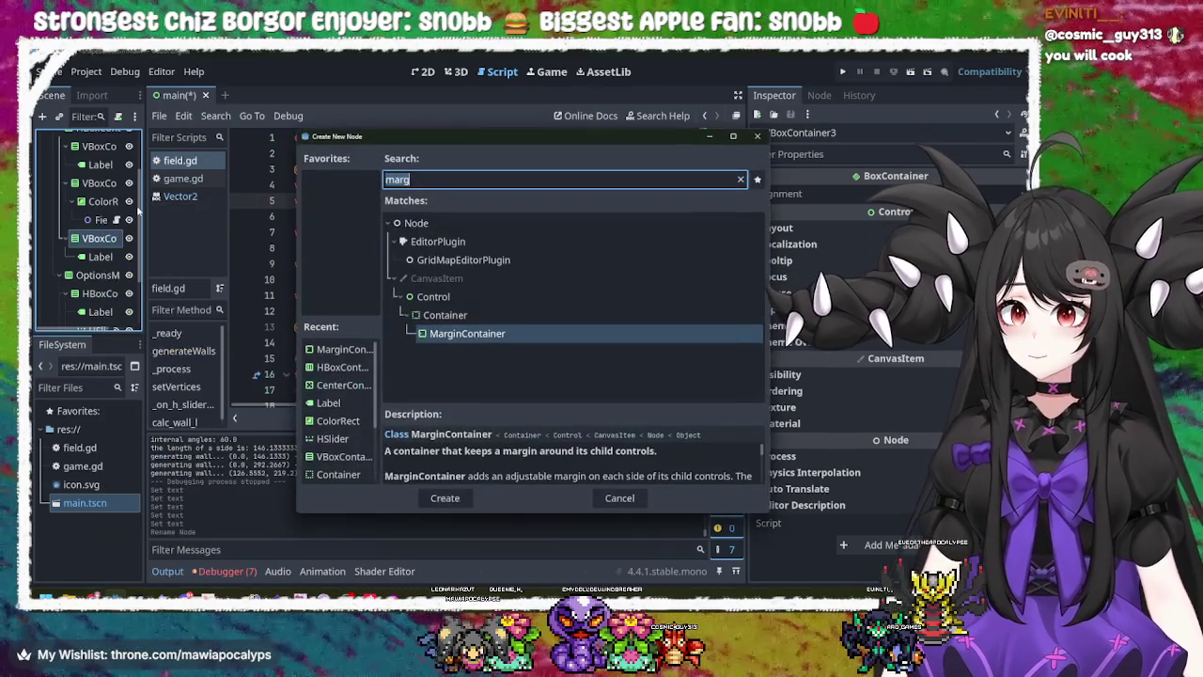
key(Escape)
click(105, 257)
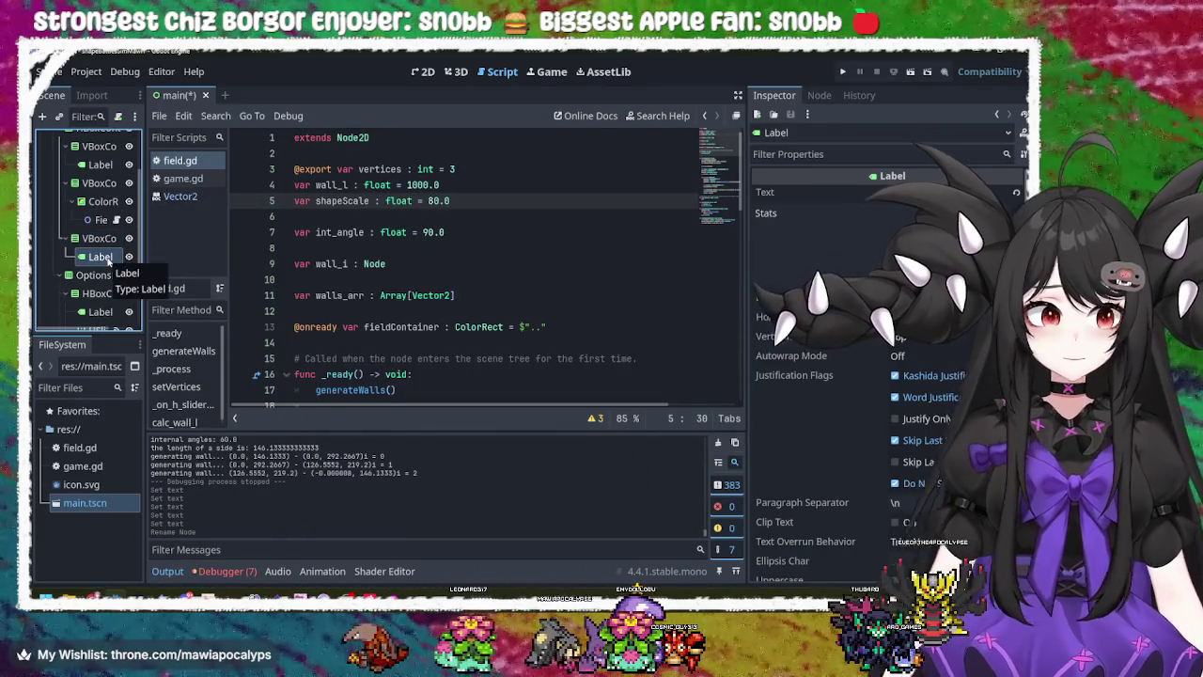
- Rename VBoxContainer3, the Stats label's container, to StatsContainer
right_click(100, 237)
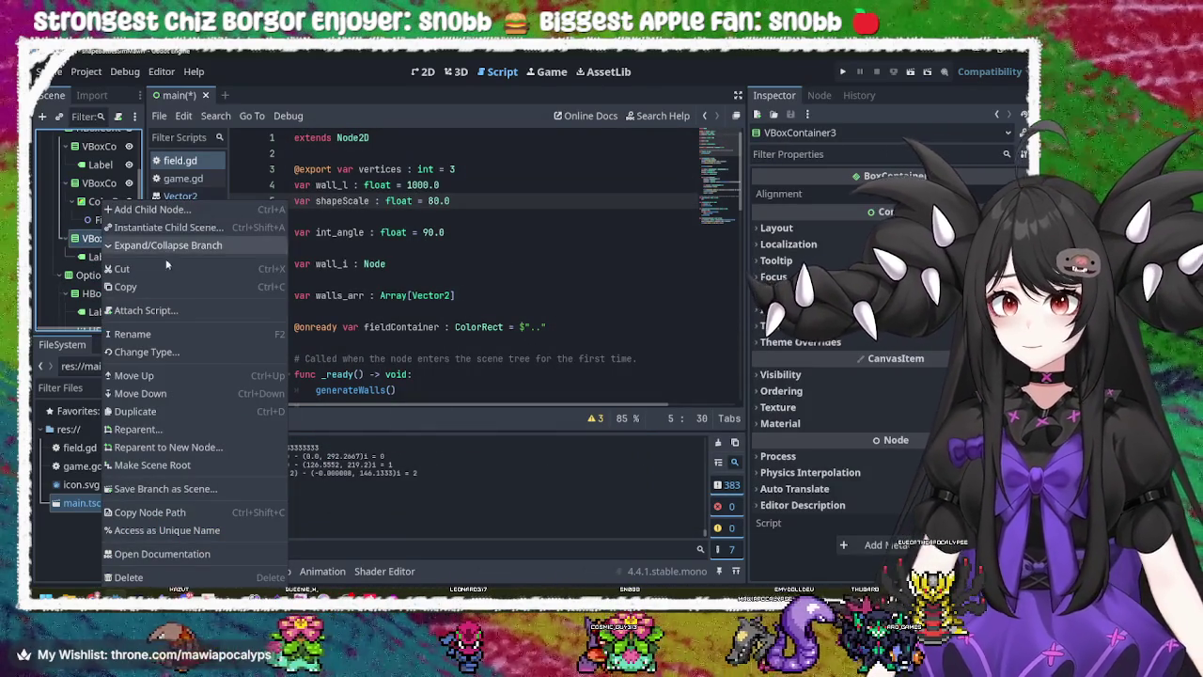
click(168, 336)
text(St)
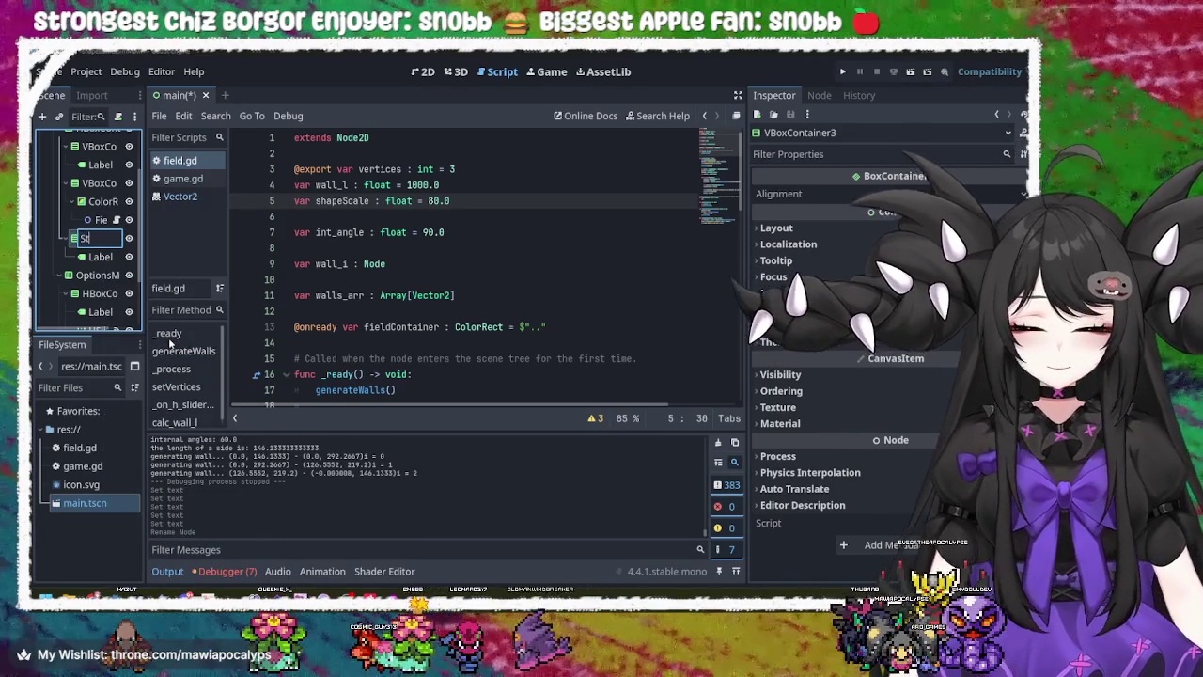
text(ats Conta)
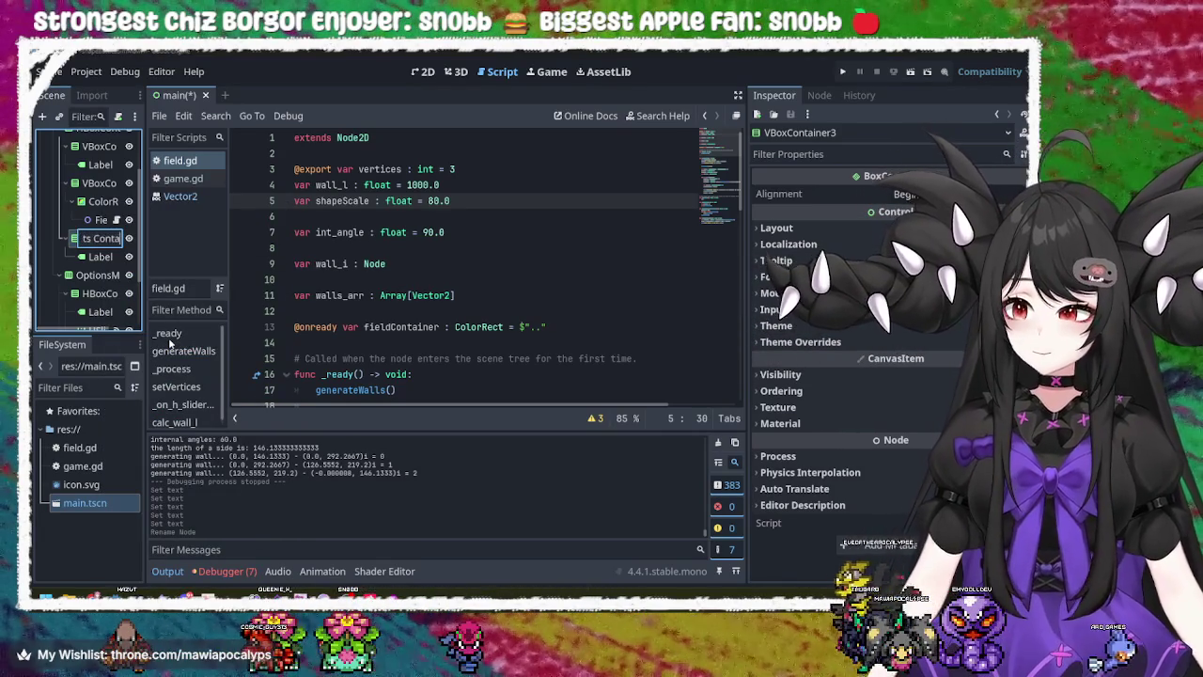
text(iner)
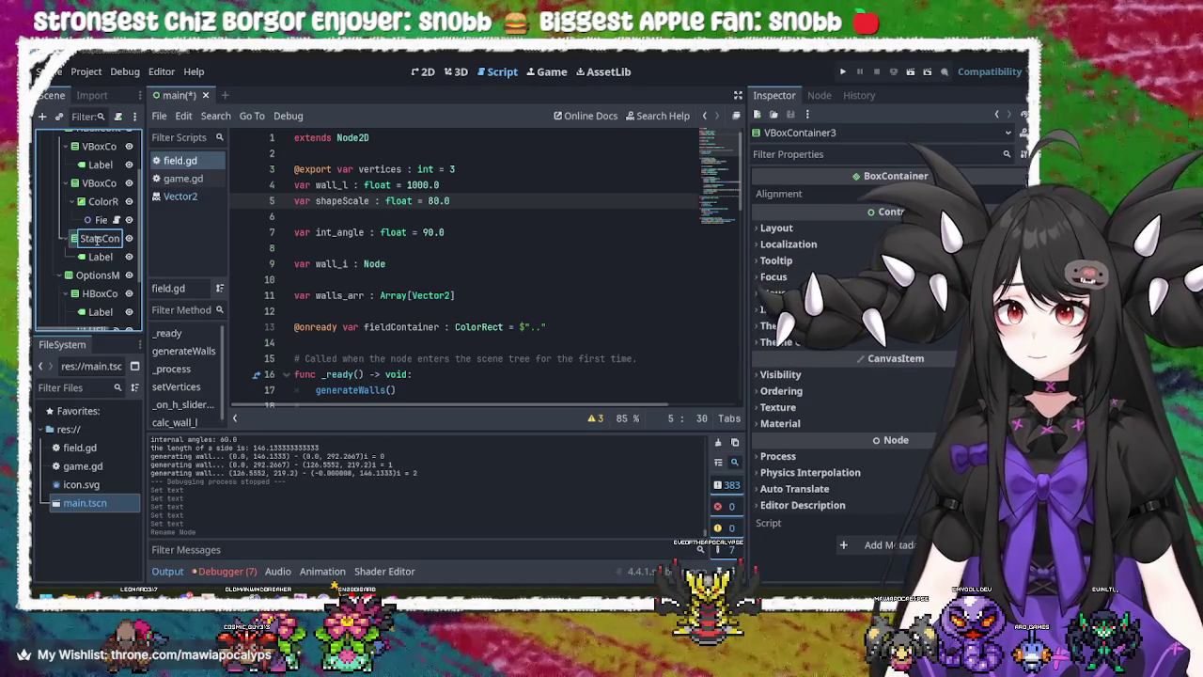
key(Return)
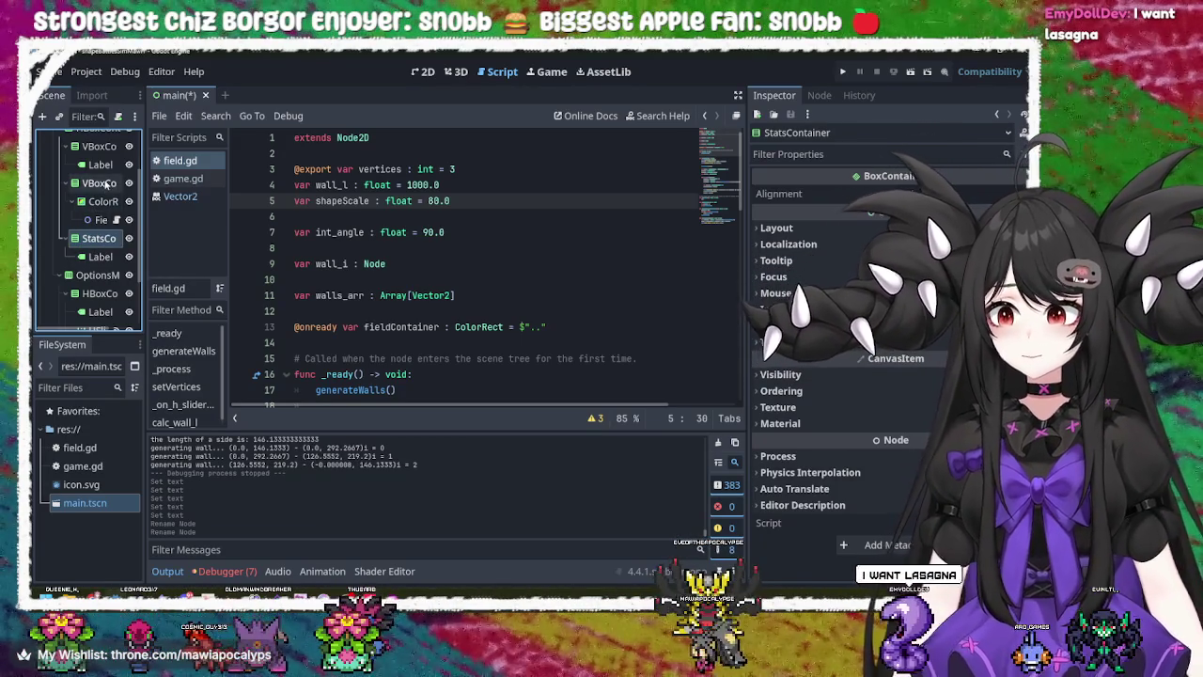
click(99, 184)
- Rename VBoxContainer2, holding the field's ColorRect, to FieldContainer after correcting a mistyped name
right_click(104, 183)
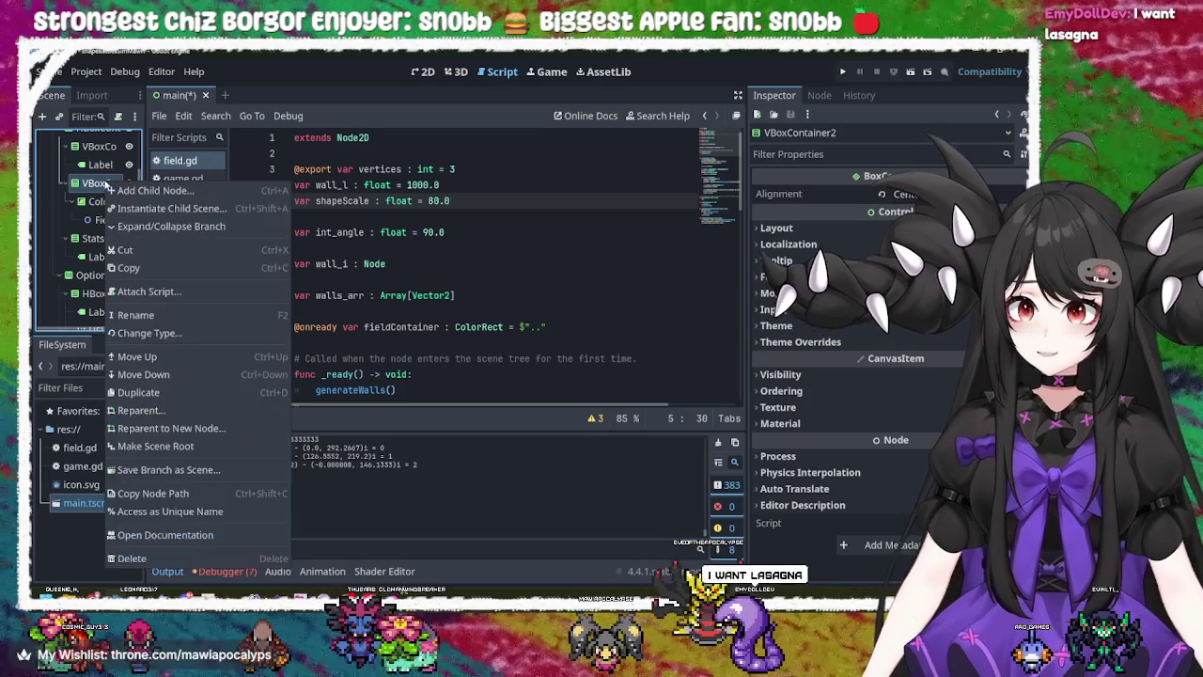
click(164, 314)
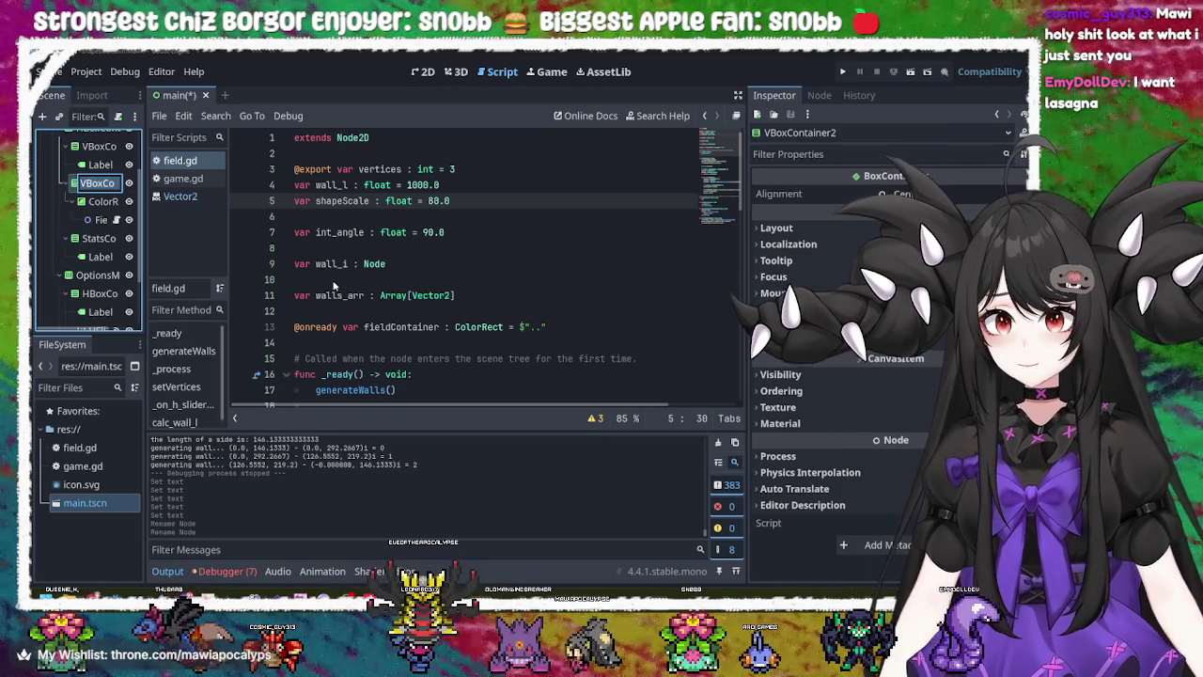
key(BackSpace)
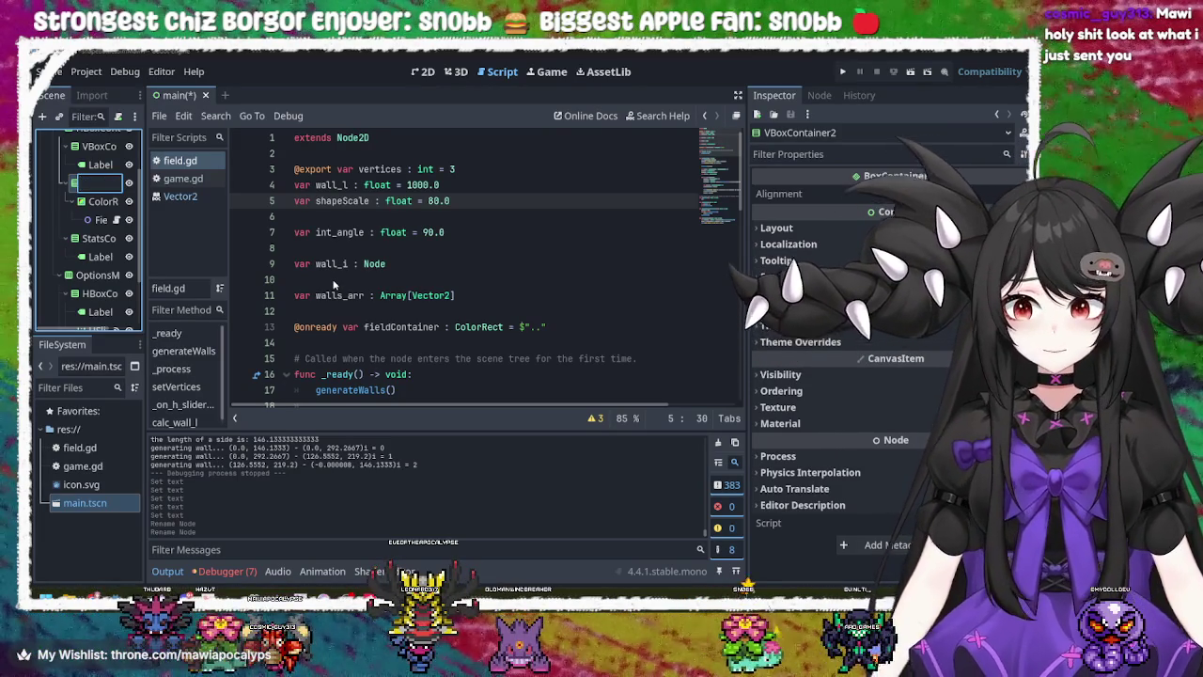
text(MainSta)
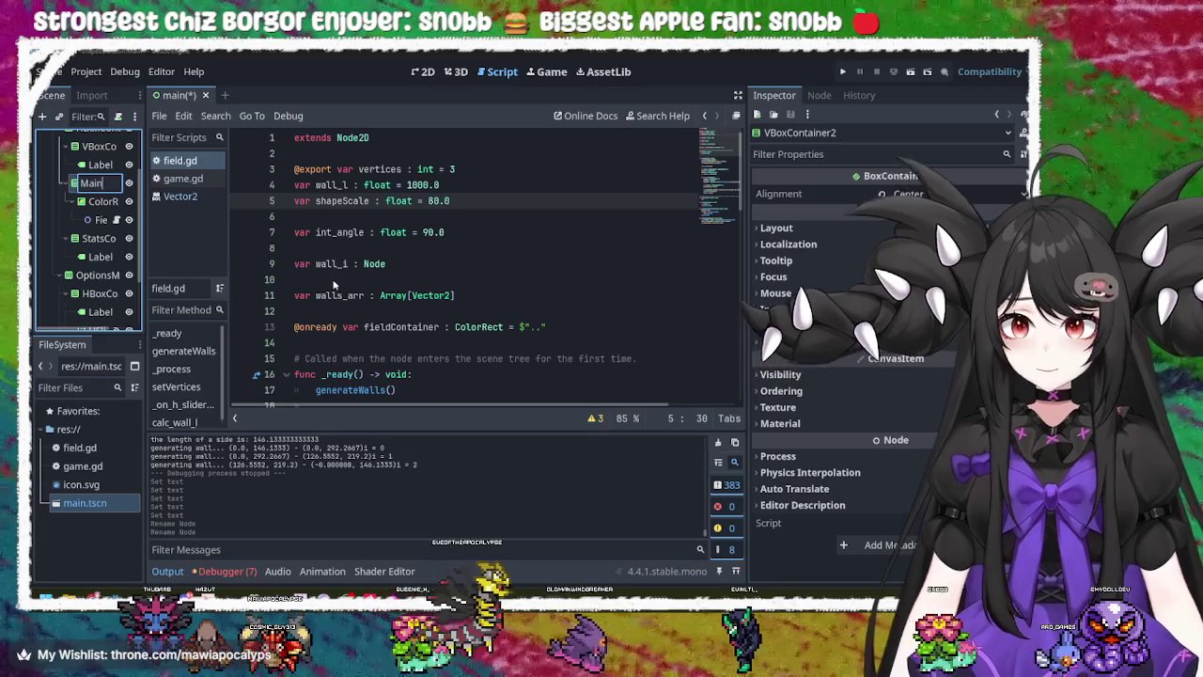
key(BackSpace)
key(BackSpace)
key(BackSpace)
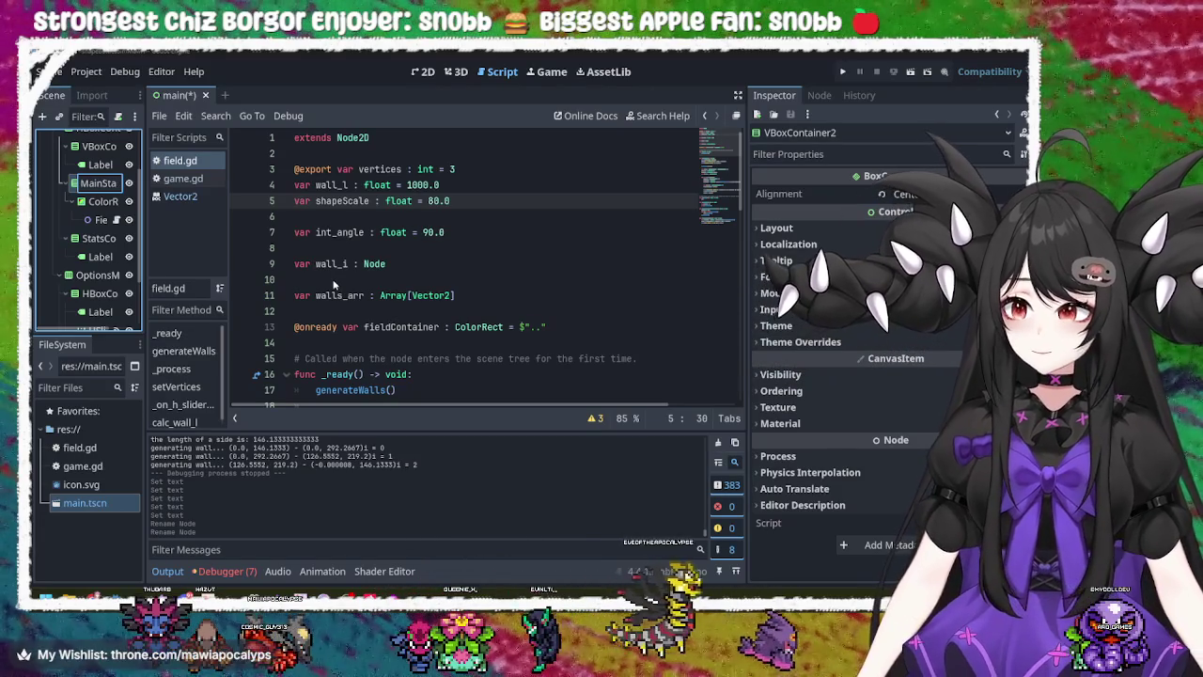
key(BackSpace)
key(BackSpace)
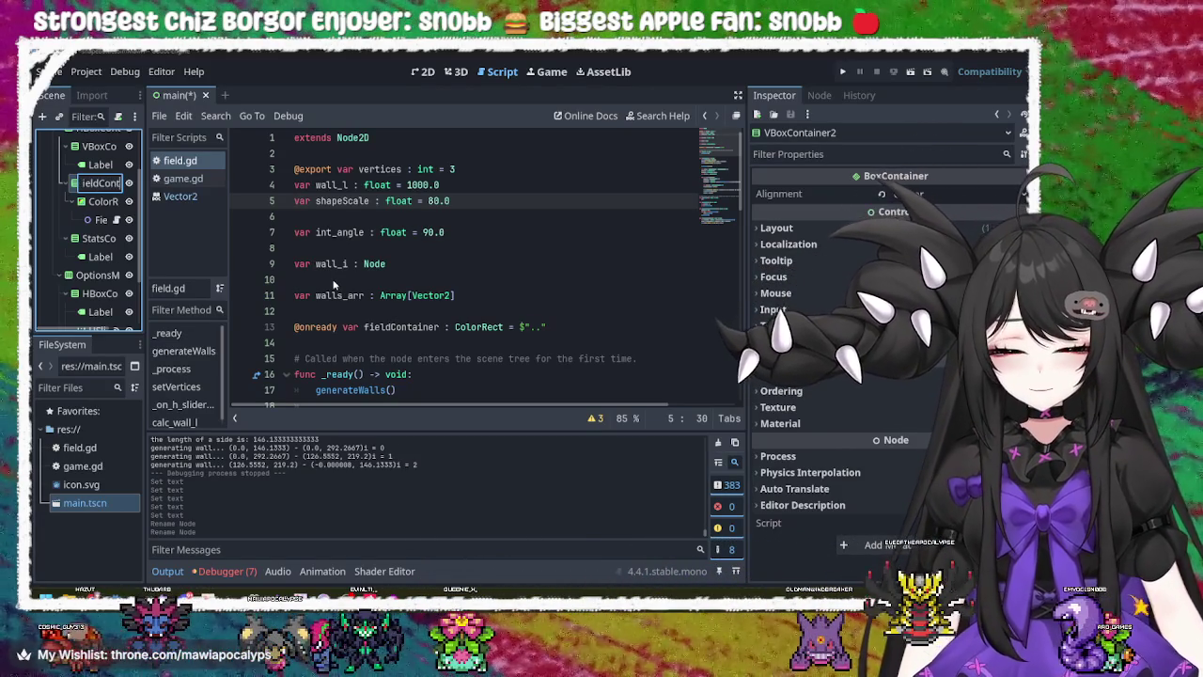
key(Return)
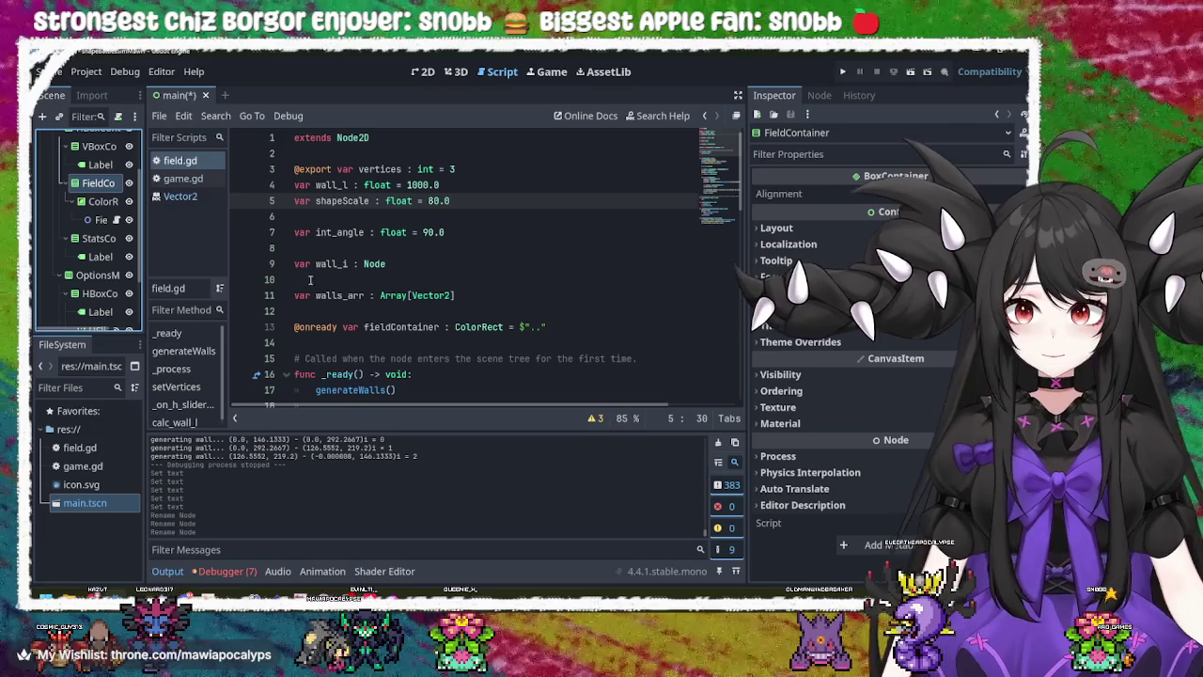
scroll(98, 216, up, 3)
click(101, 214)
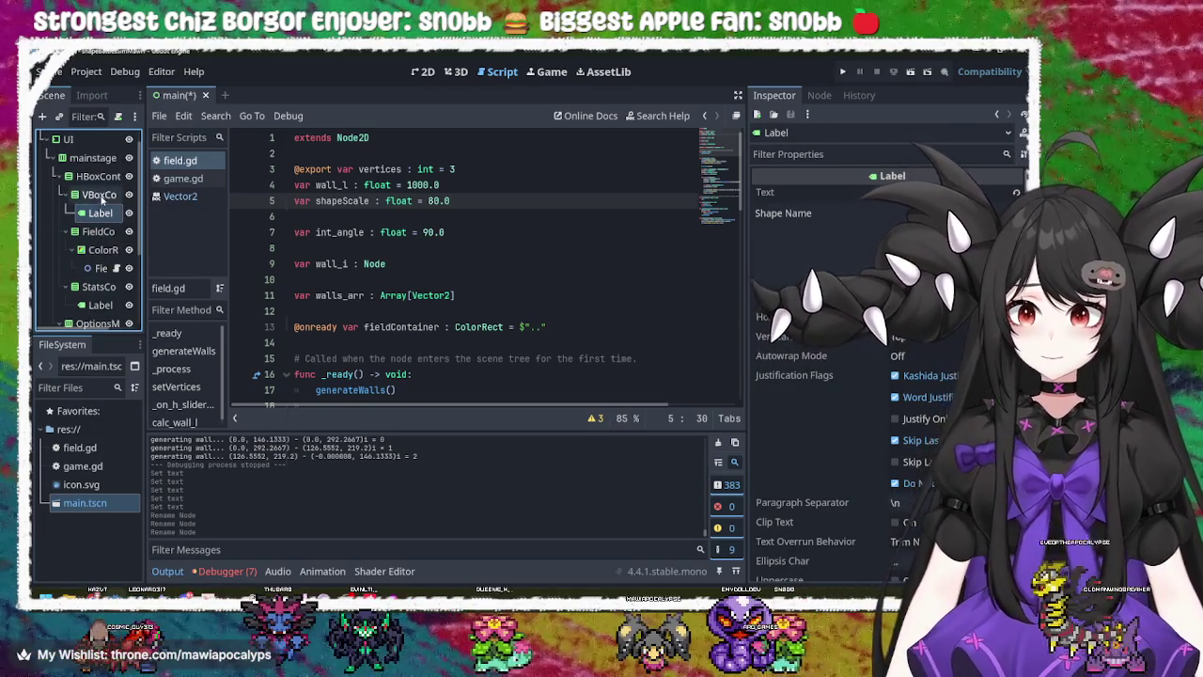
- Rename VBoxContainer to FieldNameContainer, after cancelling an accidental Add Child Node
right_click(99, 195)
click(141, 206)
key(Escape)
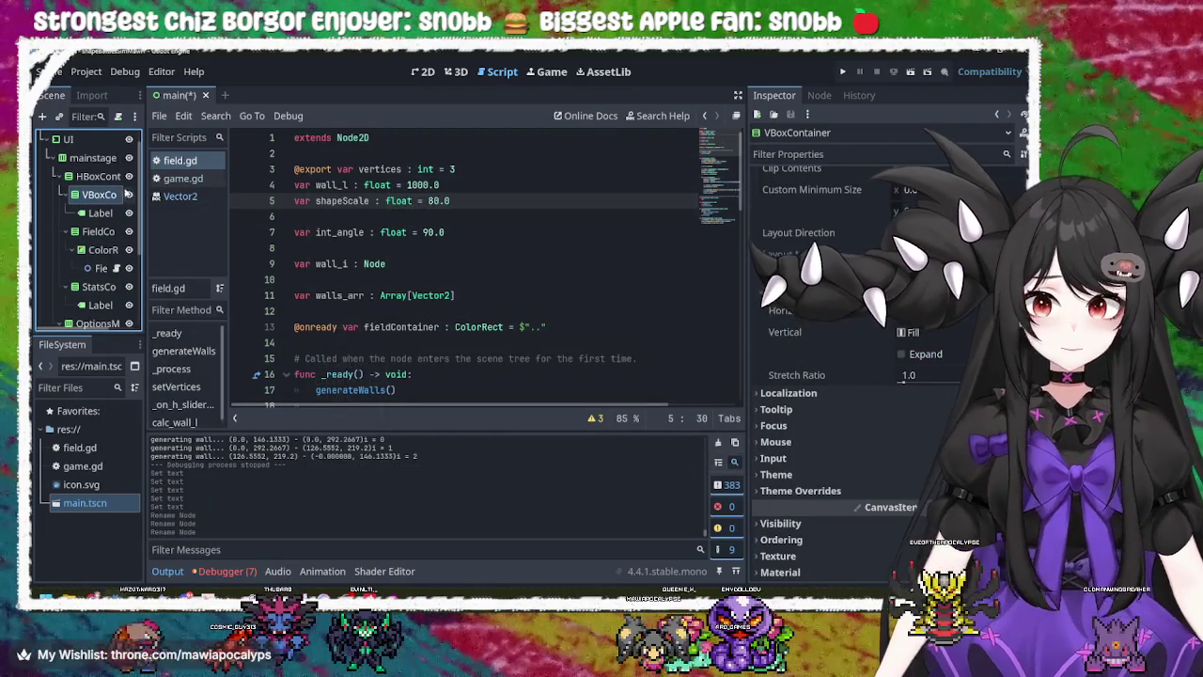
right_click(101, 194)
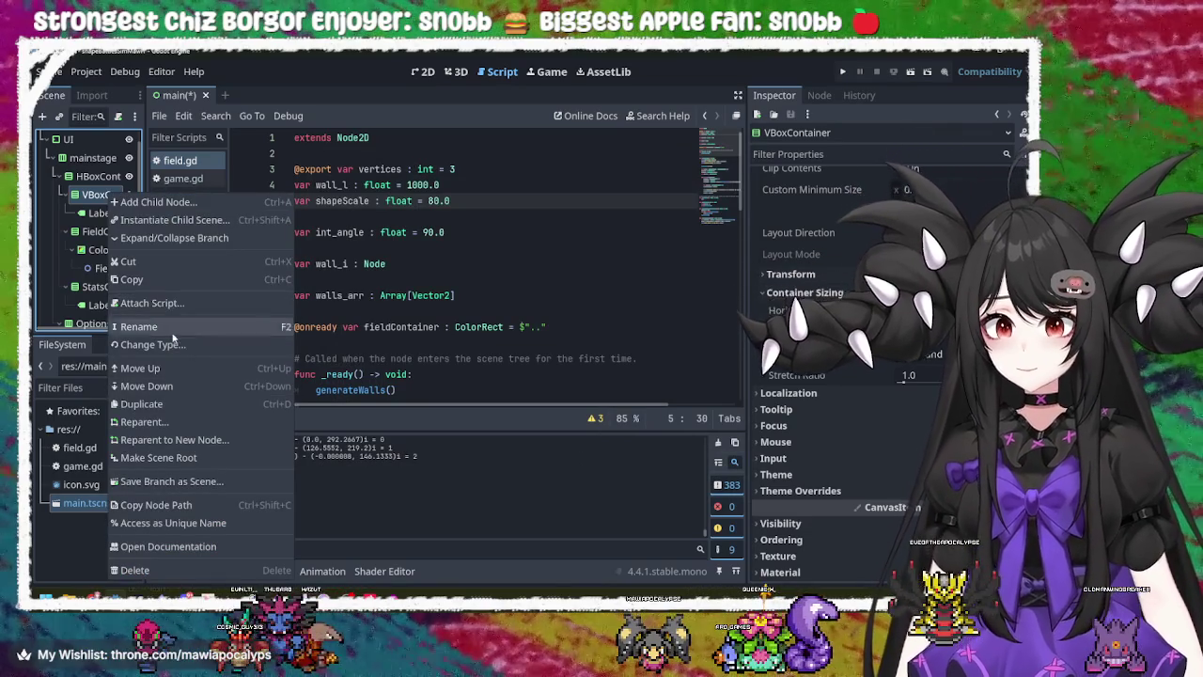
click(173, 328)
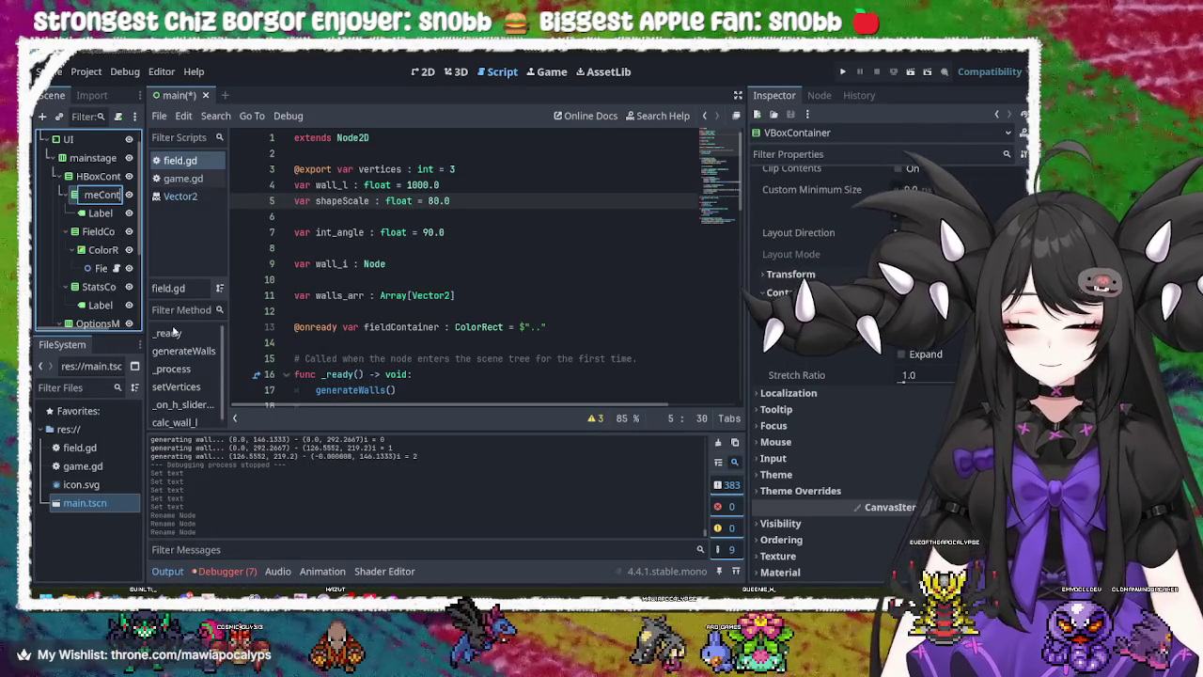
key(Return)
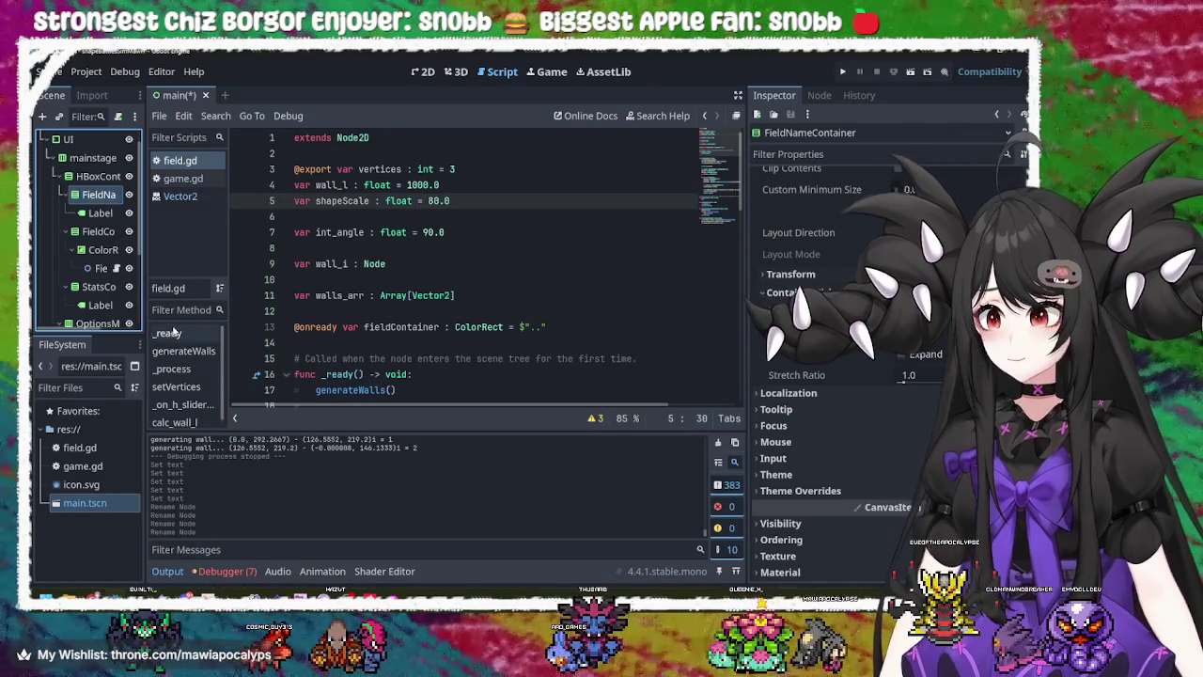
- Rename the Label inside it to FieldNameLabel
right_click(99, 209)
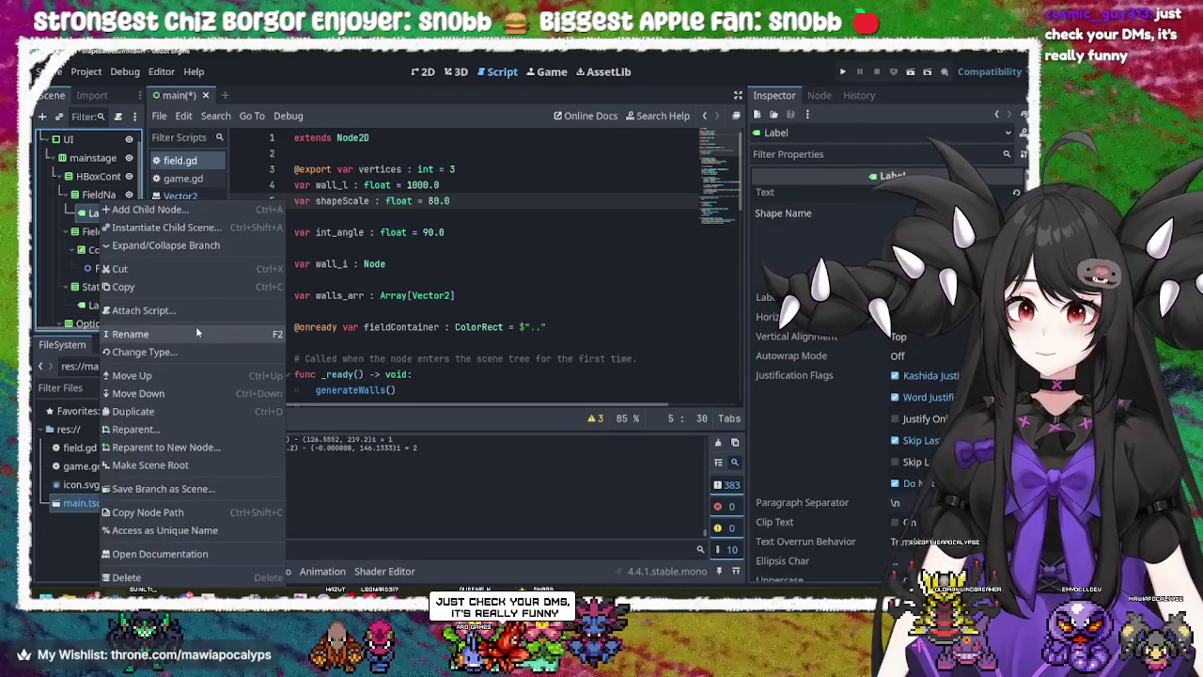
click(195, 331)
text(Field)
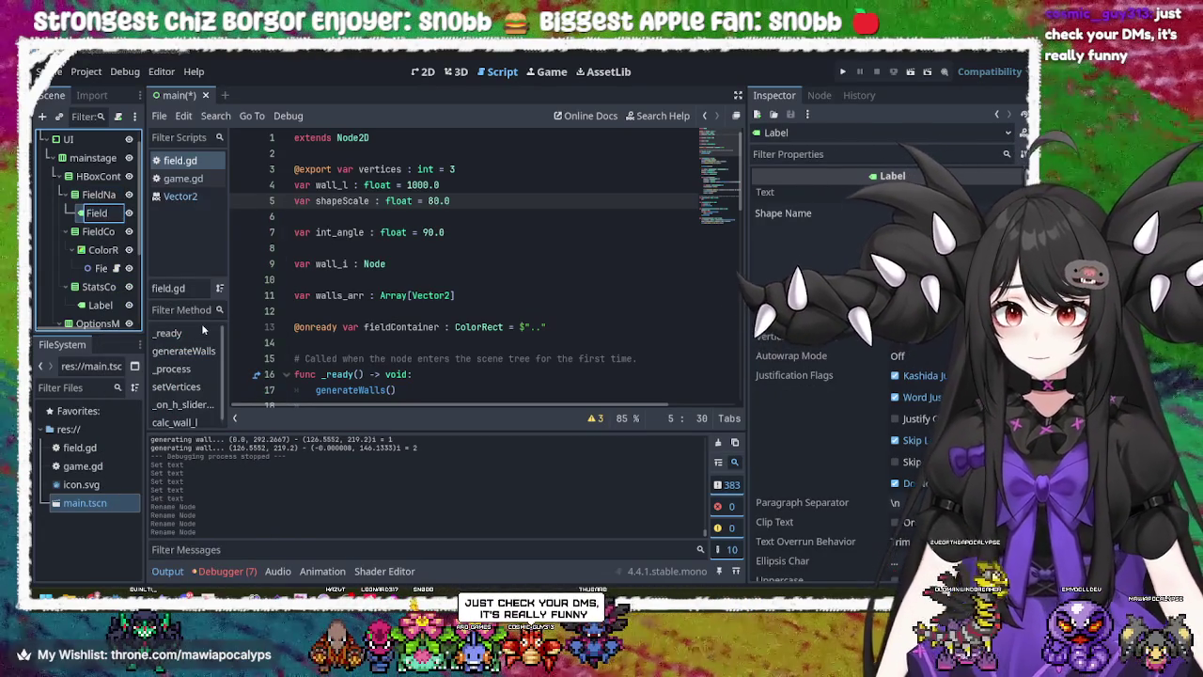
text(Name LA)
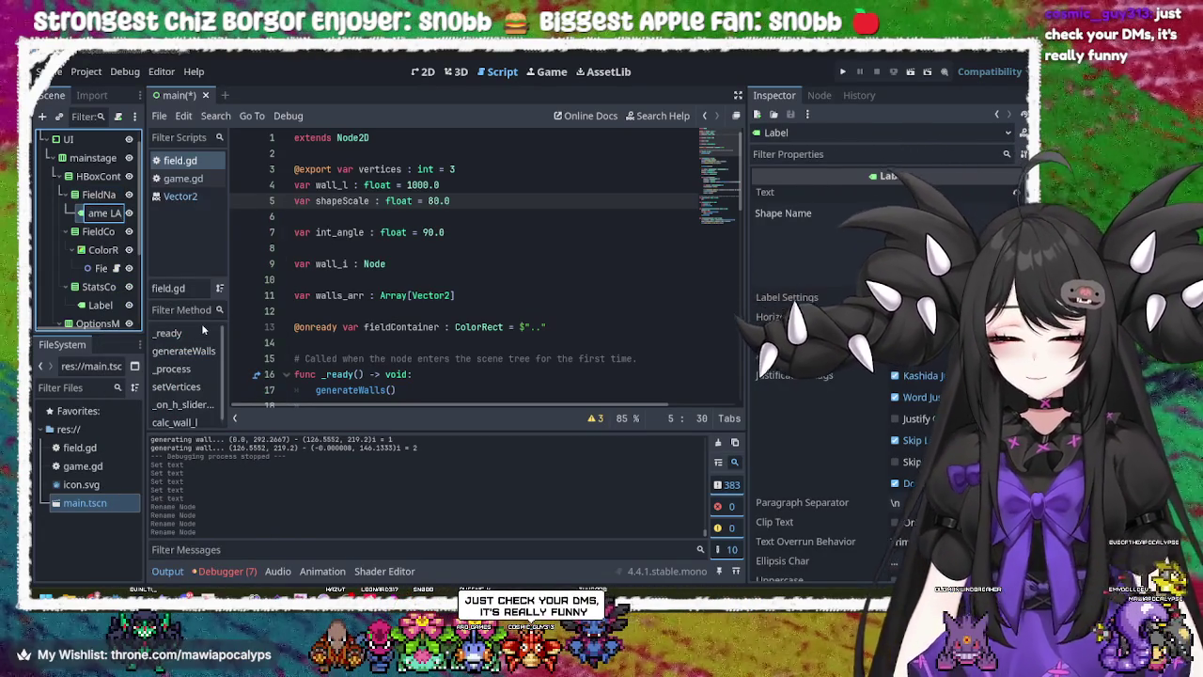
key(BackSpace)
key(BackSpace)
key(BackSpace)
text(Label)
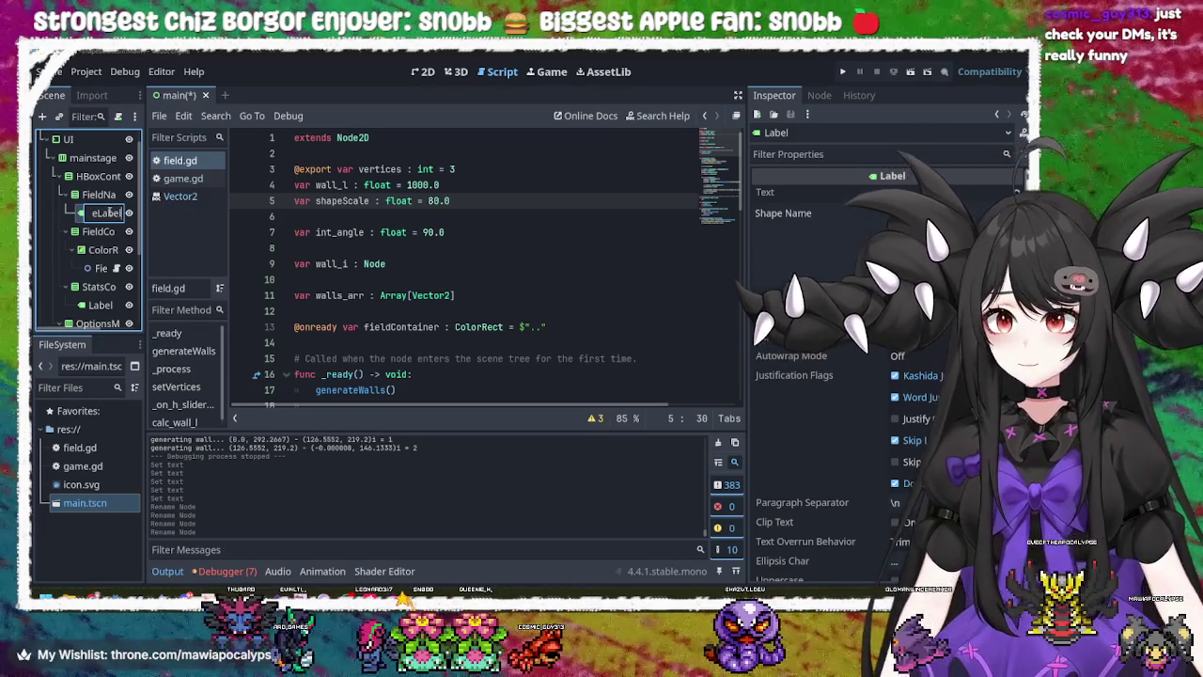
key(Return)
- Recheck FieldNameContainer's name, leave it unchanged, and begin renaming the HBoxContainer above it
key(Up)
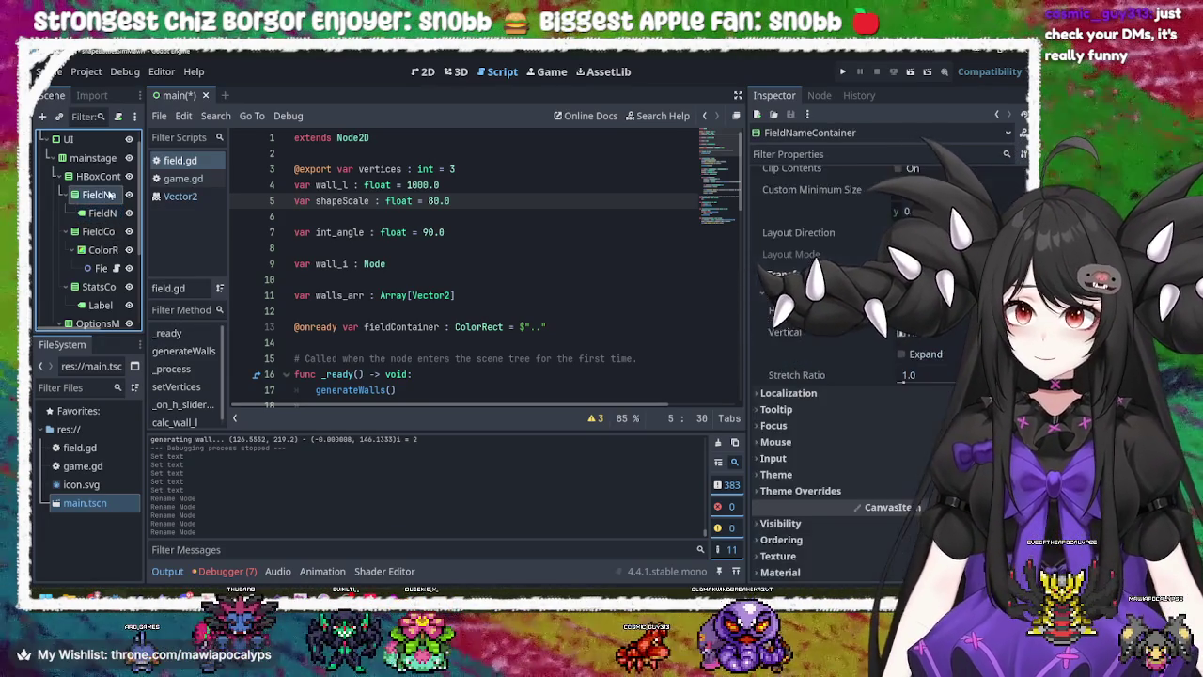
click(104, 216)
click(104, 197)
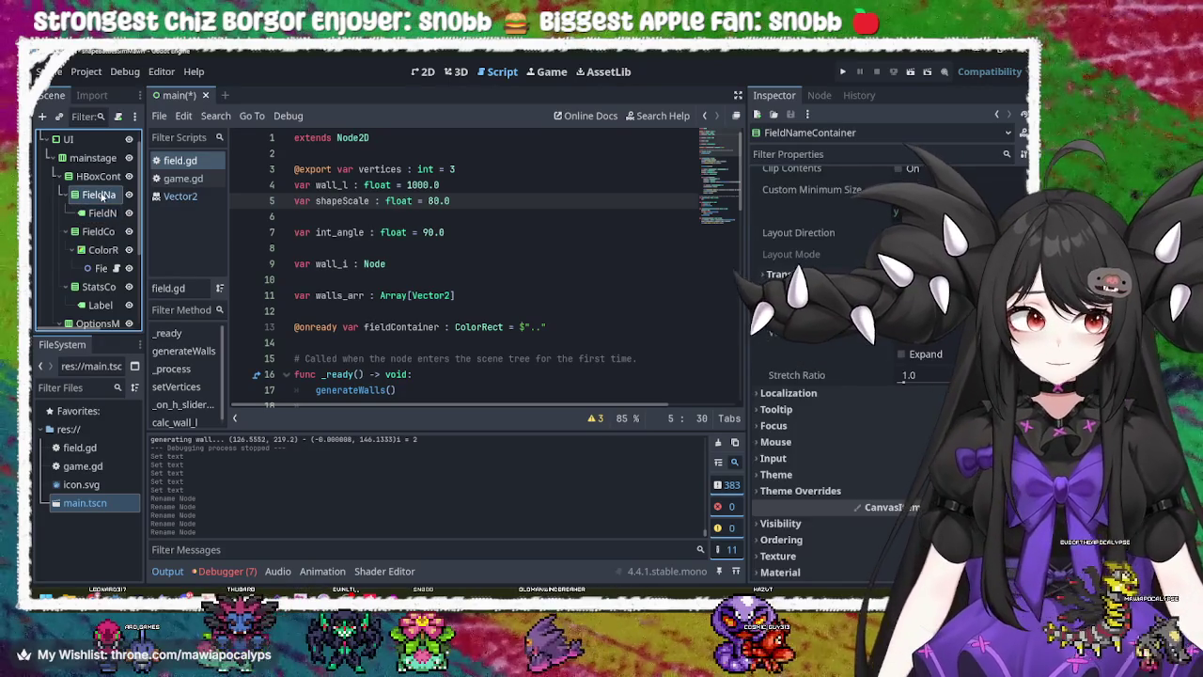
right_click(105, 194)
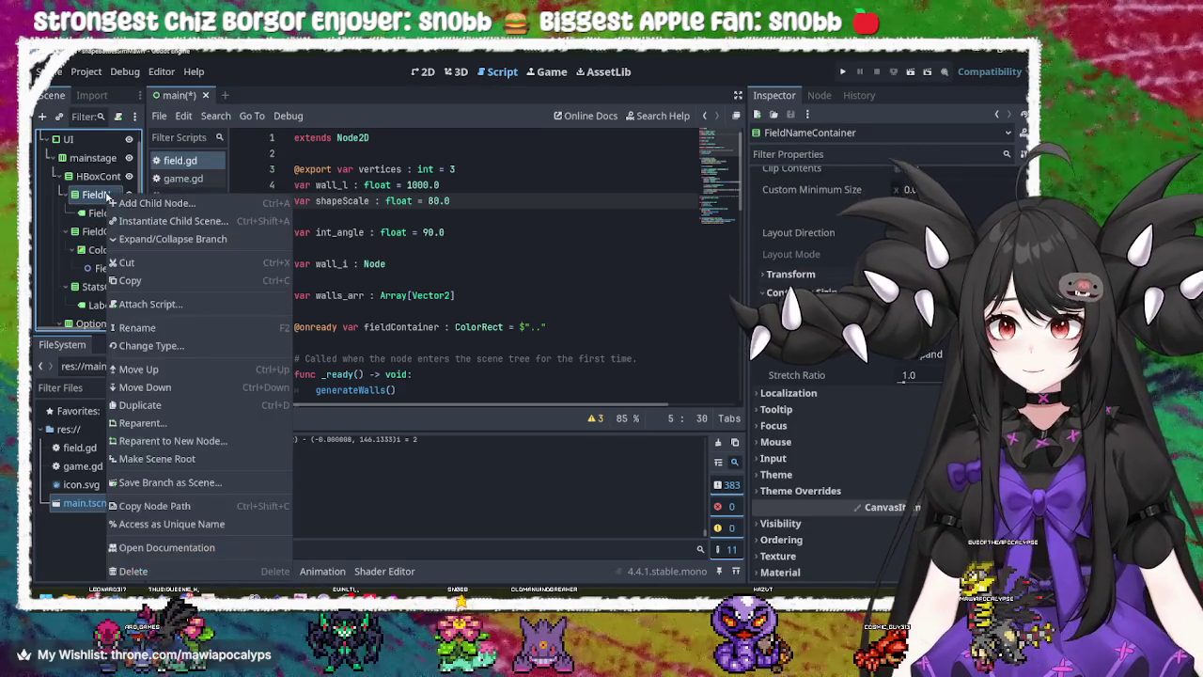
click(99, 197)
double_click(98, 194)
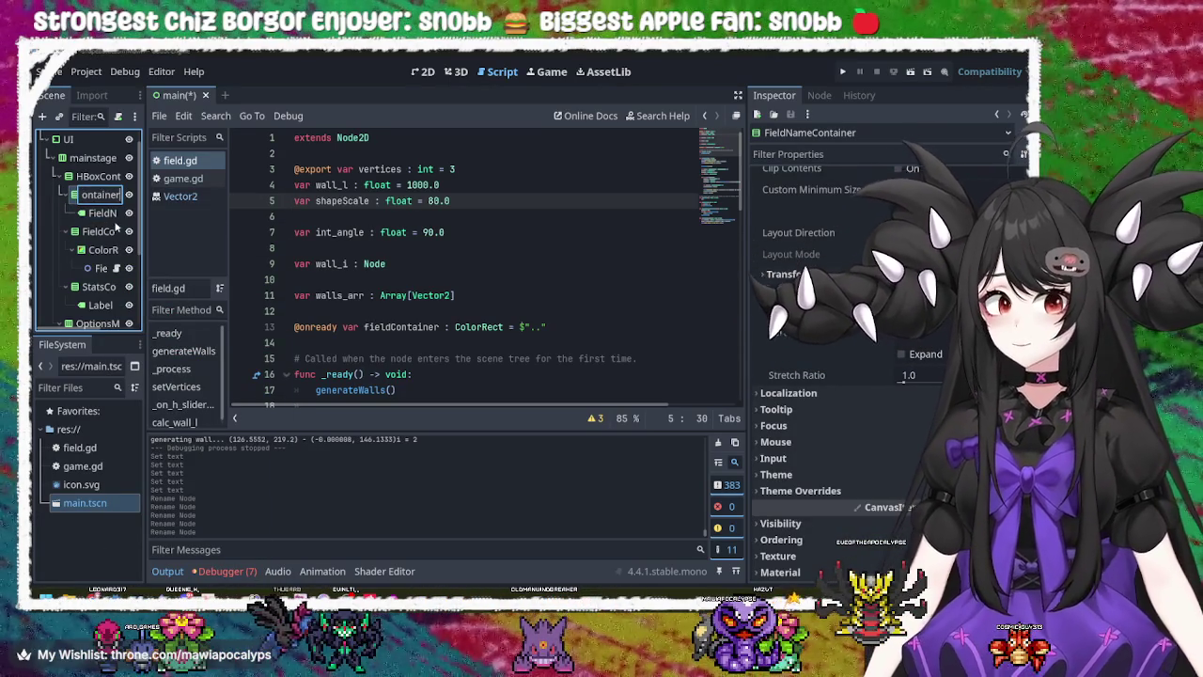
key(Escape)
key(Up)
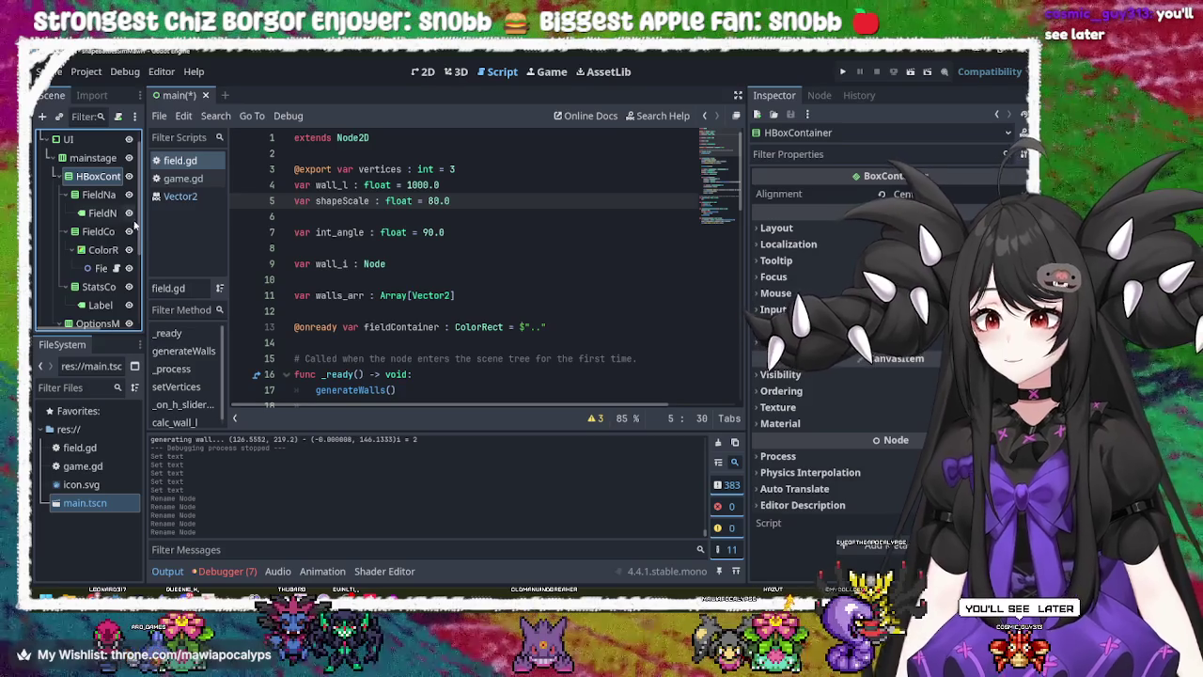
right_click(106, 177)
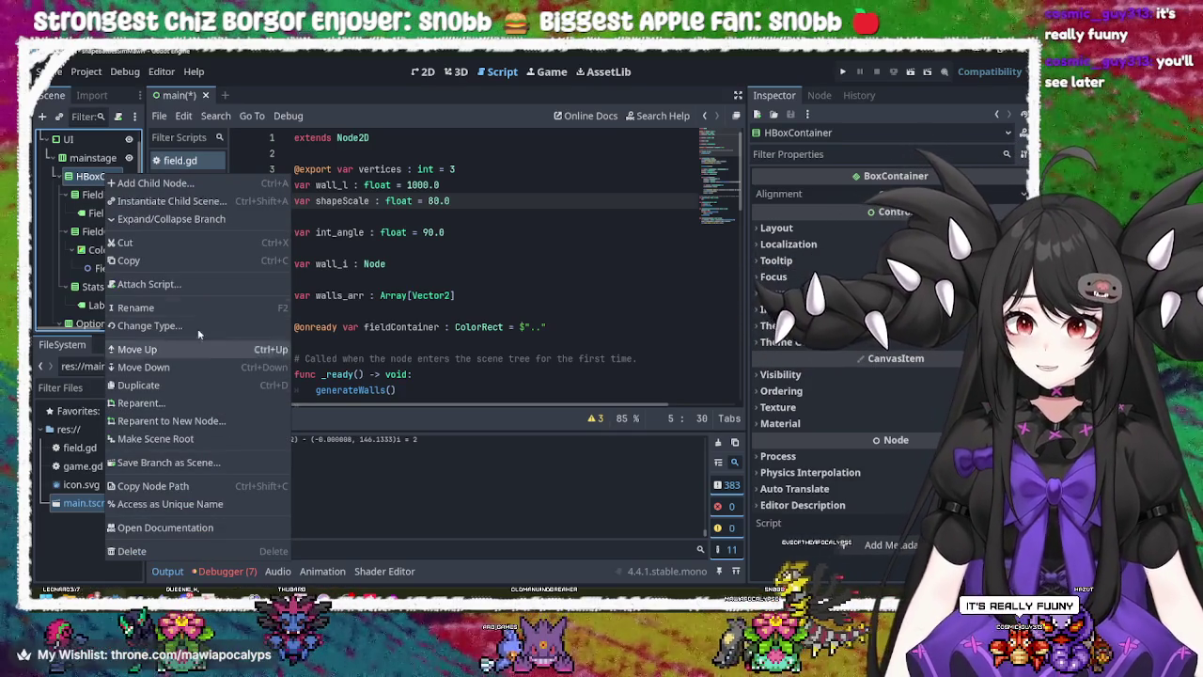
click(160, 301)
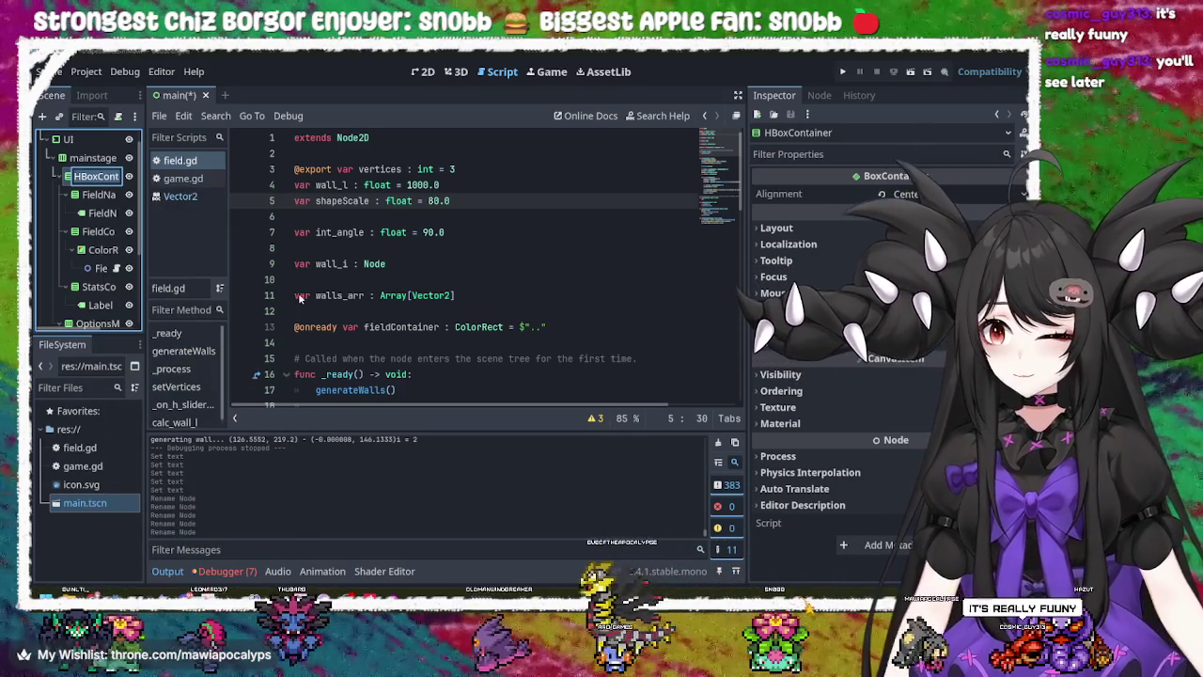
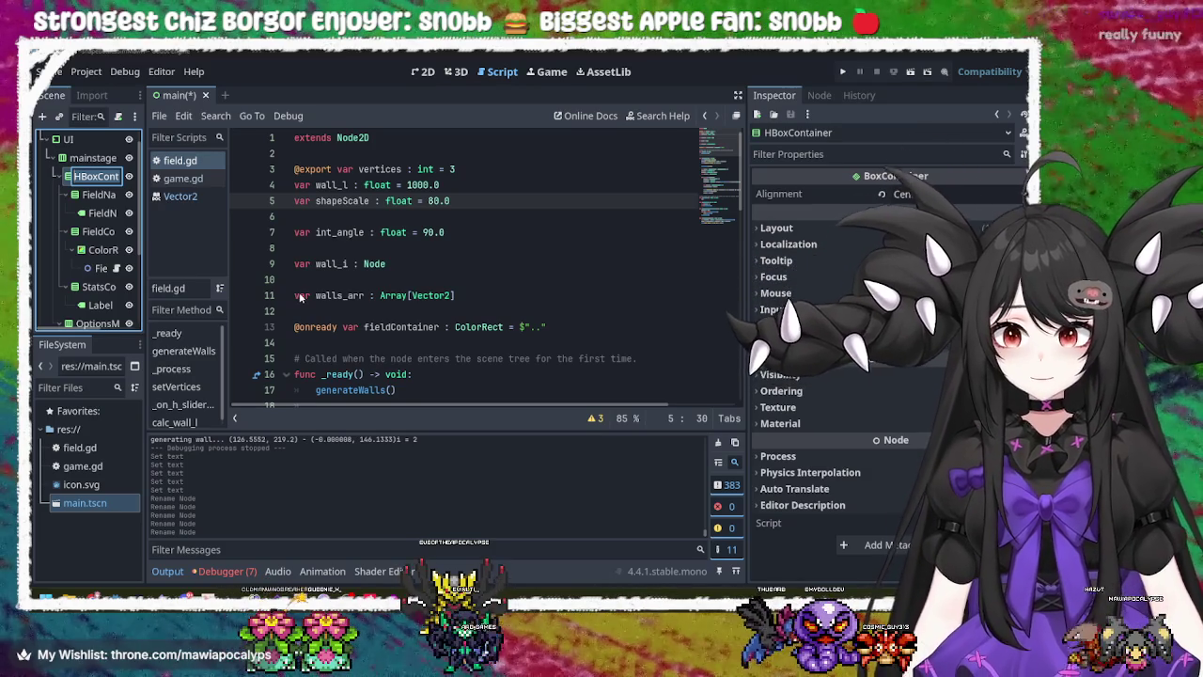
- Rename the HBoxContainer node to Fieldcontainer
text(Field)
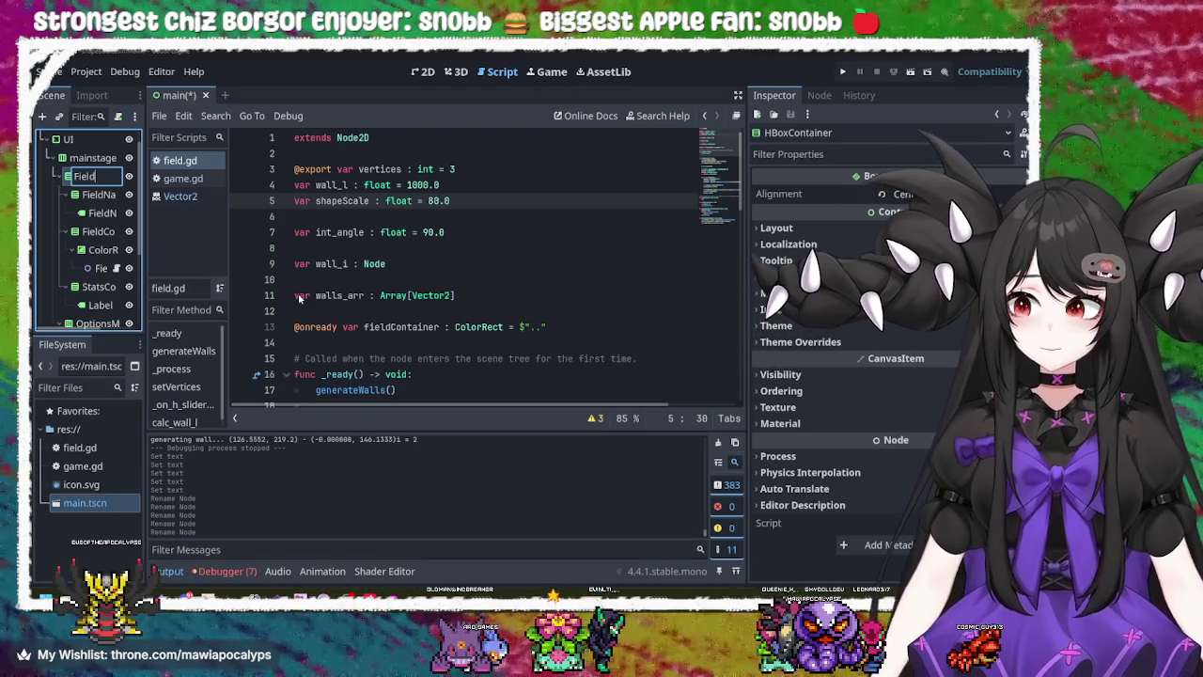
text(ainer)
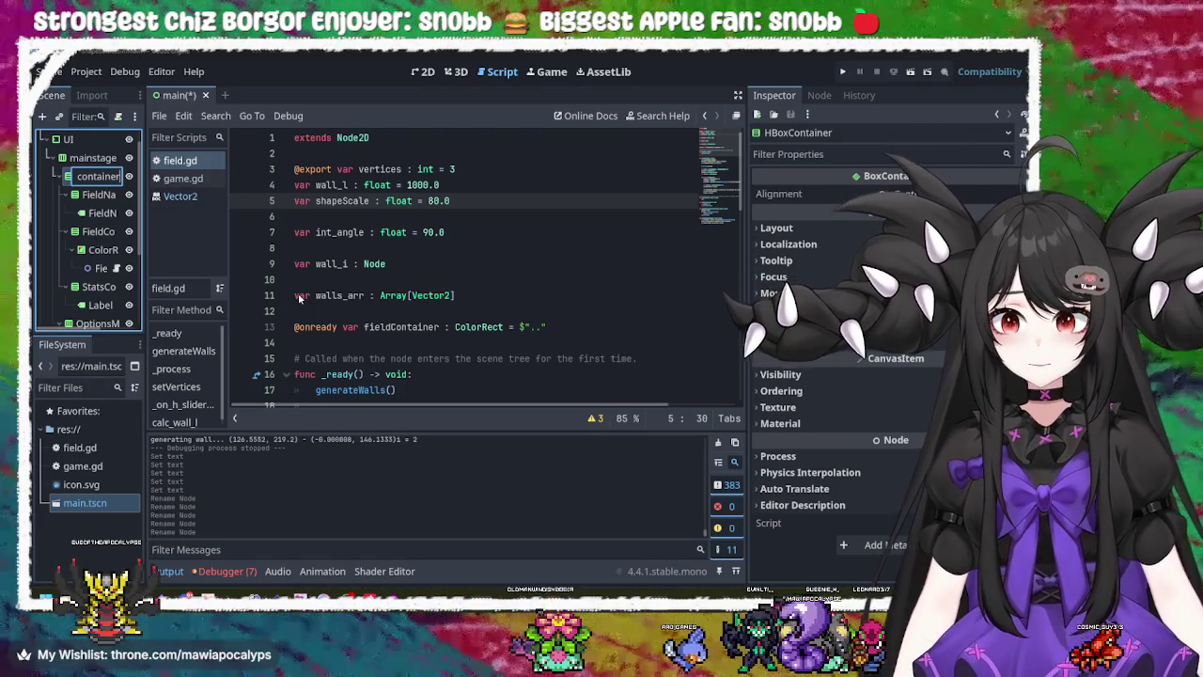
key(Return)
click(101, 231)
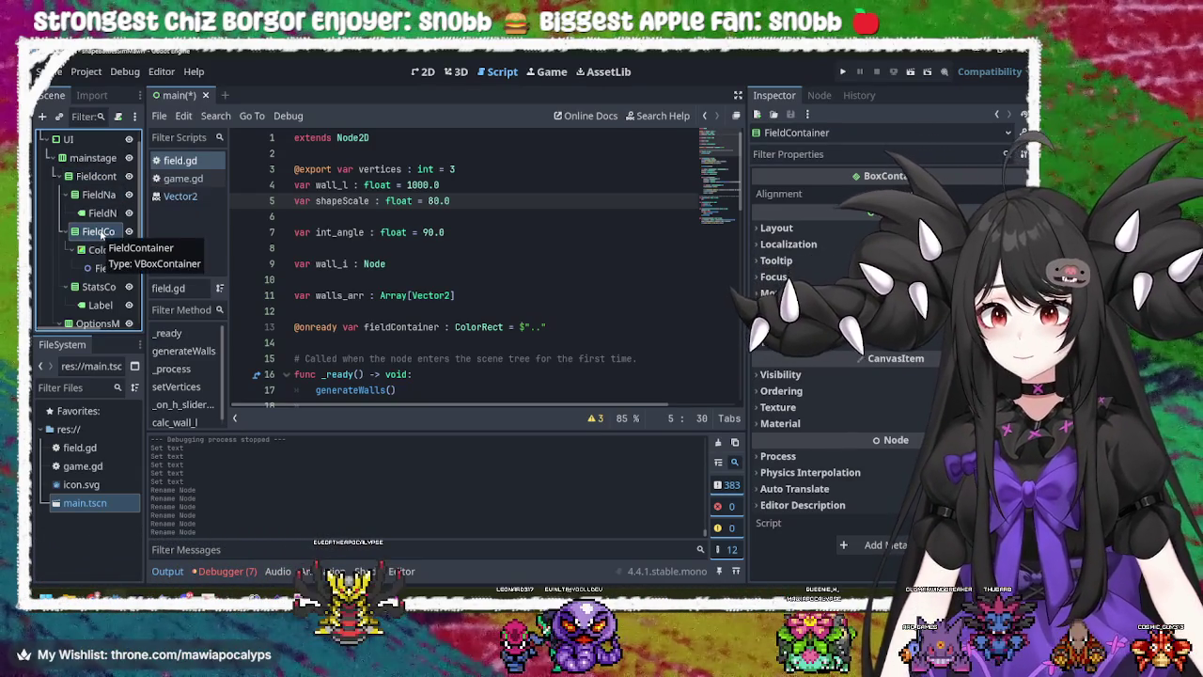
click(104, 177)
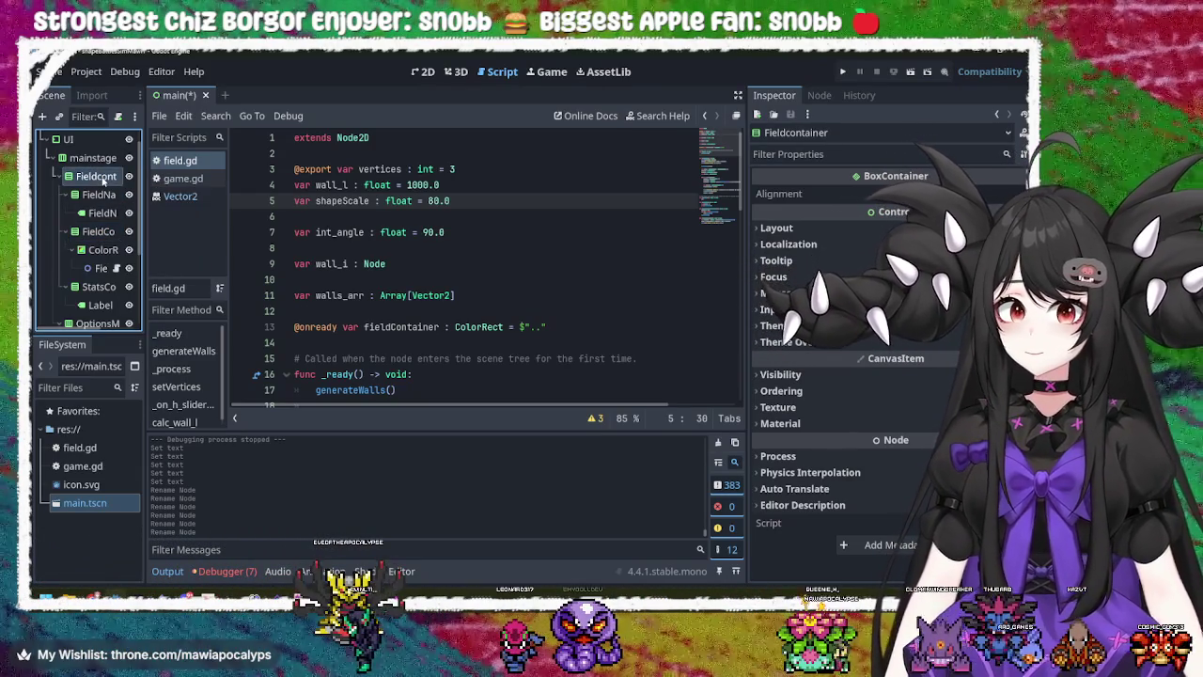
right_click(105, 180)
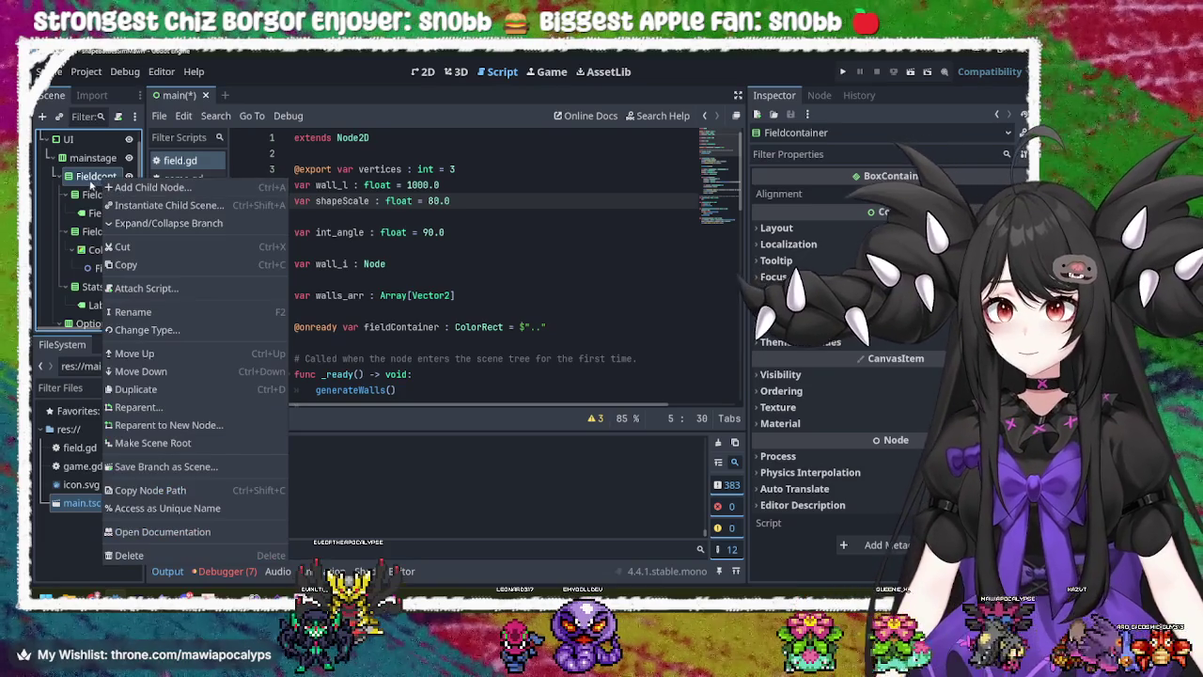
click(94, 187)
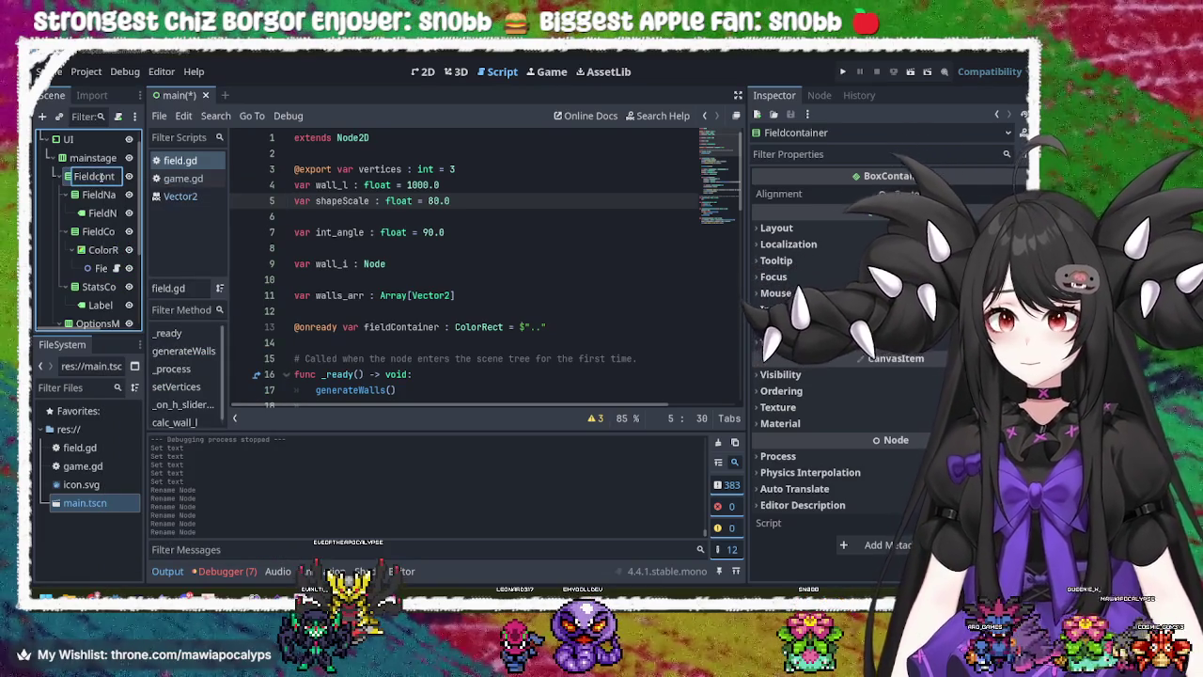
click(104, 231)
- Rename the FieldContainer node to FieldShapeContainer
click(104, 232)
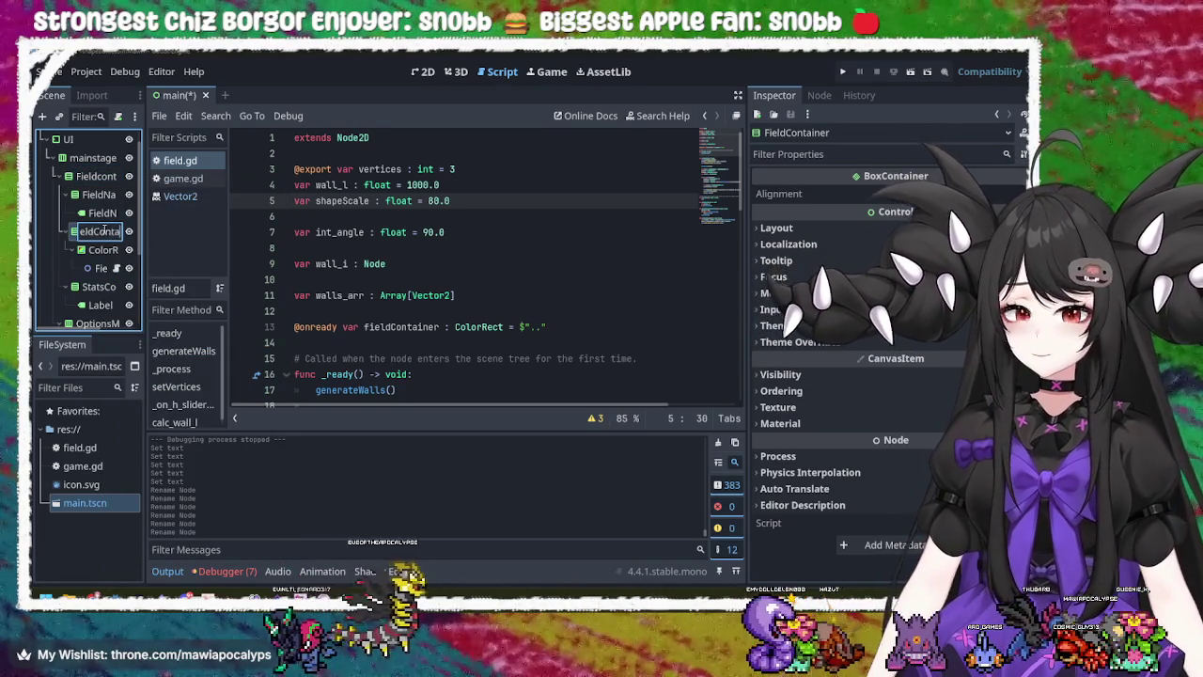
key(Home)
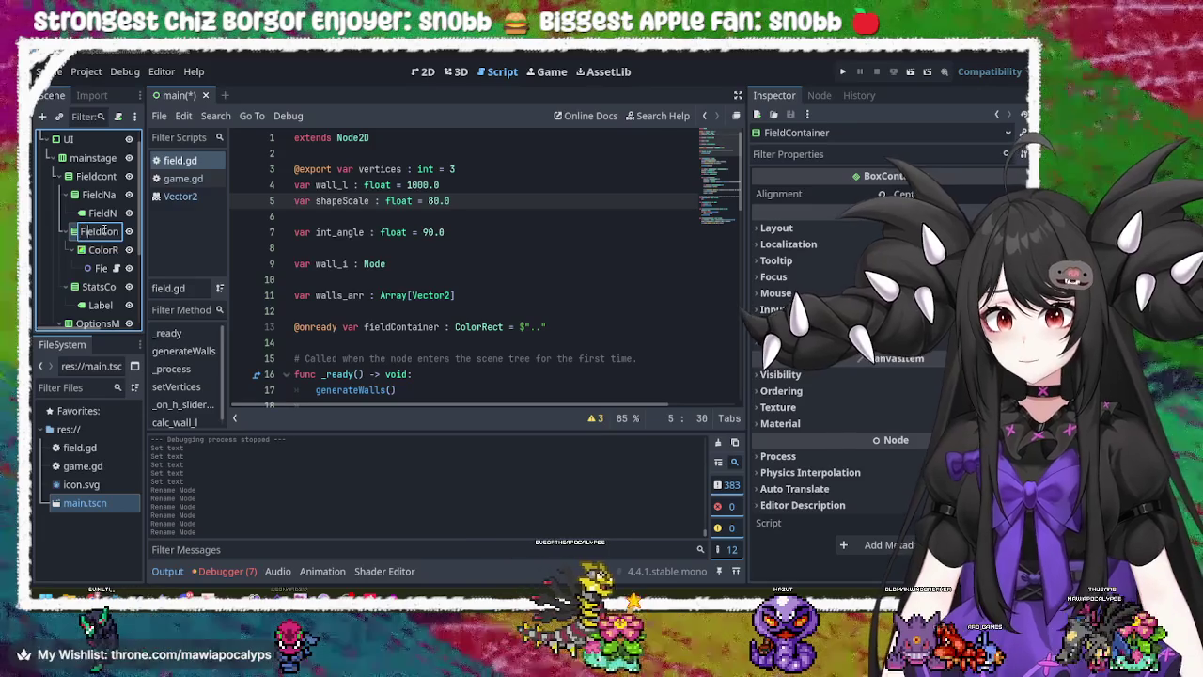
click(103, 231)
text(Color)
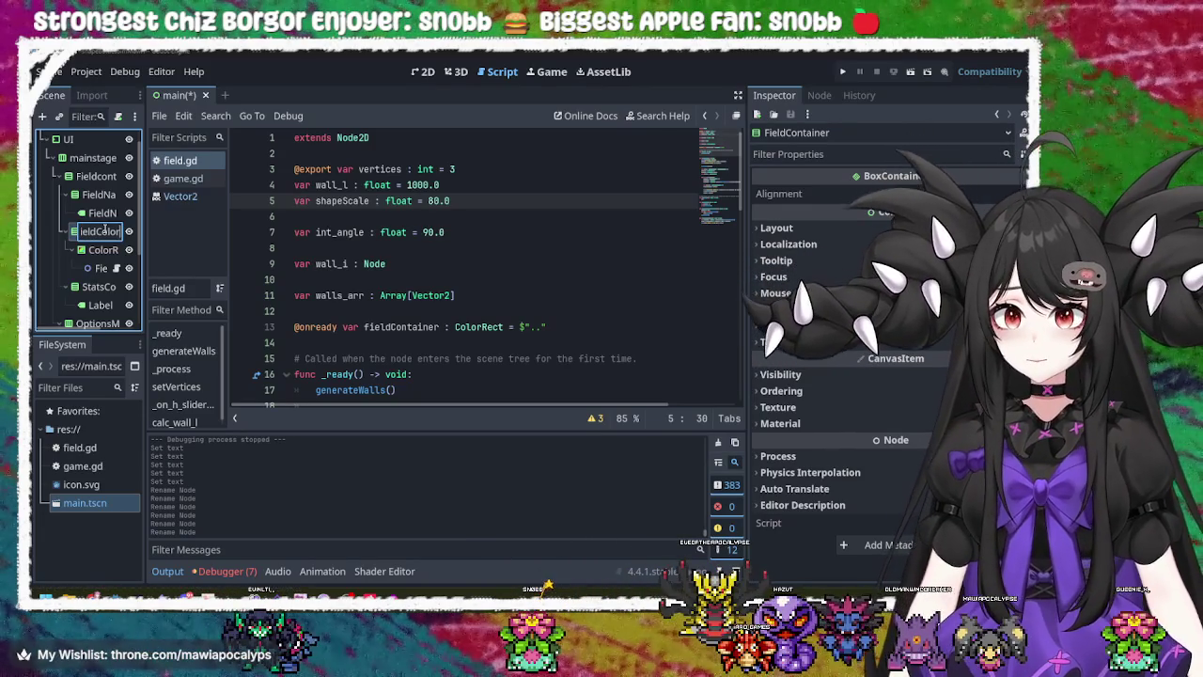
key(BackSpace)
key(BackSpace)
key(BackSpace)
text(Shape)
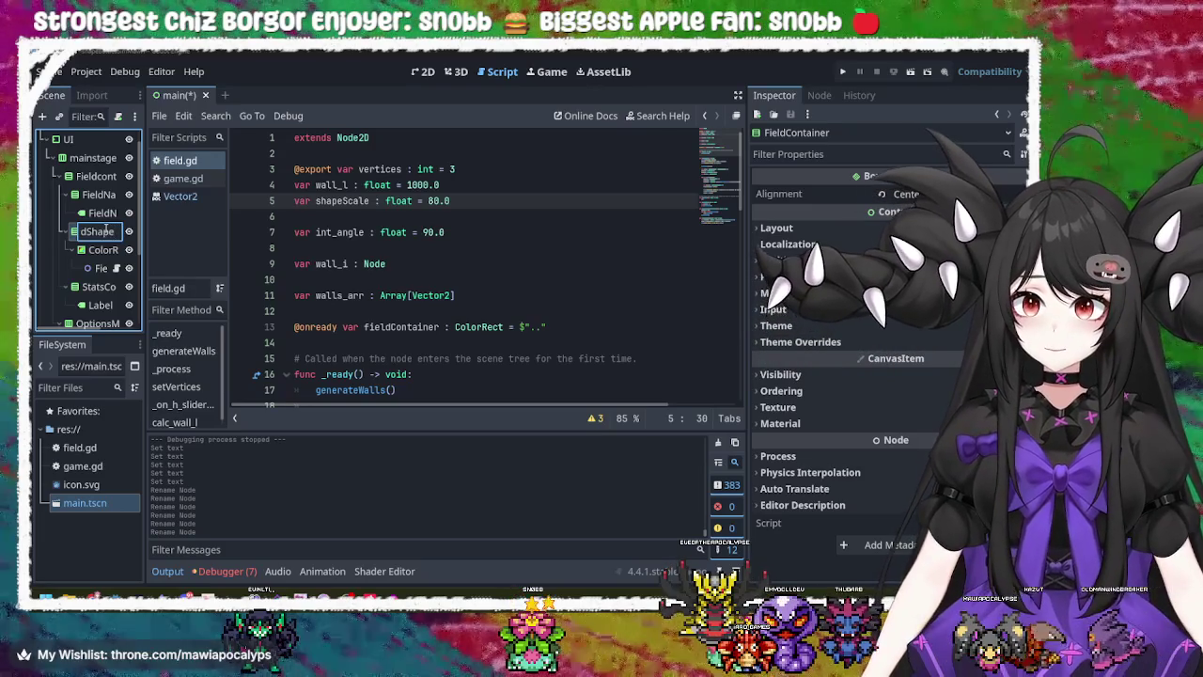
key(Return)
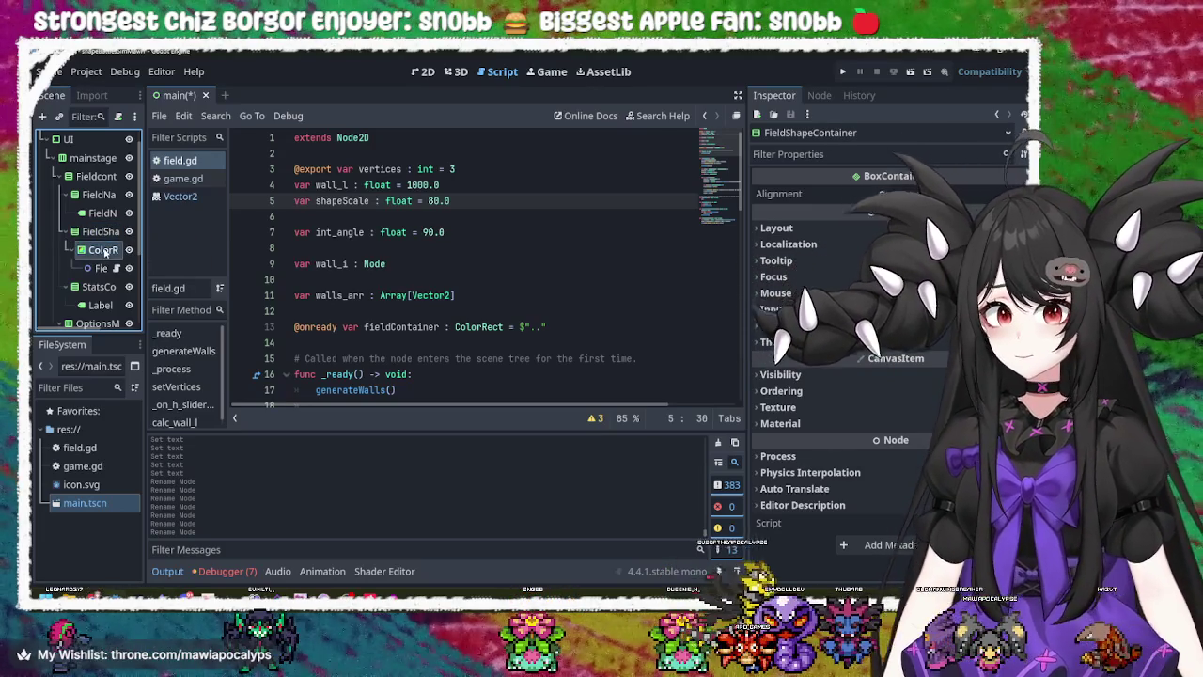
- Rename the purple background ColorRect node to FieldBgShape
click(105, 251)
right_click(106, 251)
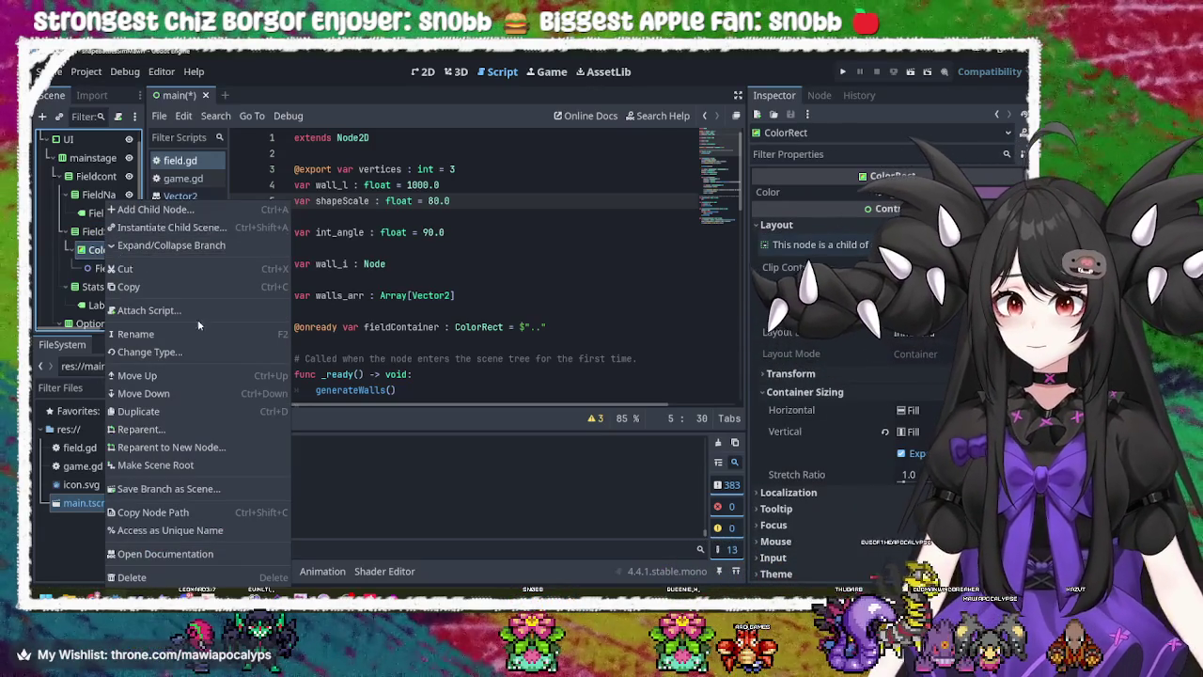
click(200, 336)
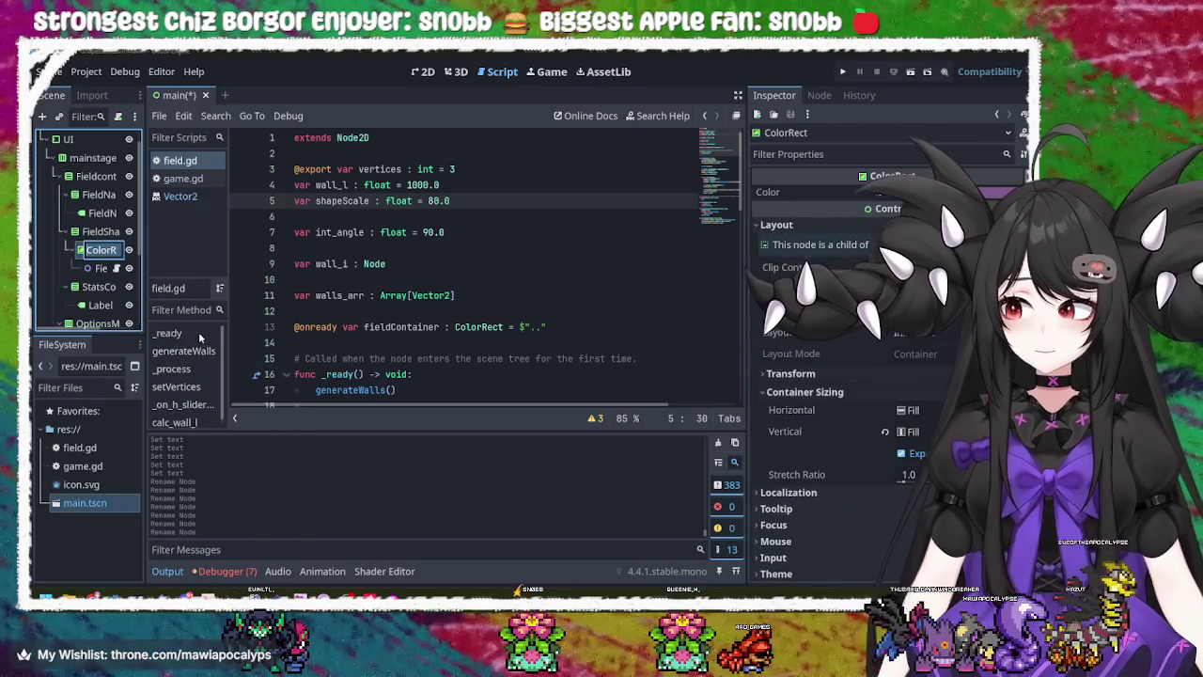
text(Field)
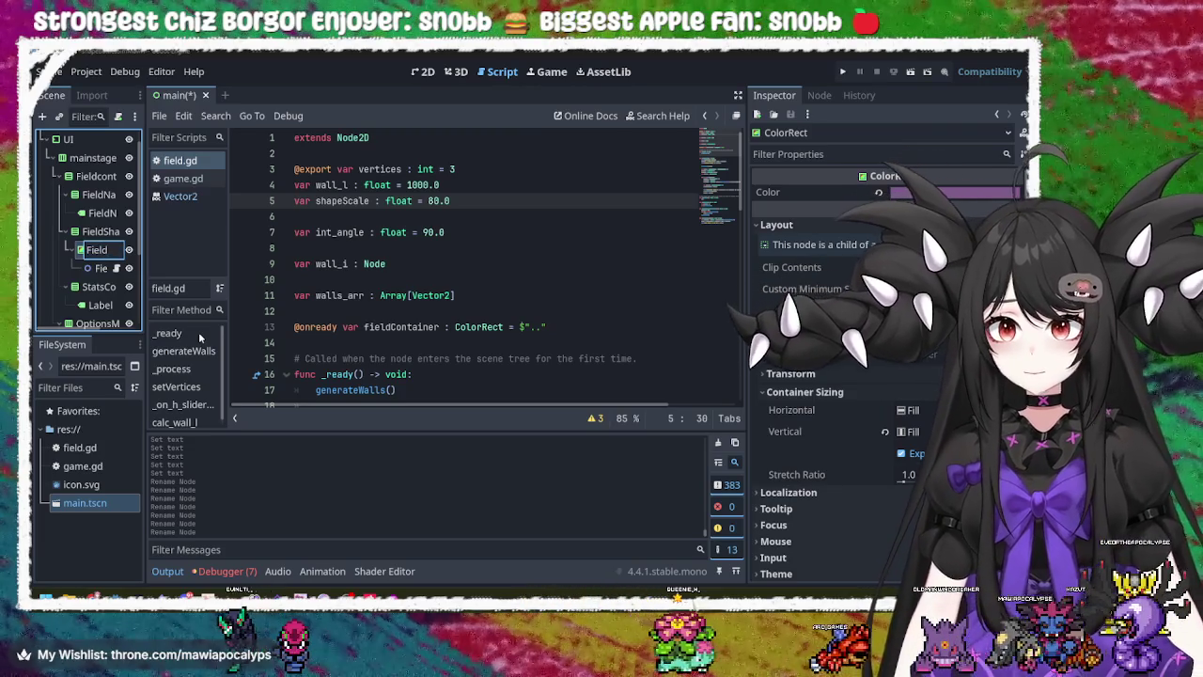
text(Bg)
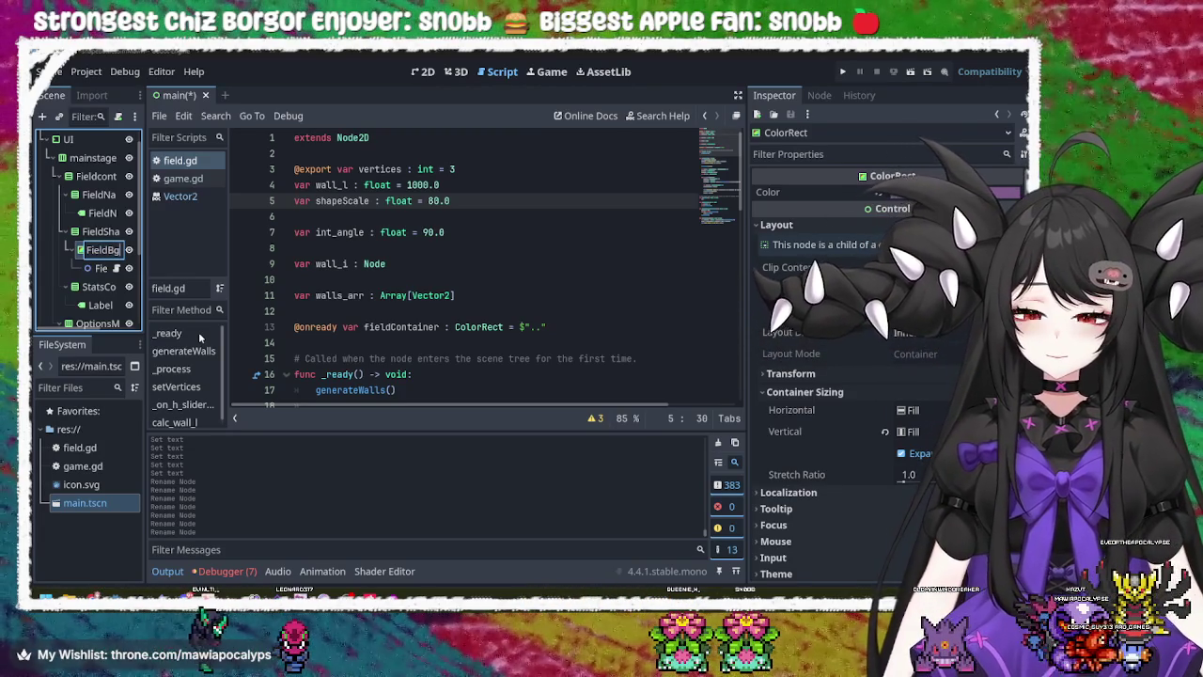
text(Shape)
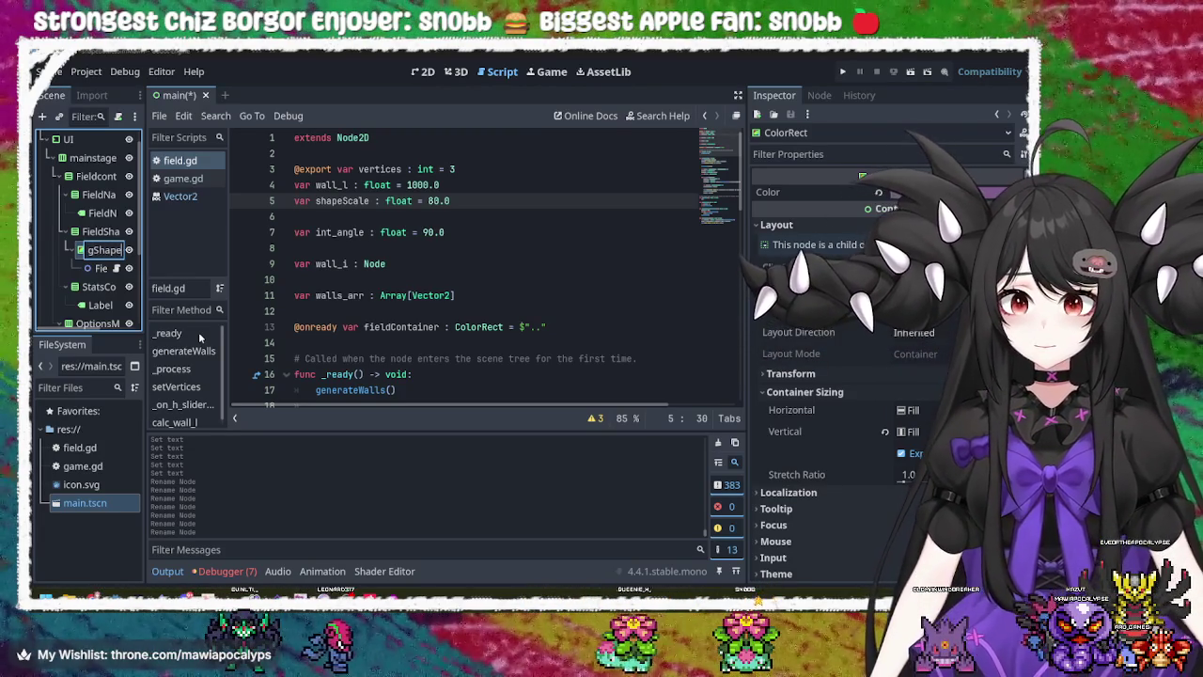
key(Return)
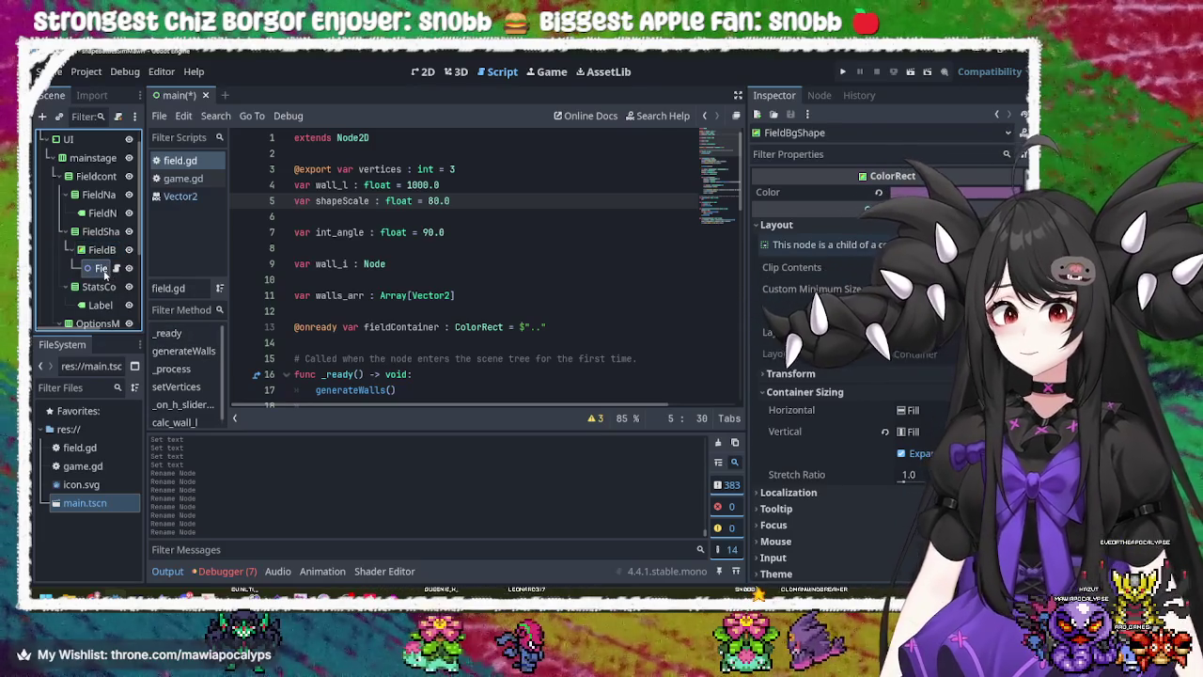
click(102, 269)
- Run the project, drag the vertex slider right until a polygon appears, then stop the game
click(840, 73)
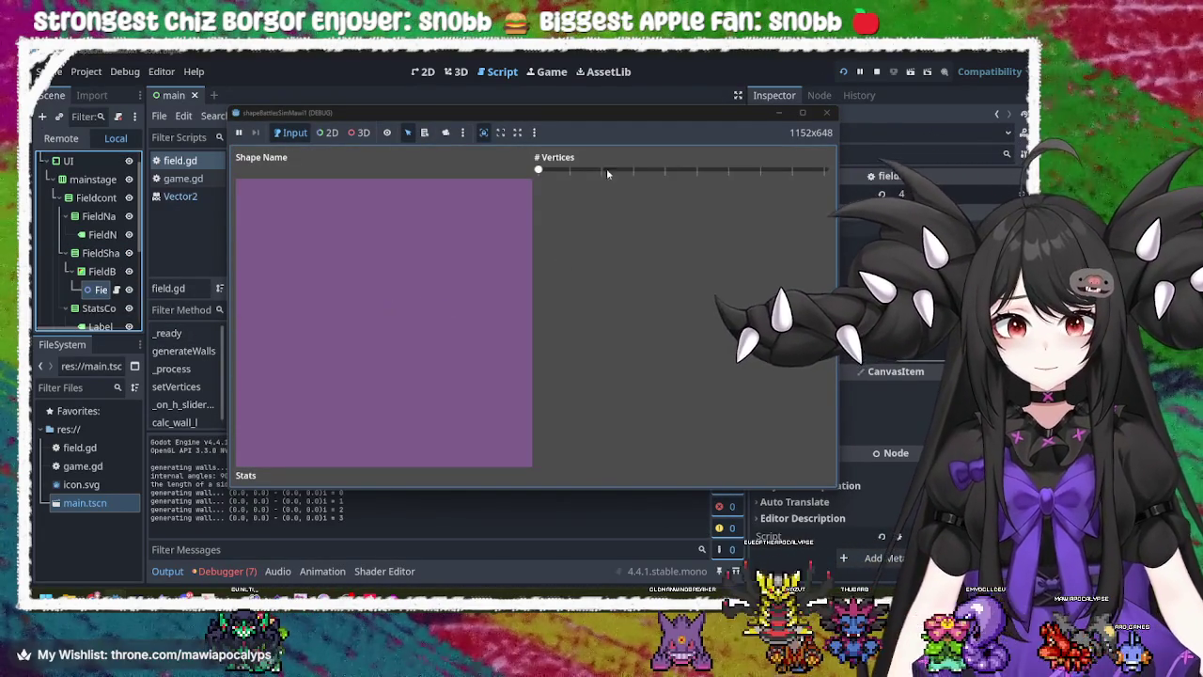
drag(541, 171, 703, 172)
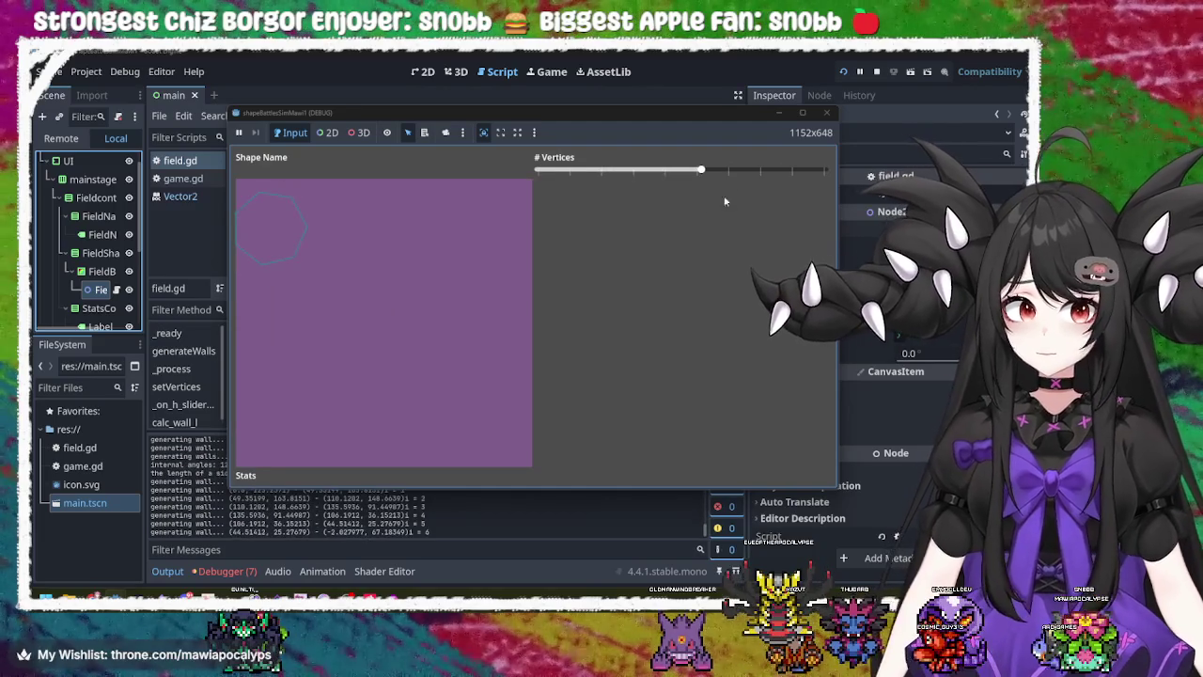
click(826, 112)
click(98, 287)
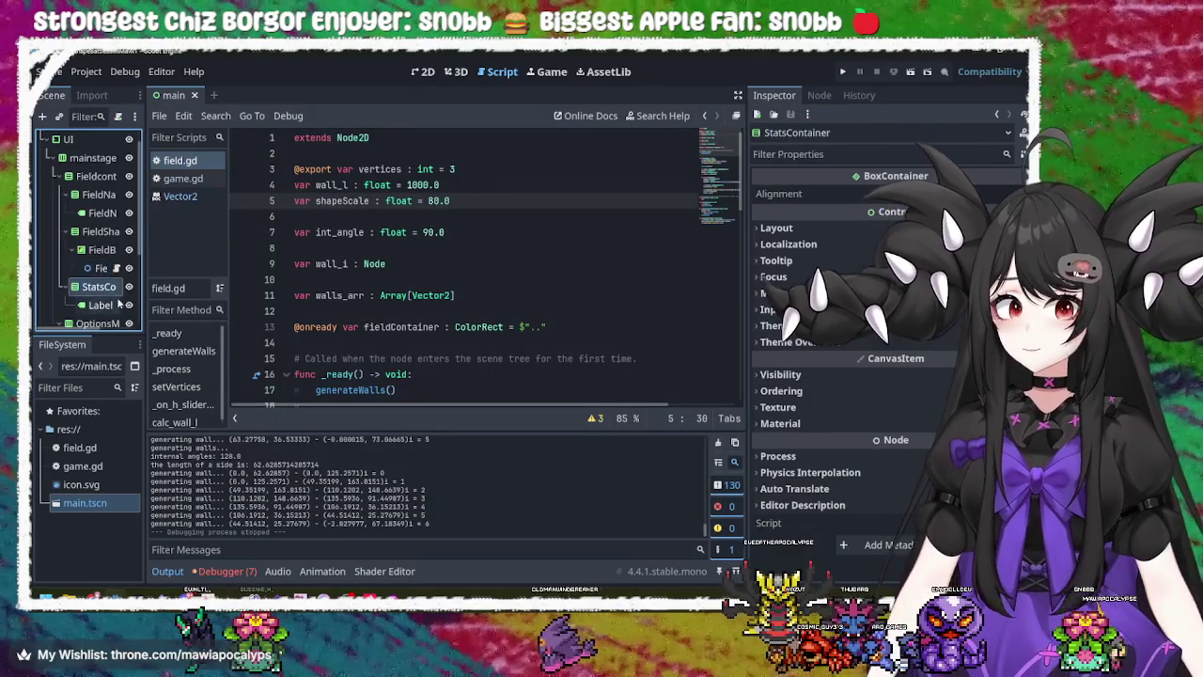
- Rename the stats Label node to StatsLabel
scroll(94, 244, down, 2)
right_click(107, 233)
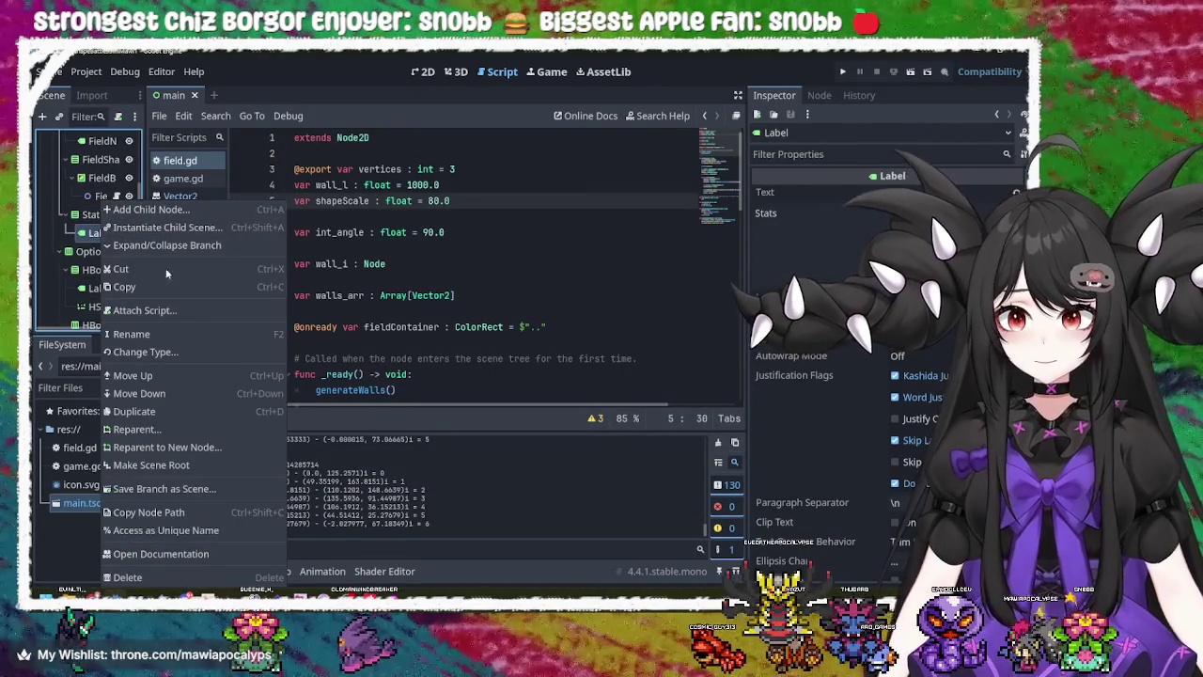
click(132, 333)
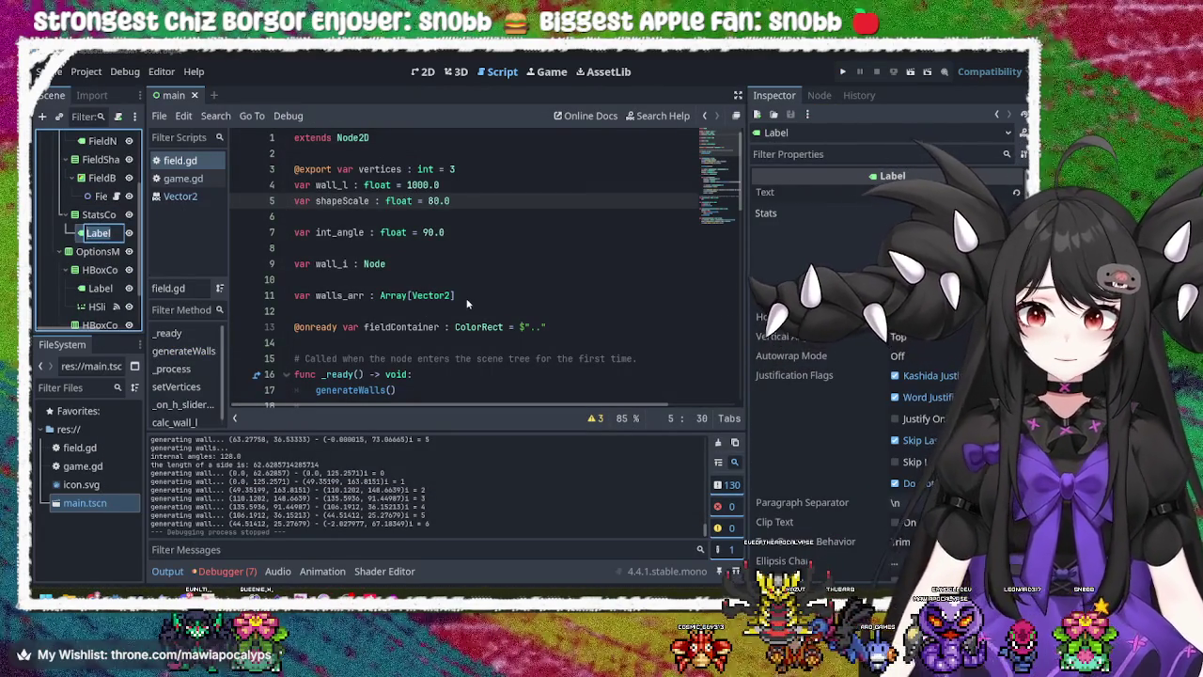
text(Stat)
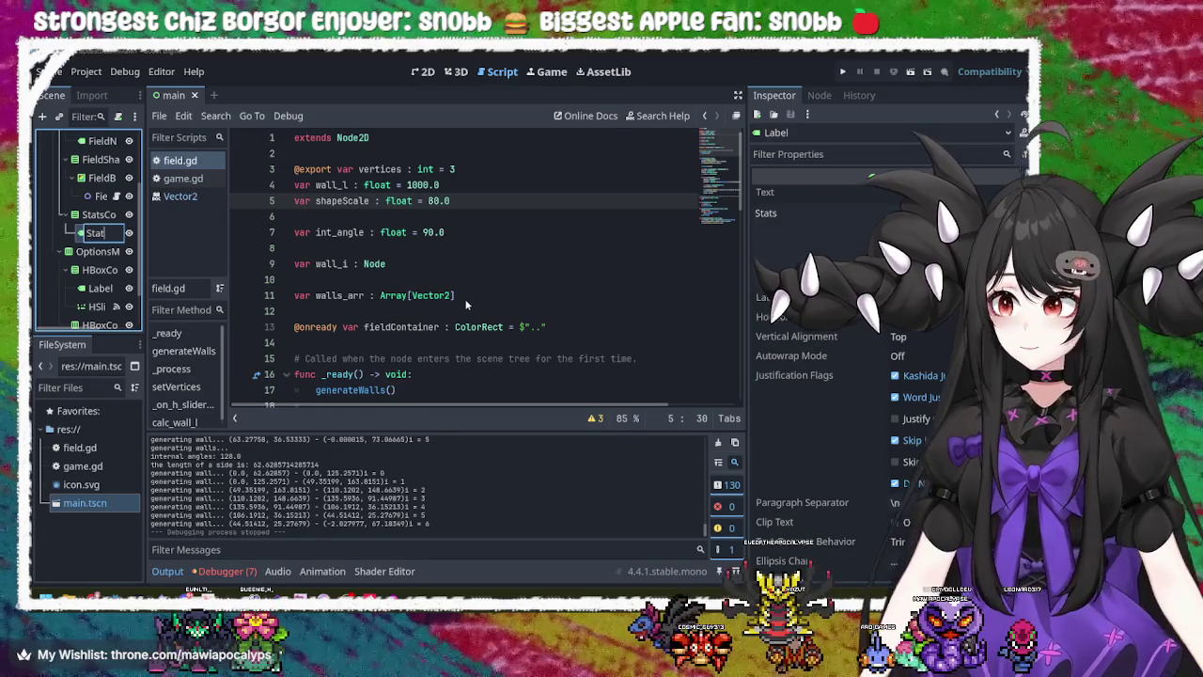
text(s)
key(Return)
text(abel)
key(Return)
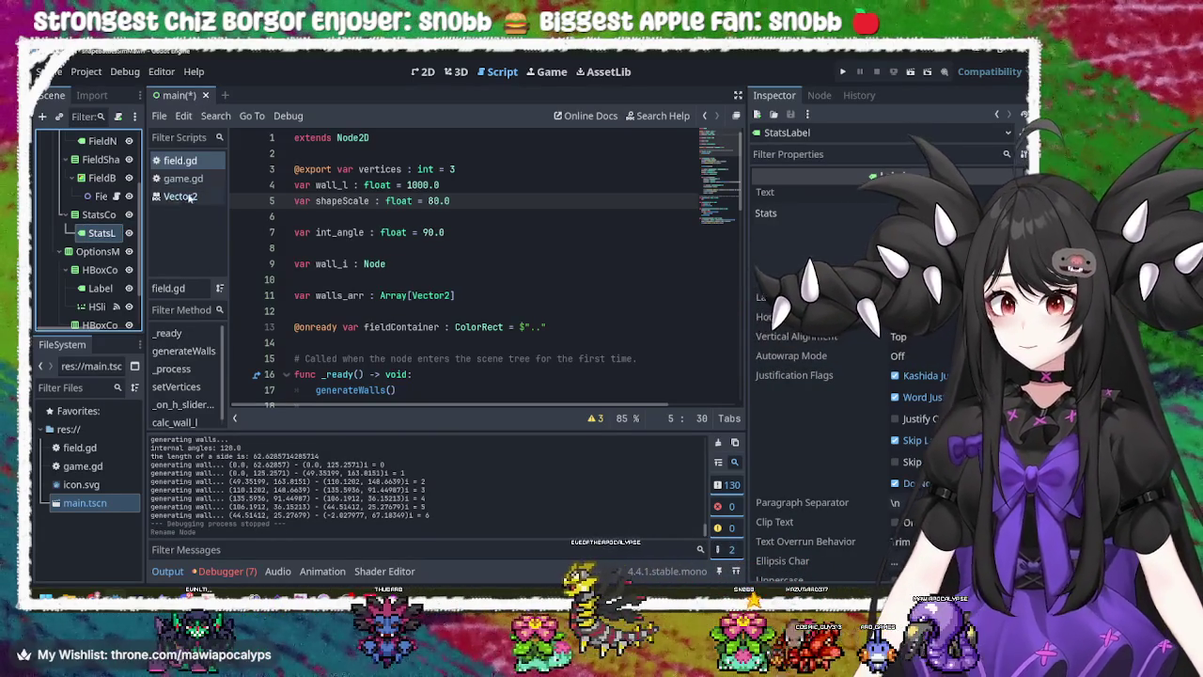
- Rename the HBoxContainer under OptionsMenu to OptionsListcontainer
click(96, 251)
click(100, 270)
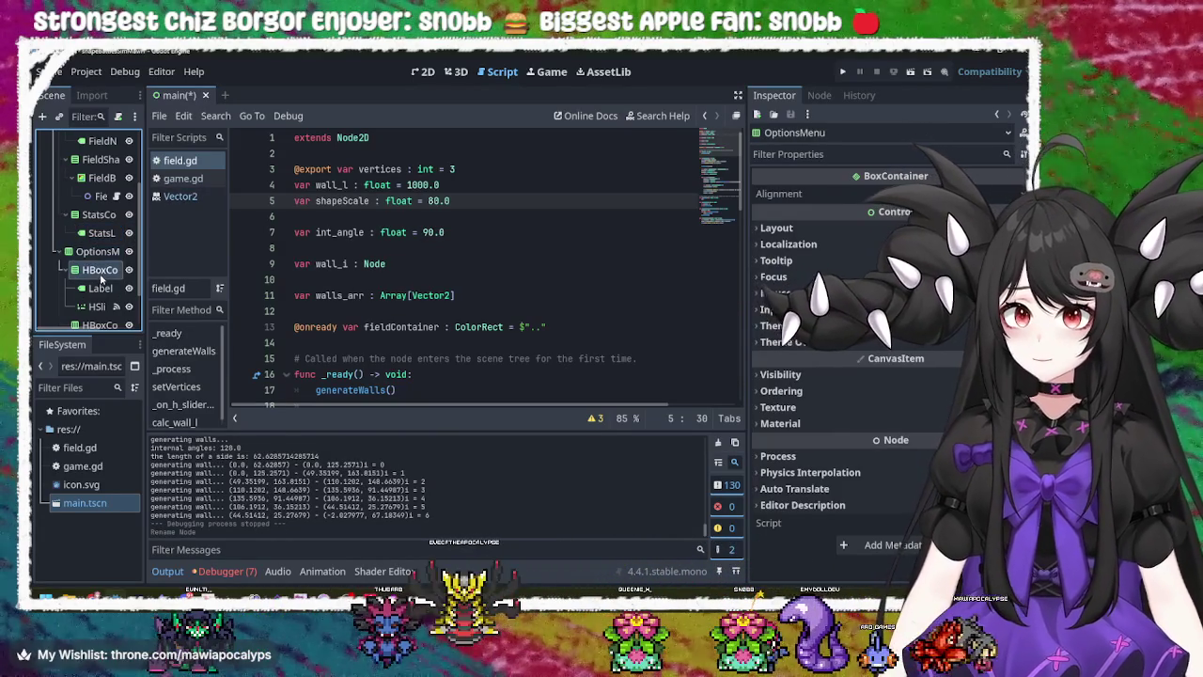
right_click(100, 270)
key(Escape)
scroll(94, 310, down, 1)
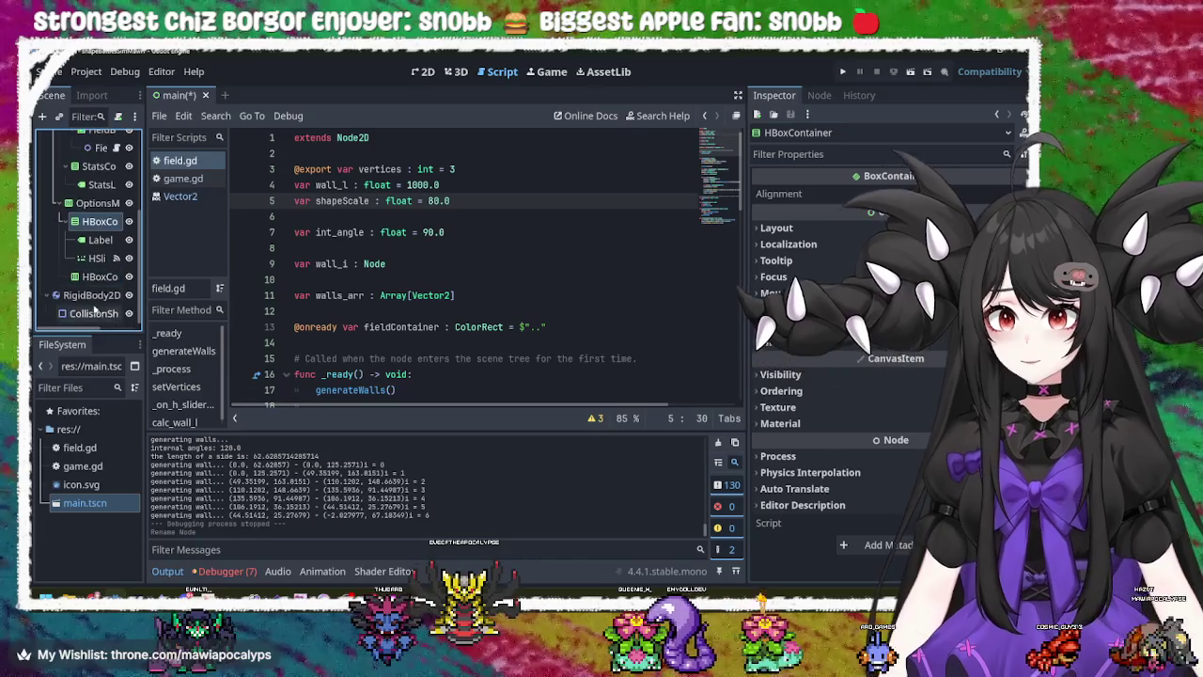
double_click(99, 221)
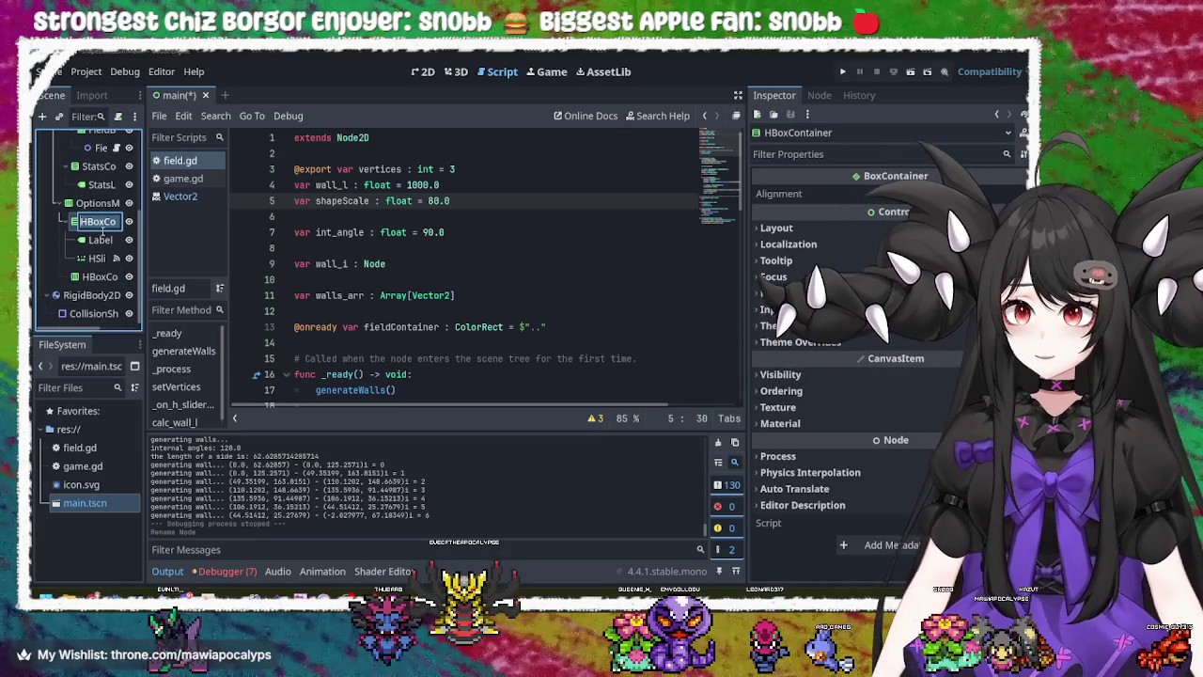
key(Escape)
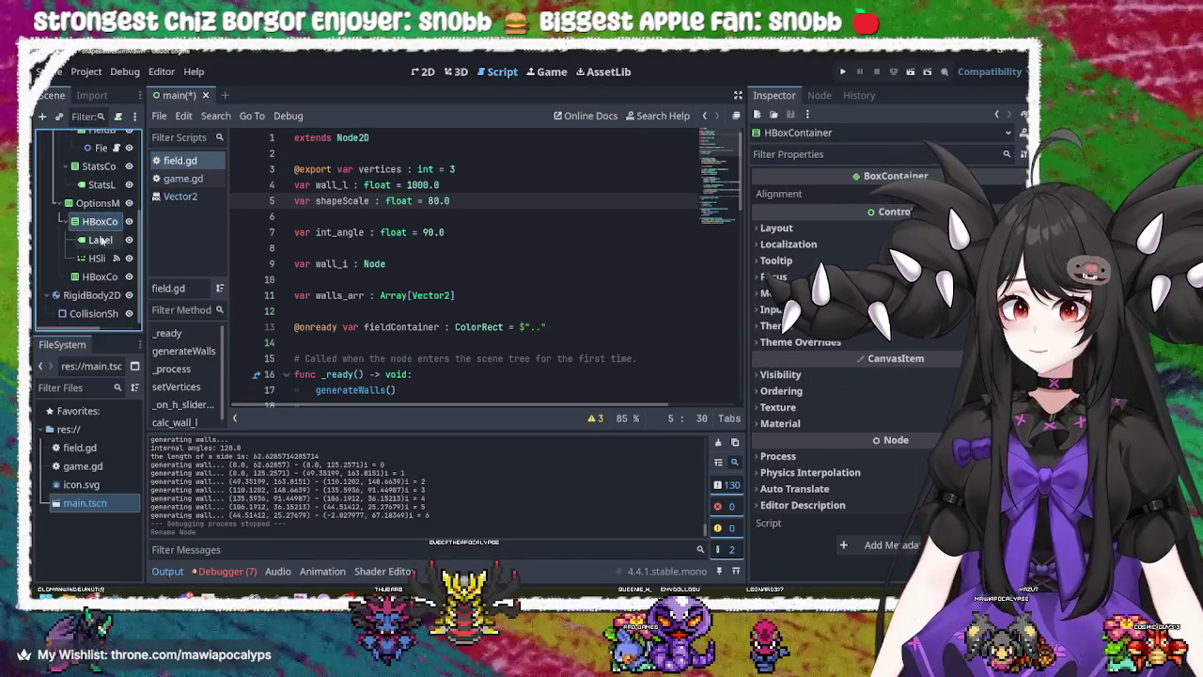
right_click(102, 223)
click(210, 335)
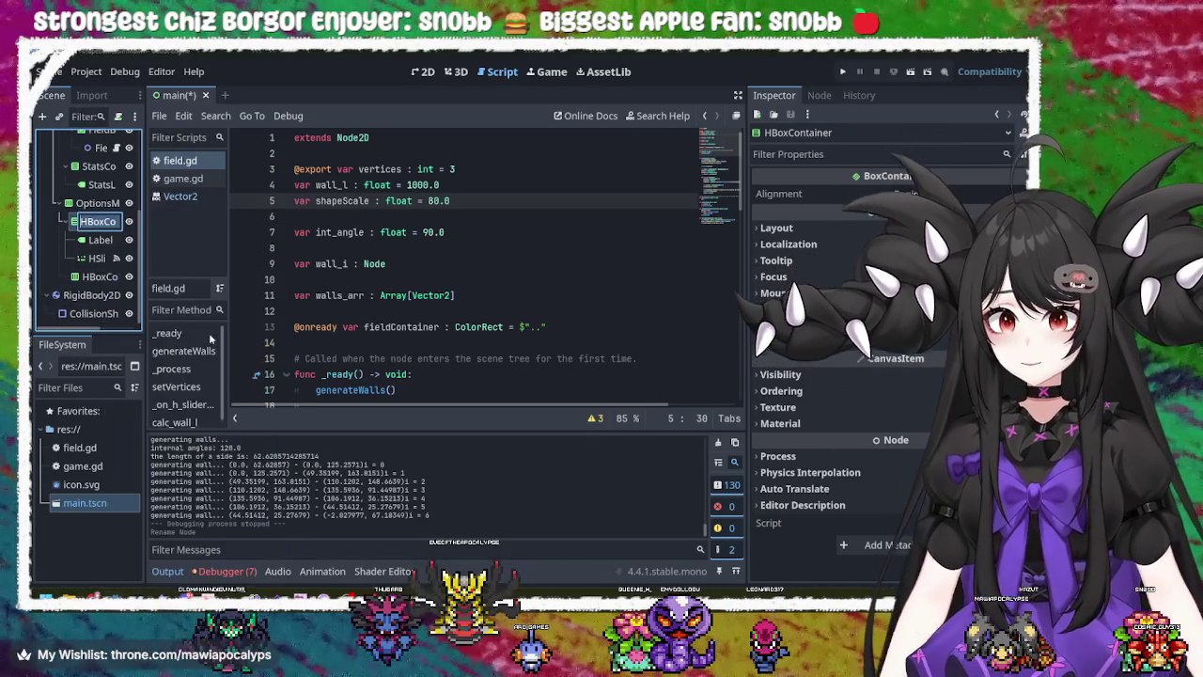
text(Opti)
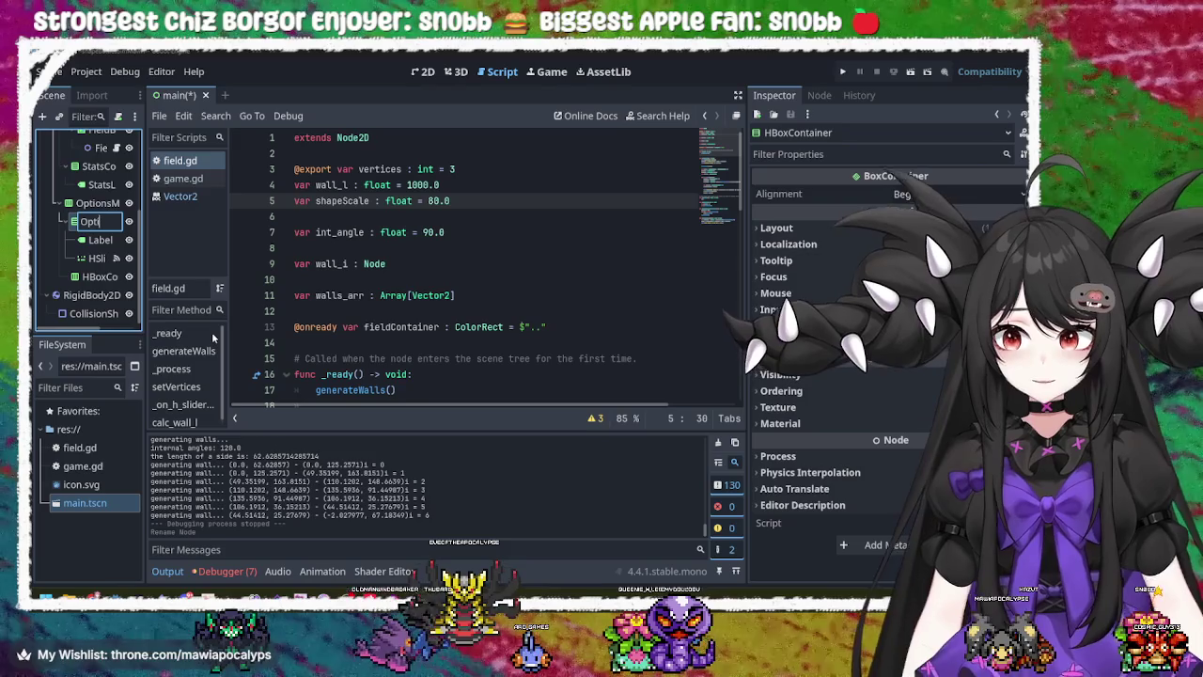
text(Container)
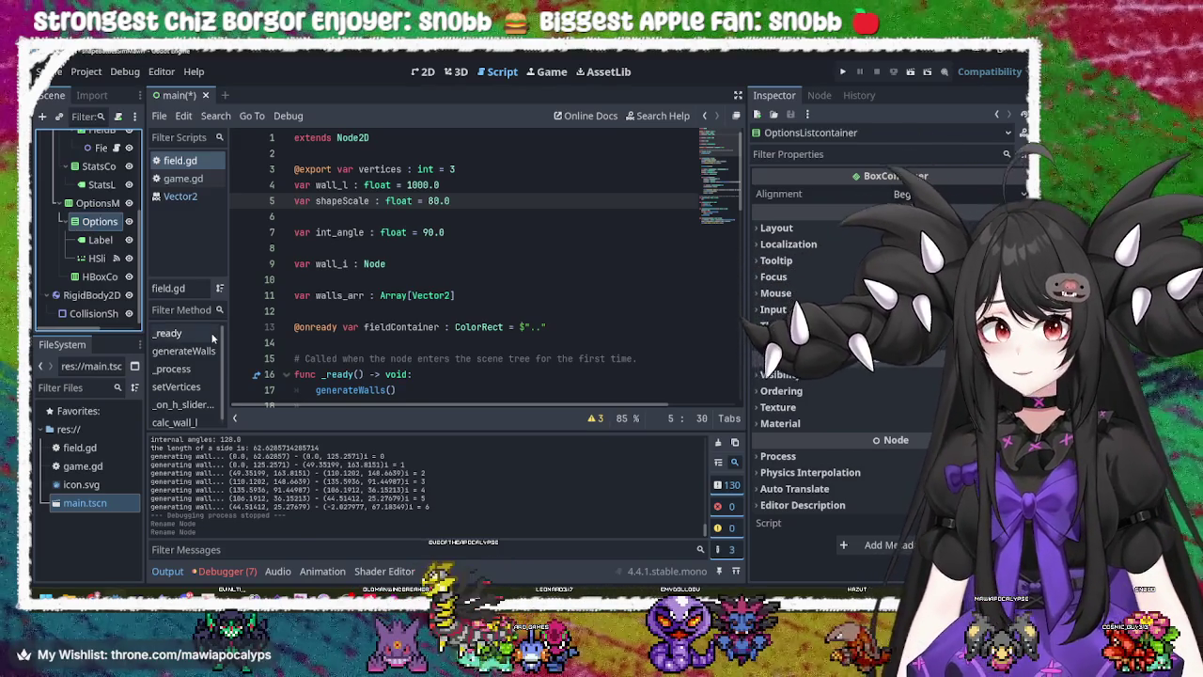
right_click(109, 241)
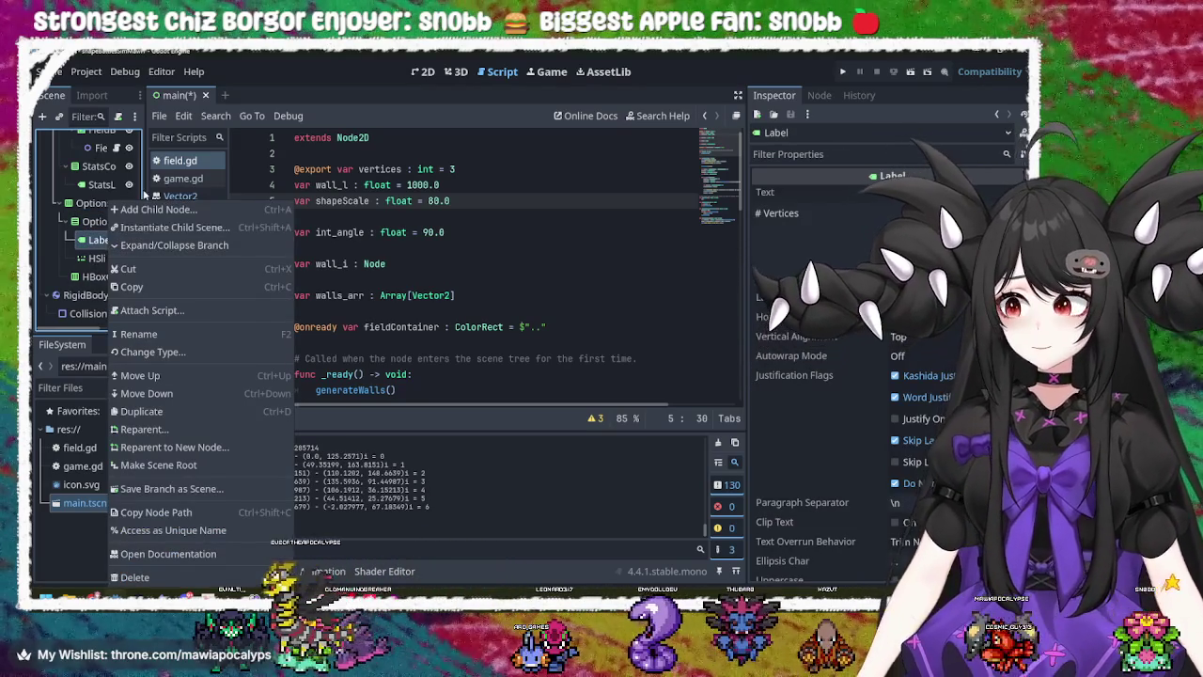
click(101, 224)
right_click(103, 222)
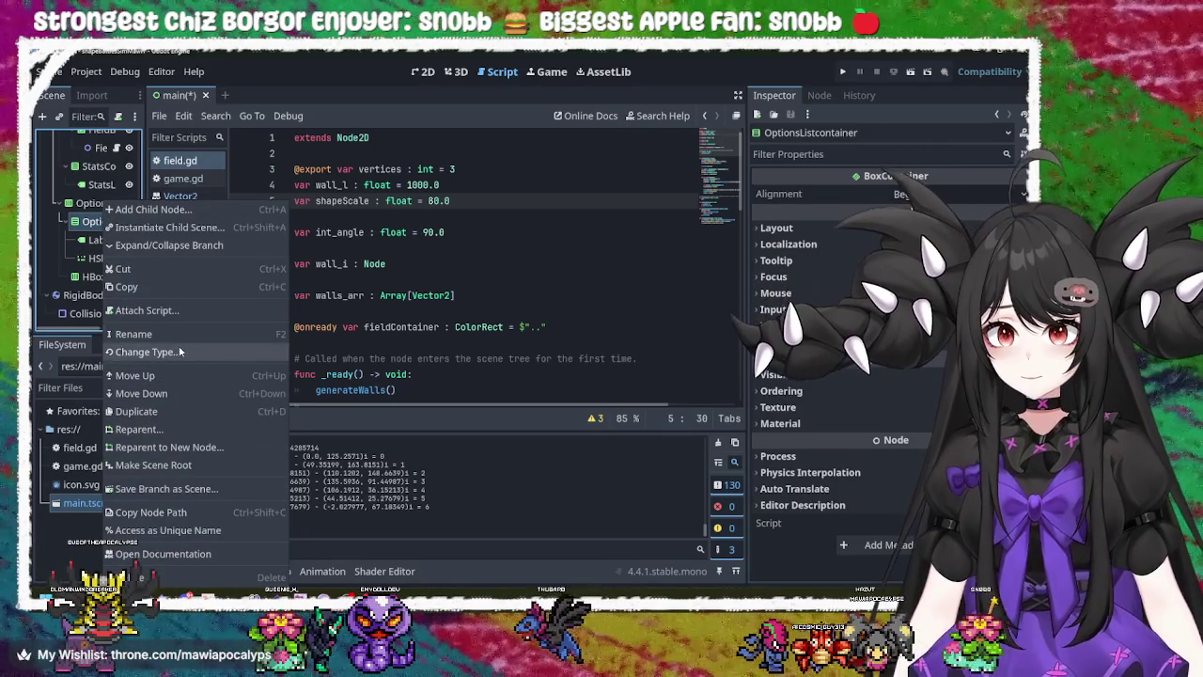
click(184, 211)
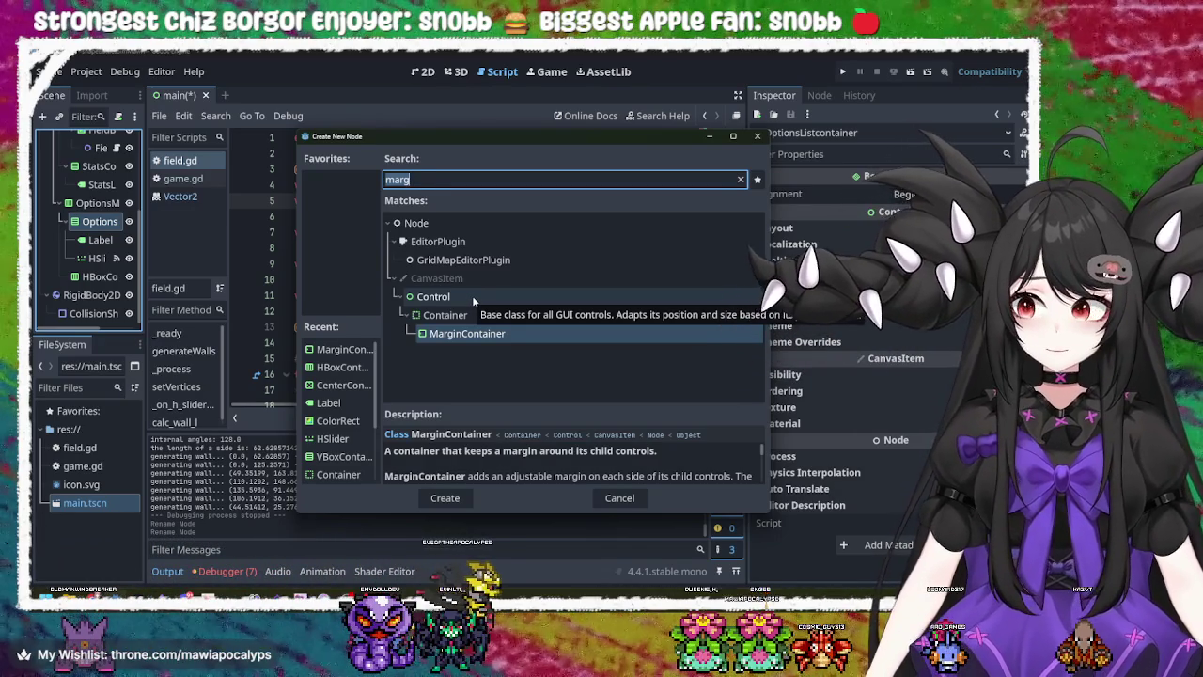
- Create a VBoxContainer child via a 'containe' search and drag the vertex Label and HSlider into it
key(BackSpace)
key(BackSpace)
key(BackSpace)
text(containe)
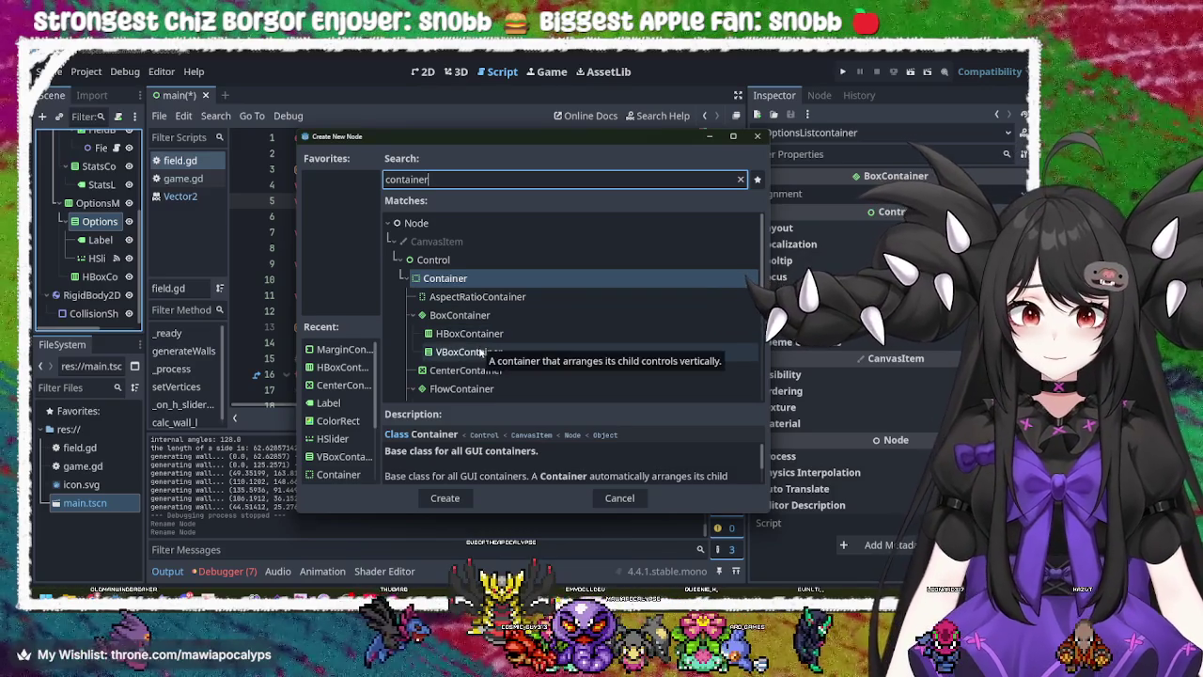
click(477, 356)
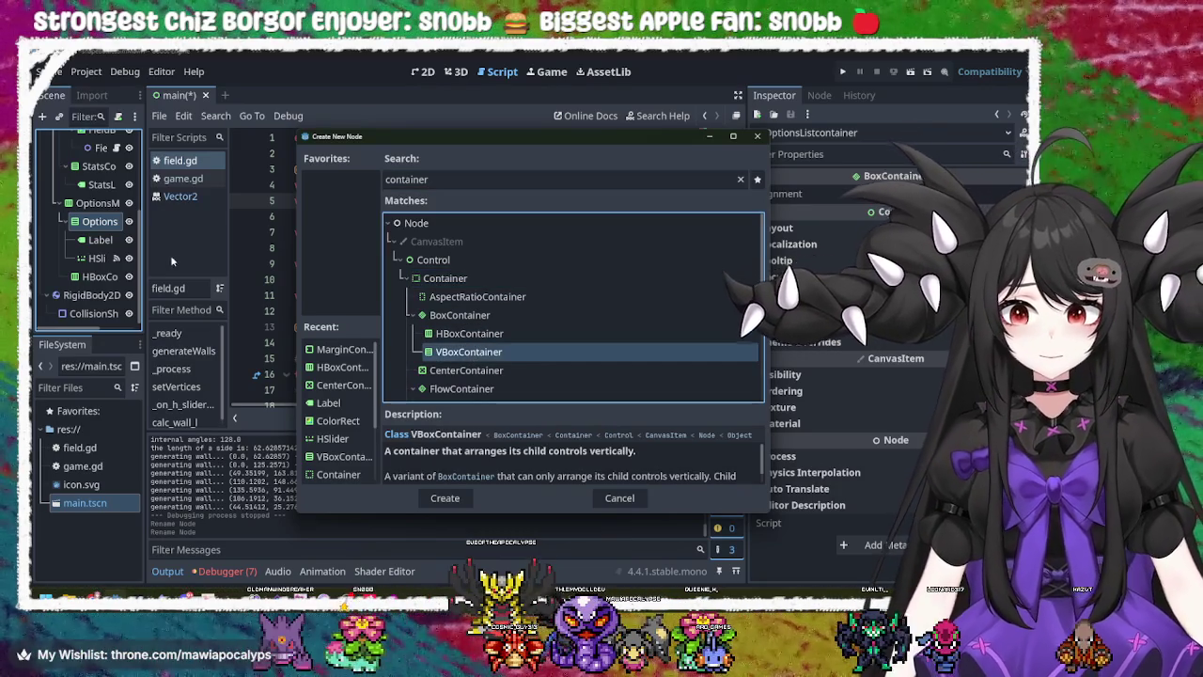
key(Return)
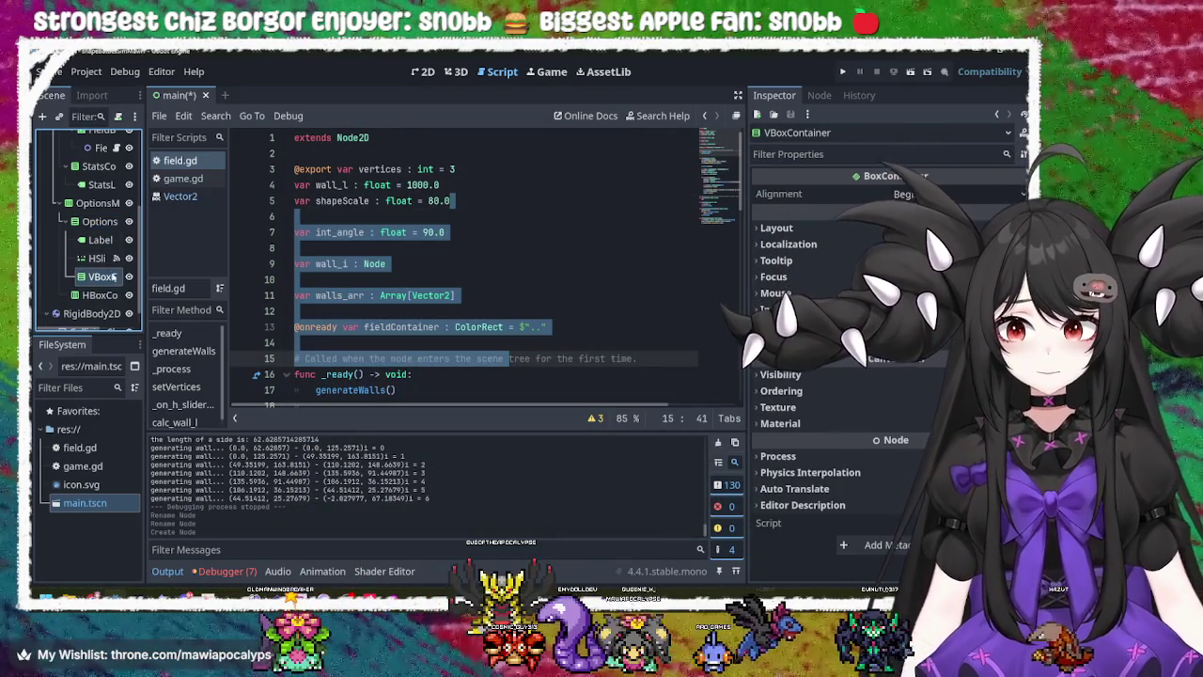
click(109, 246)
mouse_move(101, 248)
mouse_down()
mouse_move(103, 275)
mouse_move(105, 258)
mouse_up()
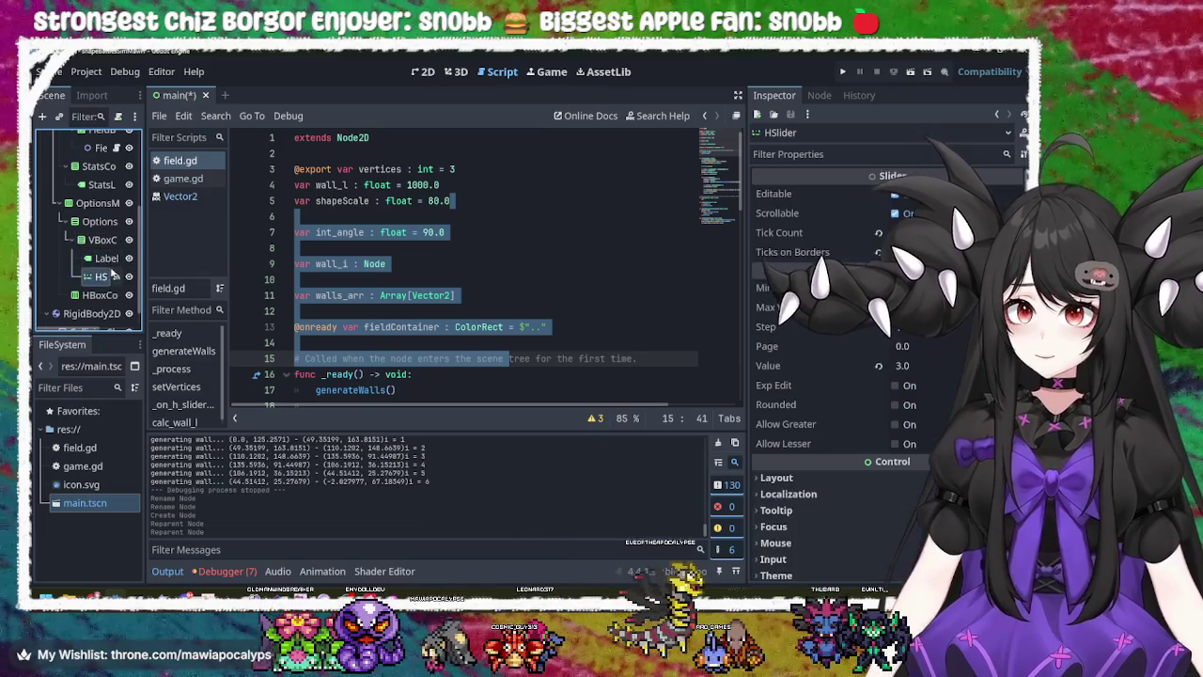
click(108, 242)
right_click(106, 242)
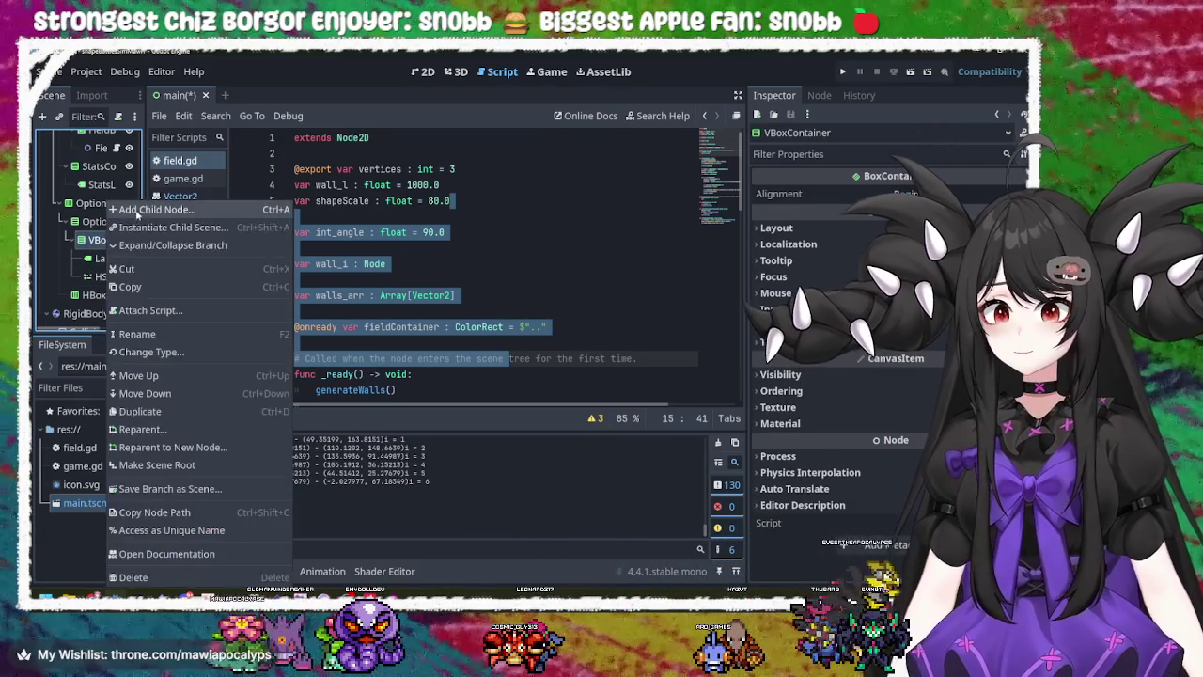
- Rename the new VBoxContainer to OptionsMenuOptionRow
click(271, 330)
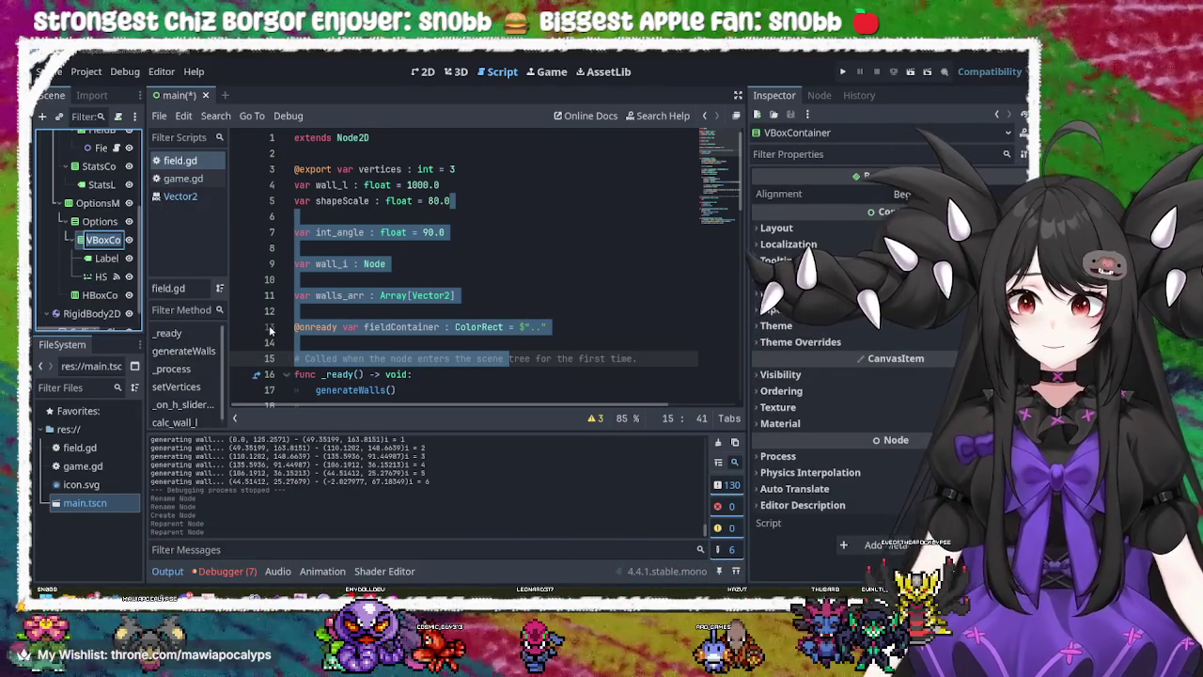
text(Options)
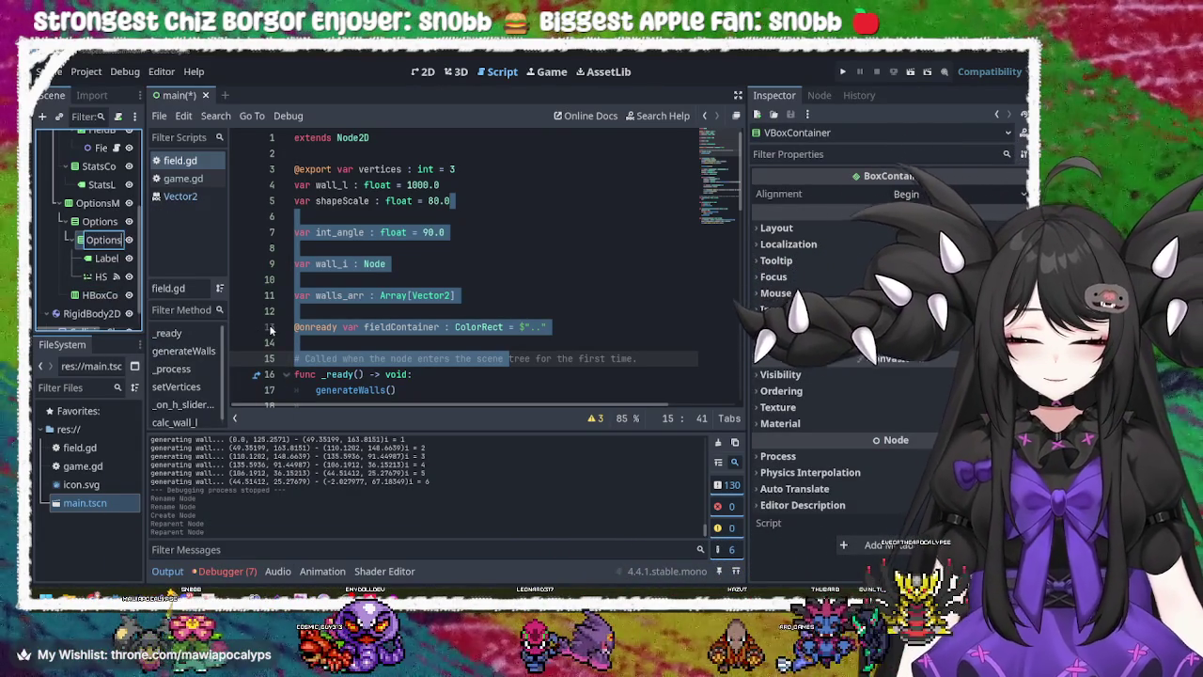
text(Menu)
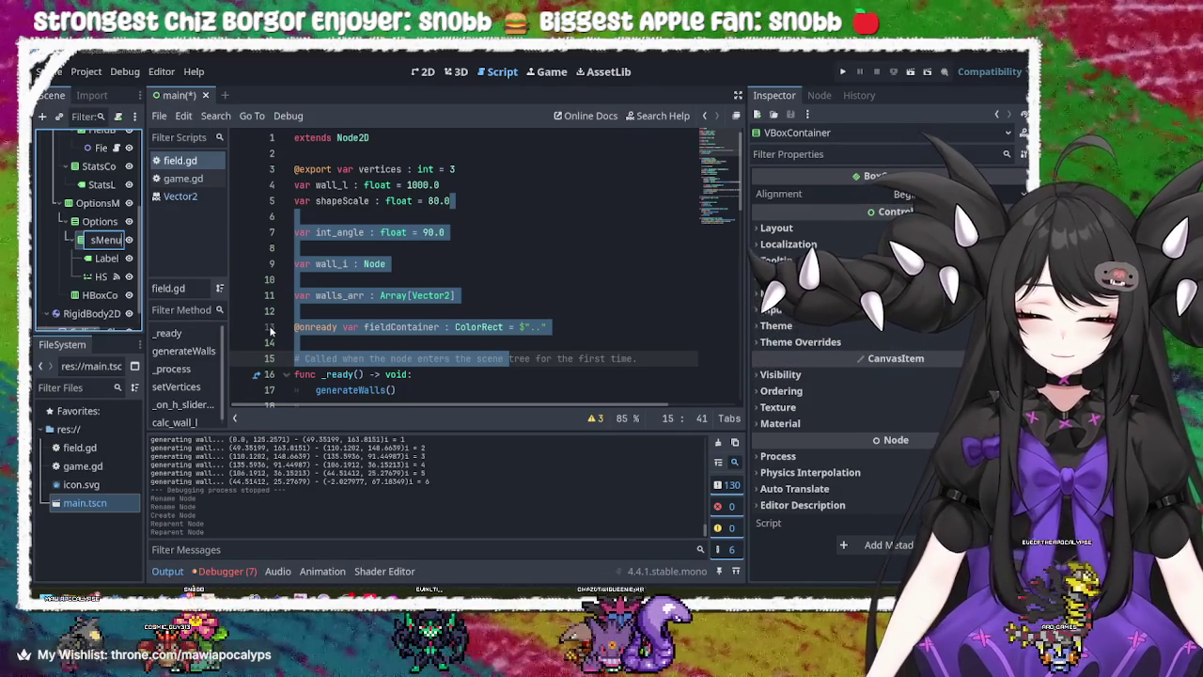
key(Home)
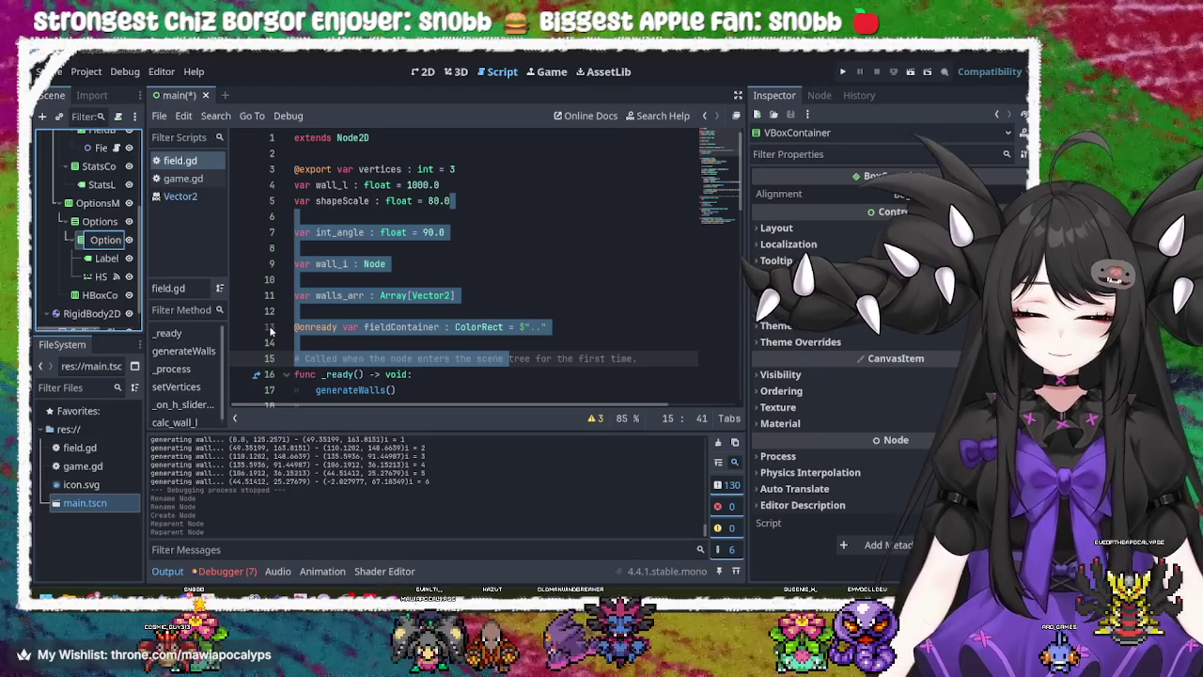
text(ow)
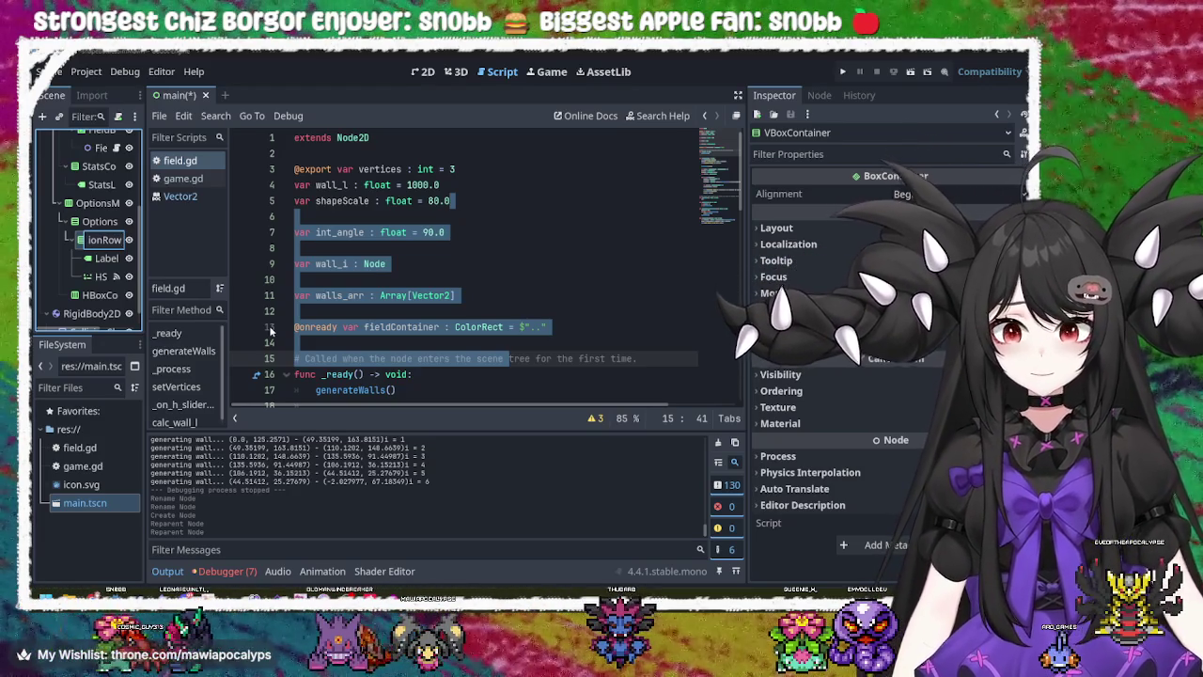
key(Return)
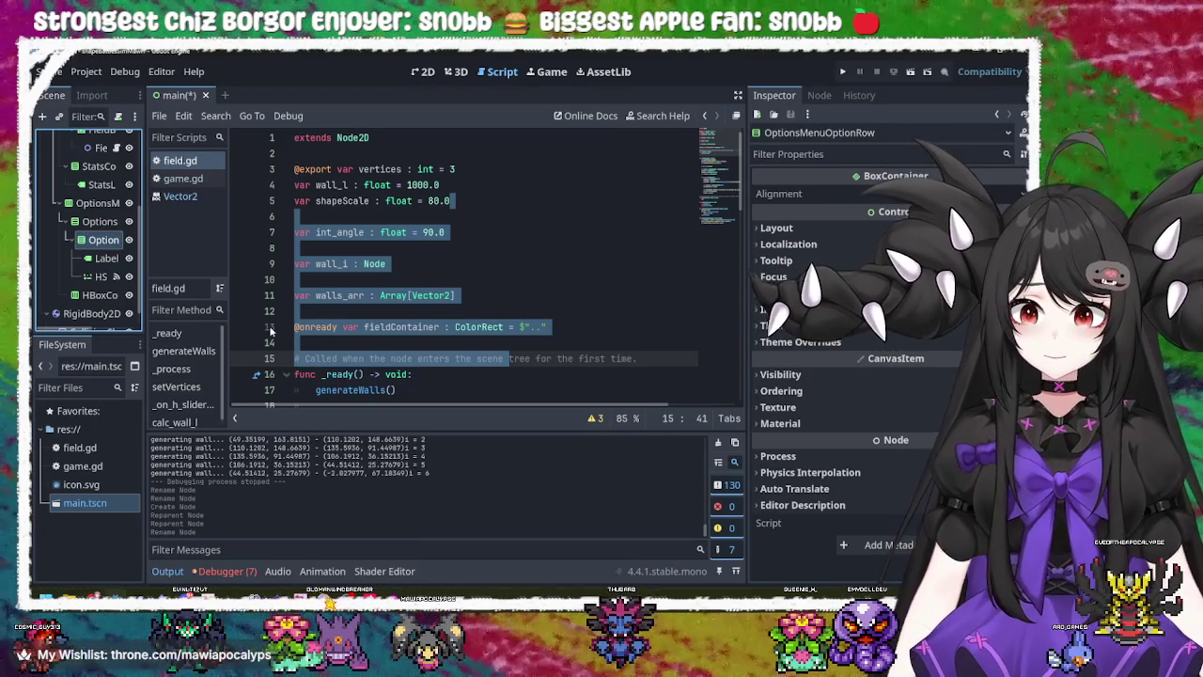
- Rename the row's Label node to OptionsMenuRowLabel
click(106, 258)
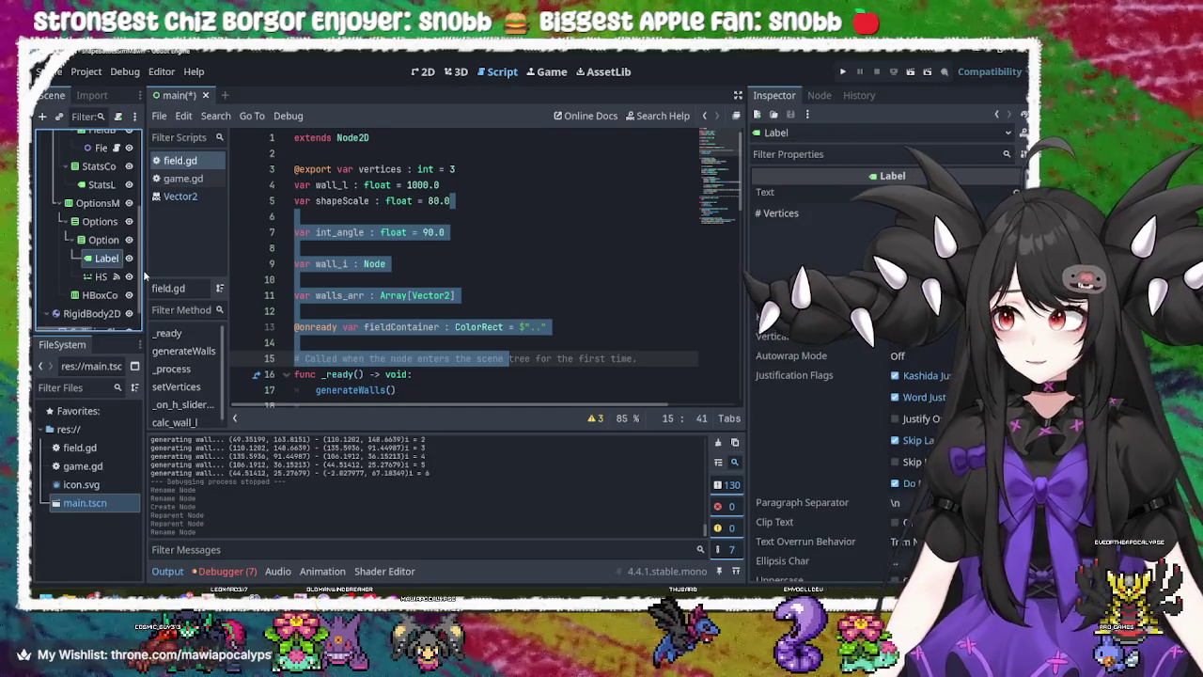
right_click(107, 259)
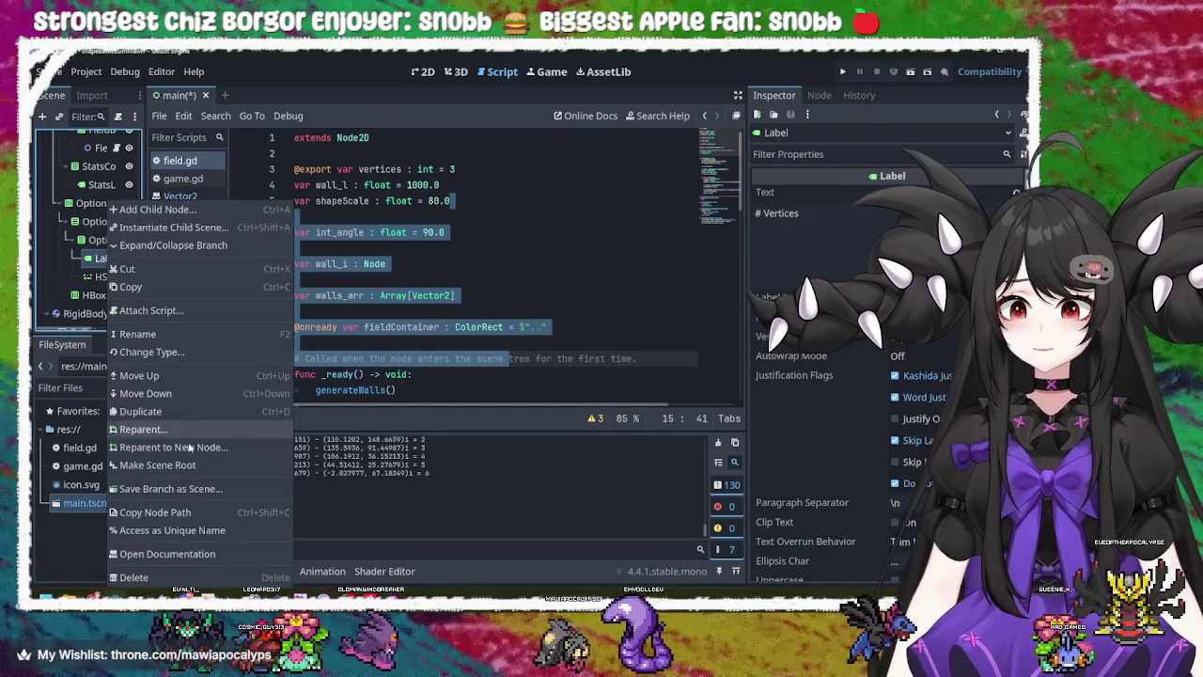
click(173, 334)
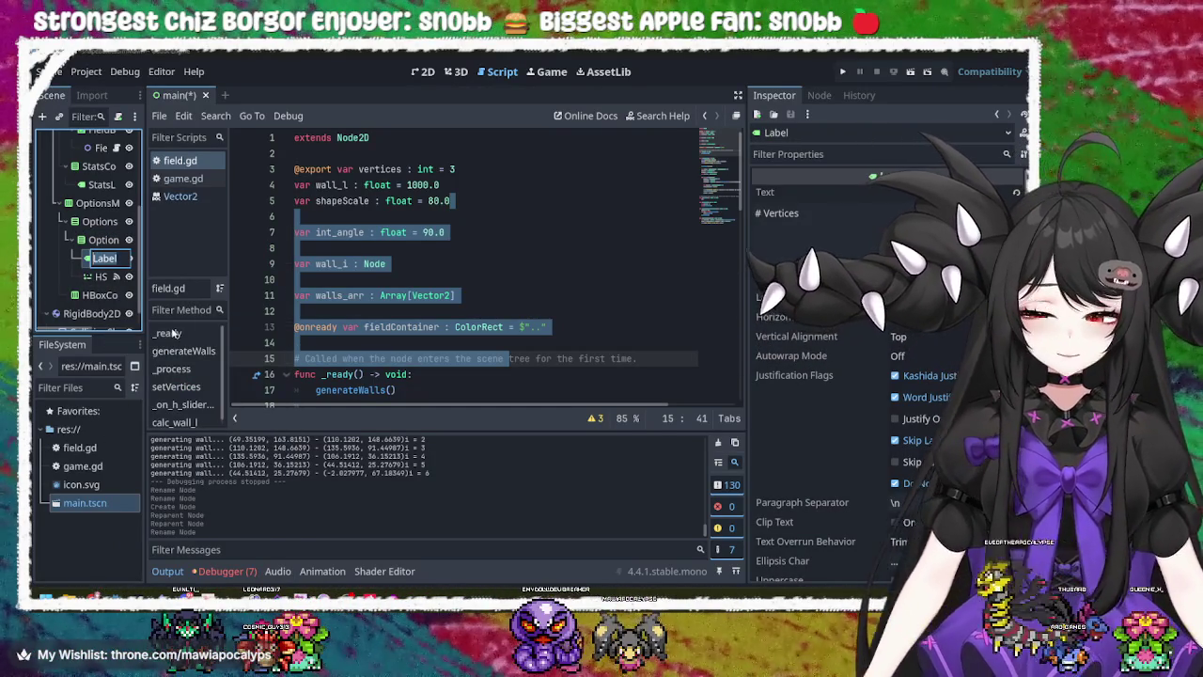
text(Options)
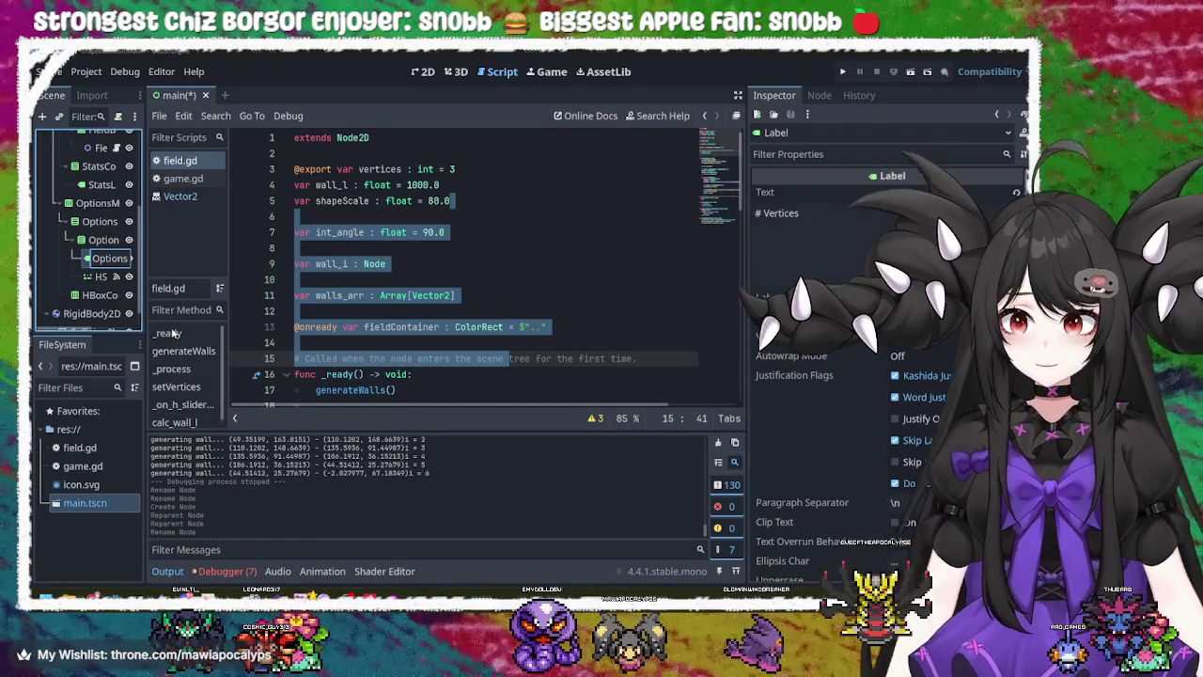
text(Menu)
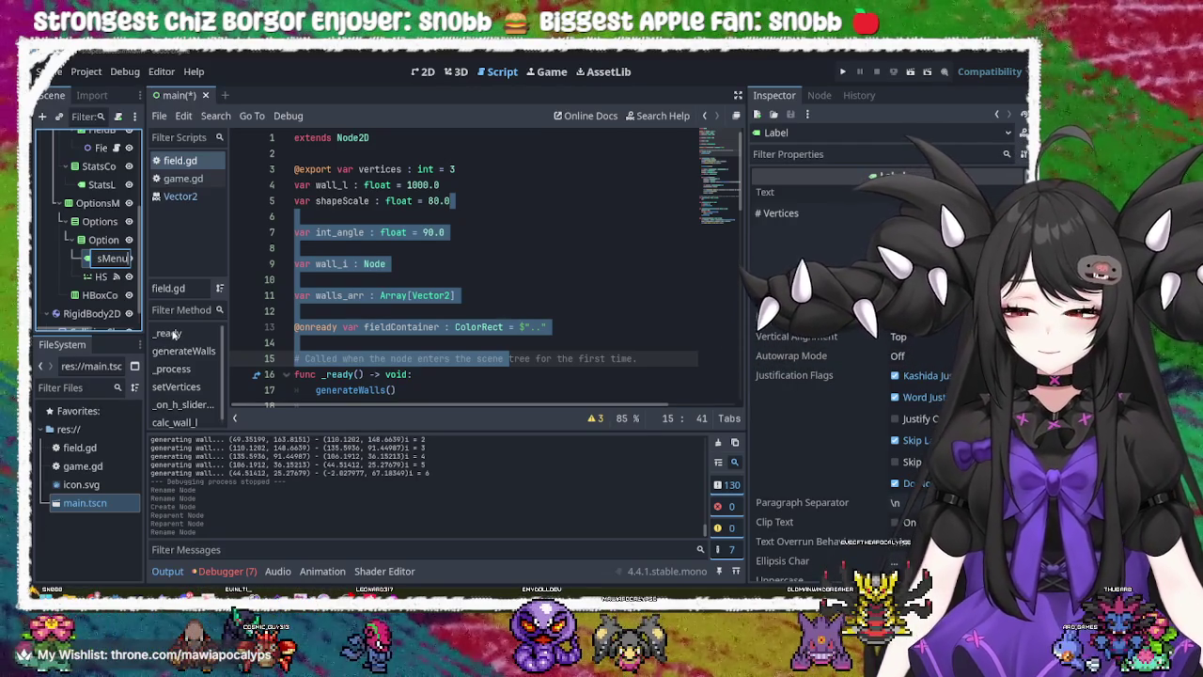
text(Row)
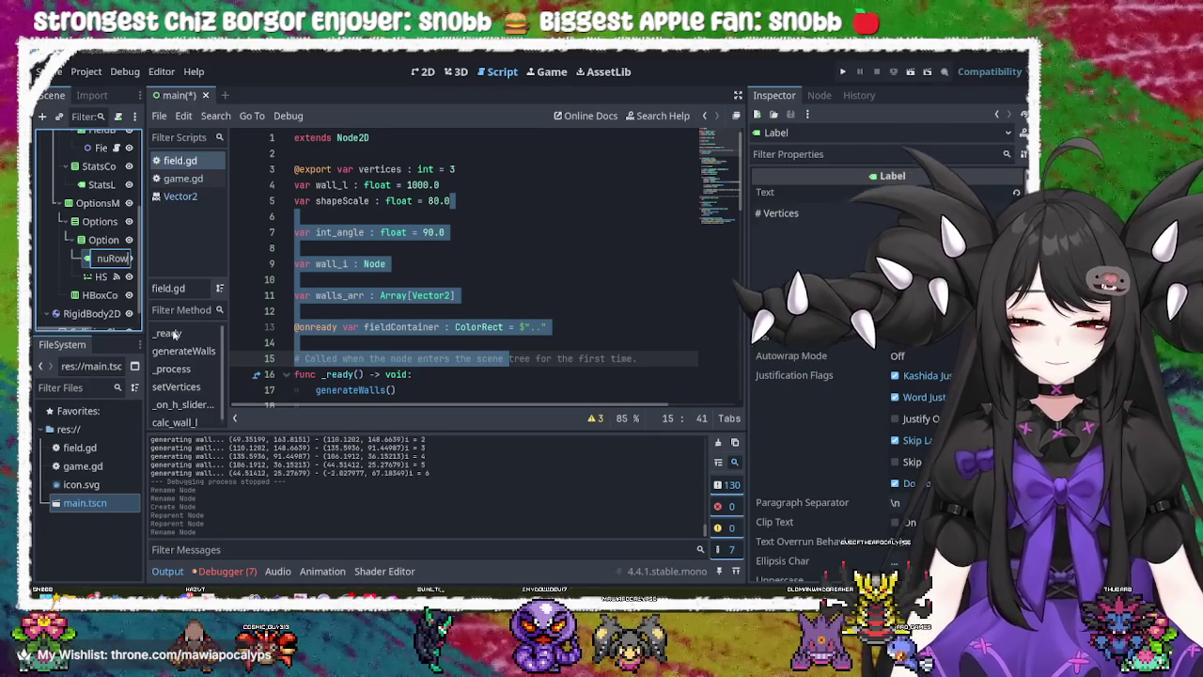
text(Label)
key(Return)
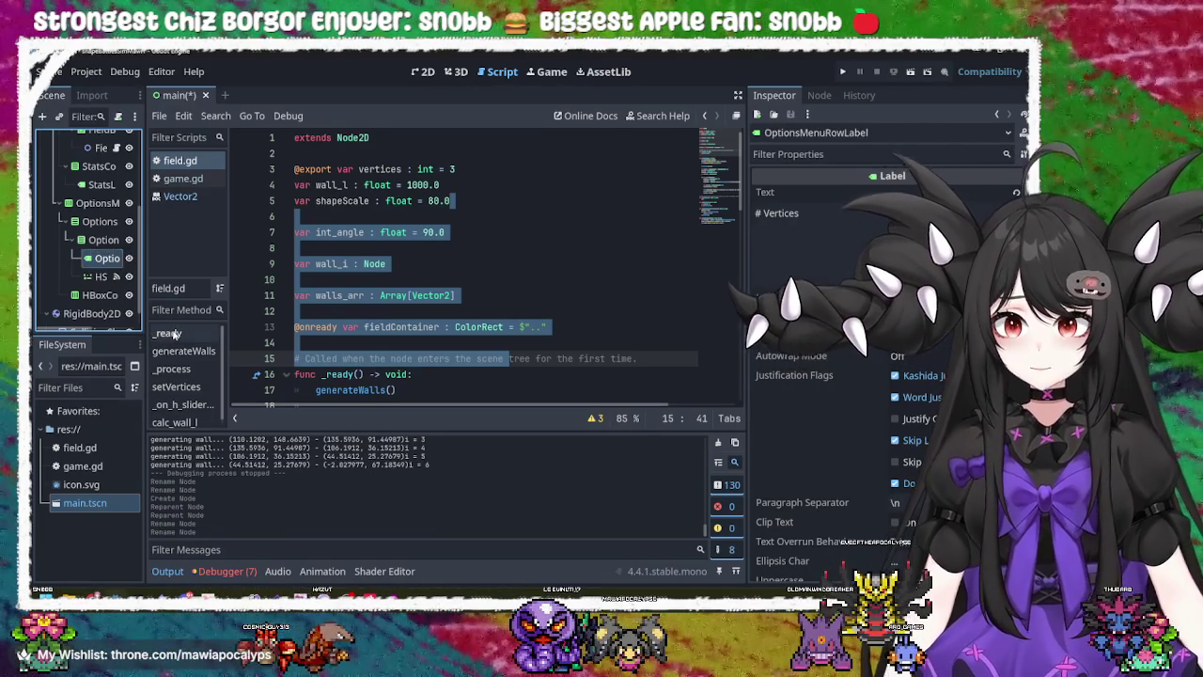
right_click(103, 277)
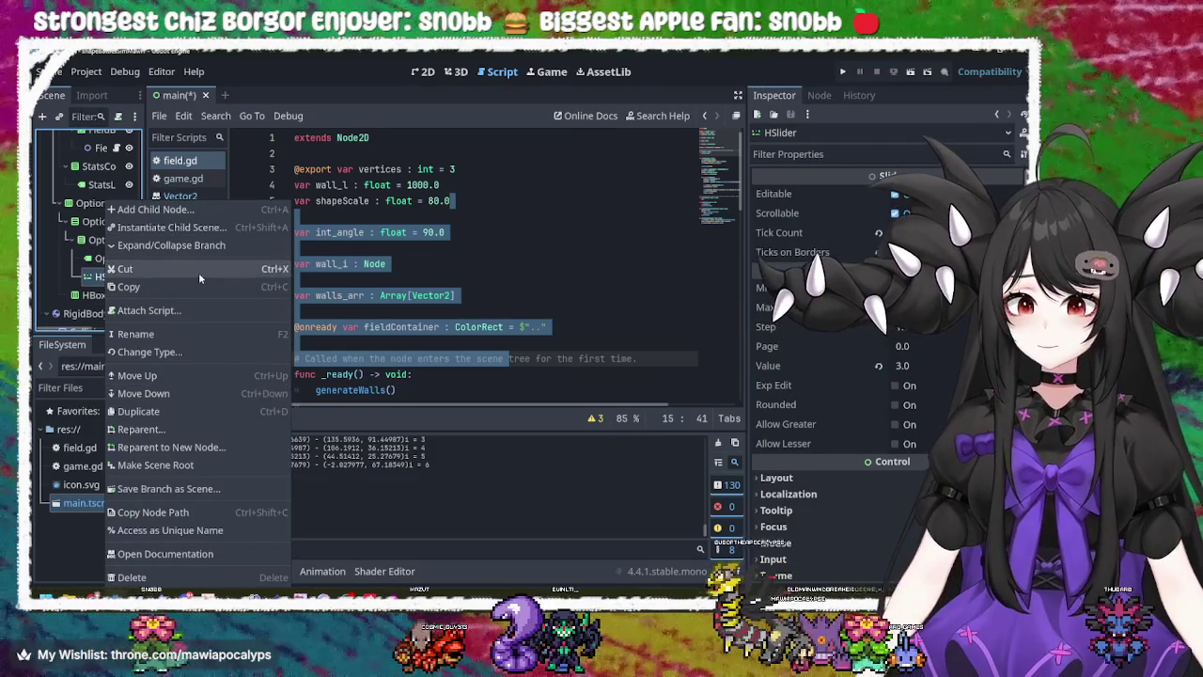
- Rename the HSlider to OptionsMenuRowControl, correcting the mistyped letters and capitalisation
click(192, 334)
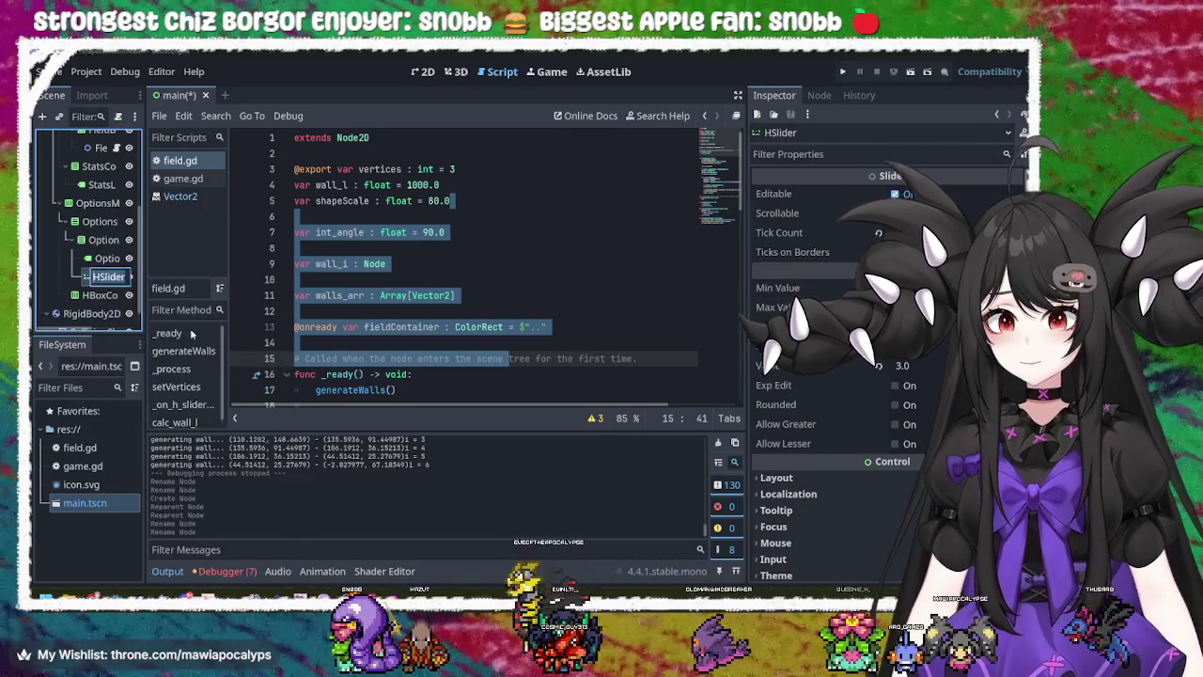
text(optionsme)
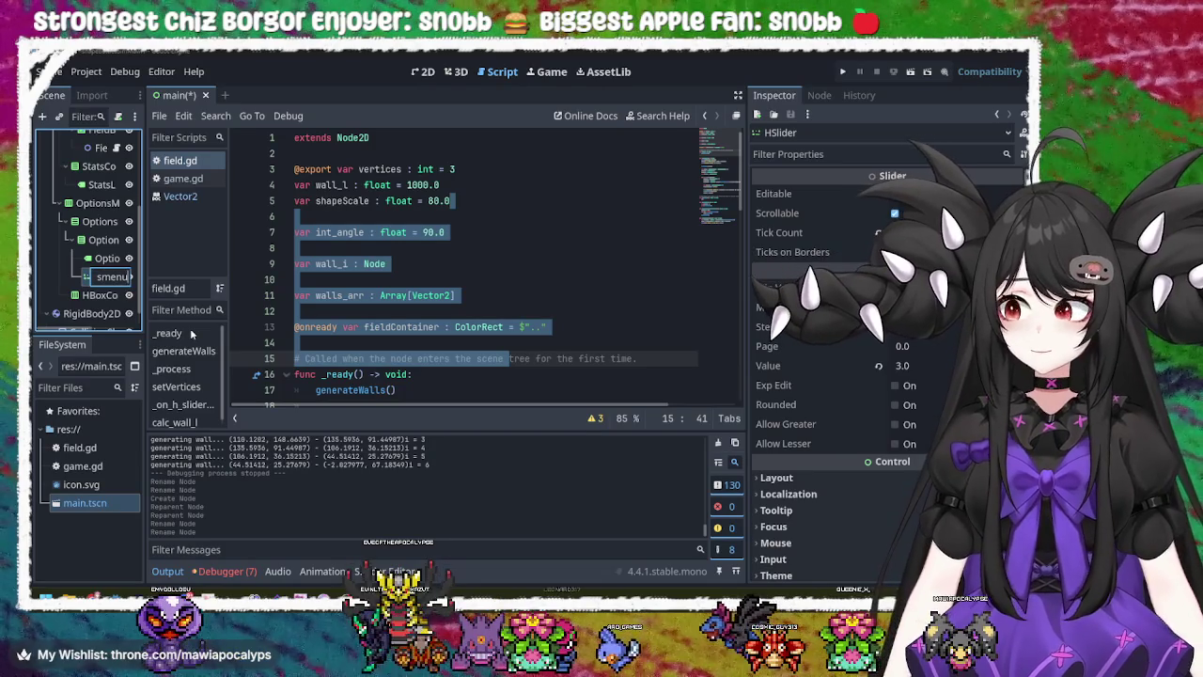
text(row)
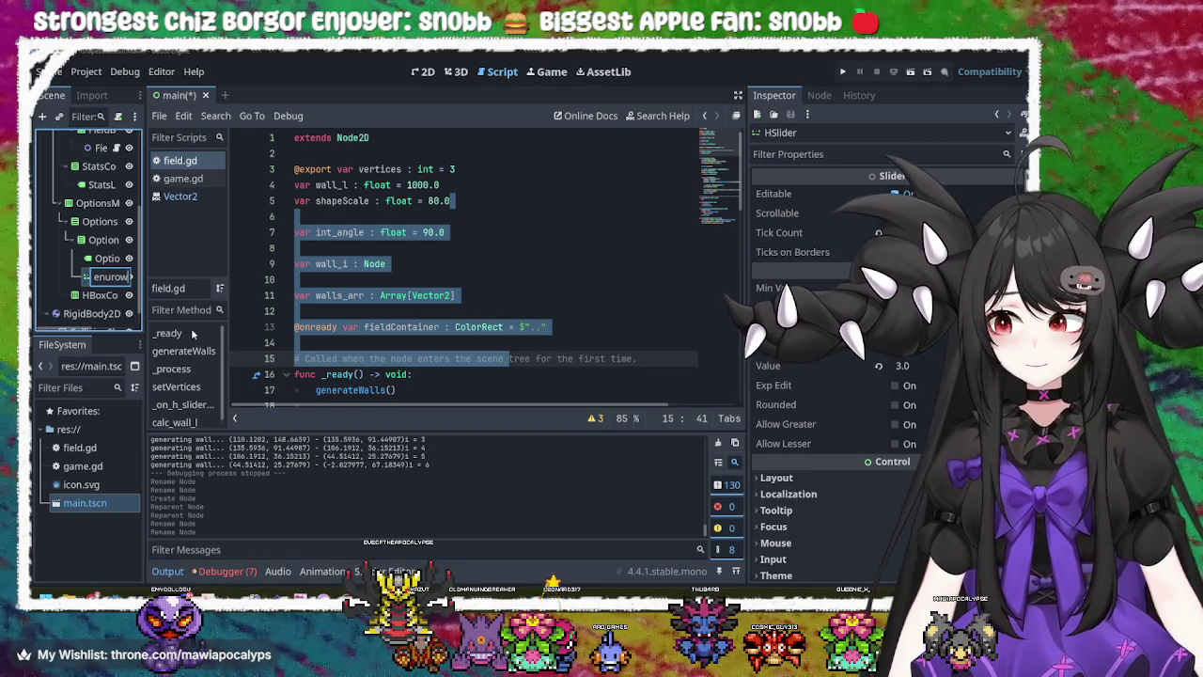
text(ntrols)
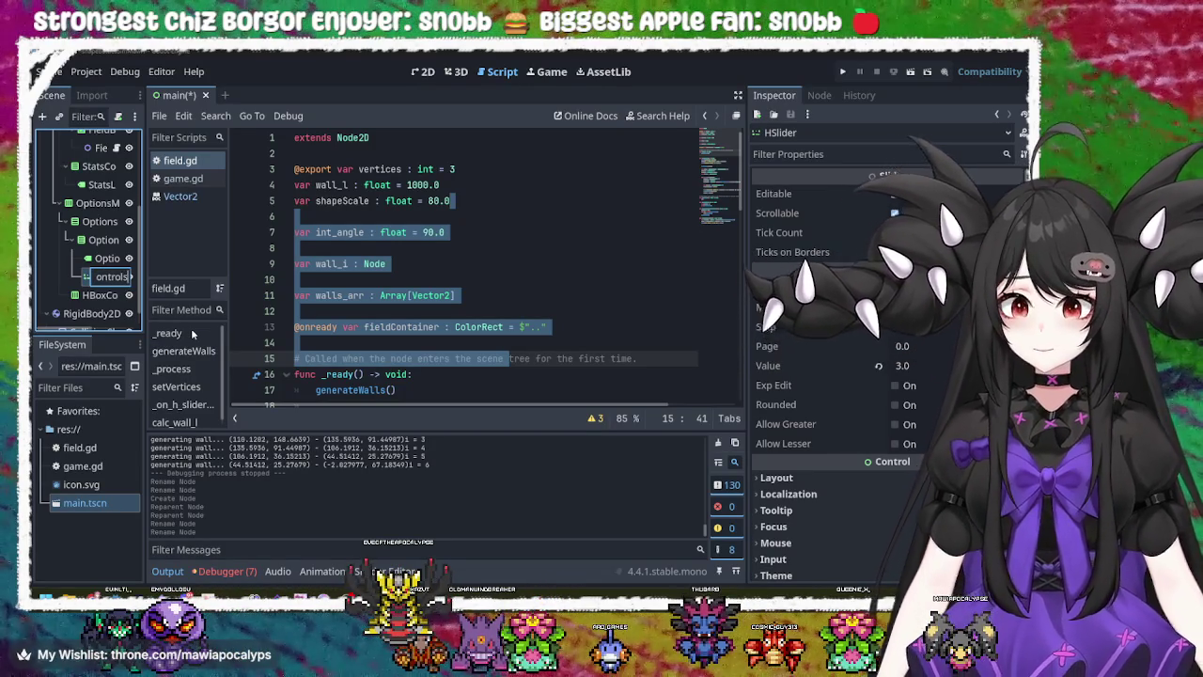
key(BackSpace)
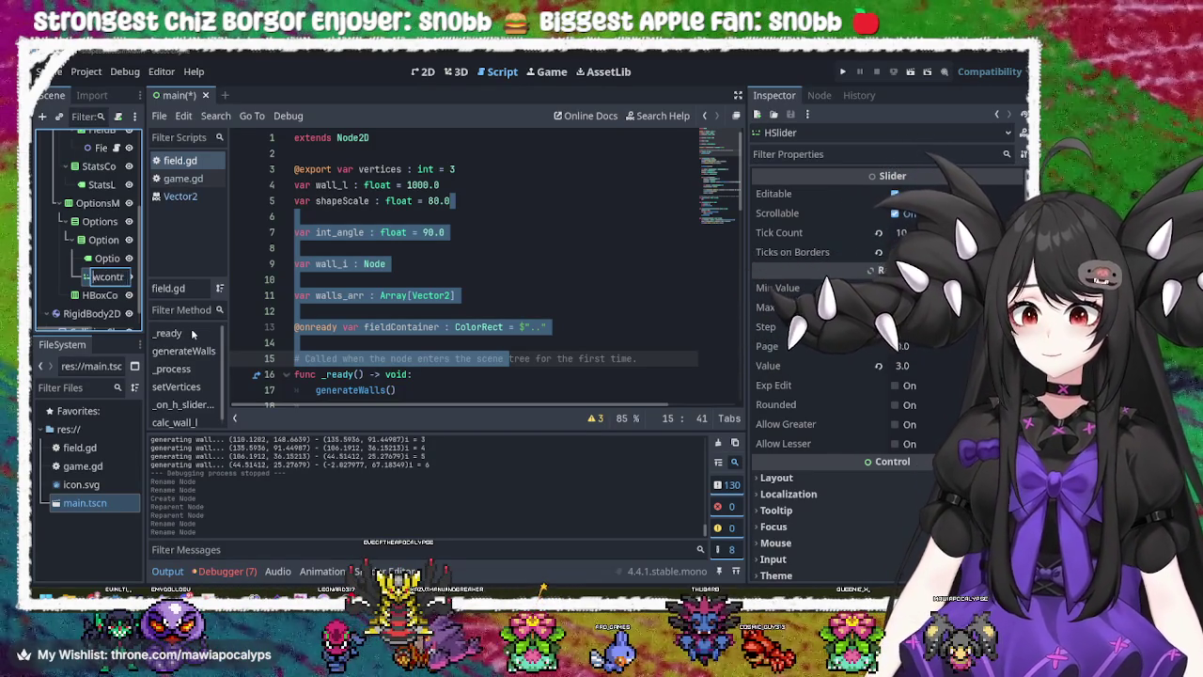
key(Return)
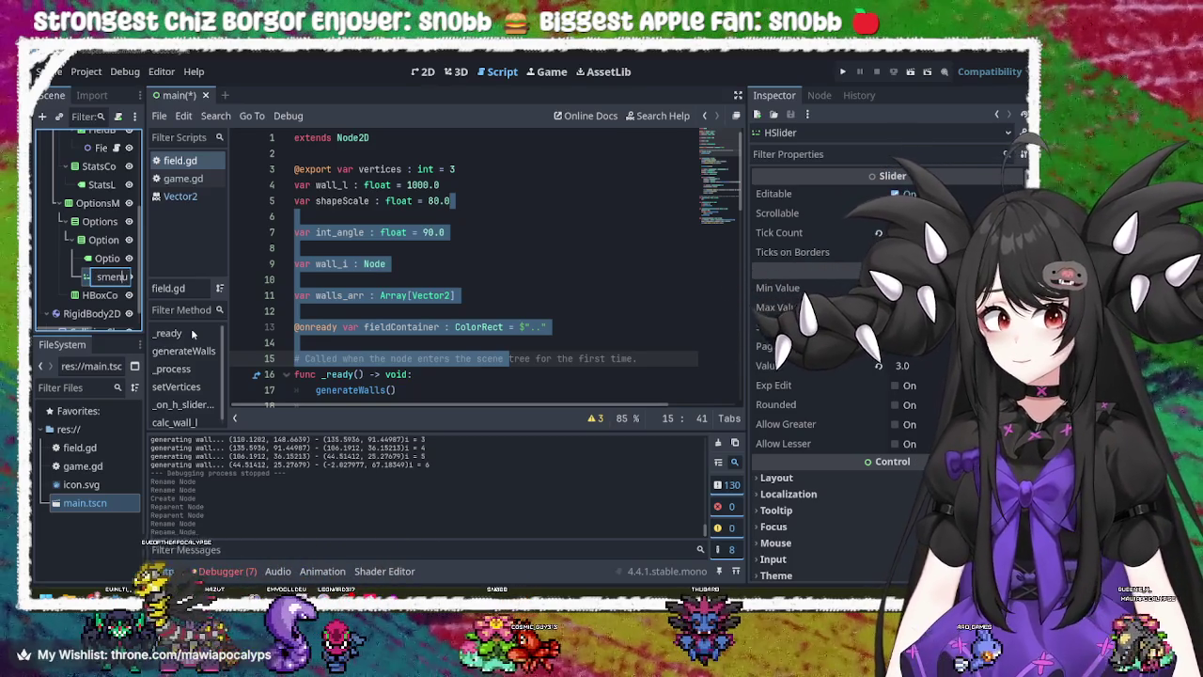
key(BackSpace)
key(BackSpace)
key(BackSpace)
text(Menu)
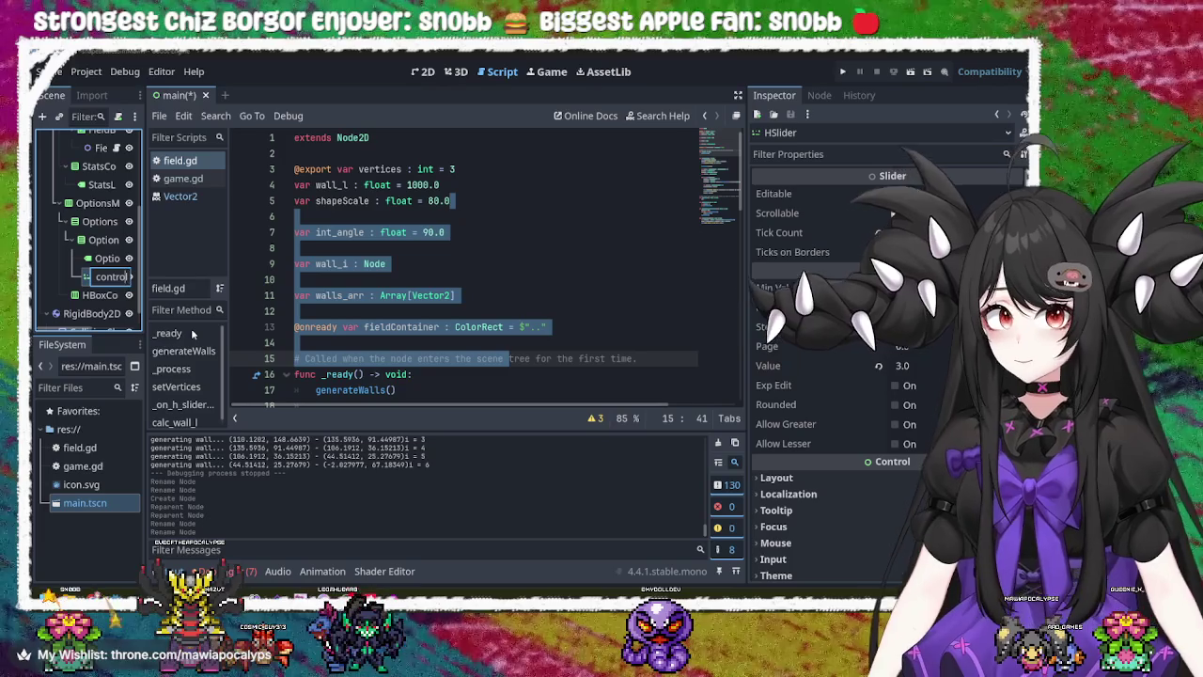
key(Return)
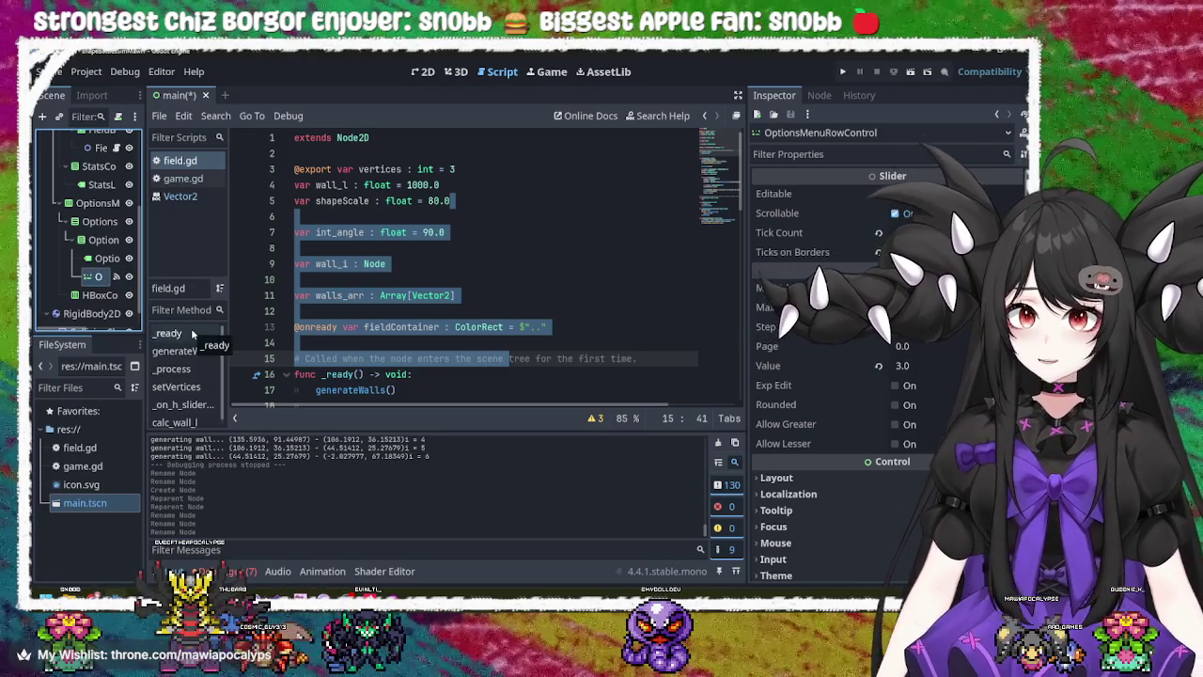
double_click(105, 278)
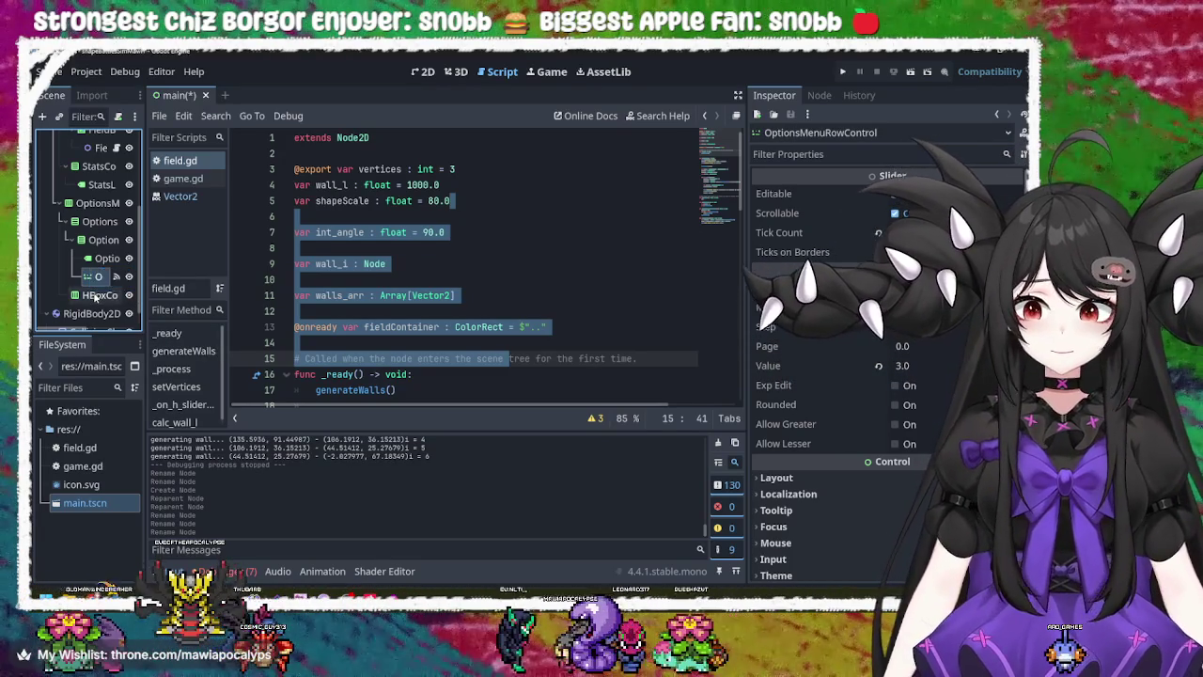
scroll(94, 296, down, 1)
click(98, 277)
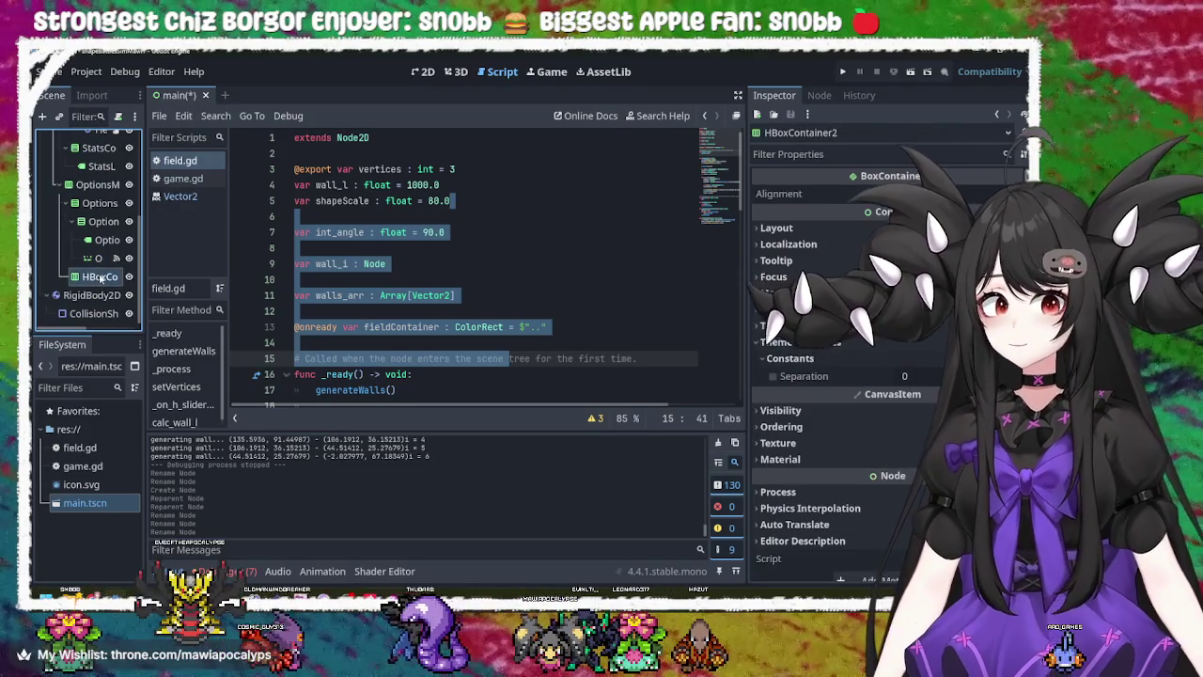
right_click(100, 276)
click(89, 287)
scroll(88, 273, up, 2)
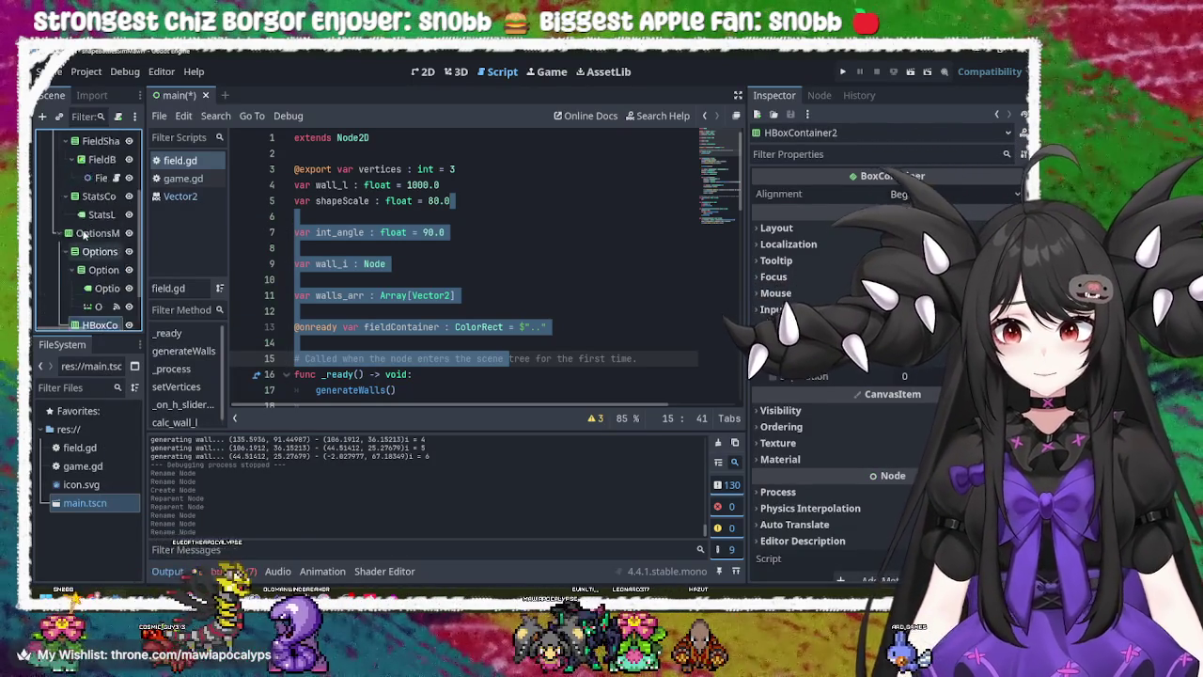
scroll(87, 256, down, 4)
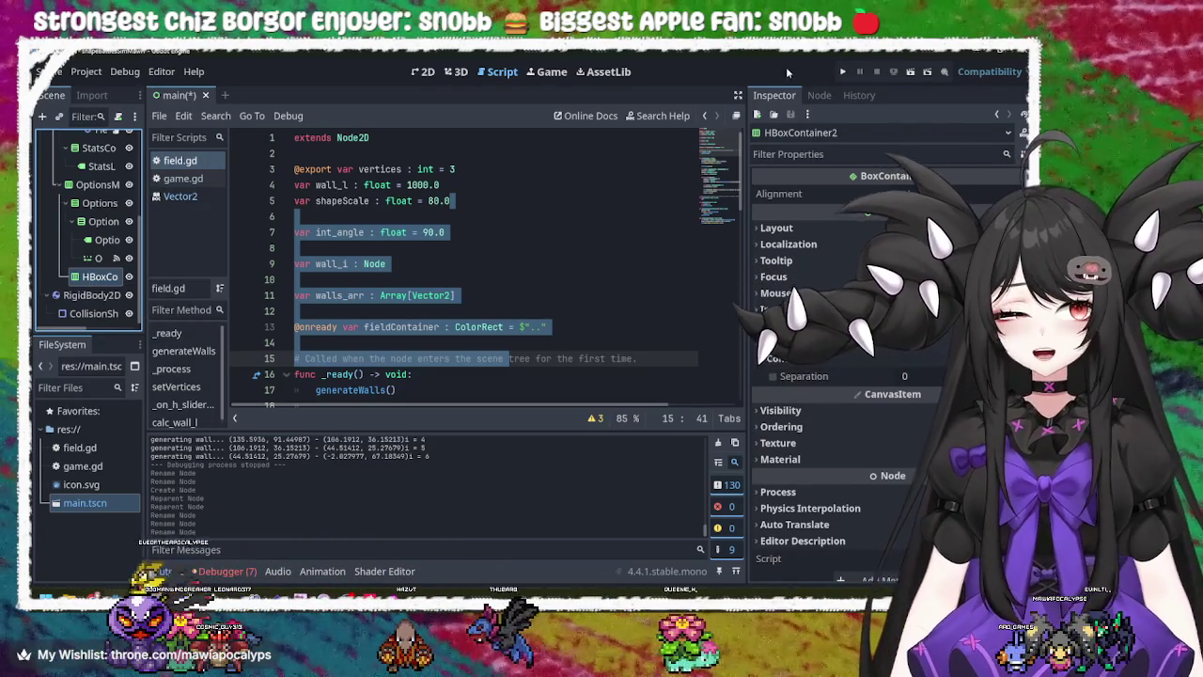
click(104, 222)
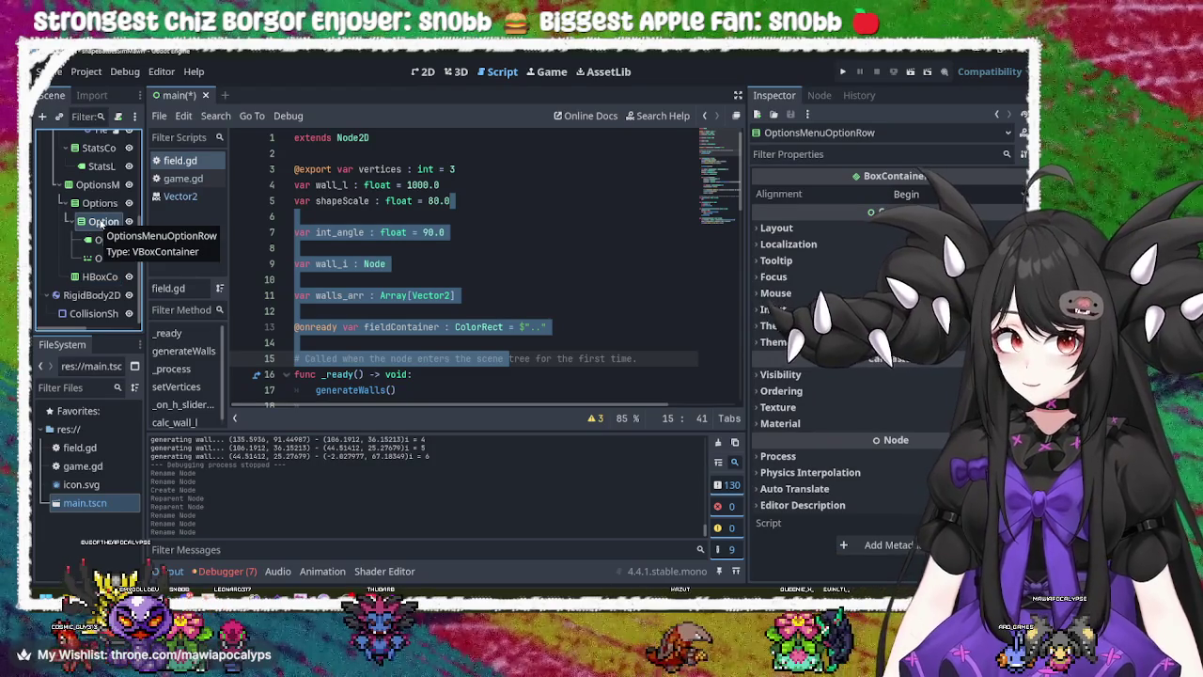
- Duplicate OptionsMenuOptionRow into OptionsMenuOptionRow2 and select the new row's slider
right_click(101, 223)
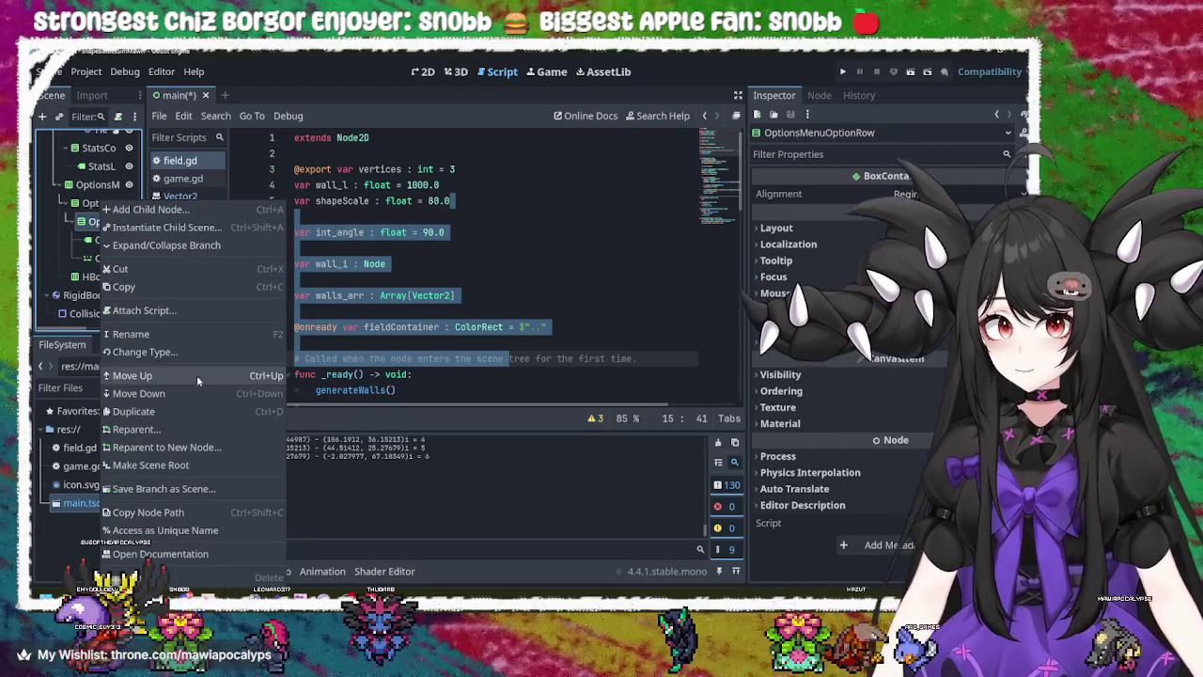
click(177, 411)
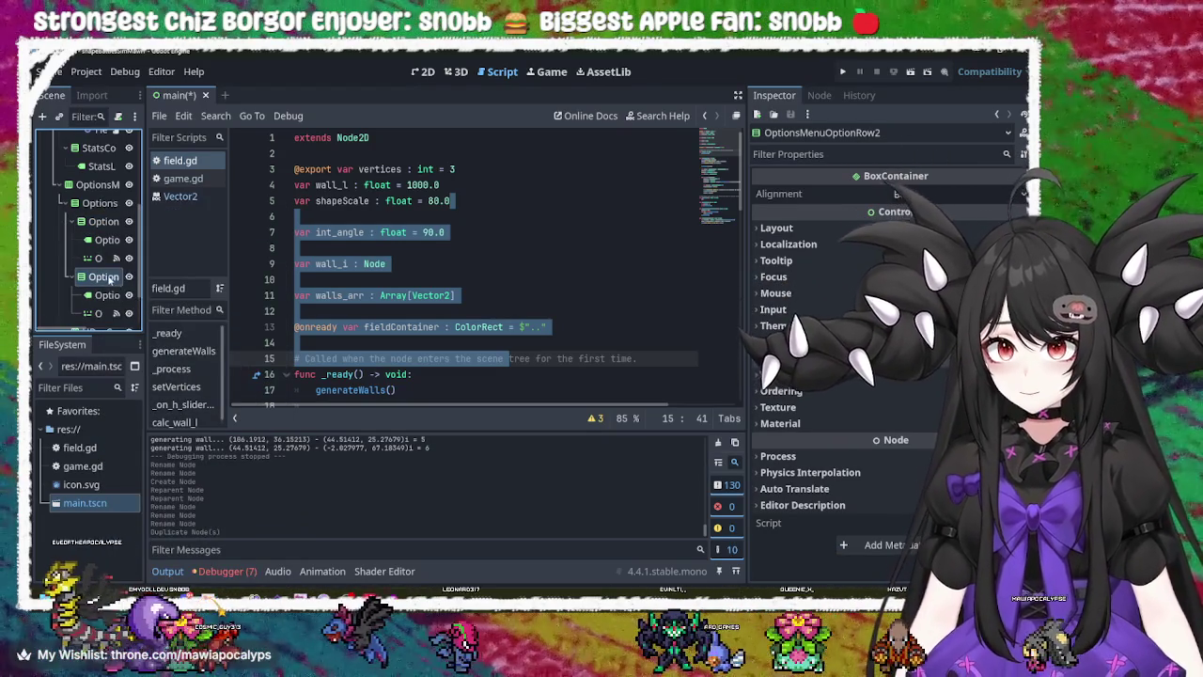
right_click(111, 278)
key(Escape)
scroll(108, 278, down, 2)
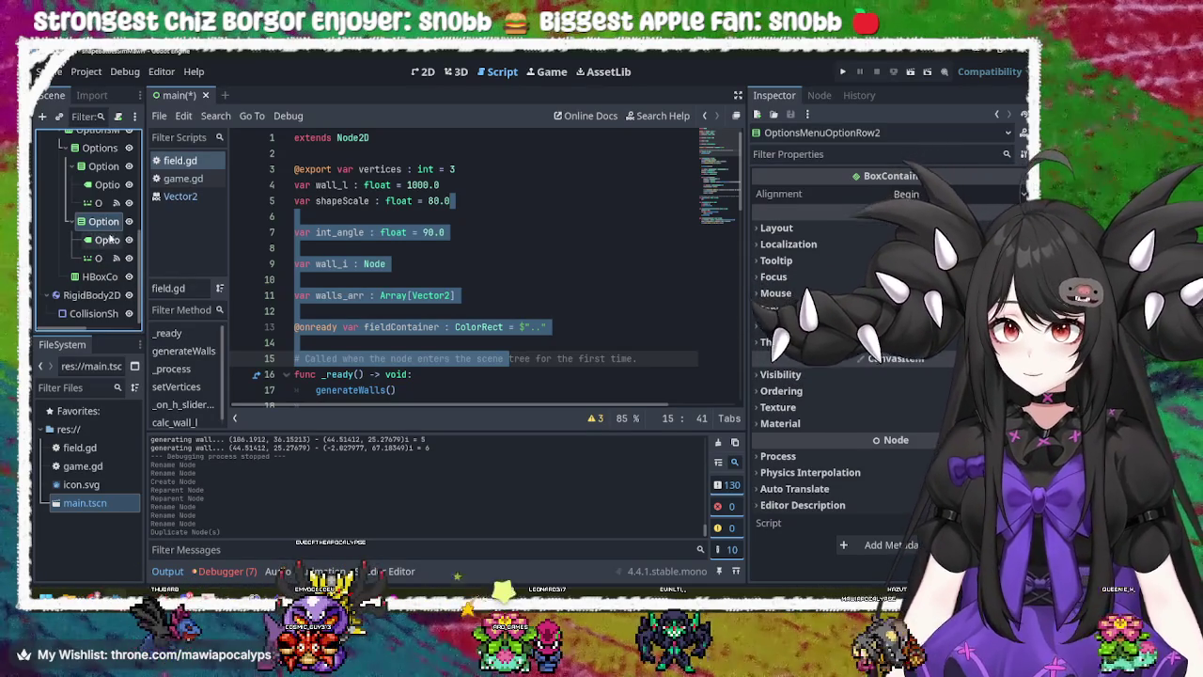
click(98, 259)
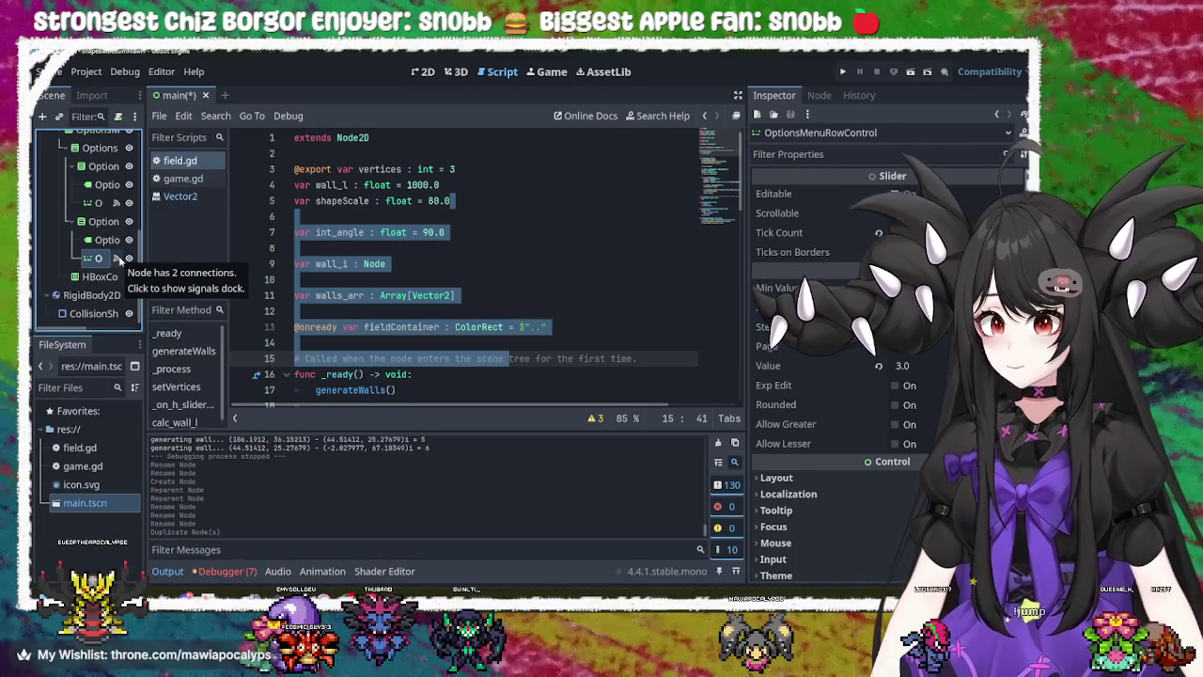
click(118, 259)
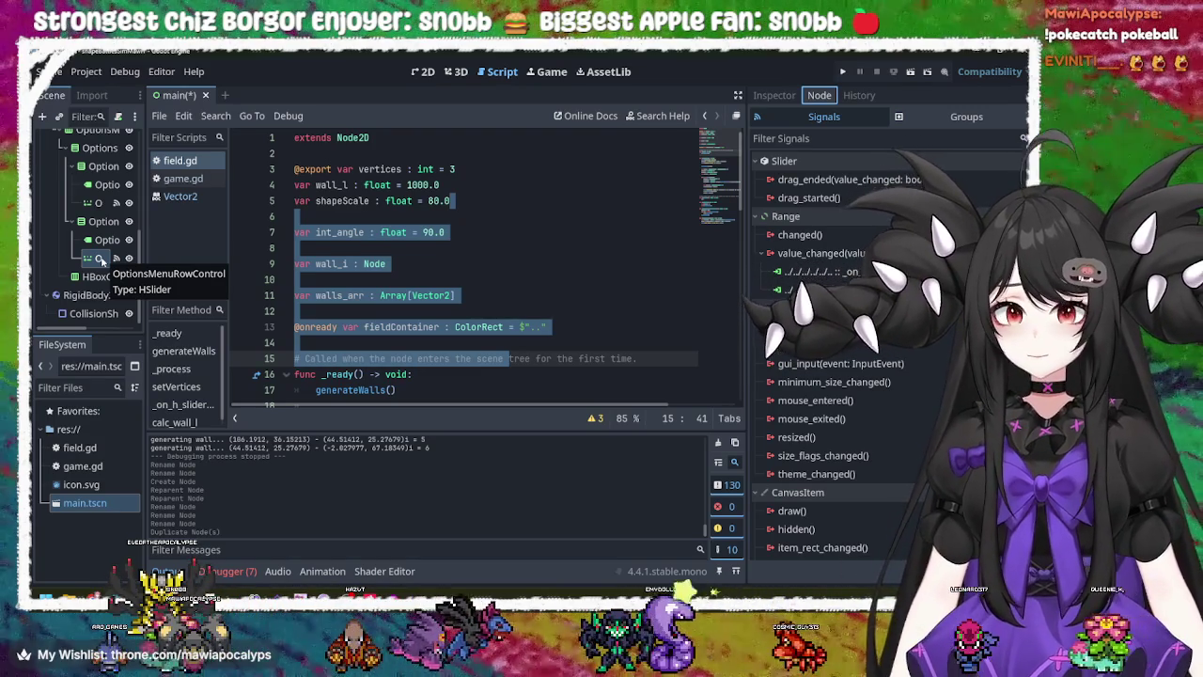
- Save the main scene with Ctrl+S
key(ctrl+s)
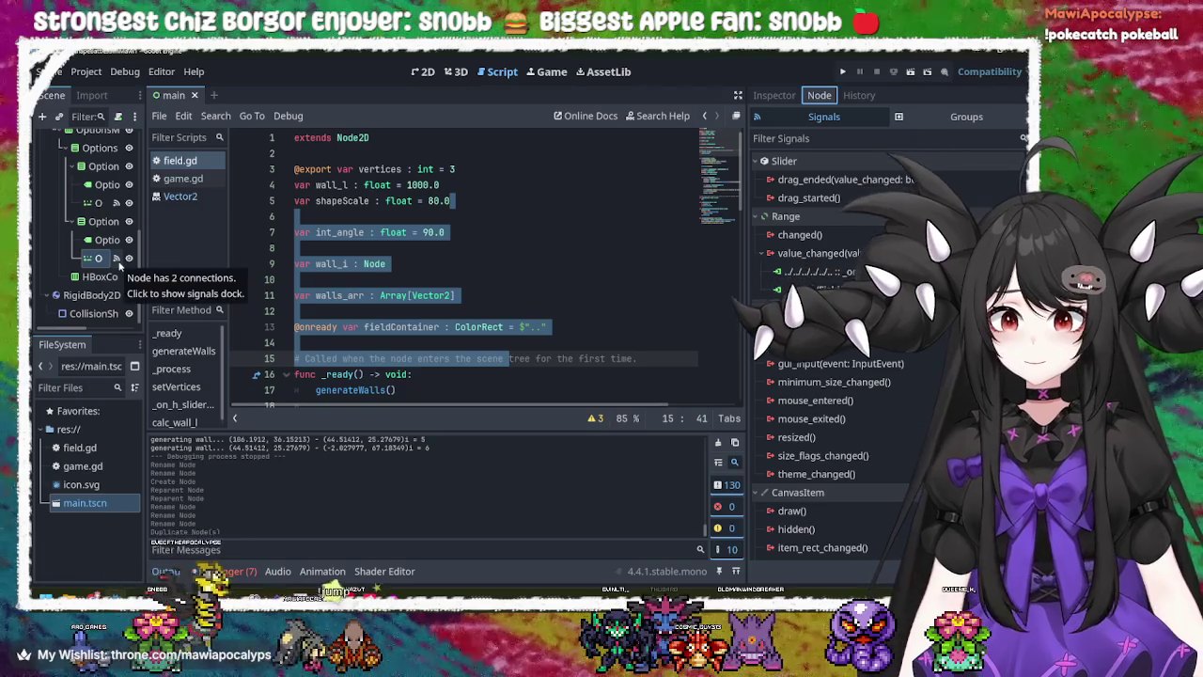
- In field.gd, add blank lines after generateWalls() in the _on_h_slider_value_changed handler
scroll(119, 244, up, 5)
click(117, 140)
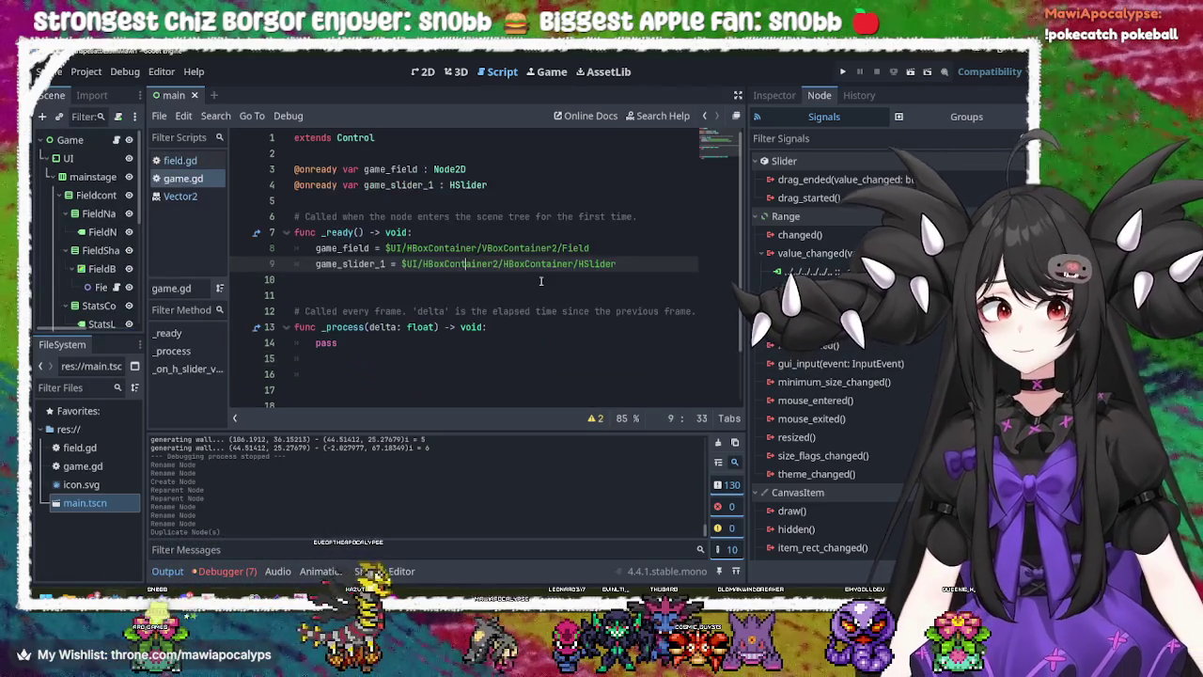
click(532, 281)
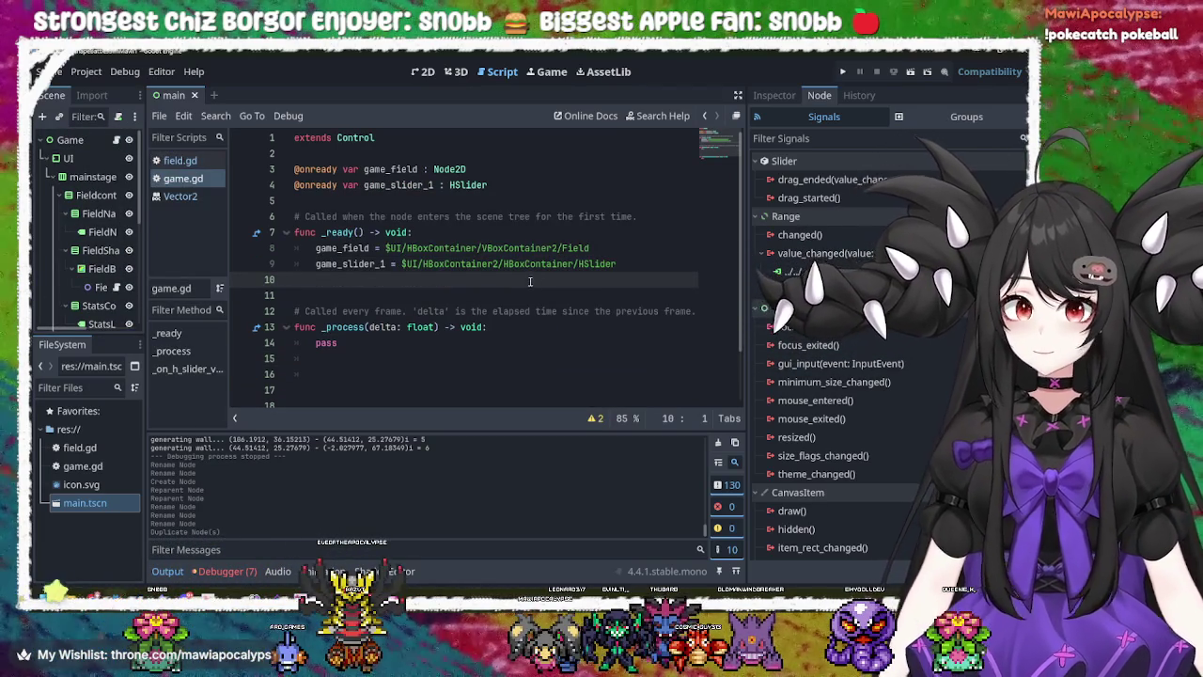
click(183, 161)
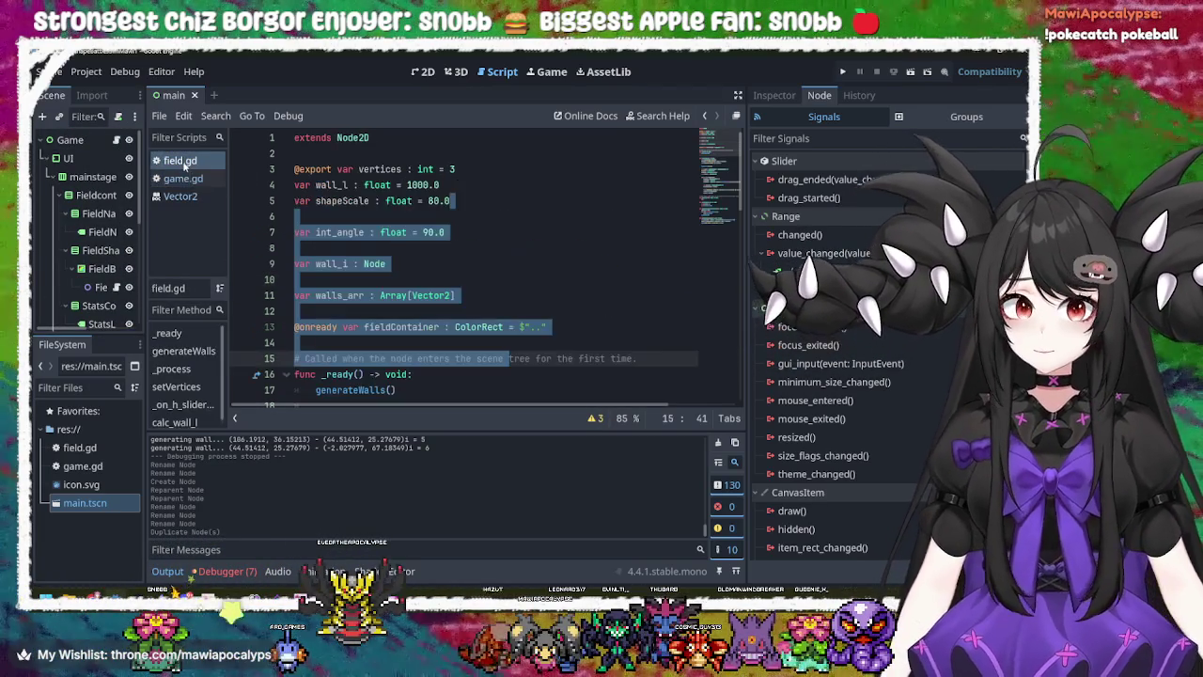
click(643, 331)
scroll(636, 332, down, 12)
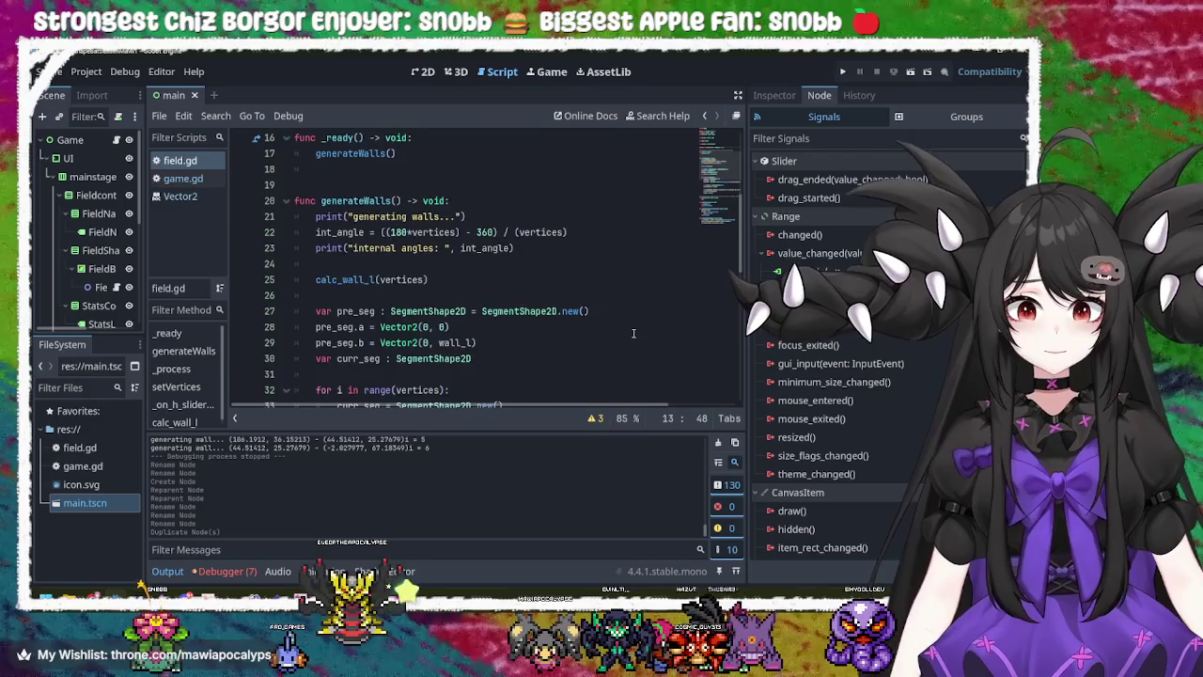
scroll(634, 333, down, 3)
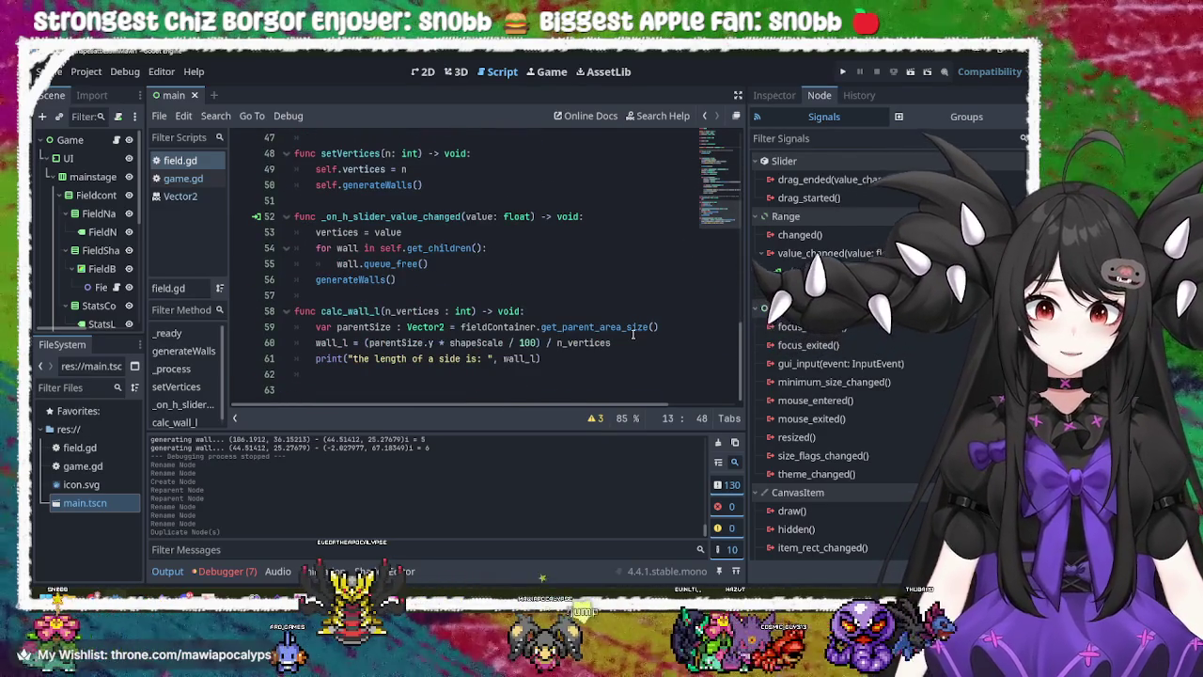
click(391, 217)
click(513, 280)
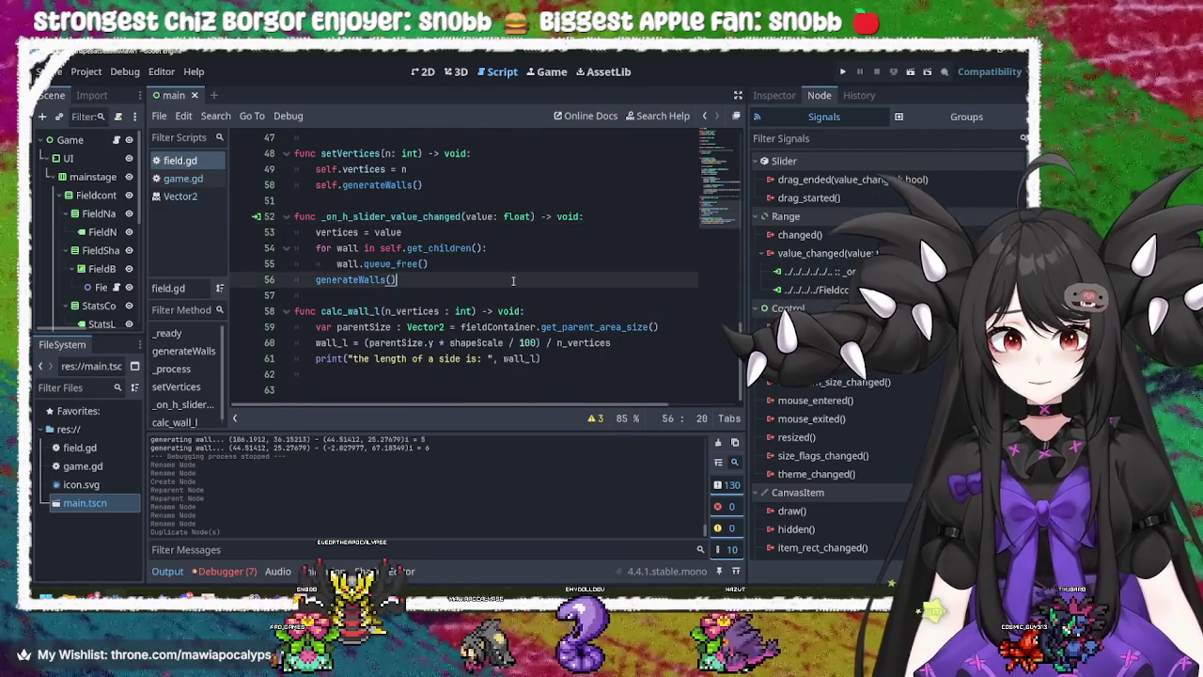
key(Return)
key(Return)
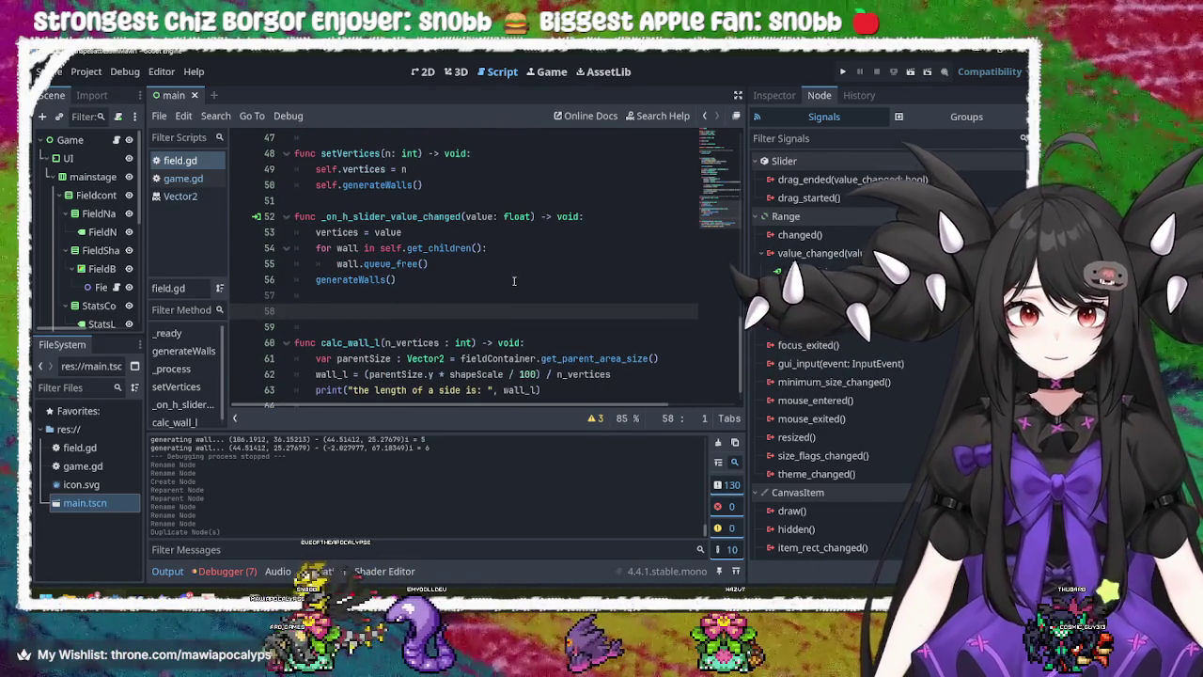
scroll(79, 298, down, 5)
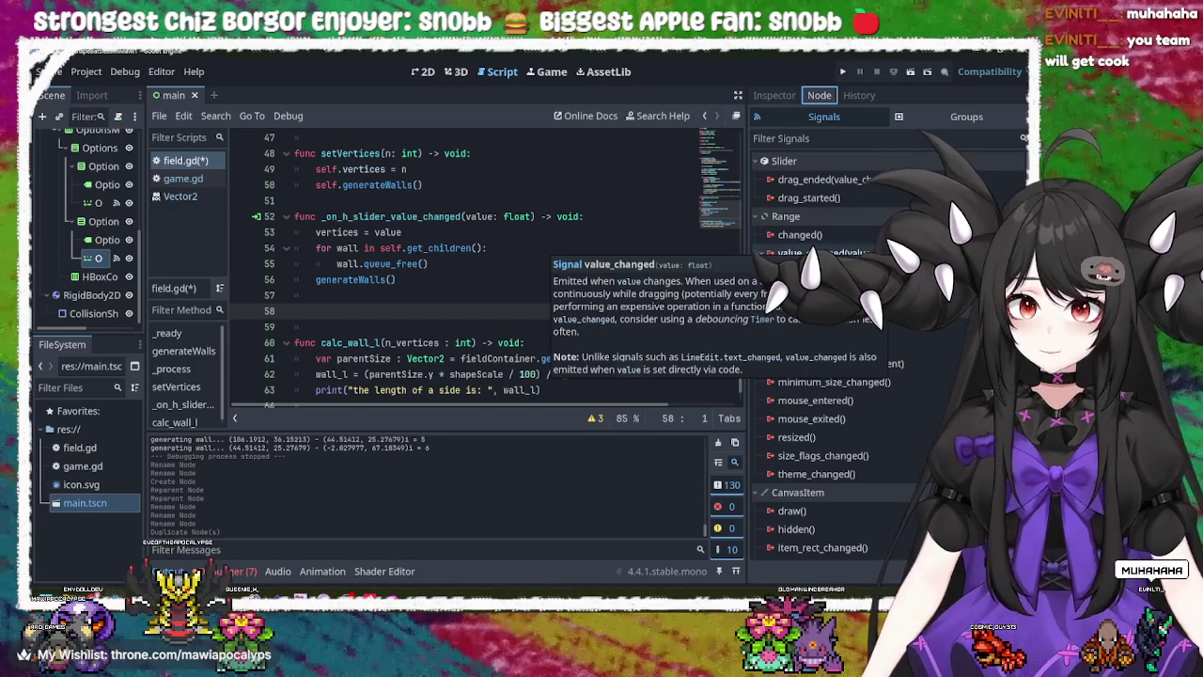
- Rename the second row's slider node with its row-specific control name
right_click(103, 202)
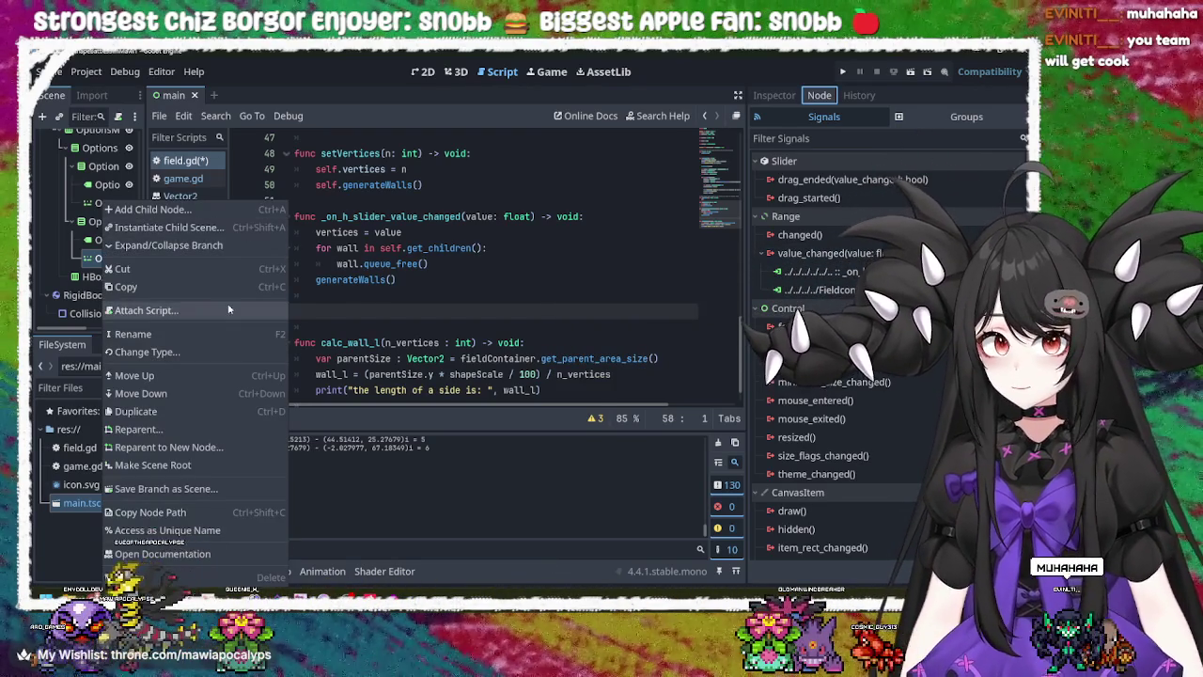
click(223, 334)
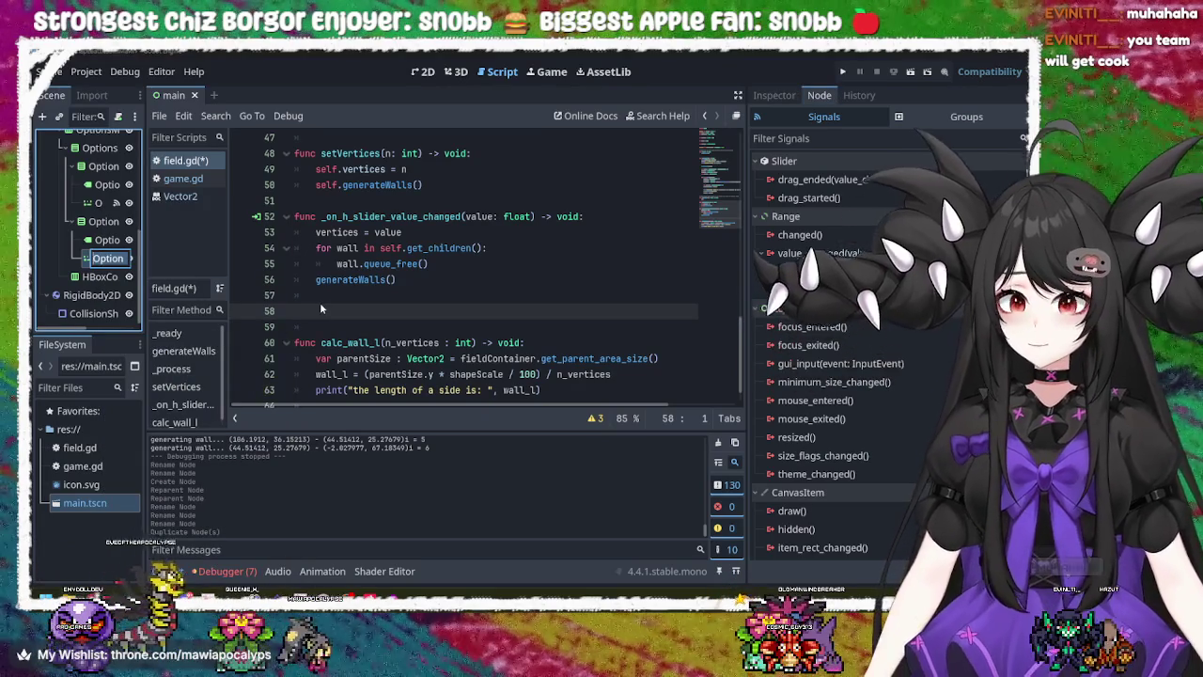
text(uRowC)
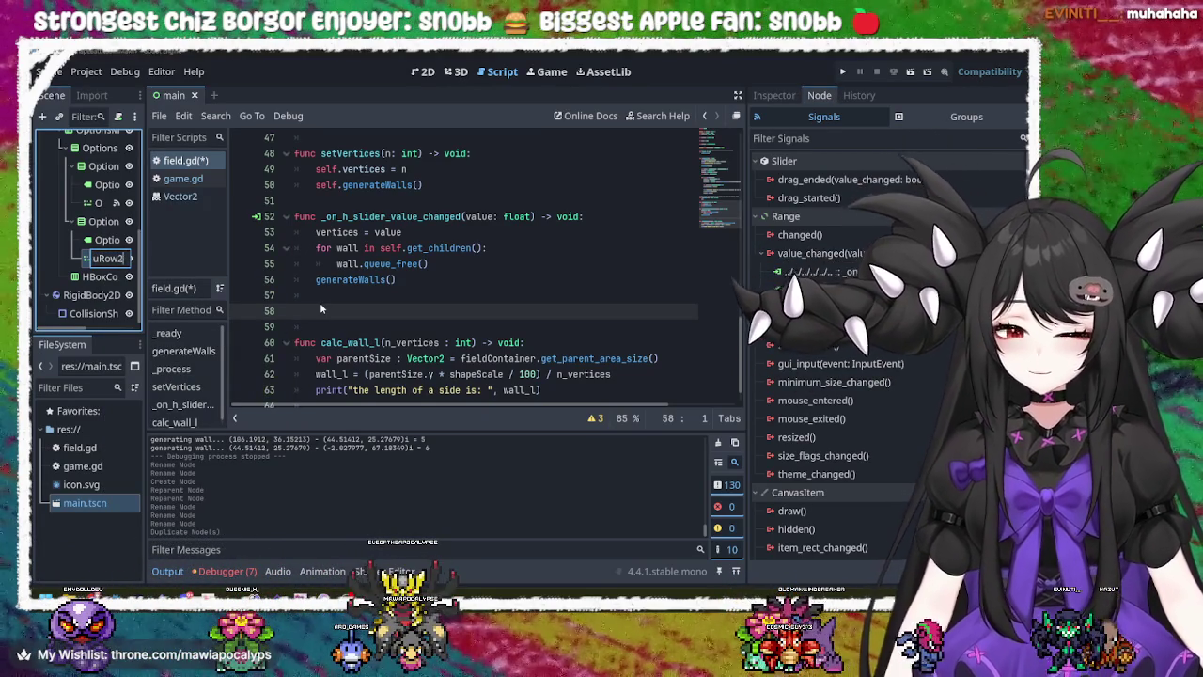
key(Return)
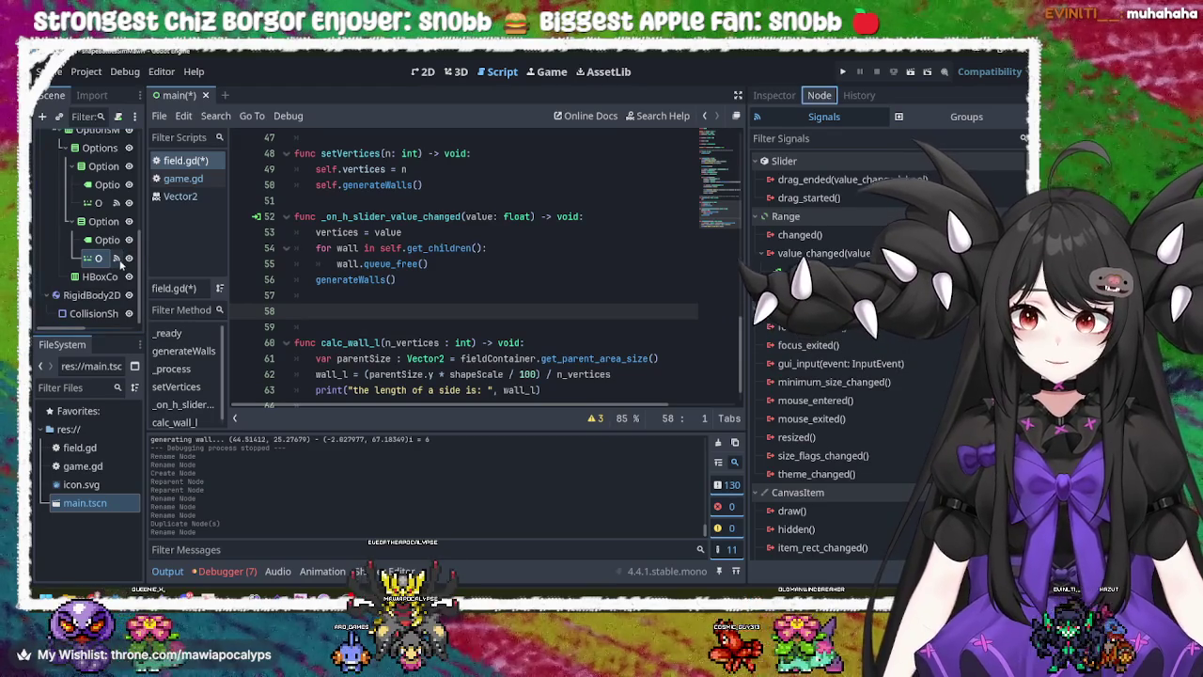
- Place the caret at the end of line 57, then inspect the second row's label, slider and container nodes
click(496, 295)
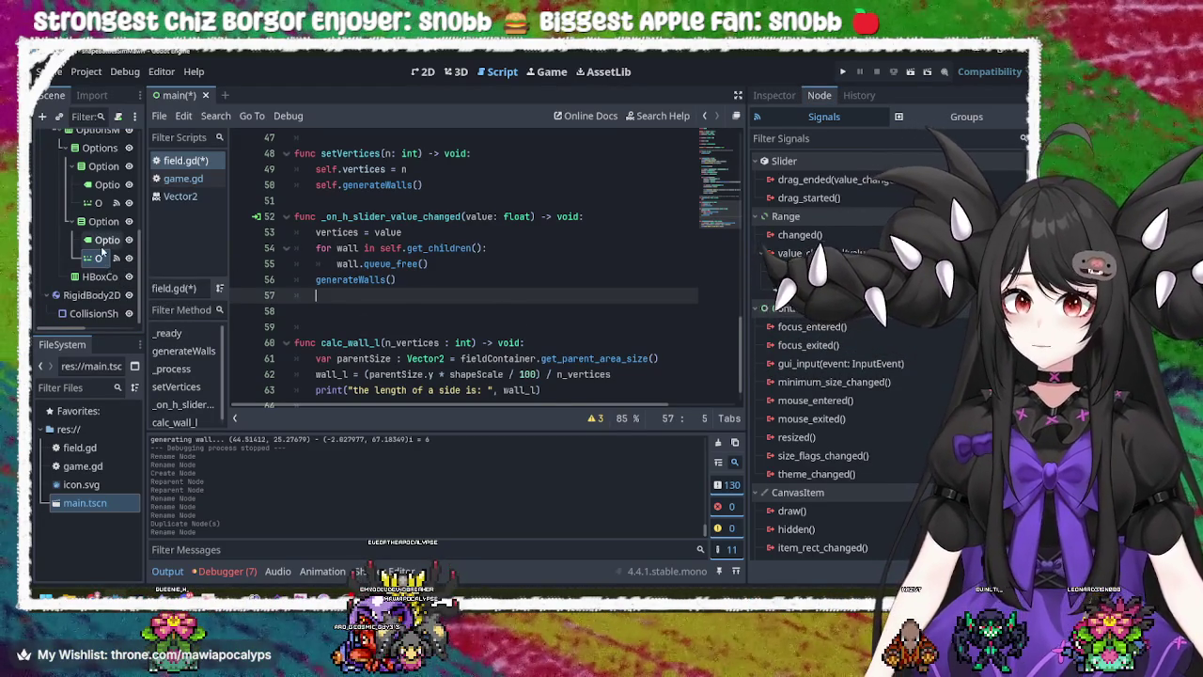
click(103, 249)
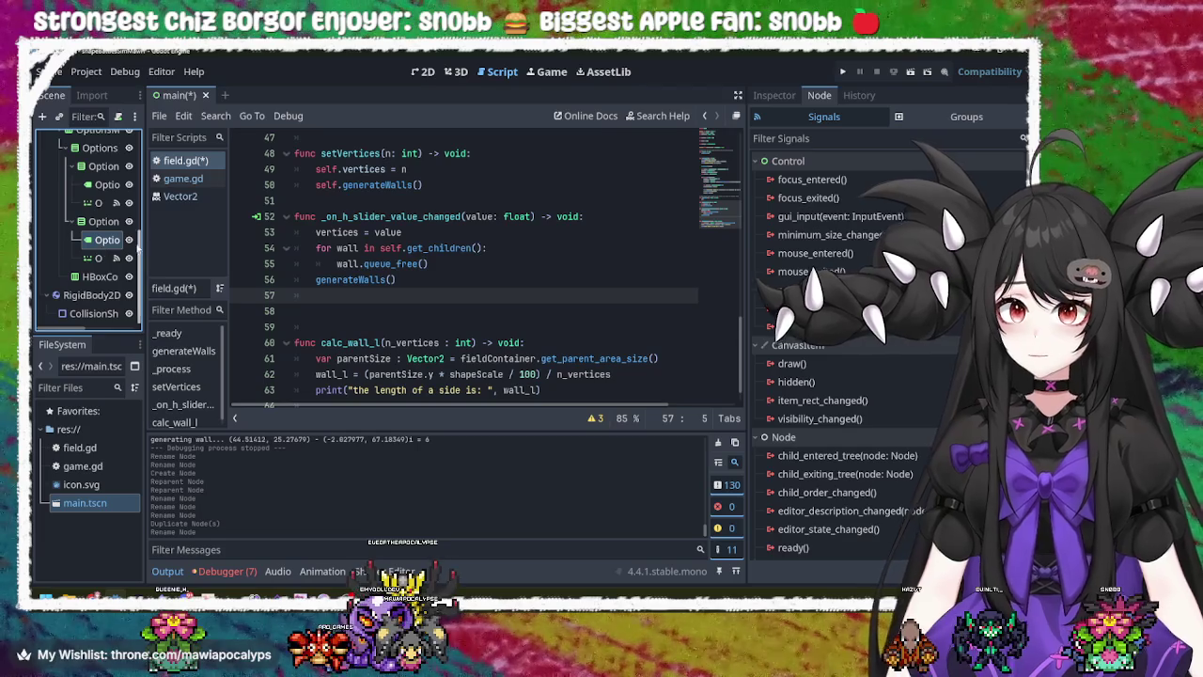
click(111, 204)
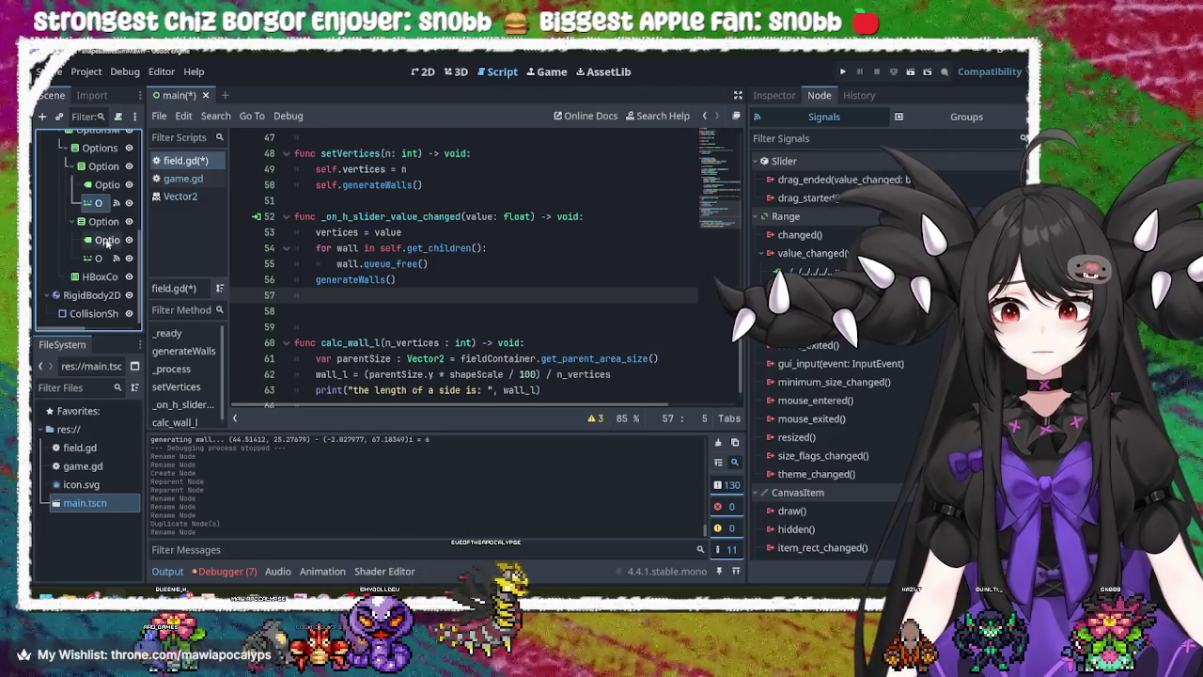
click(105, 239)
click(104, 229)
right_click(105, 230)
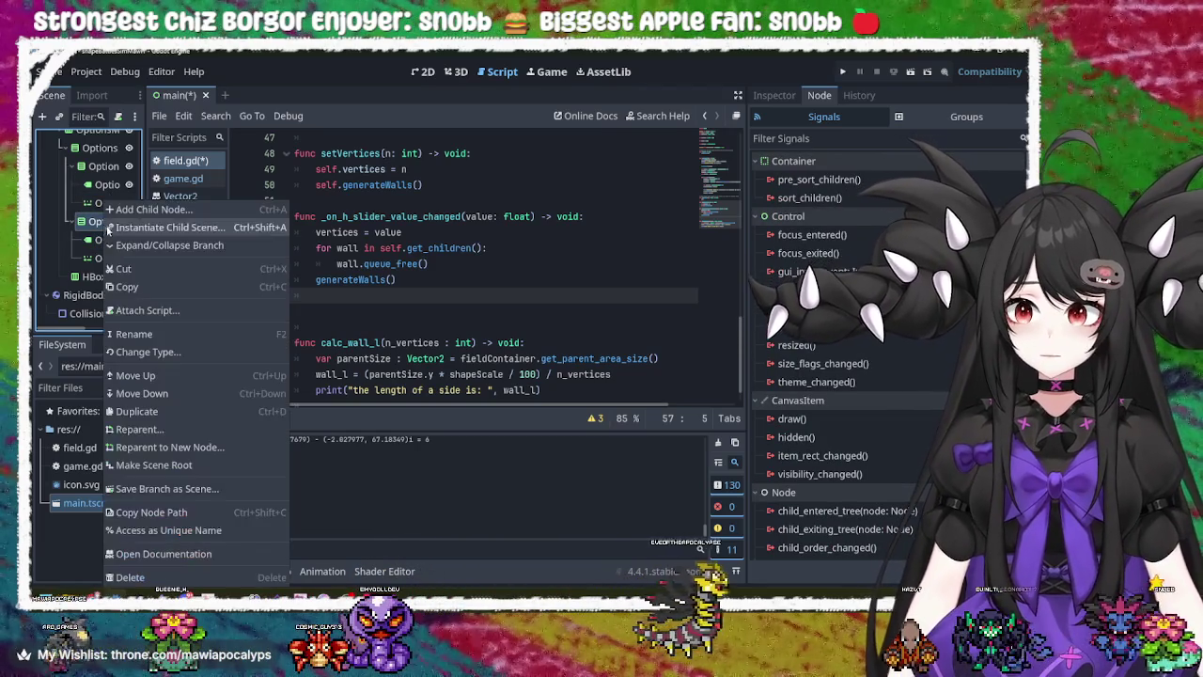
key(Escape)
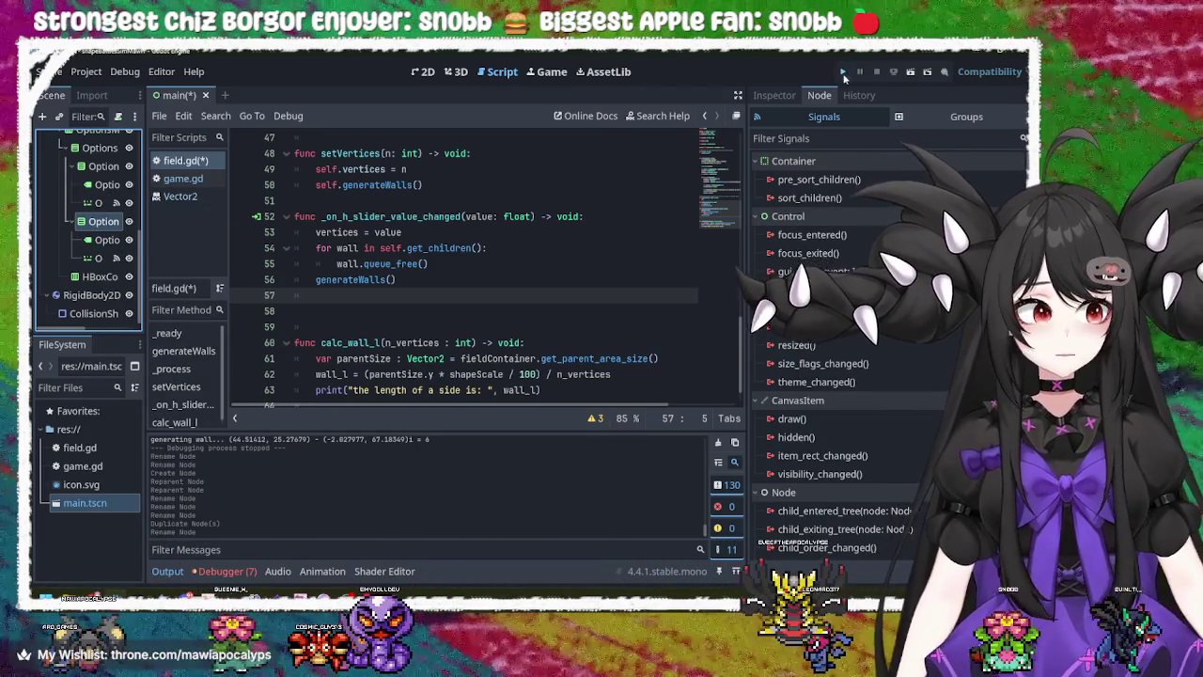
click(843, 72)
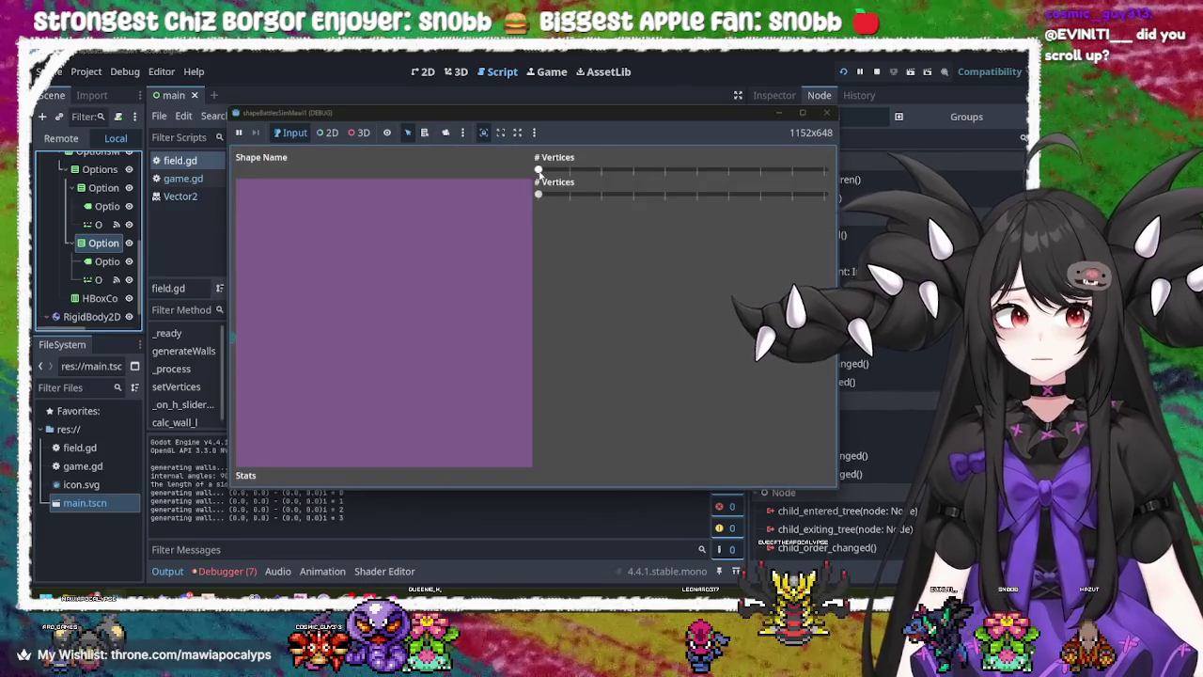
drag(539, 170, 742, 169)
mouse_move(539, 195)
mouse_down()
mouse_move(785, 196)
mouse_move(539, 196)
mouse_up()
click(826, 114)
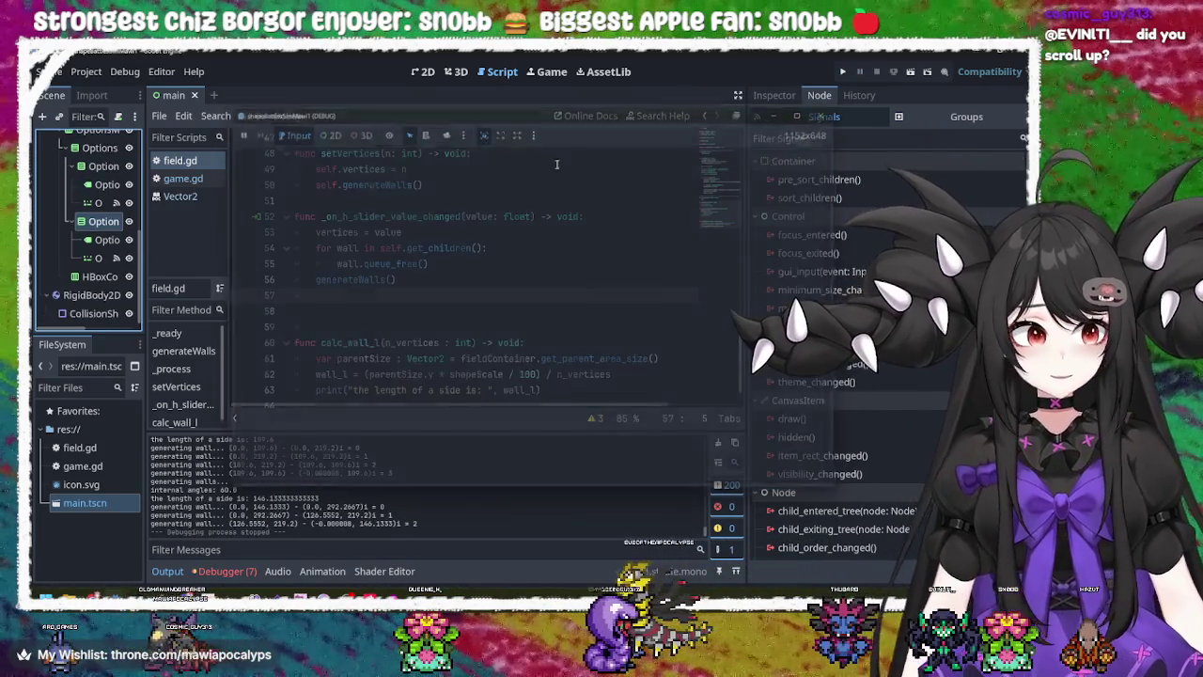
click(101, 259)
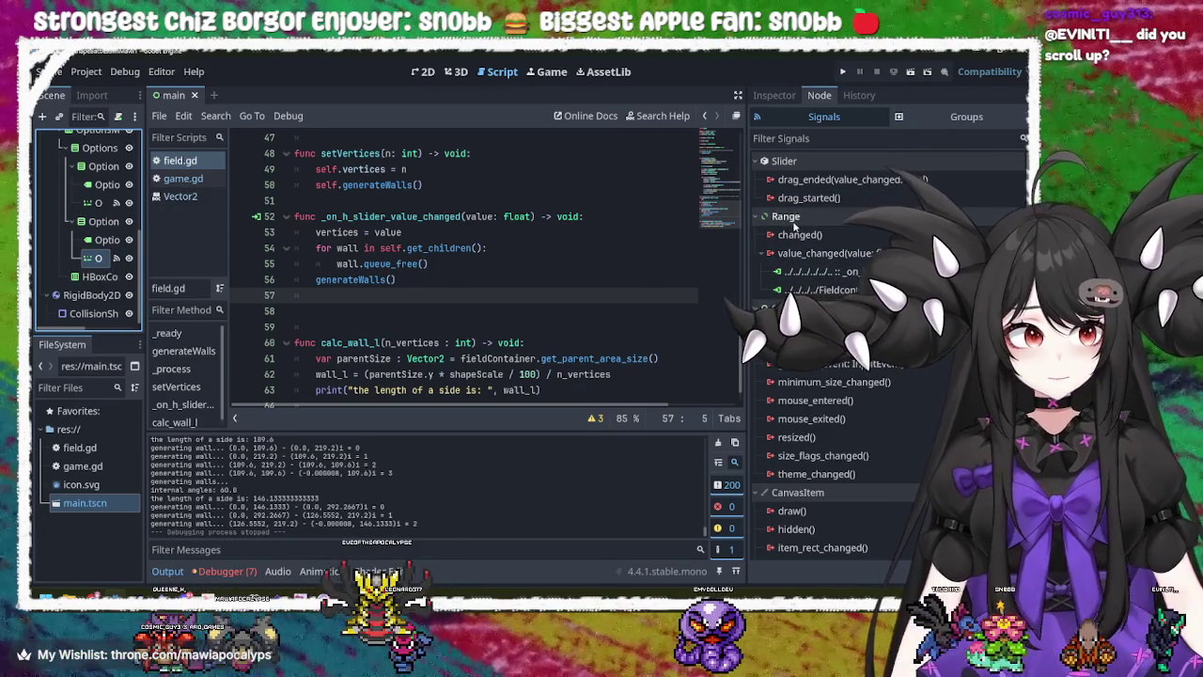
right_click(791, 254)
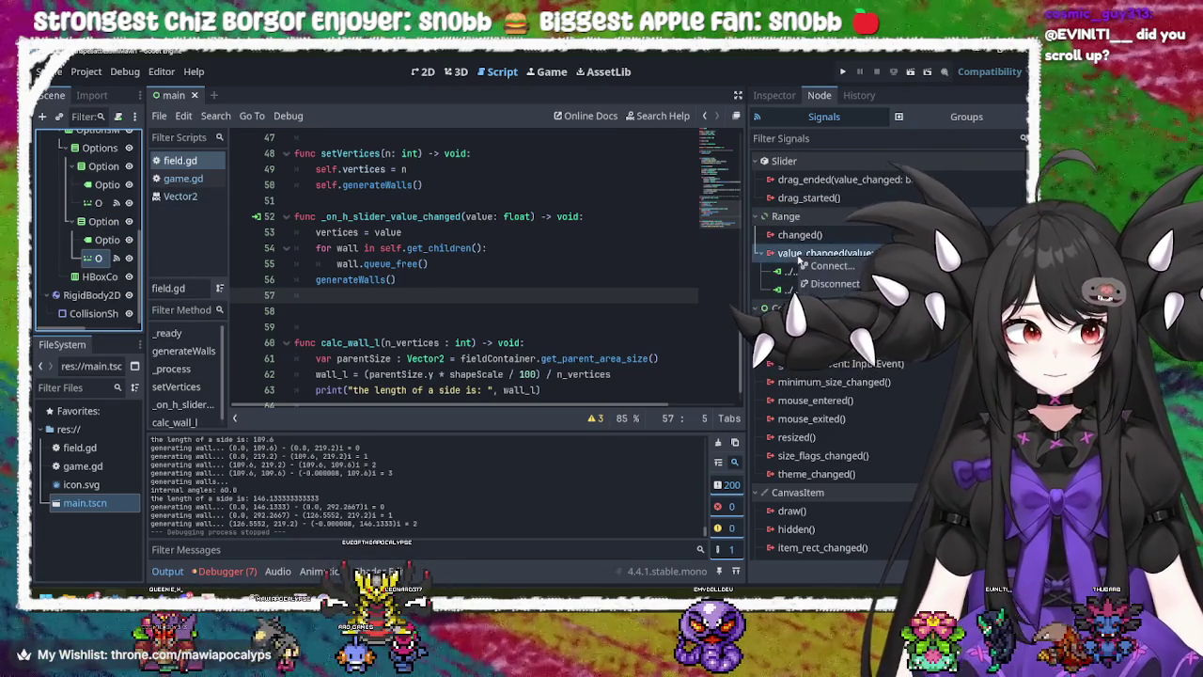
key(Escape)
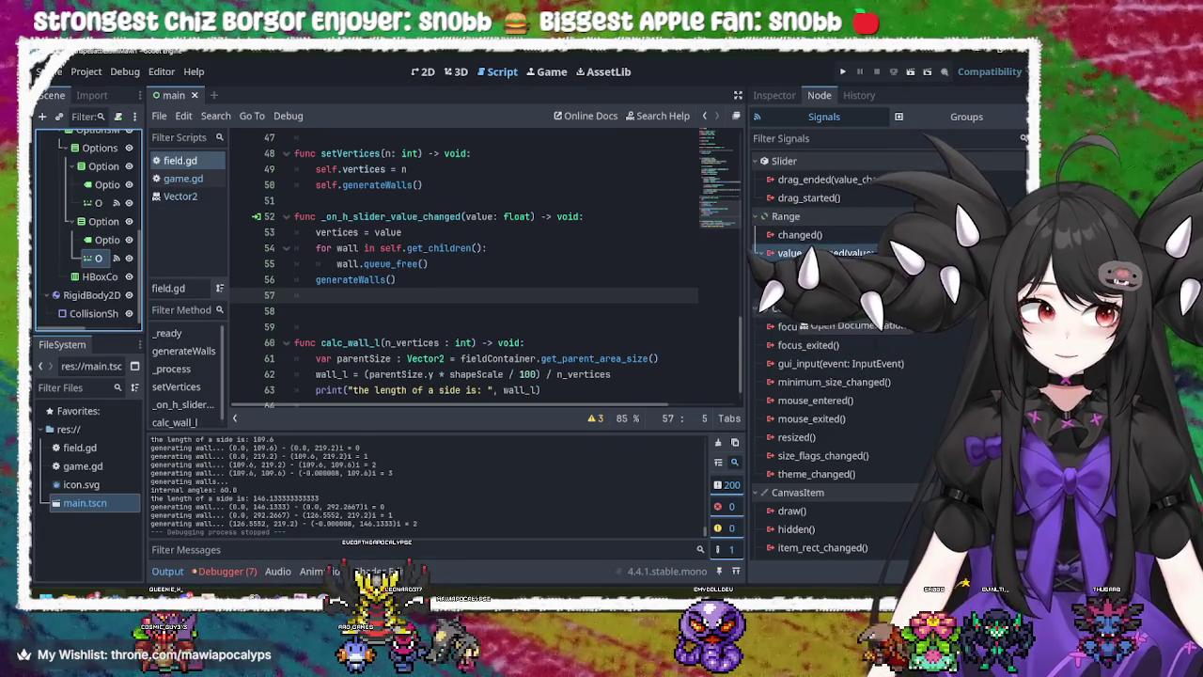
right_click(808, 254)
click(823, 286)
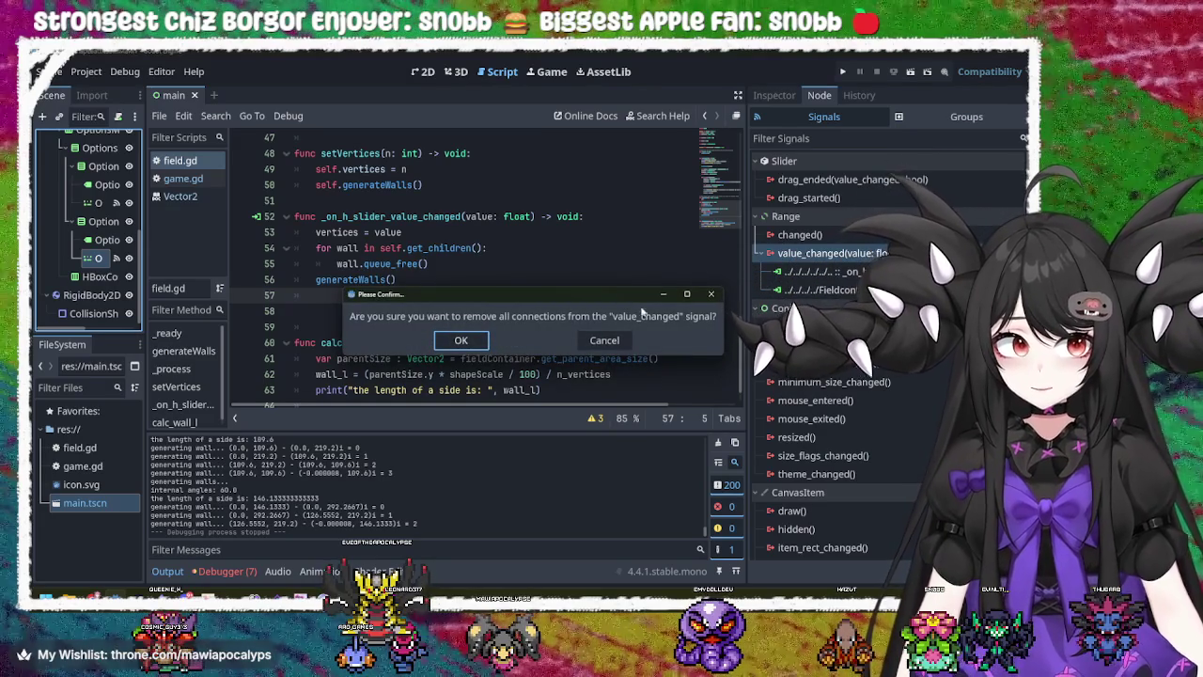
click(711, 294)
right_click(799, 254)
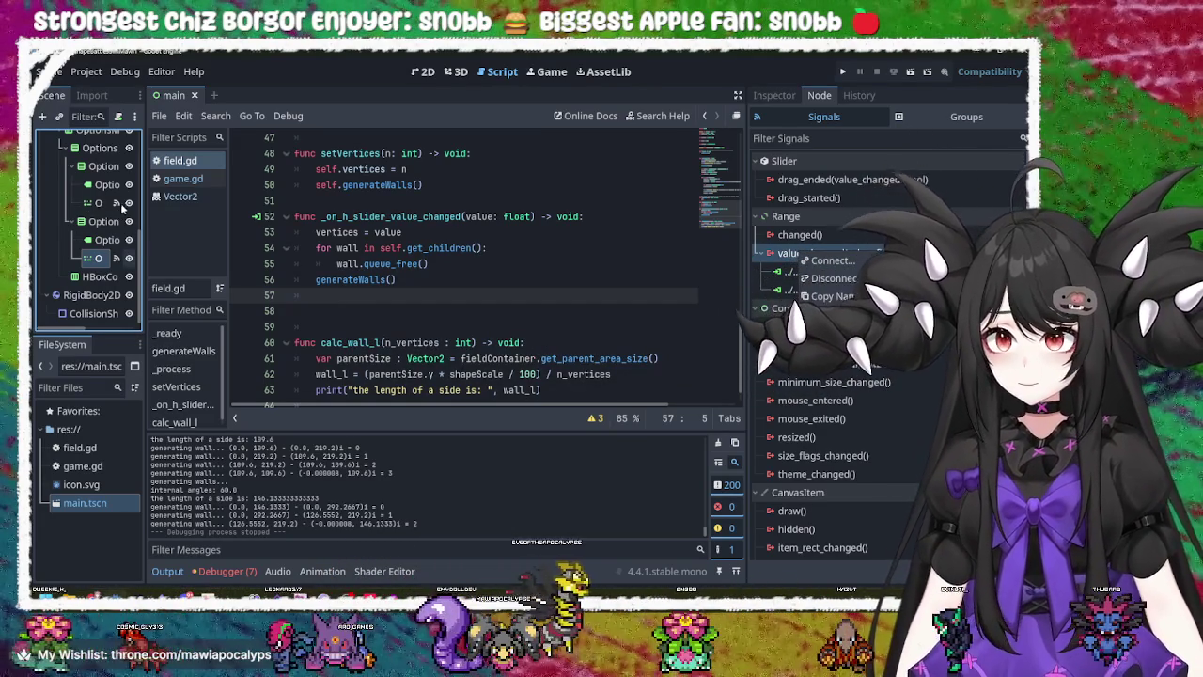
click(806, 216)
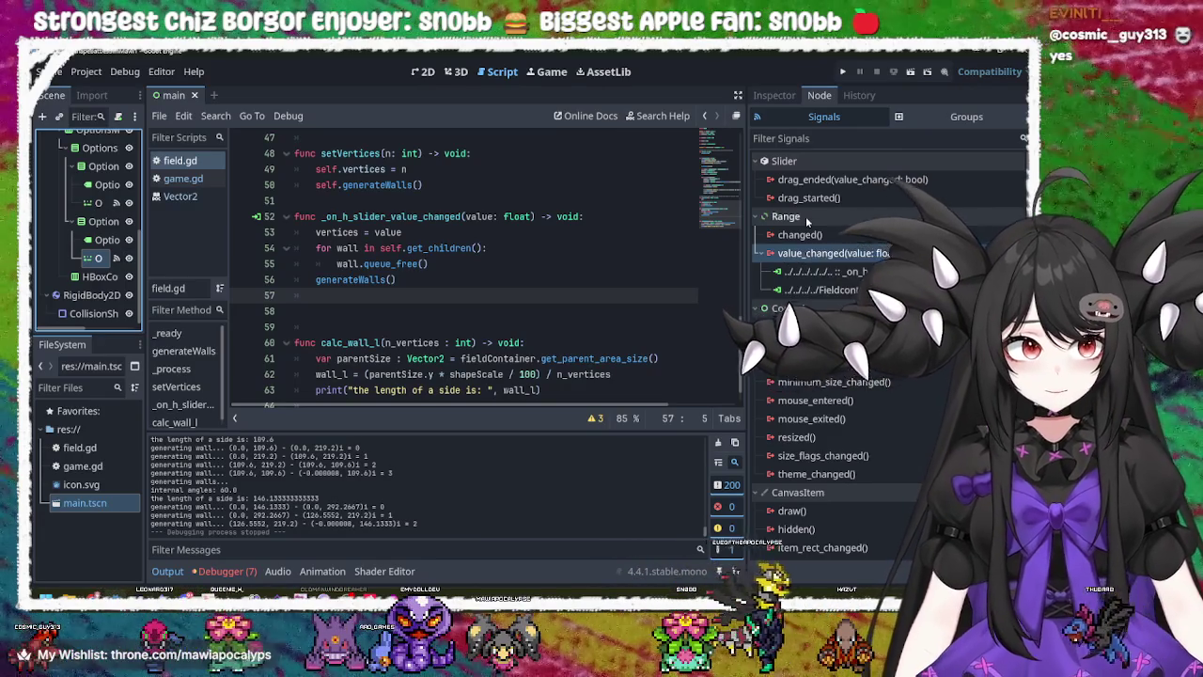
click(806, 216)
click(805, 216)
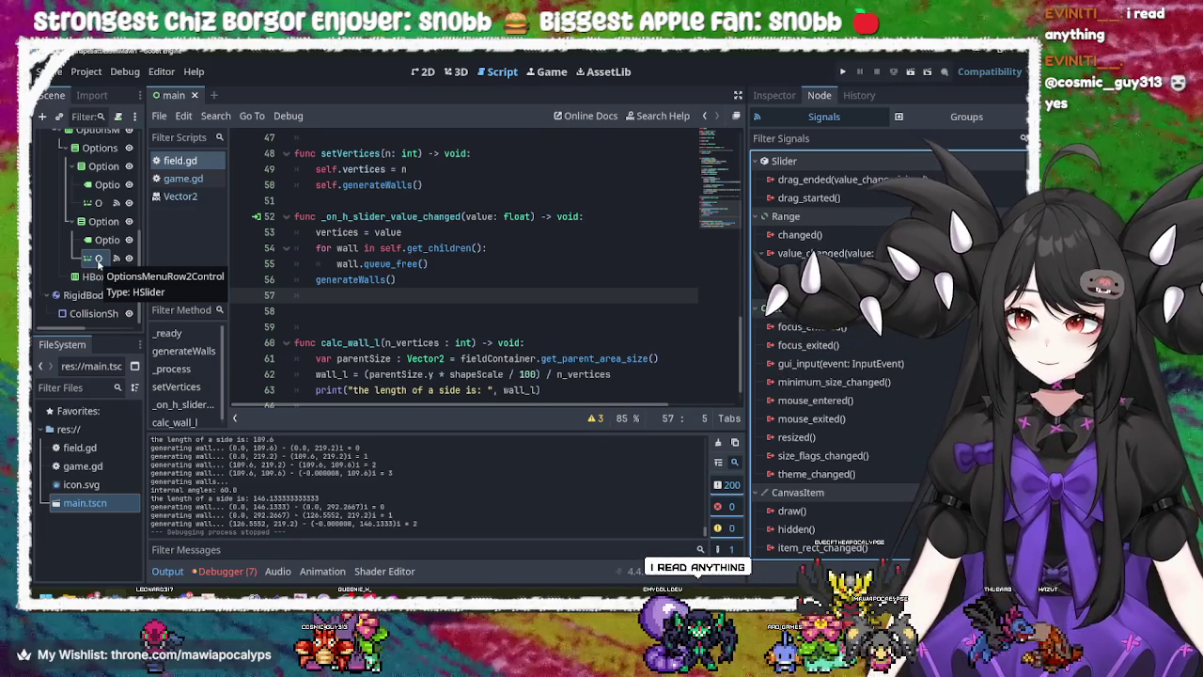
click(103, 258)
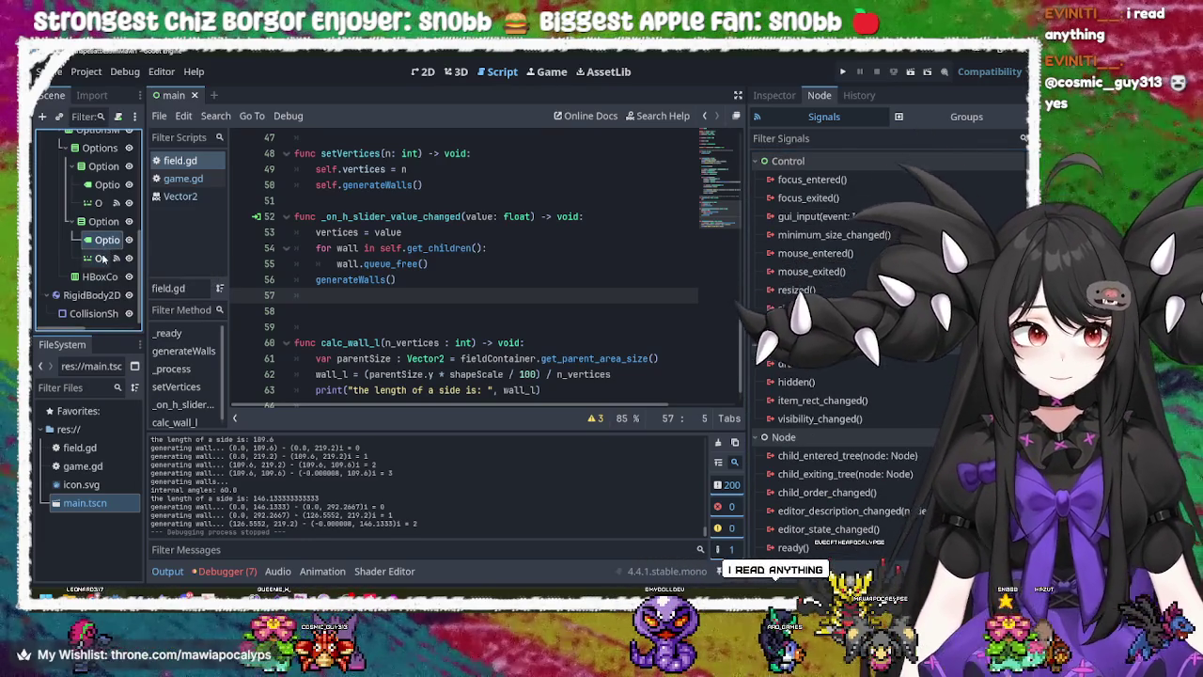
click(102, 258)
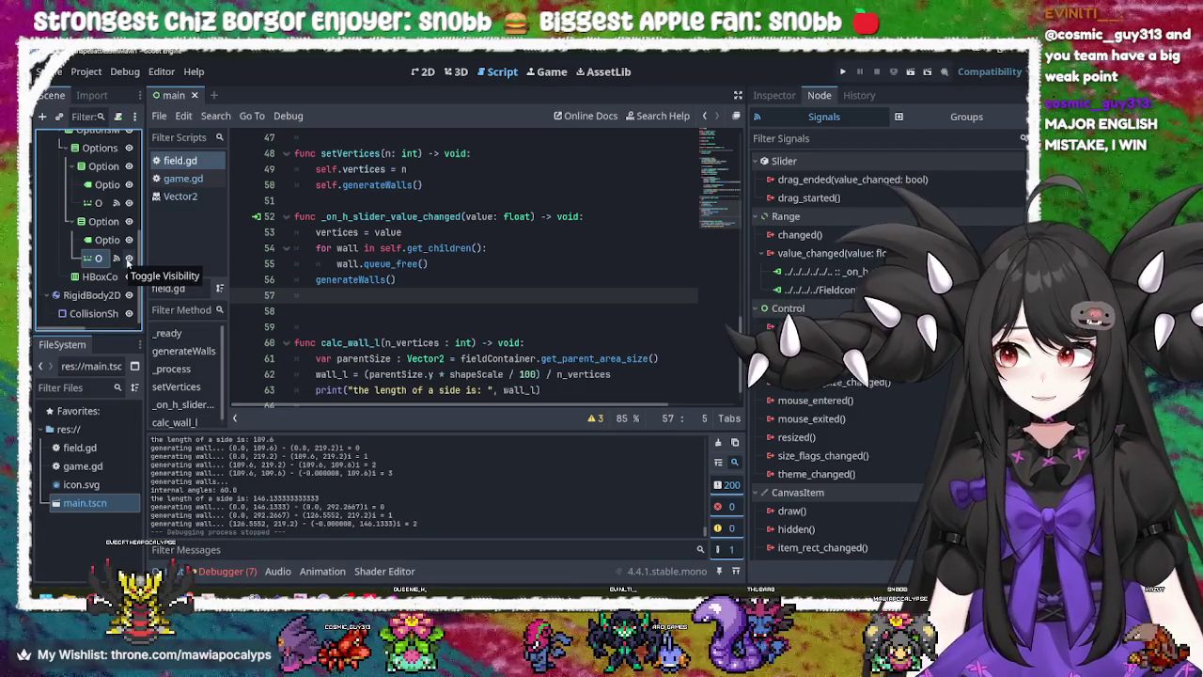
click(843, 72)
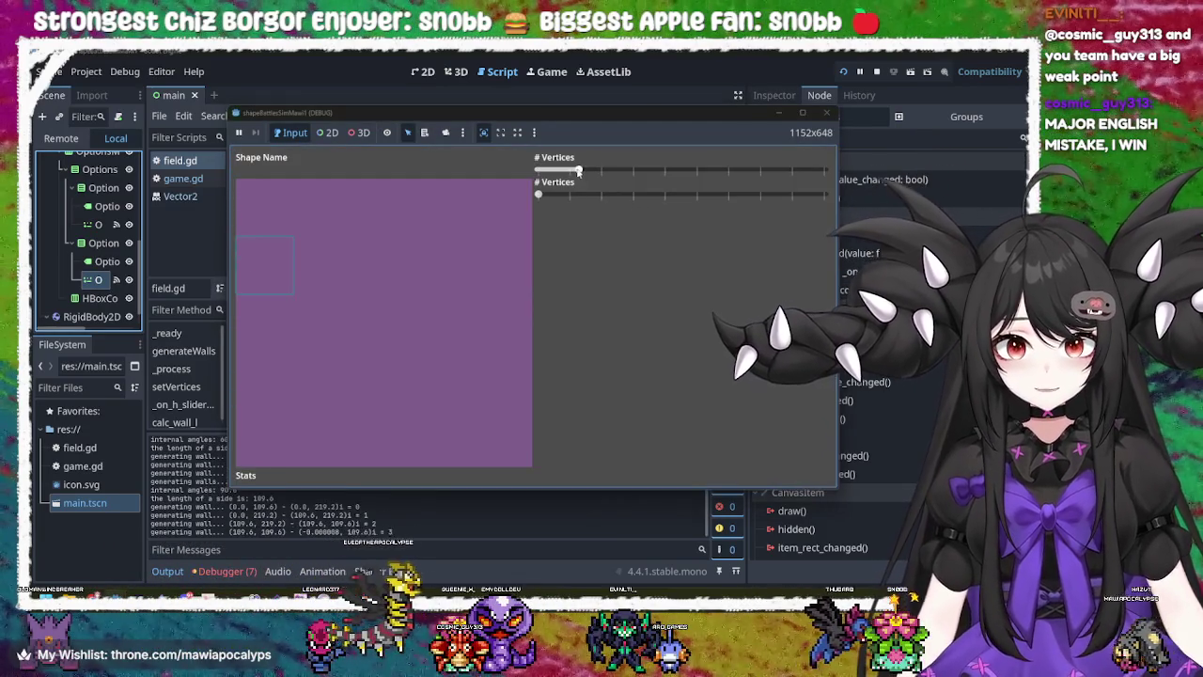
drag(578, 171, 661, 169)
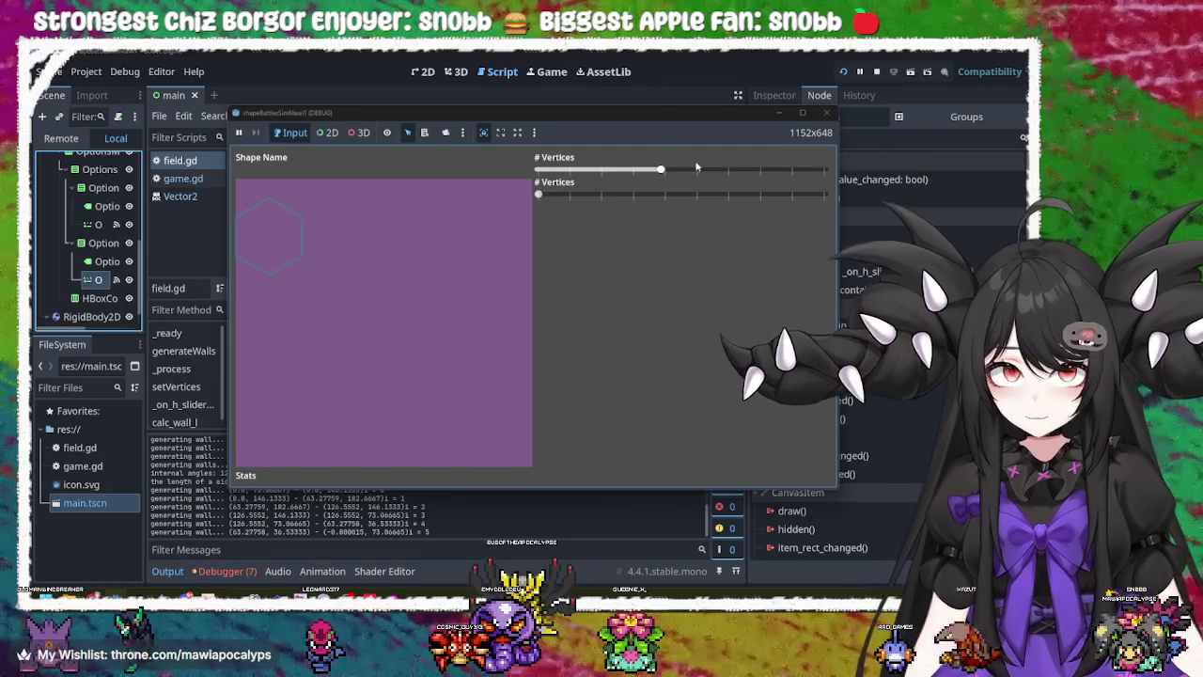
mouse_move(670, 171)
mouse_down()
mouse_move(786, 179)
mouse_move(547, 172)
mouse_move(823, 171)
mouse_move(538, 178)
mouse_up()
key(F8)
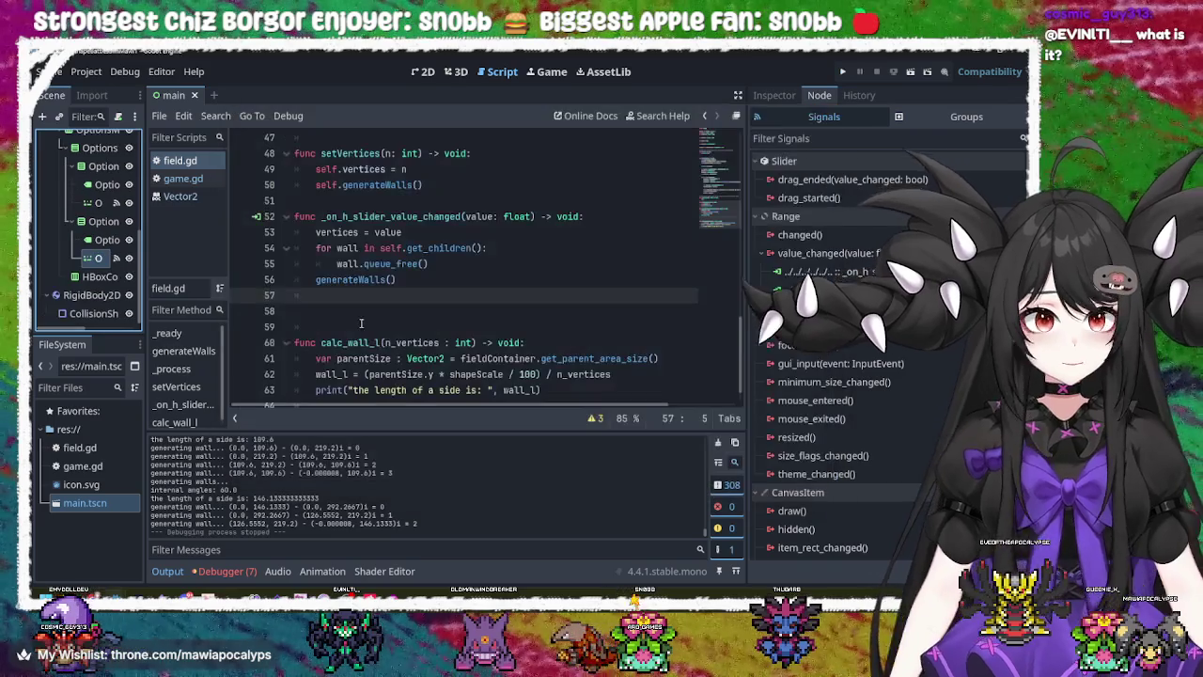
- Rerun the game, sweep the second # Vertices slider down to its minimum, then stop it
scroll(460, 256, up, 15)
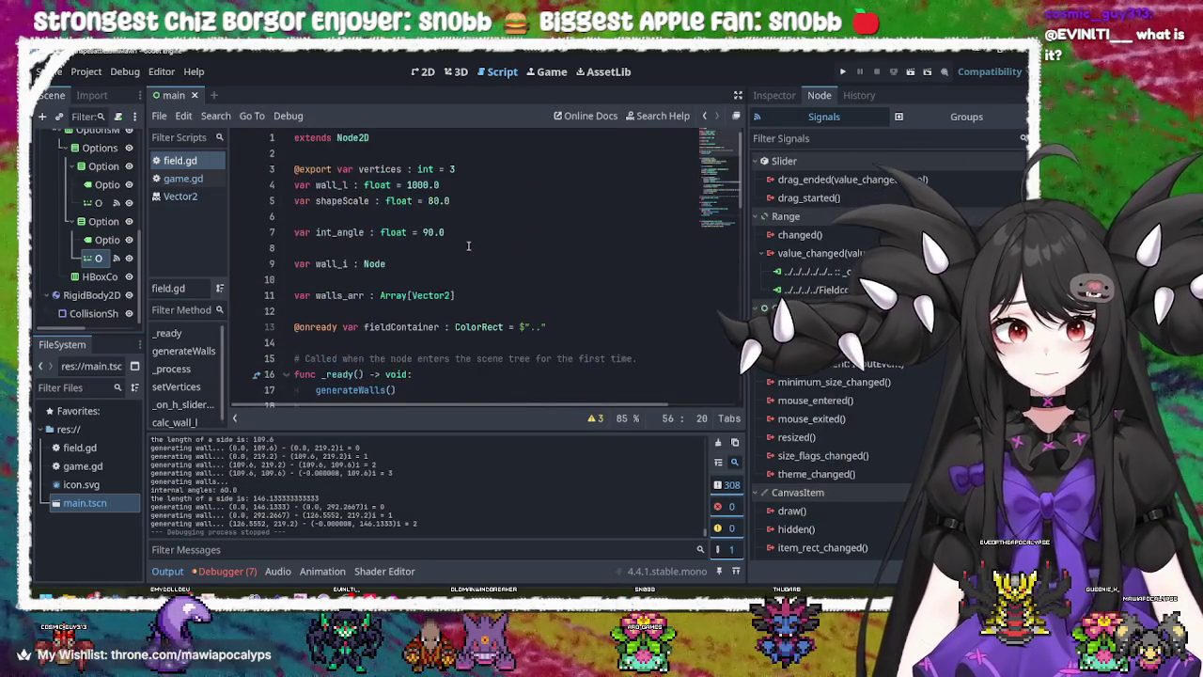
click(442, 202)
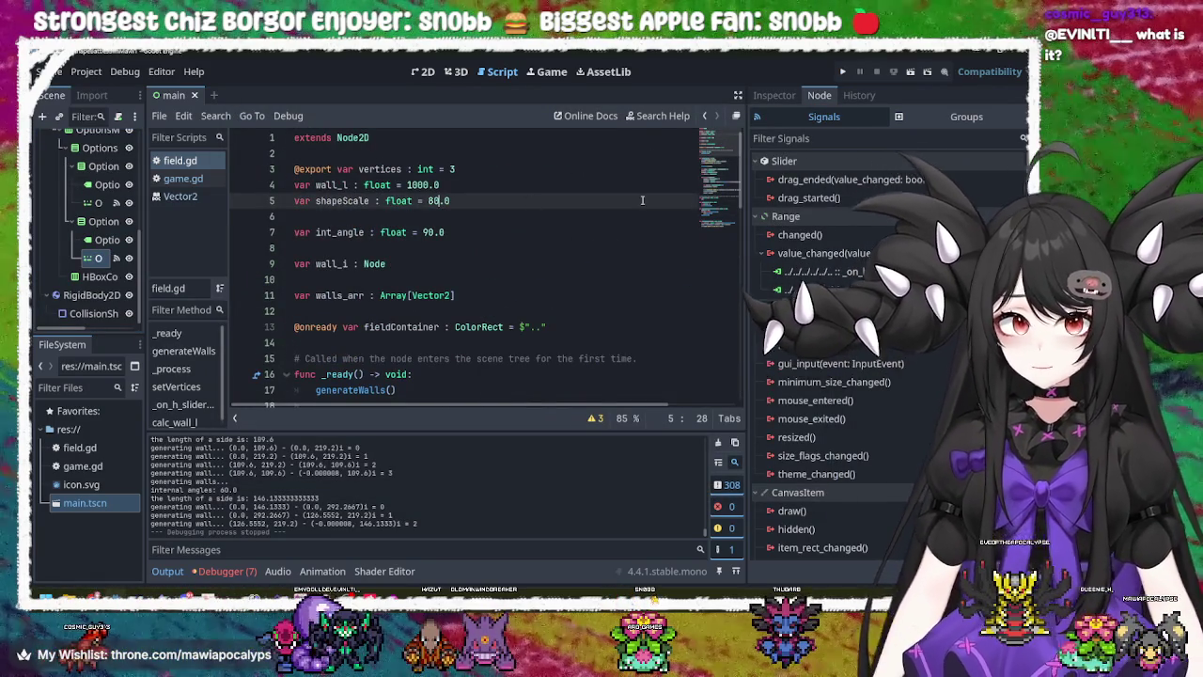
key(Left)
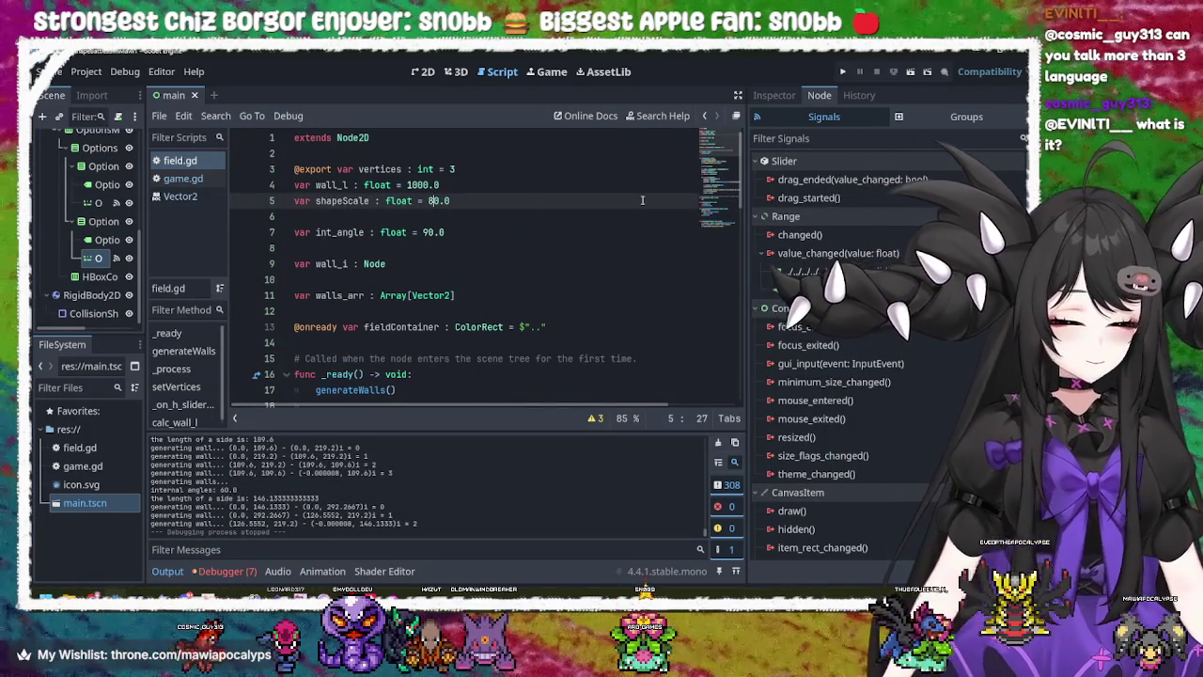
key(F5)
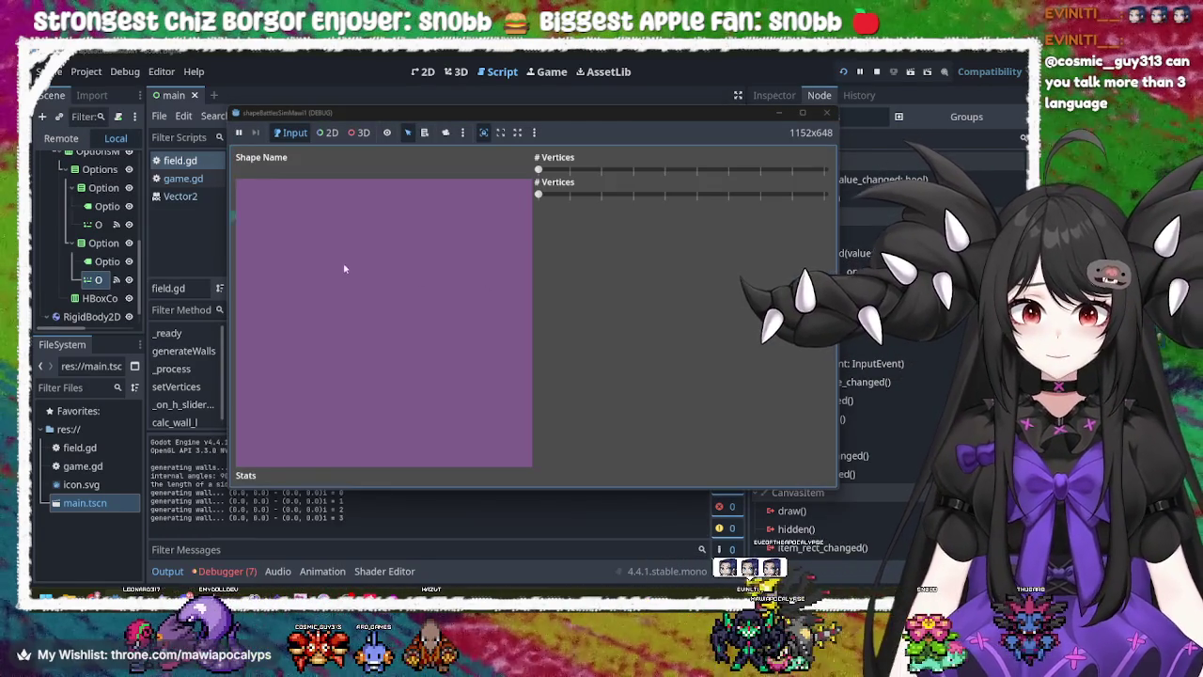
mouse_move(542, 198)
mouse_down()
mouse_move(744, 195)
mouse_move(493, 199)
mouse_move(856, 199)
mouse_move(495, 223)
mouse_move(861, 172)
mouse_up()
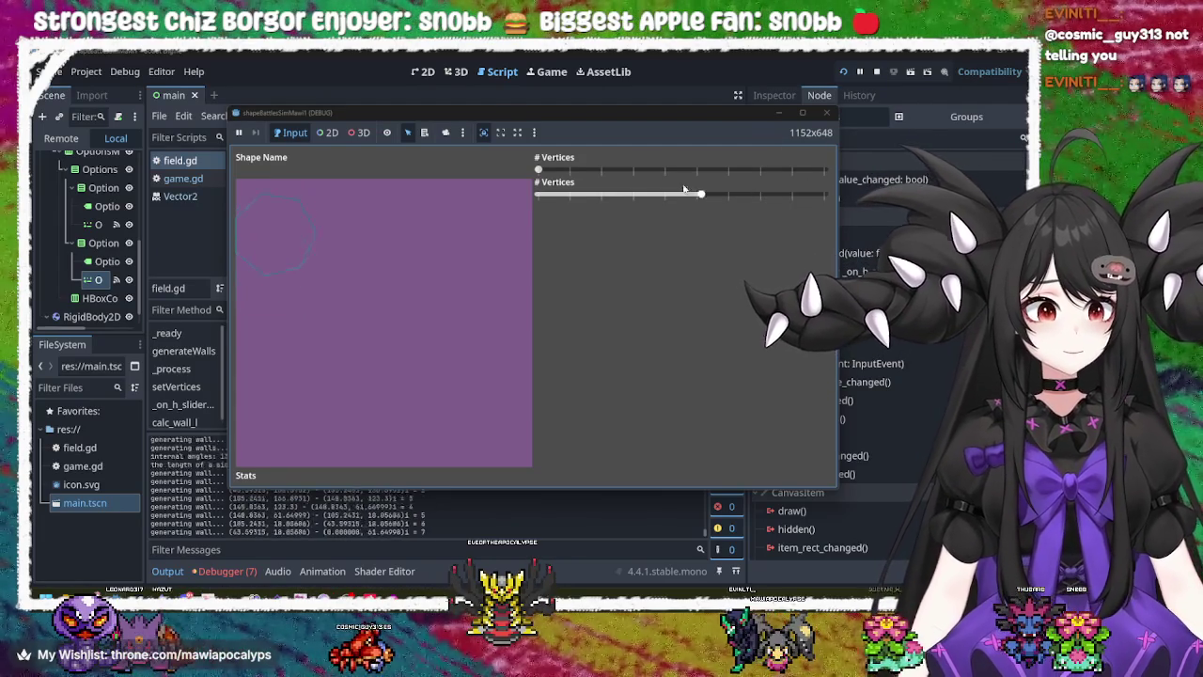
drag(814, 193, 548, 176)
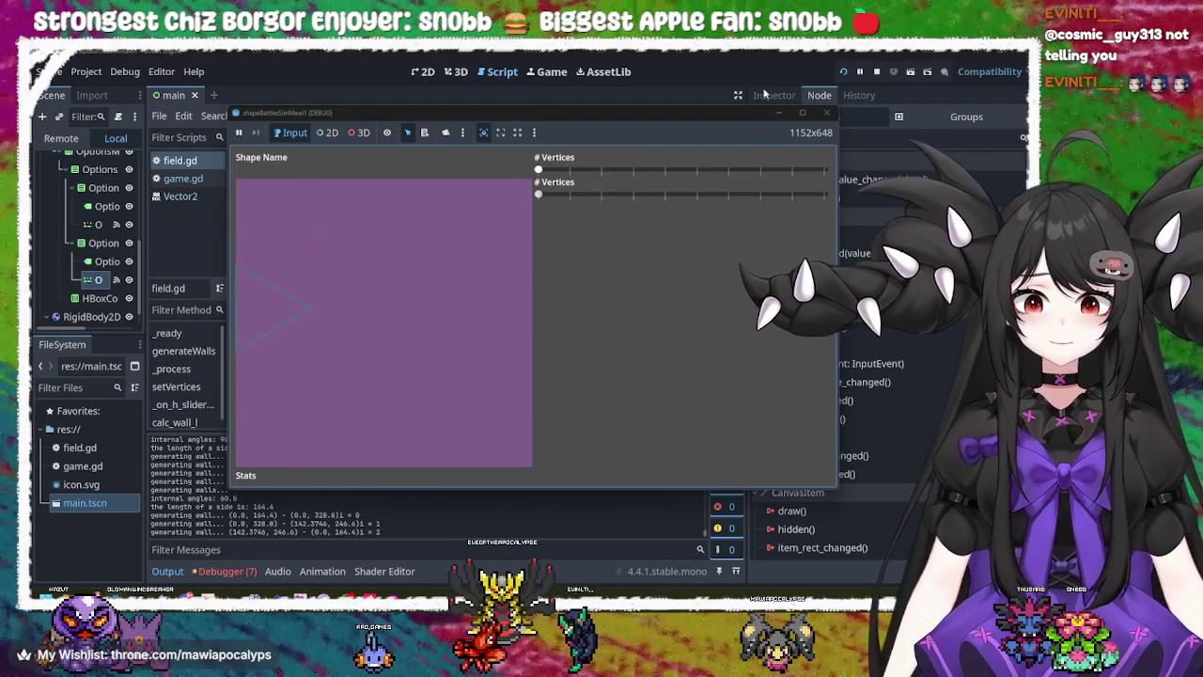
click(776, 113)
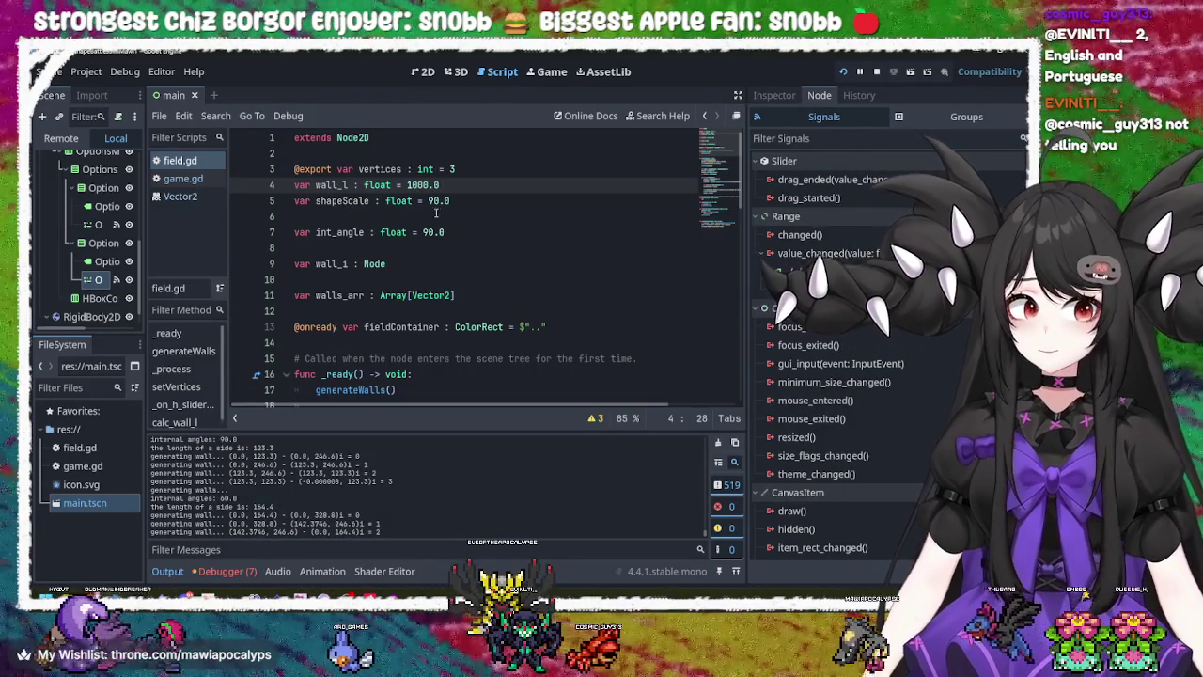
- Change shapeScale on line 5 from 90.0 to 100.0, save field.gd, and run the game
click(435, 204)
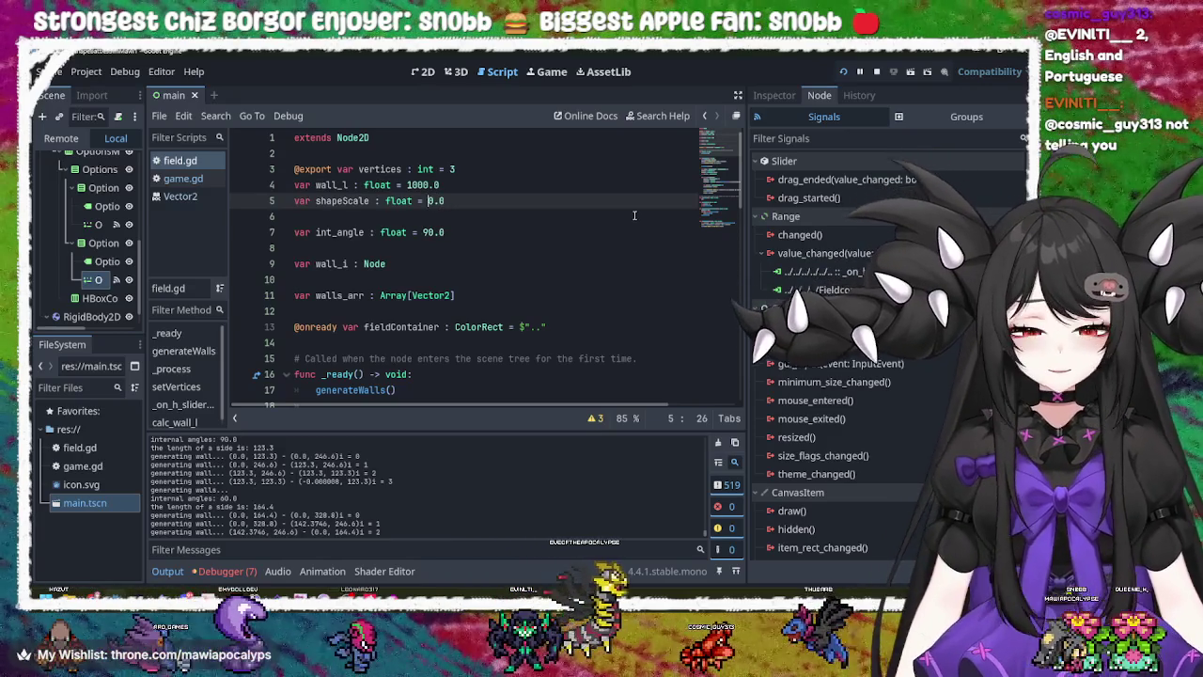
key(BackSpace)
text(10)
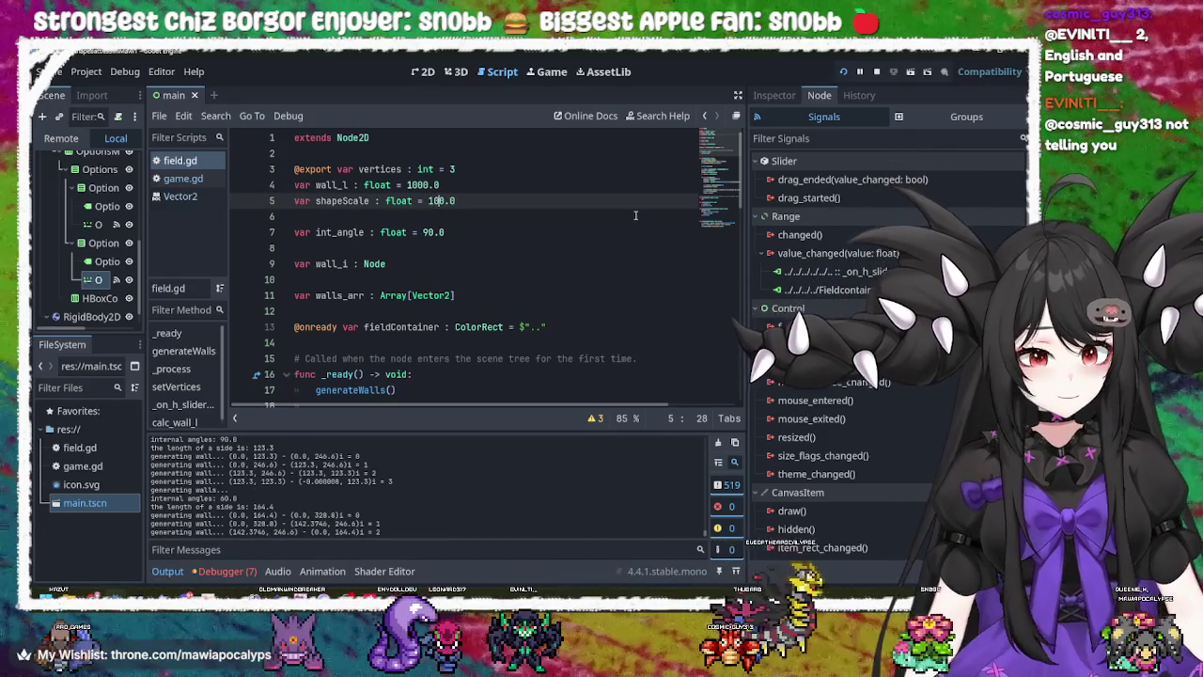
key(ctrl+s)
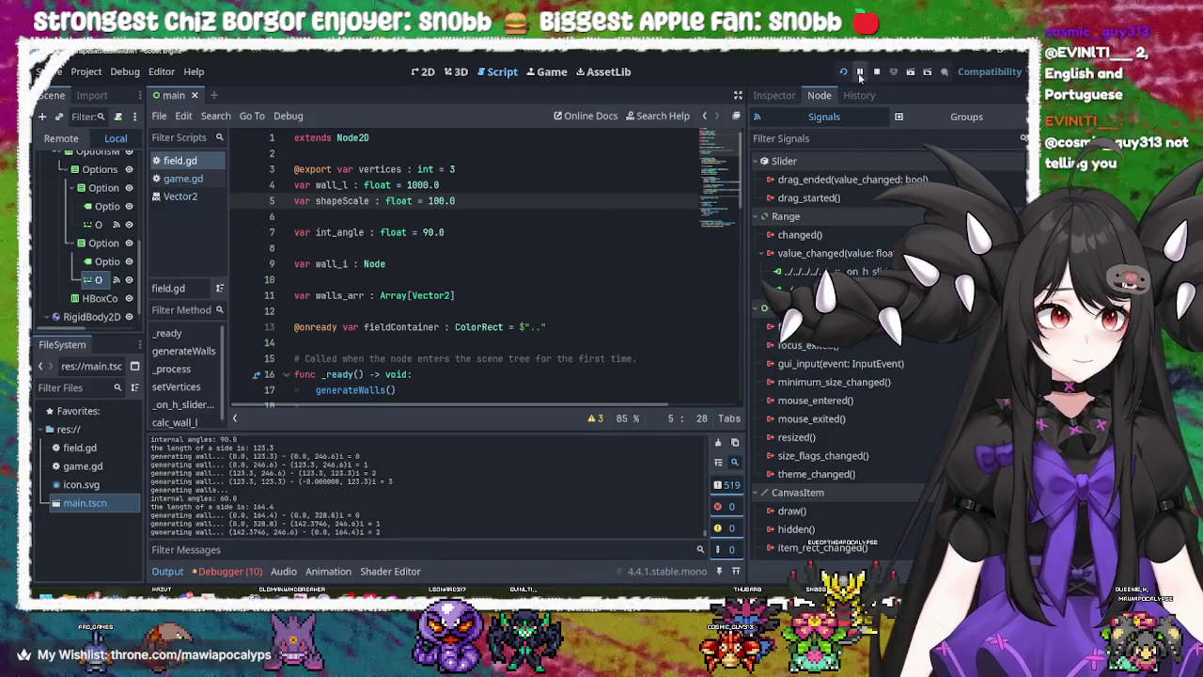
click(843, 72)
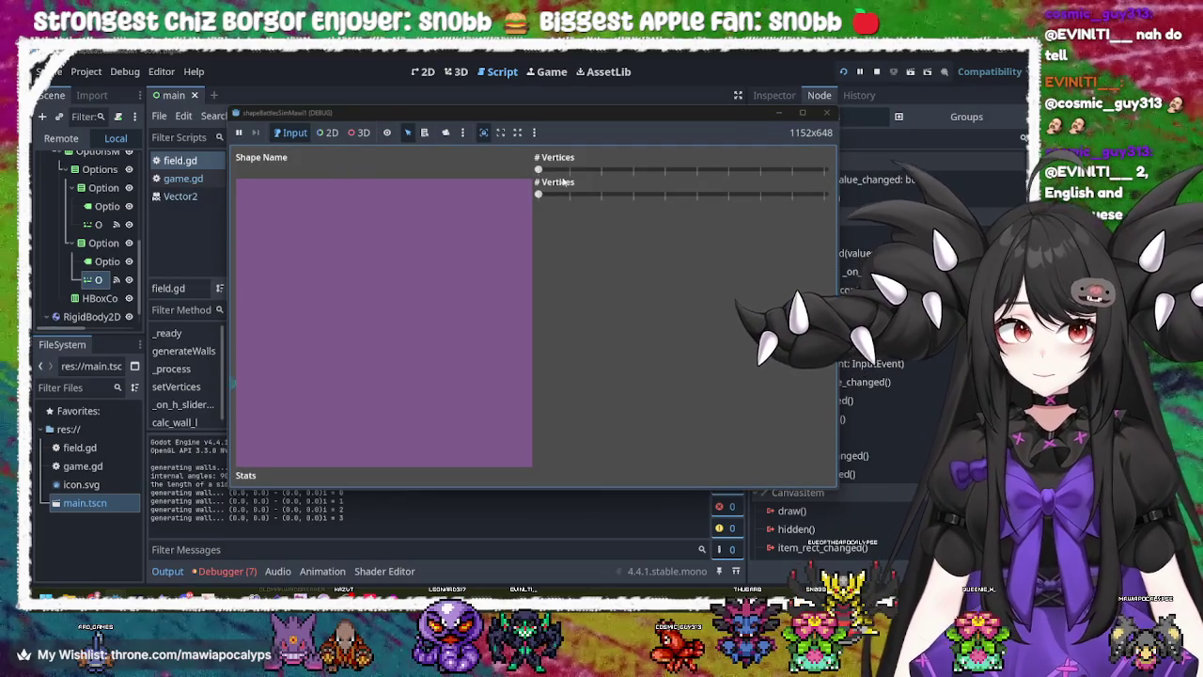
- Sweep both # Vertices sliders back and forth in the running game, then stop it
mouse_move(538, 169)
mouse_down()
mouse_move(874, 179)
mouse_move(536, 193)
mouse_move(690, 199)
mouse_move(846, 188)
mouse_move(511, 193)
mouse_move(557, 174)
mouse_move(888, 196)
mouse_move(474, 182)
mouse_up()
mouse_move(399, 178)
mouse_down()
mouse_move(808, 174)
mouse_move(299, 174)
mouse_up()
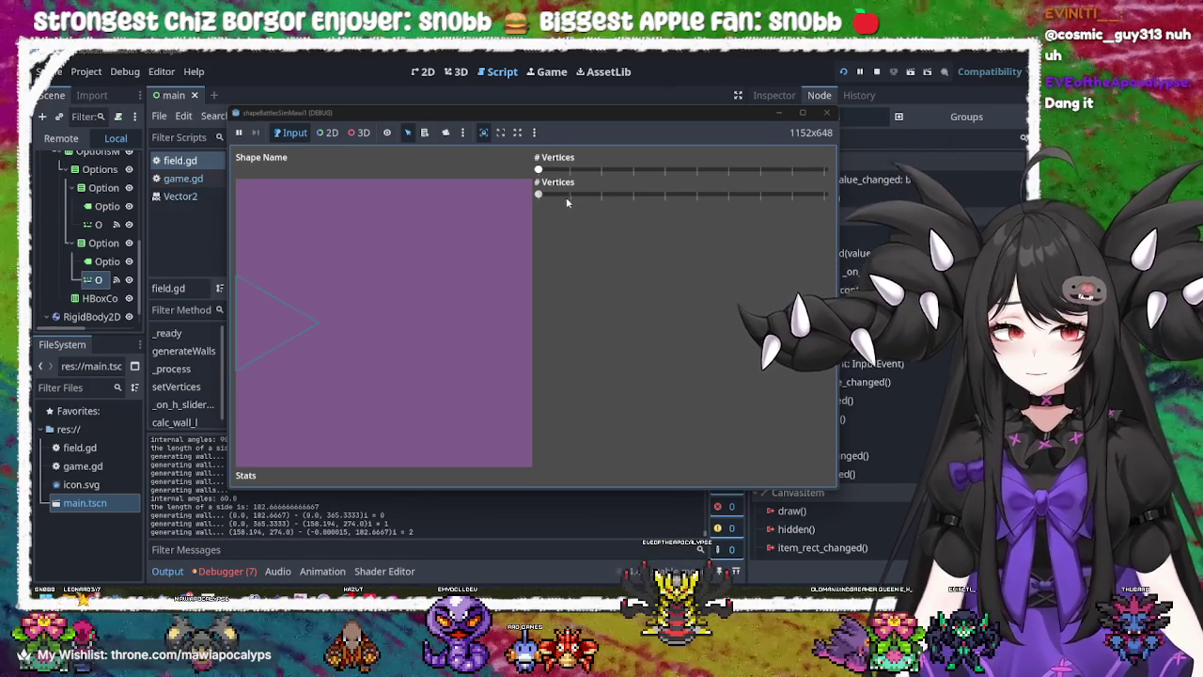
mouse_move(538, 194)
mouse_down()
mouse_move(825, 195)
mouse_move(661, 195)
mouse_up()
mouse_move(667, 243)
mouse_down()
mouse_move(498, 236)
mouse_move(784, 228)
mouse_move(457, 220)
mouse_move(696, 219)
mouse_move(526, 218)
mouse_up()
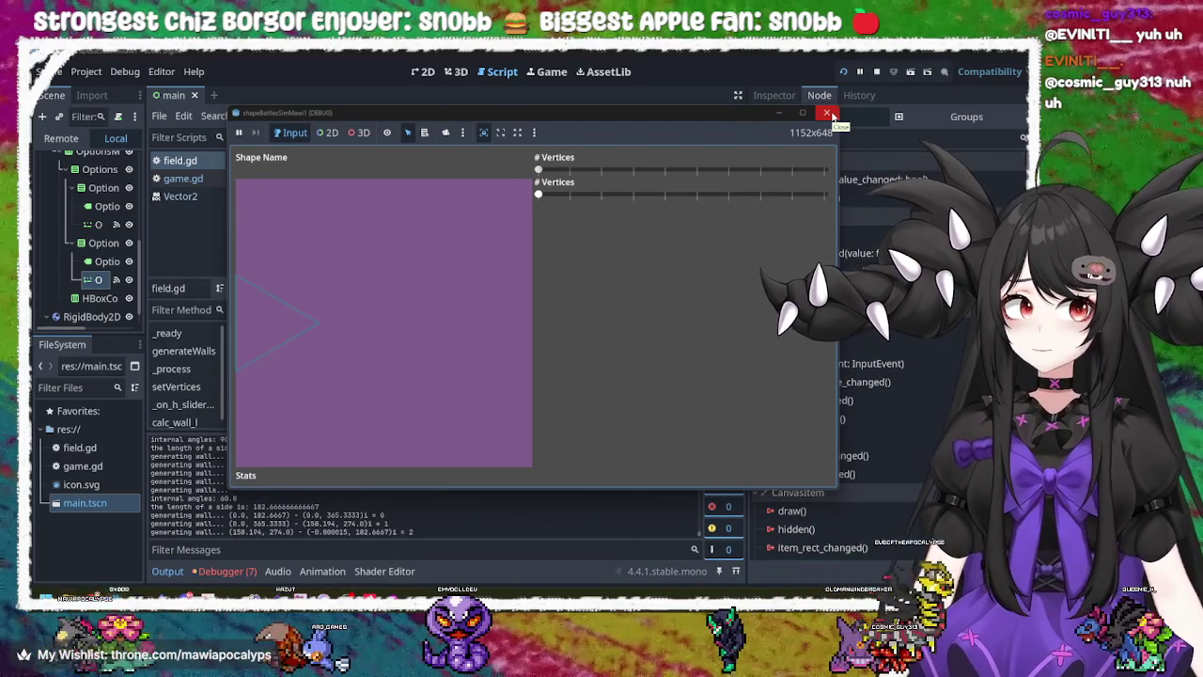
click(829, 114)
click(478, 196)
scroll(478, 195, down, 15)
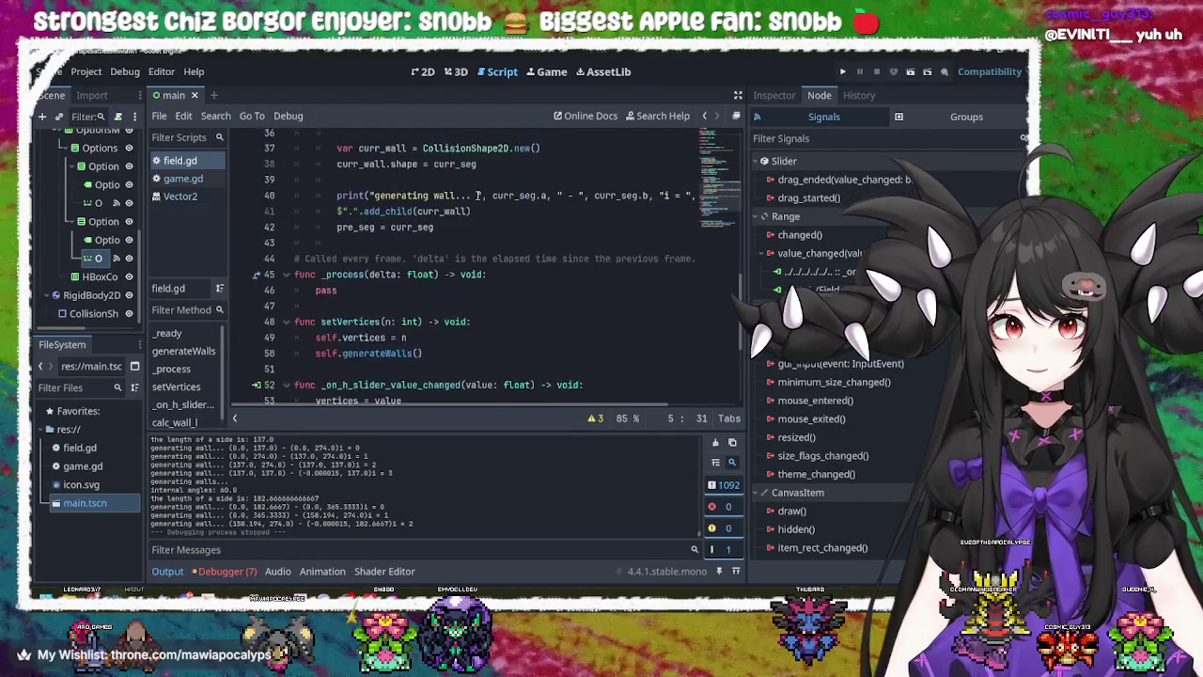
- Insert '* 2' before '/ n_vertices' in the line 62 calc_wall_l formula and save field.gd
click(616, 343)
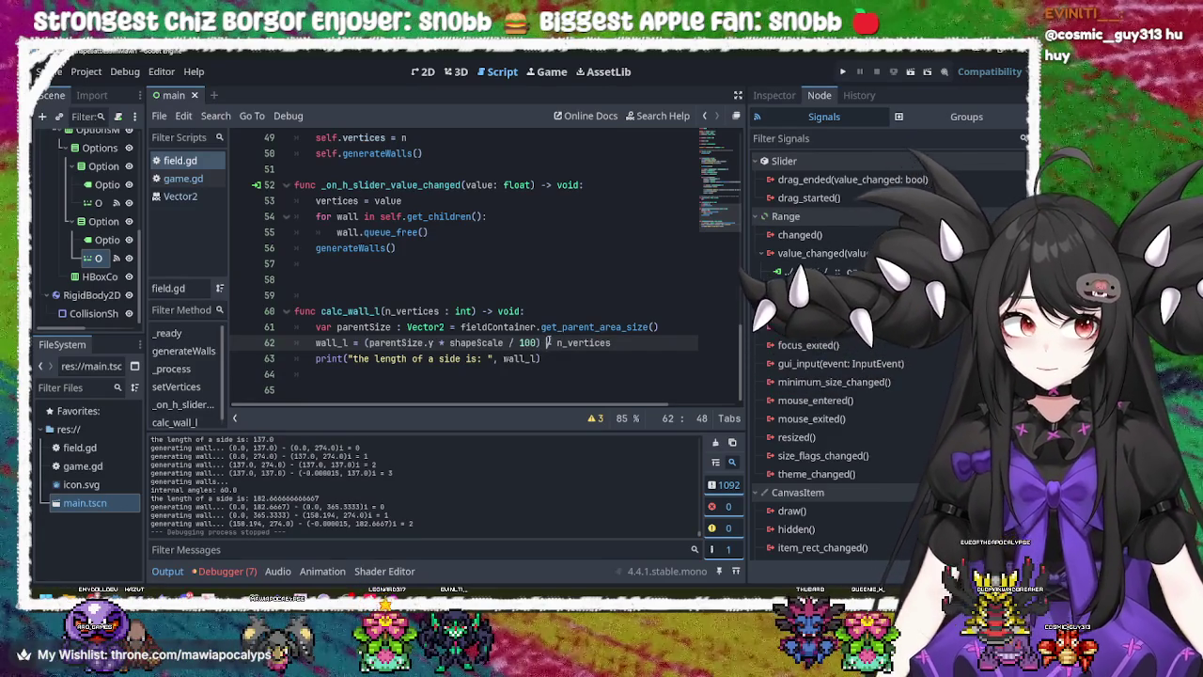
mouse_move(572, 342)
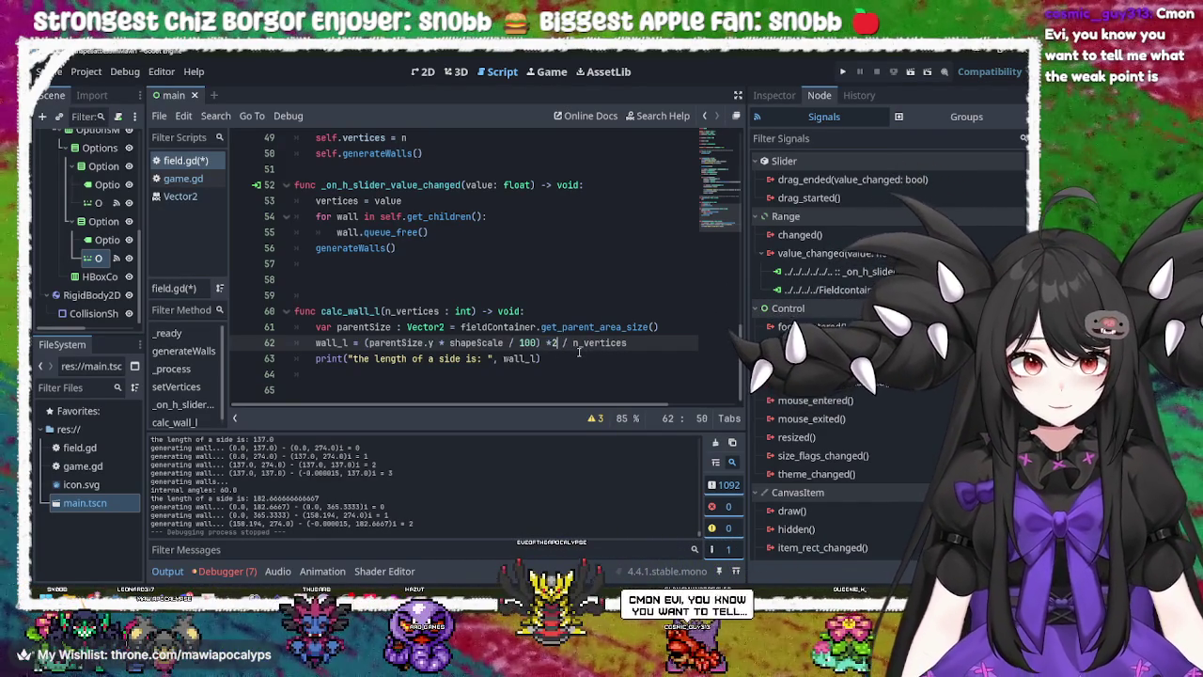
key(ctrl+s)
- Run the game, raise the top vertex count, and zoom into the enlarged polygon's walls in 2D view
click(844, 72)
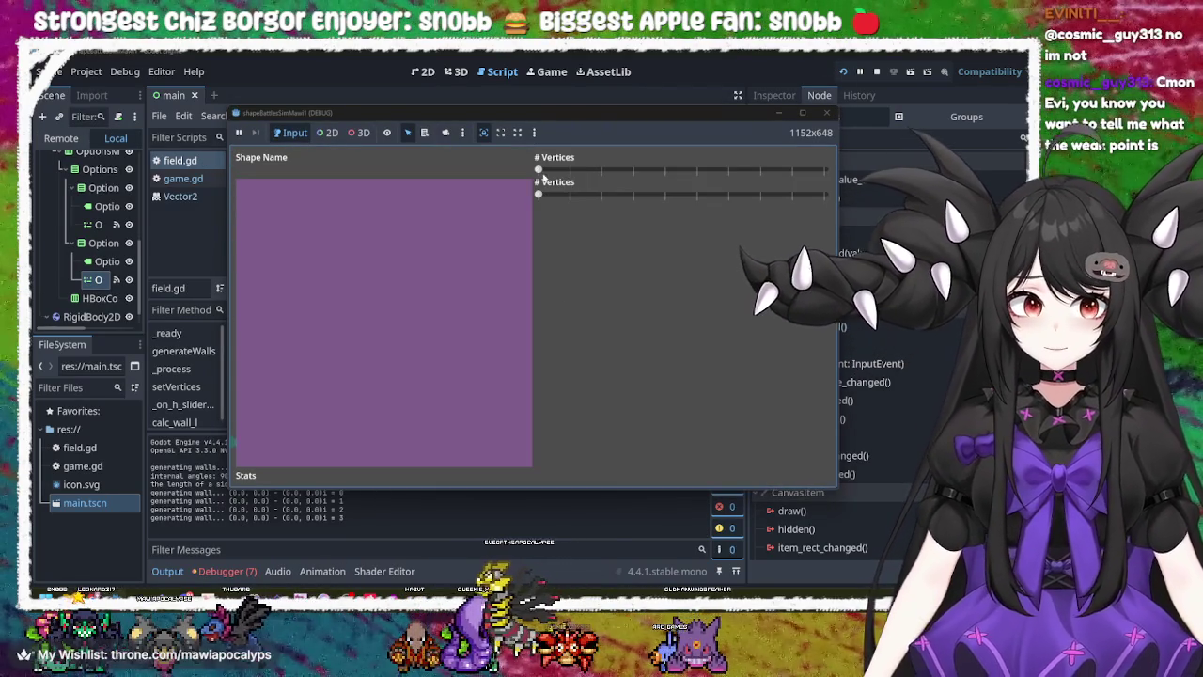
mouse_move(538, 170)
mouse_down()
mouse_move(794, 185)
mouse_move(550, 178)
mouse_move(632, 181)
mouse_move(586, 181)
mouse_move(832, 178)
mouse_move(452, 186)
mouse_move(721, 191)
mouse_move(655, 176)
mouse_move(537, 178)
mouse_move(784, 178)
mouse_move(361, 178)
mouse_move(828, 173)
mouse_move(317, 172)
mouse_move(832, 174)
mouse_move(373, 196)
mouse_move(837, 174)
mouse_move(398, 198)
mouse_move(890, 193)
mouse_move(541, 179)
mouse_move(732, 183)
mouse_move(693, 193)
mouse_up()
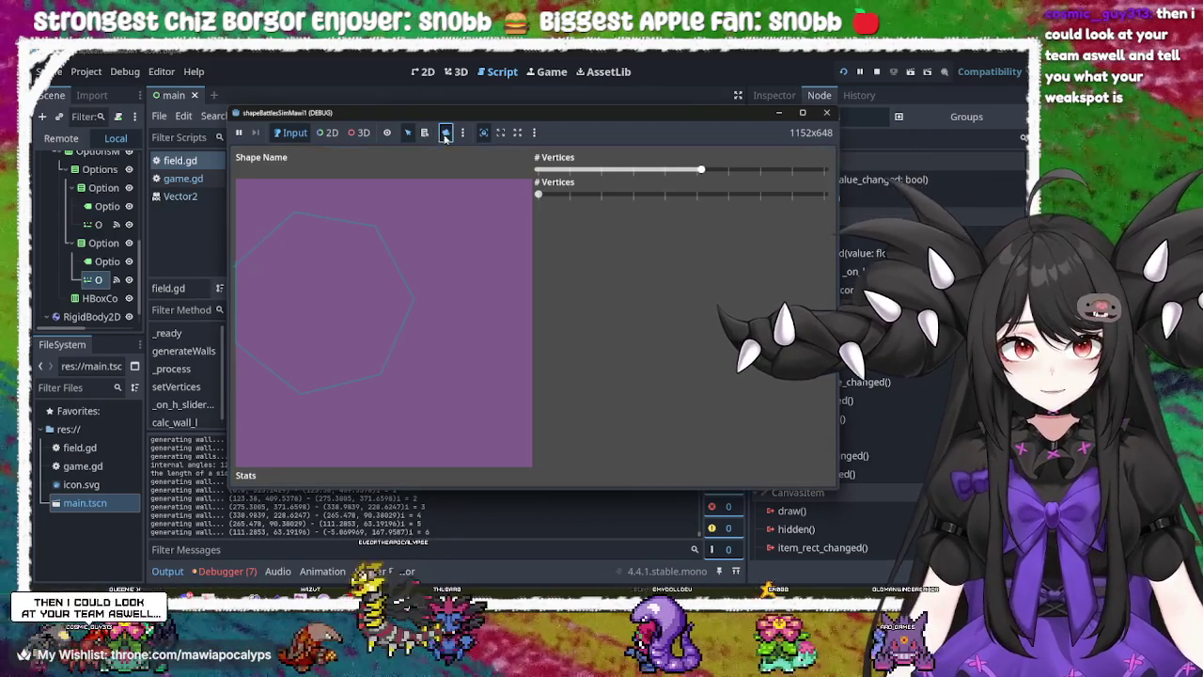
click(323, 138)
scroll(242, 305, up, 5)
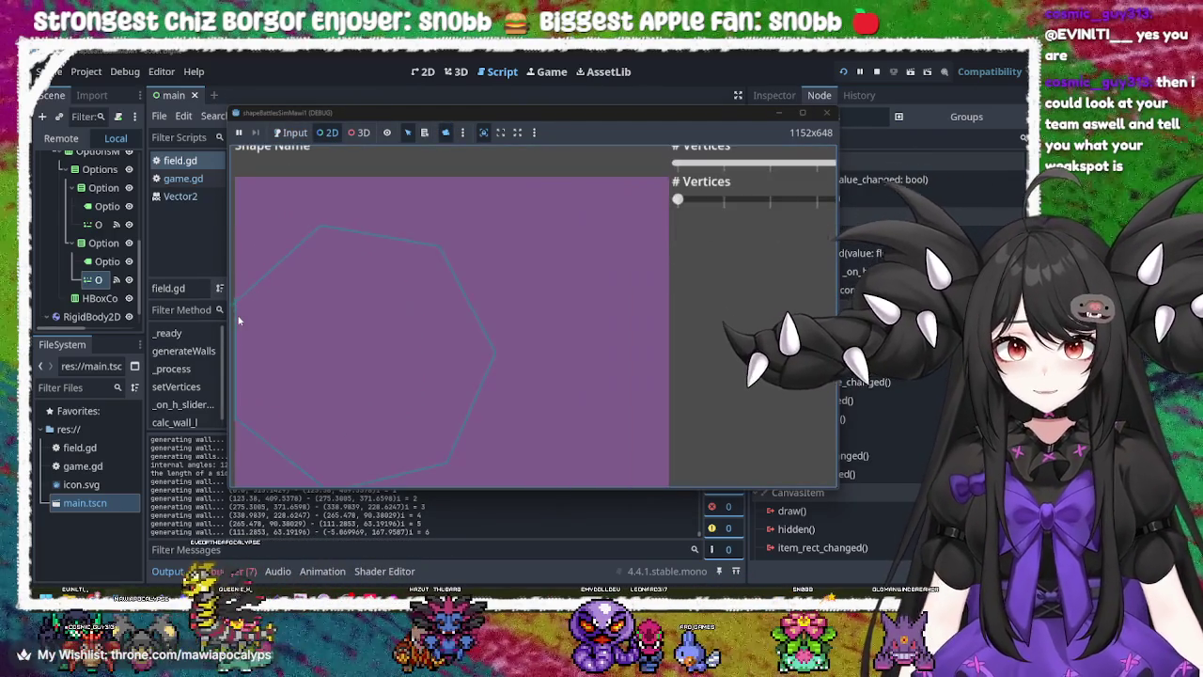
drag(272, 311, 372, 304)
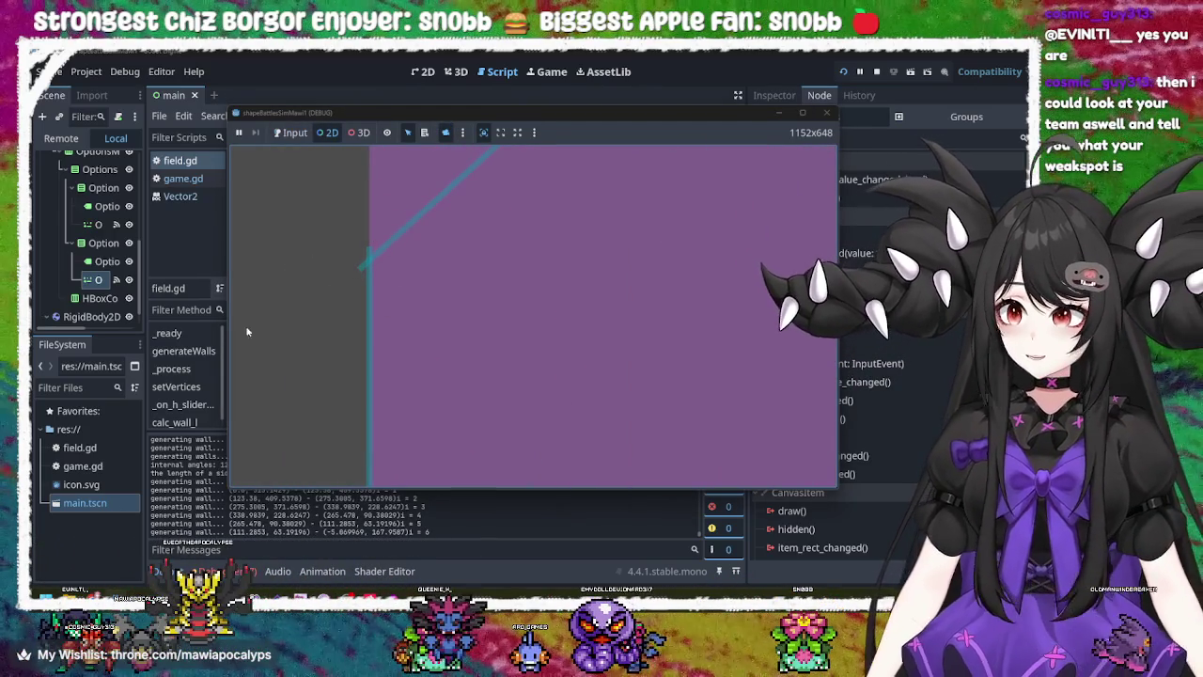
scroll(435, 317, down, 3)
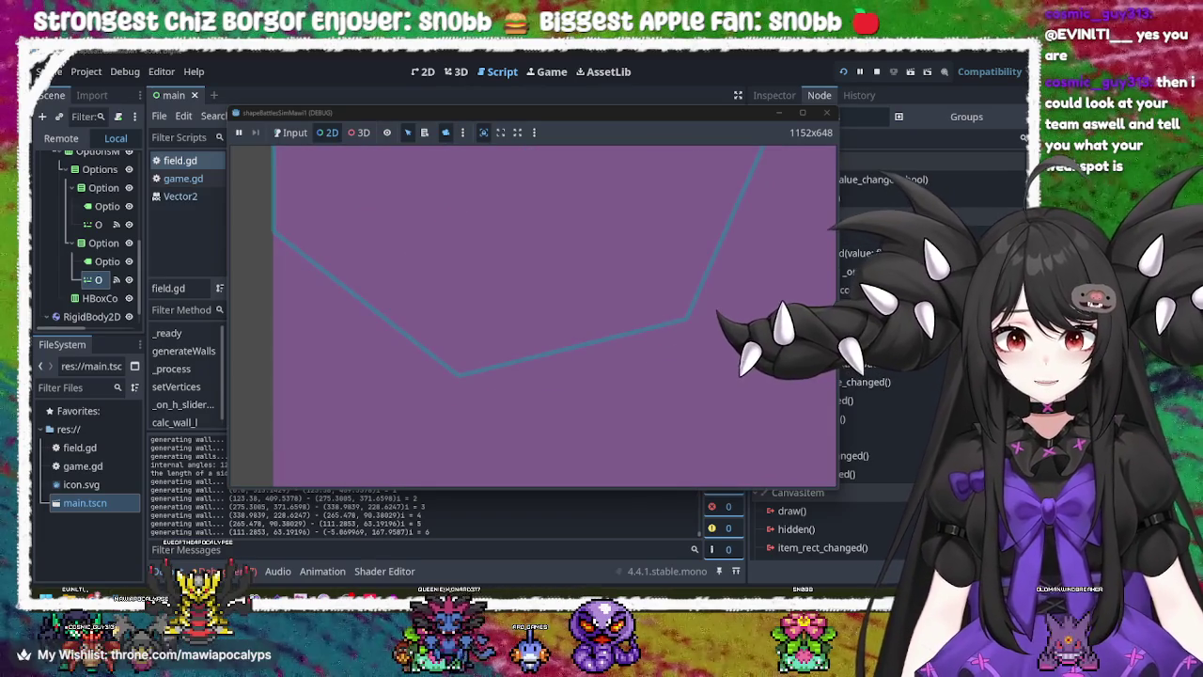
scroll(369, 427, up, 2)
scroll(459, 376, up, 3)
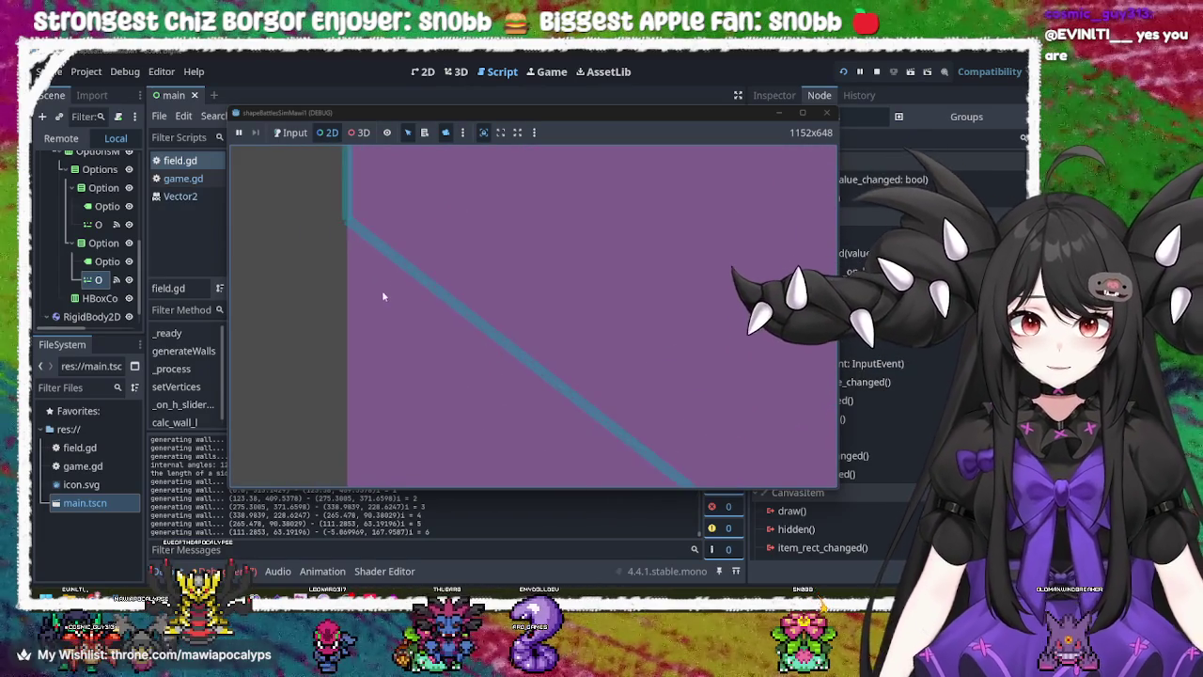
mouse_move(522, 415)
mouse_down()
mouse_move(564, 344)
mouse_move(355, 333)
mouse_up()
- Remove the extra spaces before the 2 on line 62, review the enlarged polygon in-game, then stop it
click(670, 343)
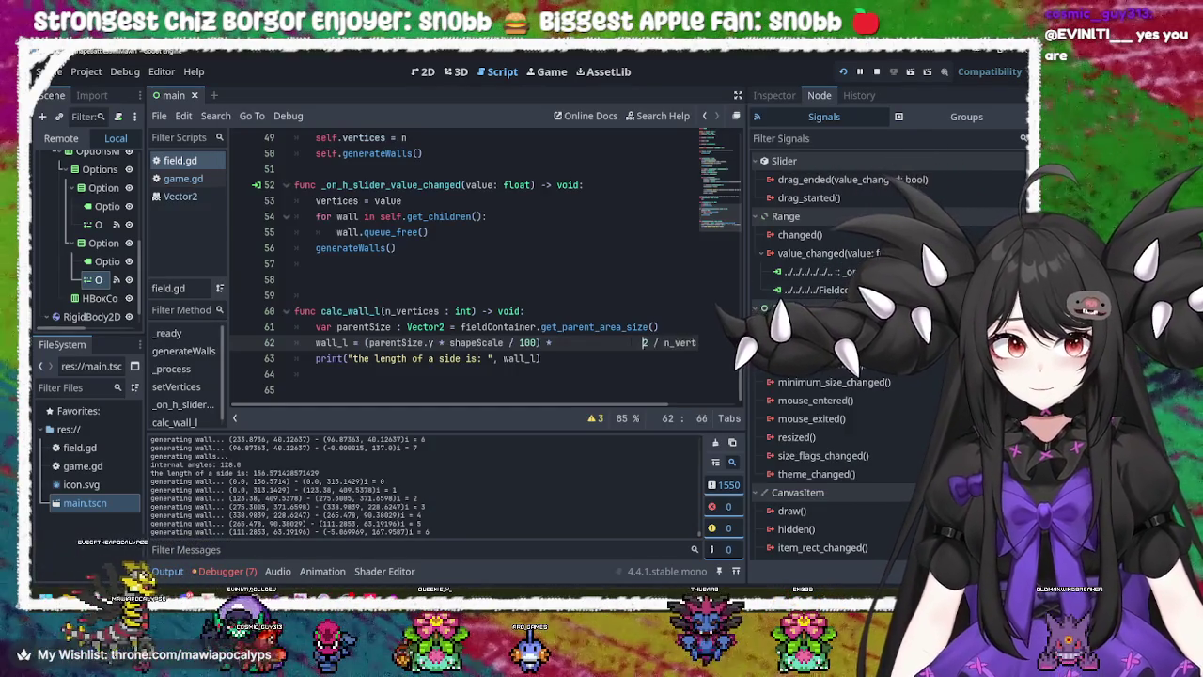
key(ctrl+BackSpace)
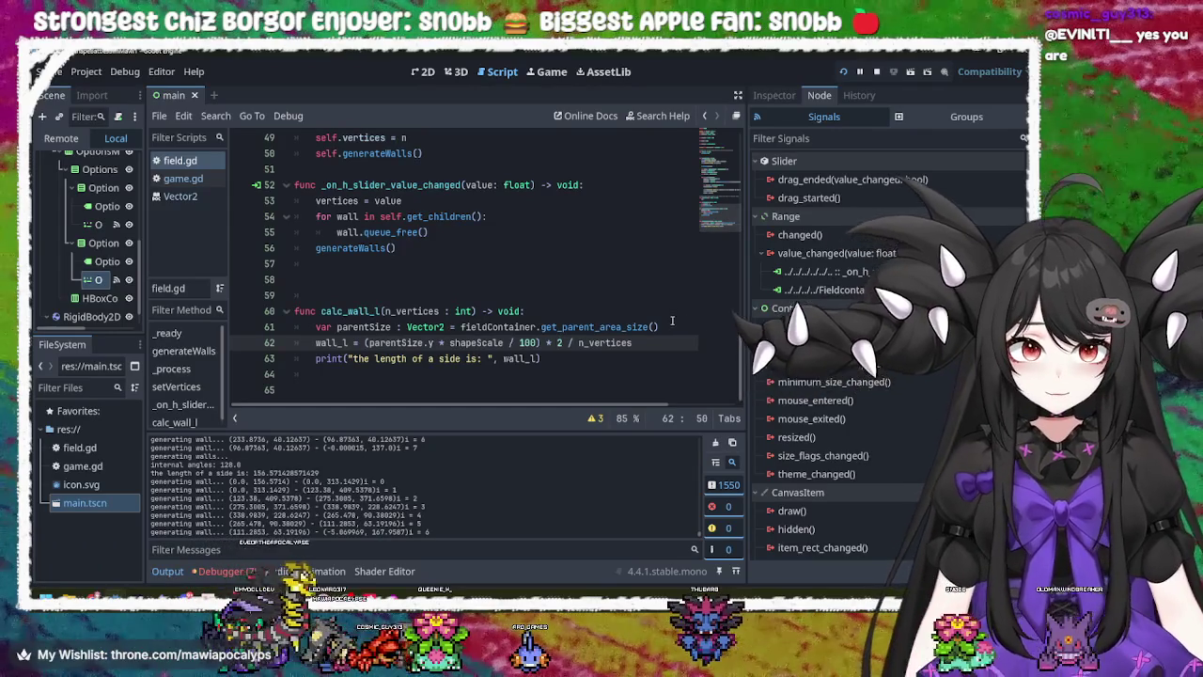
key(F5)
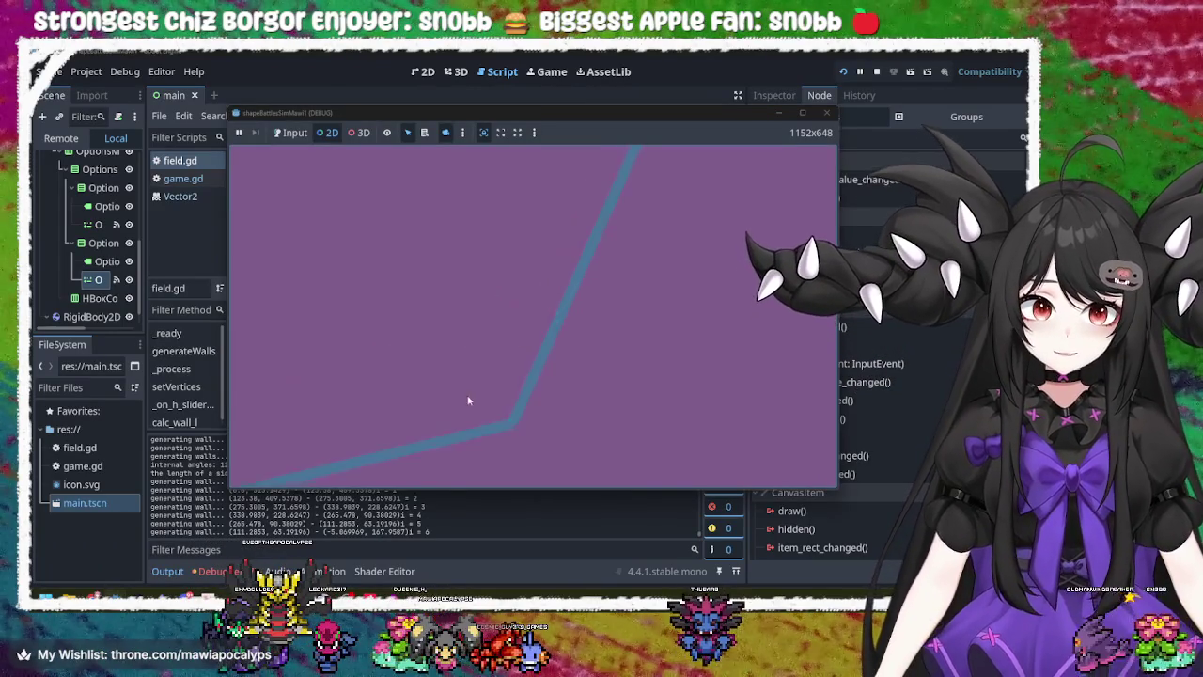
mouse_move(608, 54)
mouse_down()
mouse_move(607, 256)
mouse_move(583, 168)
mouse_up()
double_click(584, 172)
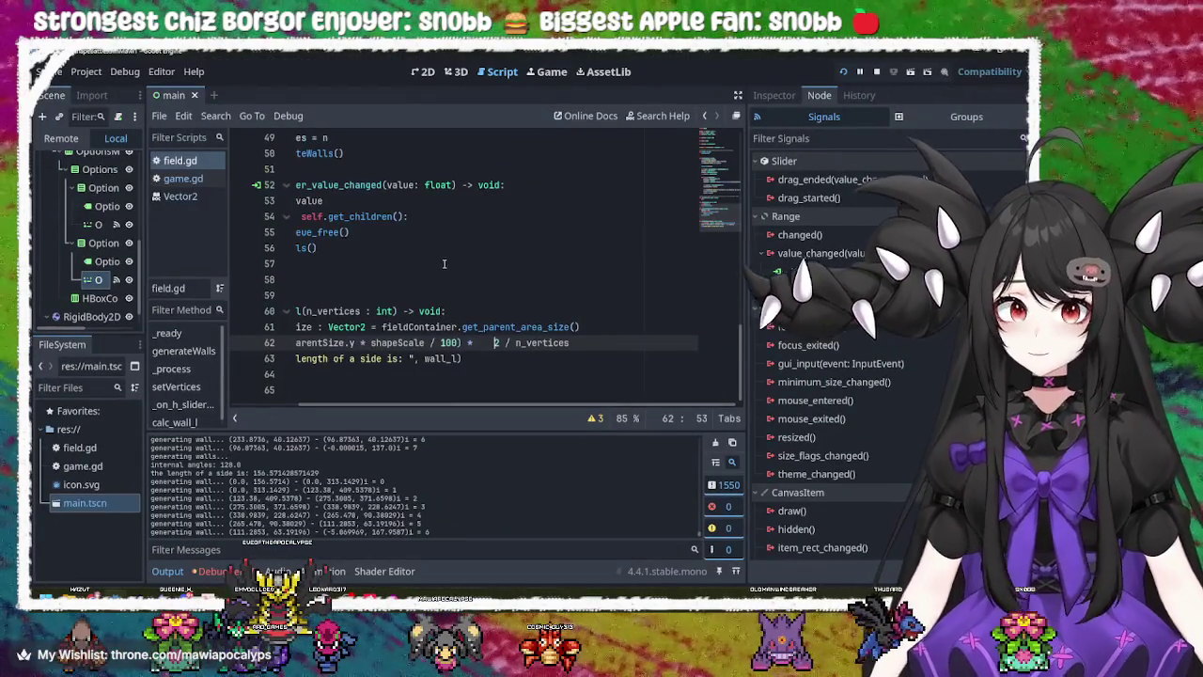
key(F5)
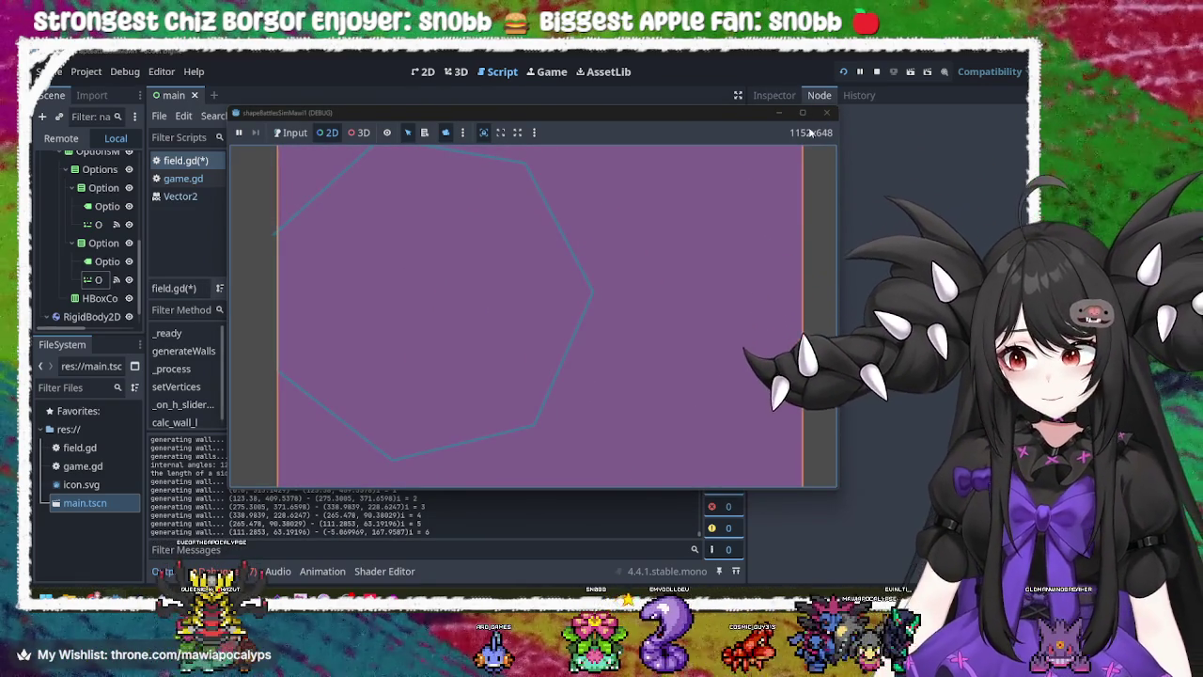
click(827, 112)
click(498, 279)
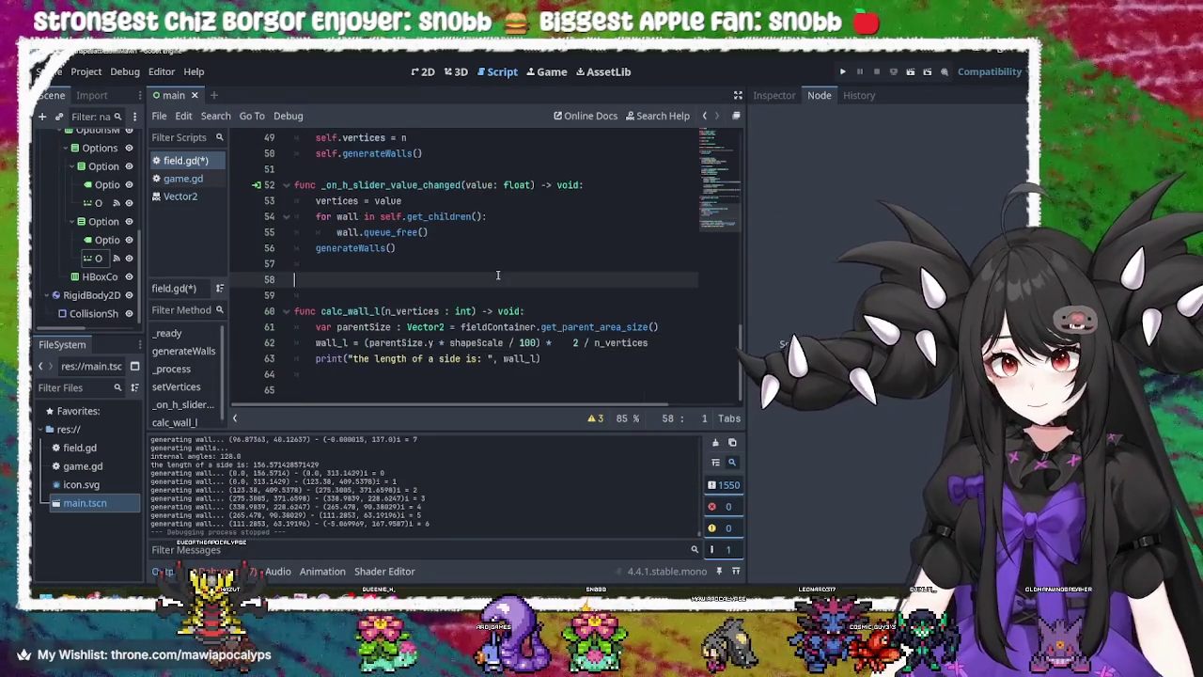
- Change shapeScale on line 5 from 100.0 to 80.0, save field.gd, and run the project
click(506, 342)
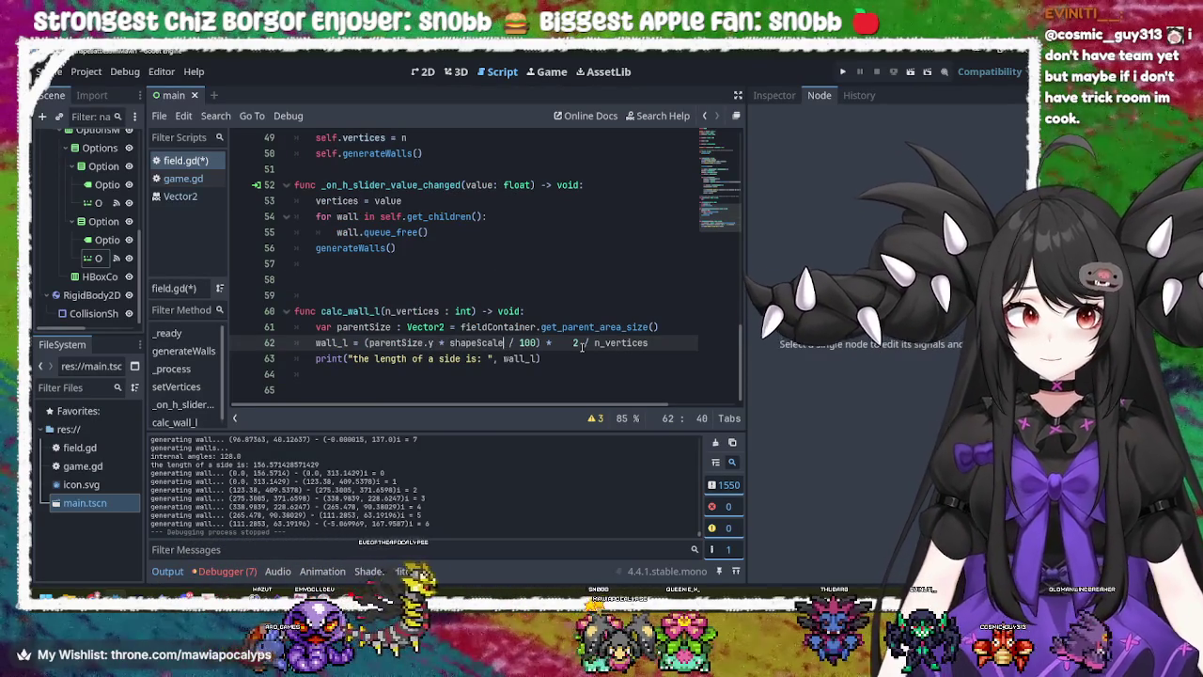
click(552, 345)
scroll(550, 344, up, 15)
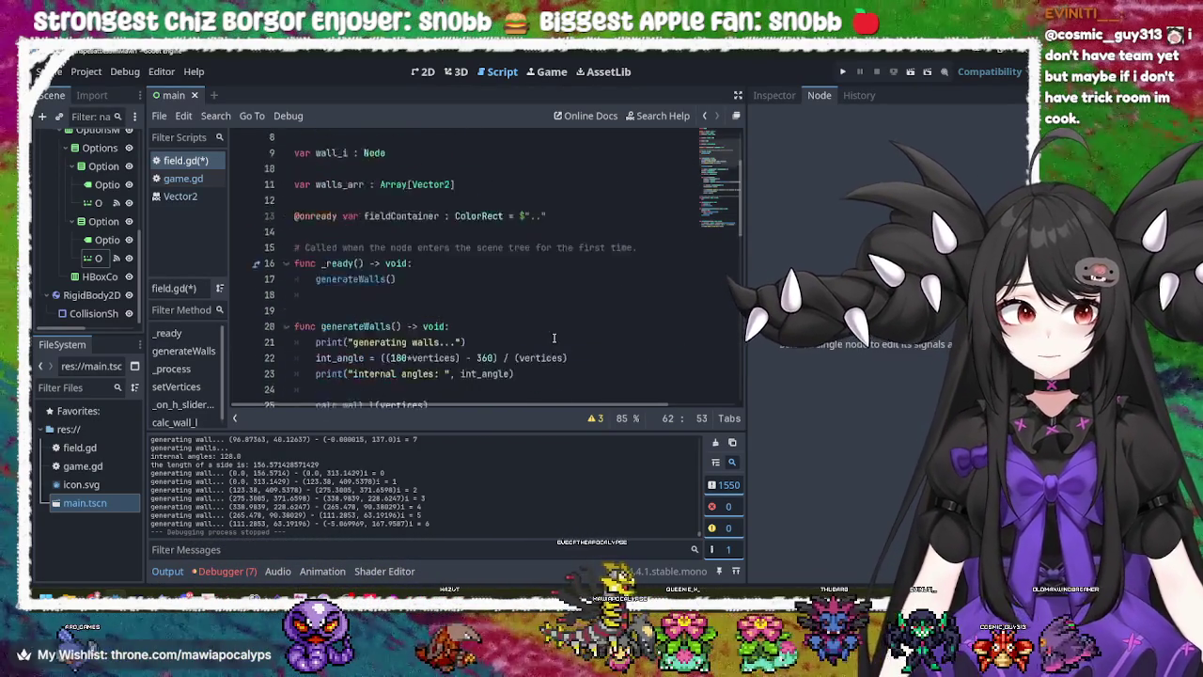
click(440, 200)
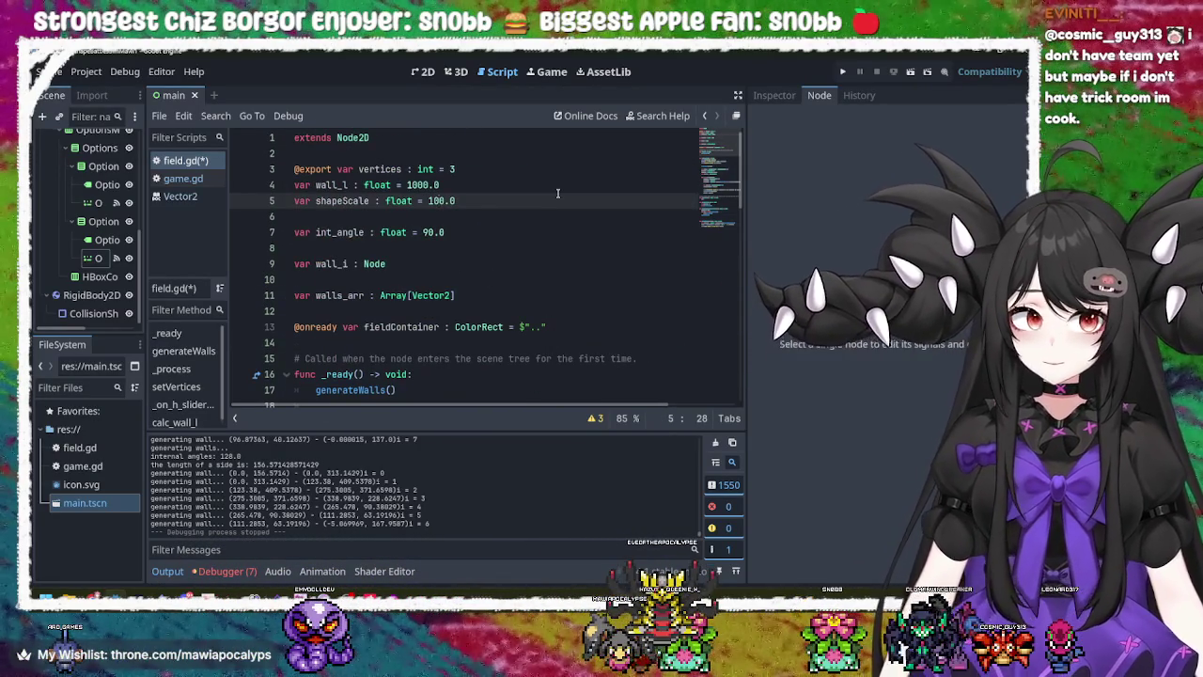
key(BackSpace)
key(BackSpace)
text(8)
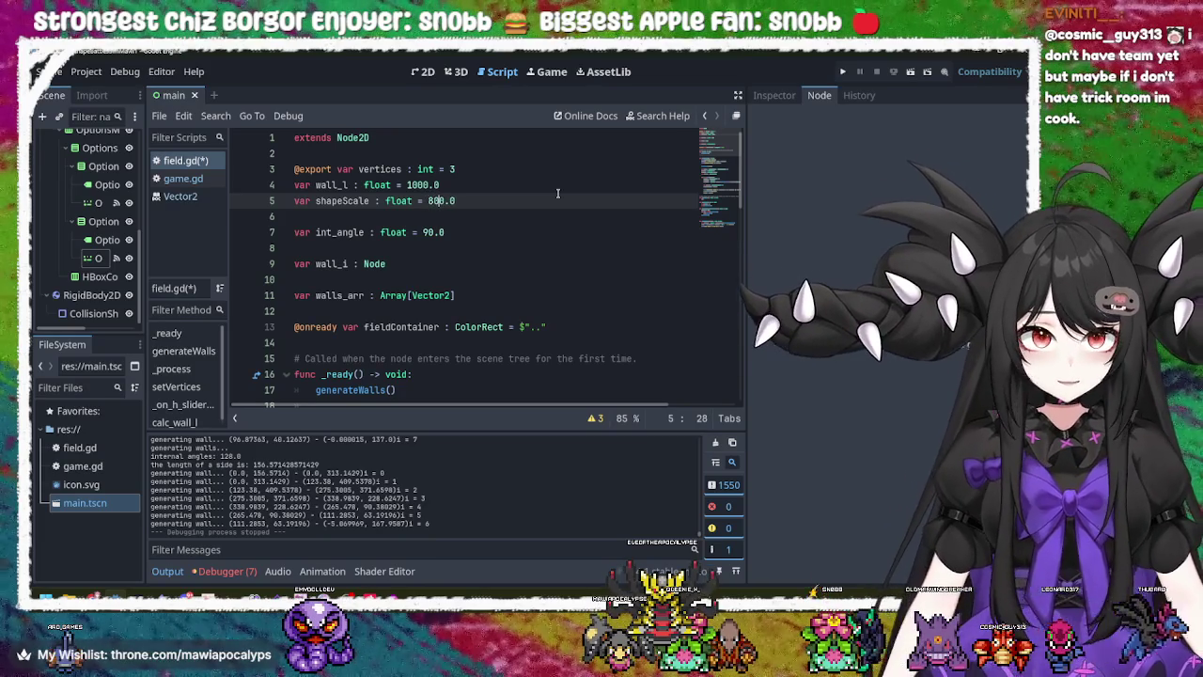
key(ctrl+s)
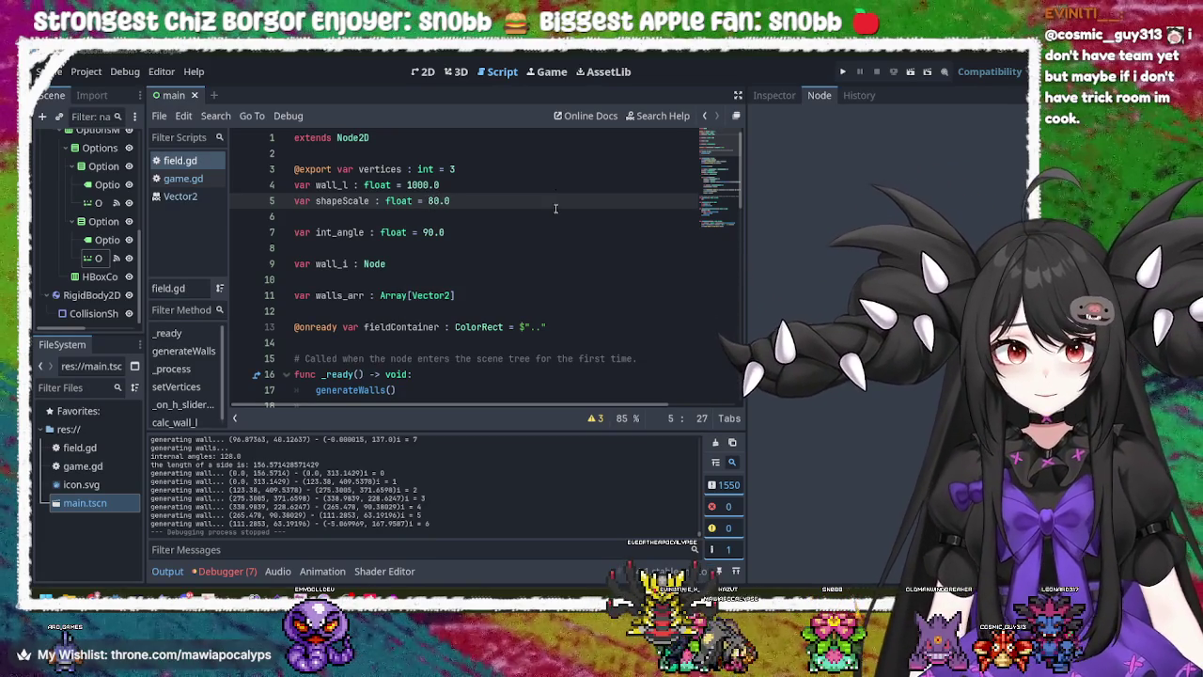
click(843, 72)
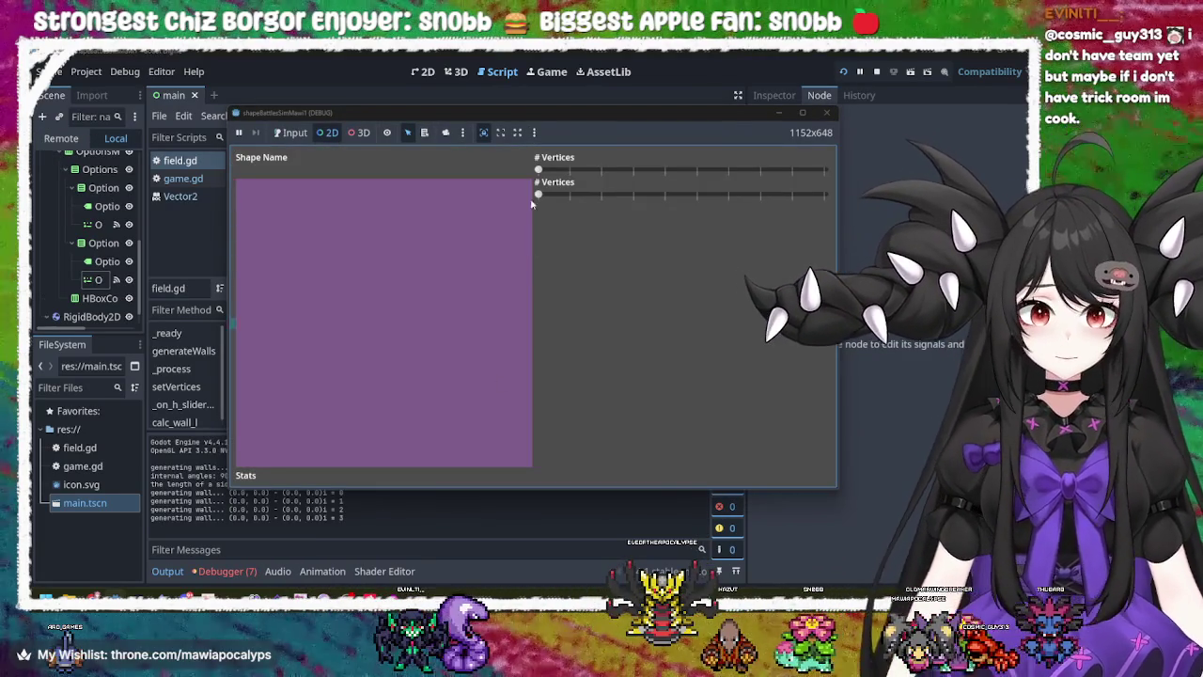
- Drag the first # Vertices slider to redraw the field polygon, then stop the game with F8
click(542, 172)
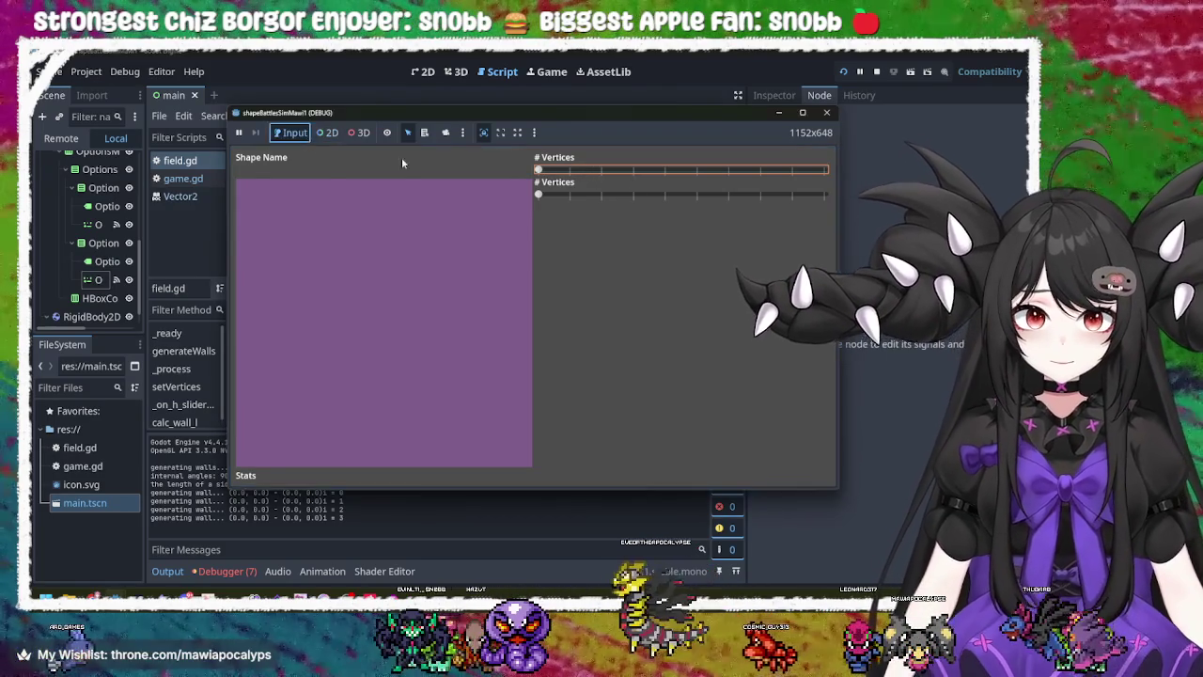
mouse_move(539, 170)
mouse_down()
mouse_move(704, 172)
mouse_move(515, 181)
mouse_move(654, 177)
mouse_move(482, 201)
mouse_move(818, 173)
mouse_move(531, 174)
mouse_move(752, 174)
mouse_move(555, 174)
mouse_up()
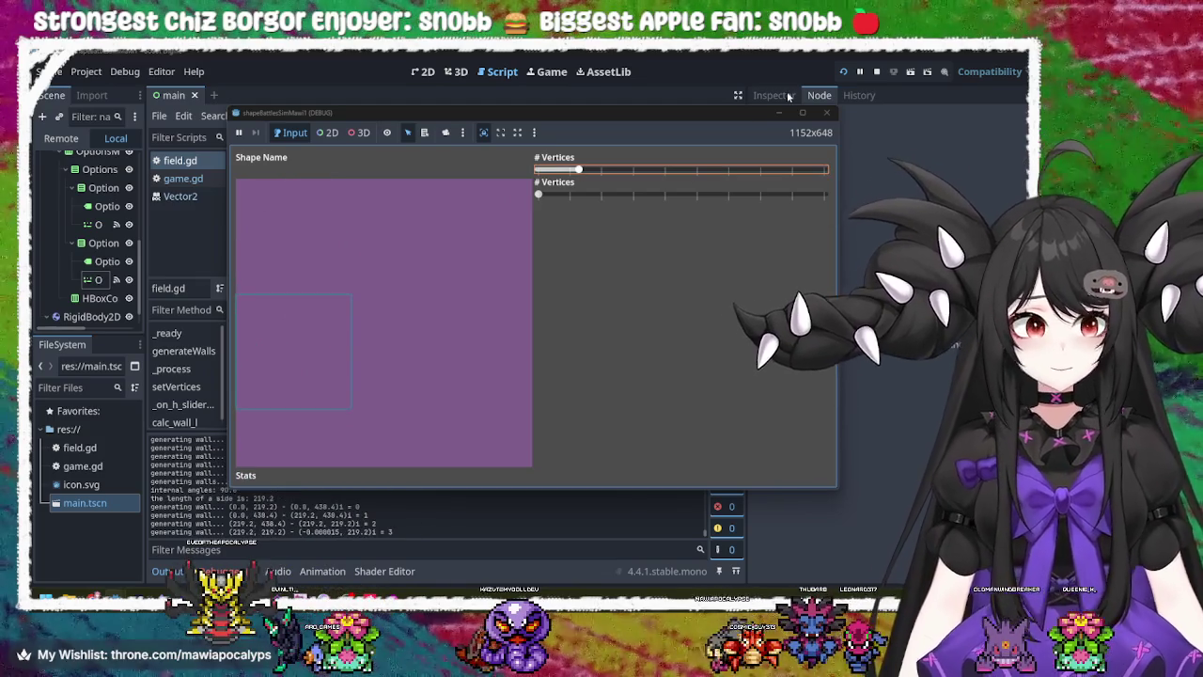
key(F8)
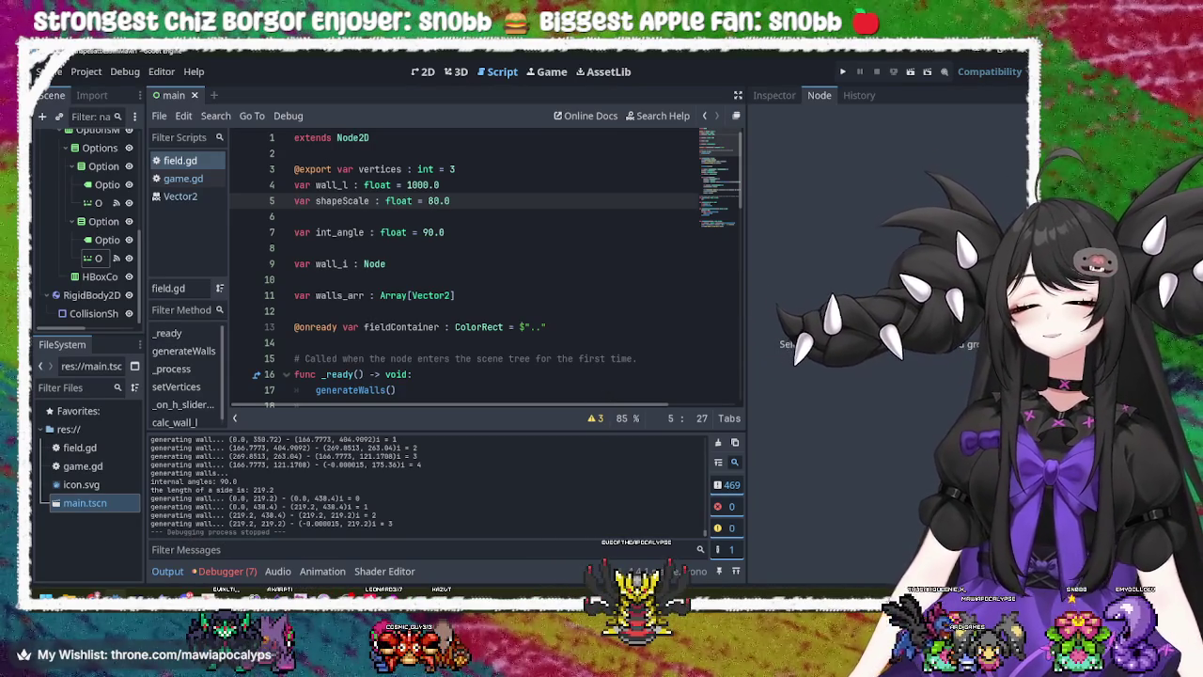
- Dismiss a Scene node's context menu, switch to Chrome, and open a new tab
right_click(89, 259)
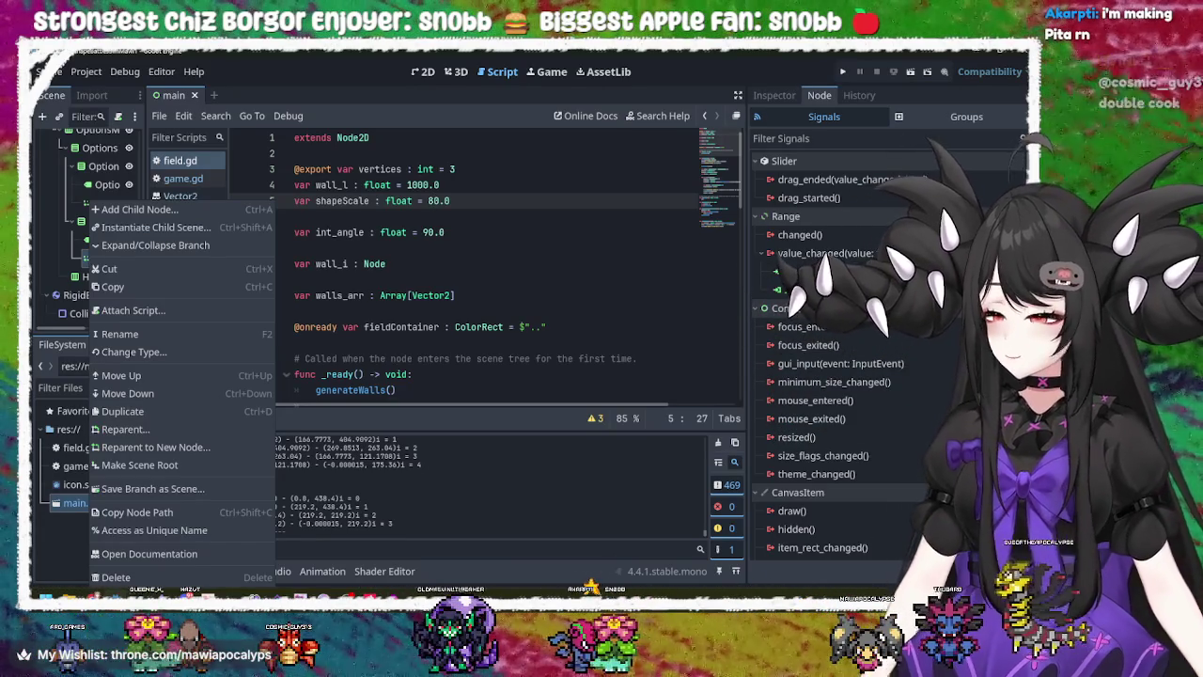
key(Escape)
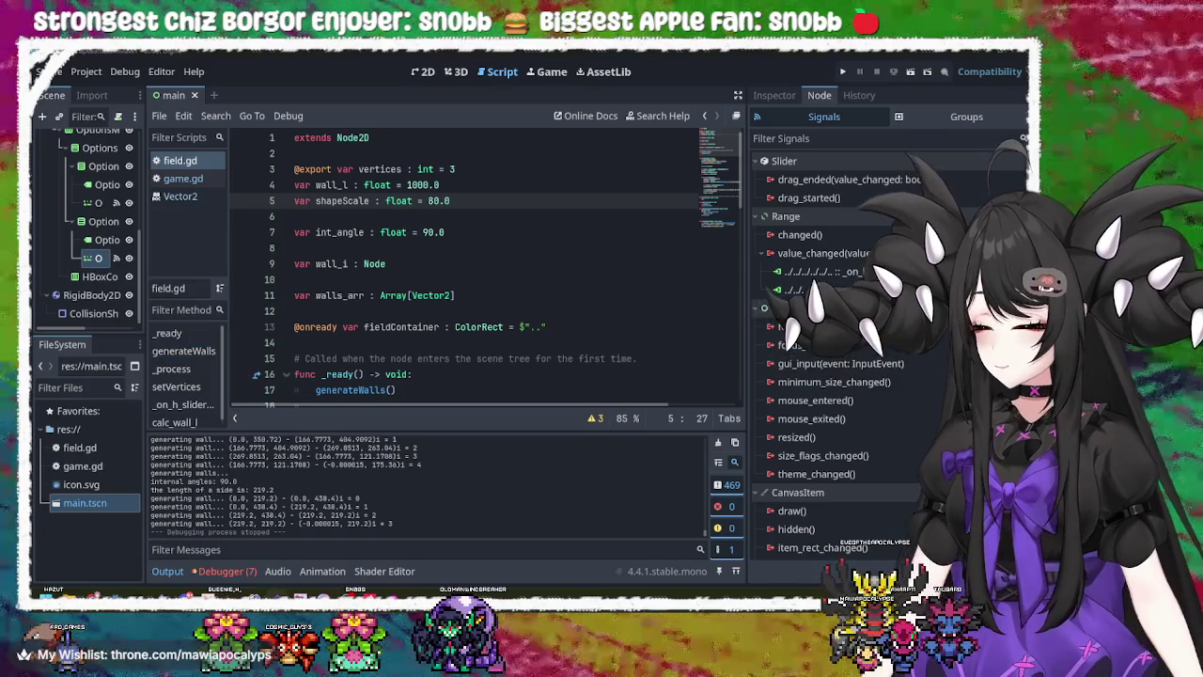
key(alt+Tab)
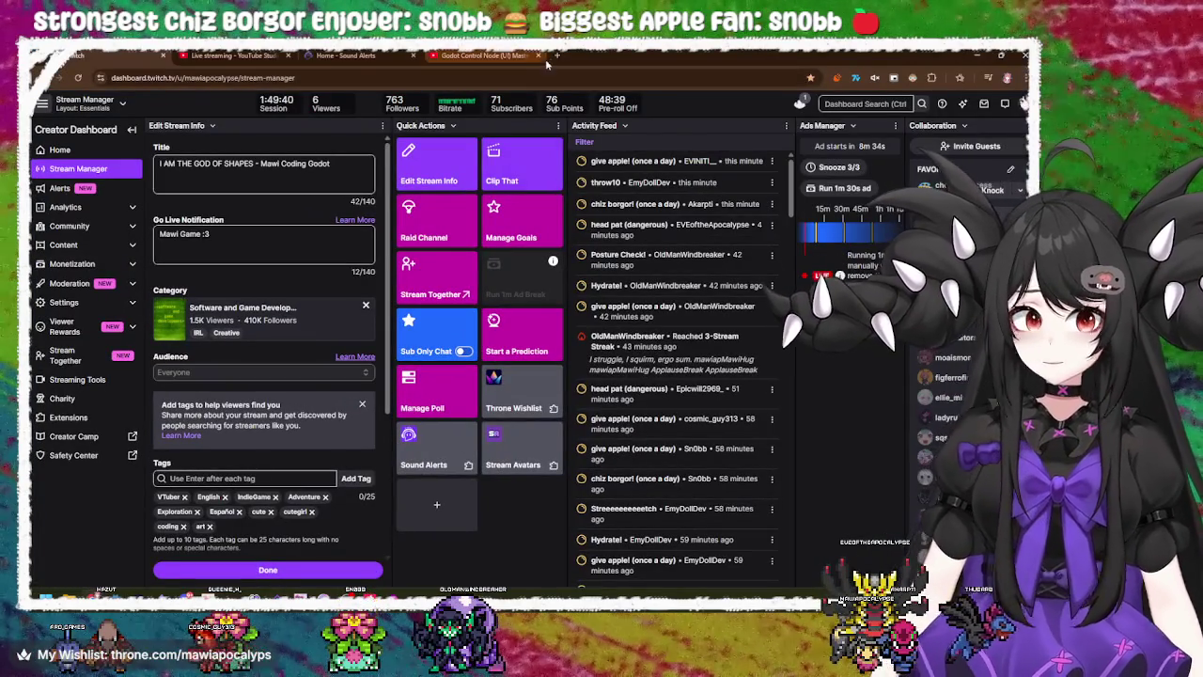
click(556, 54)
click(526, 77)
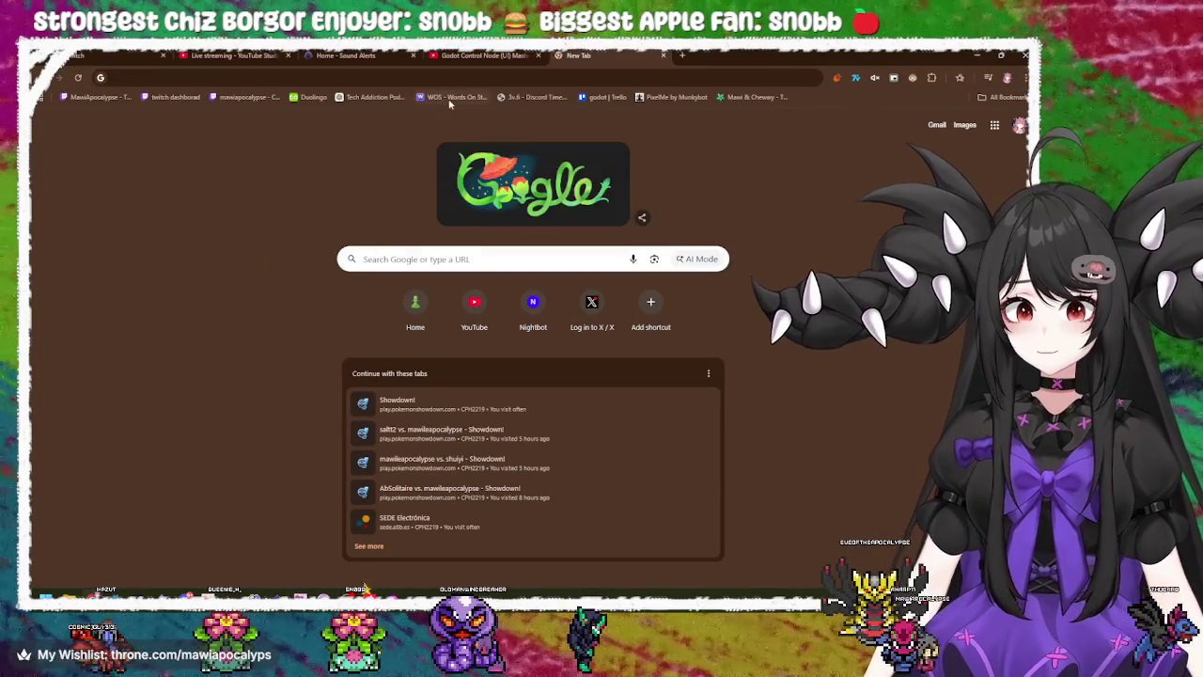
- Go to wos.gg and choose the Twitch sign-in option
text(wos.gg)
key(Return)
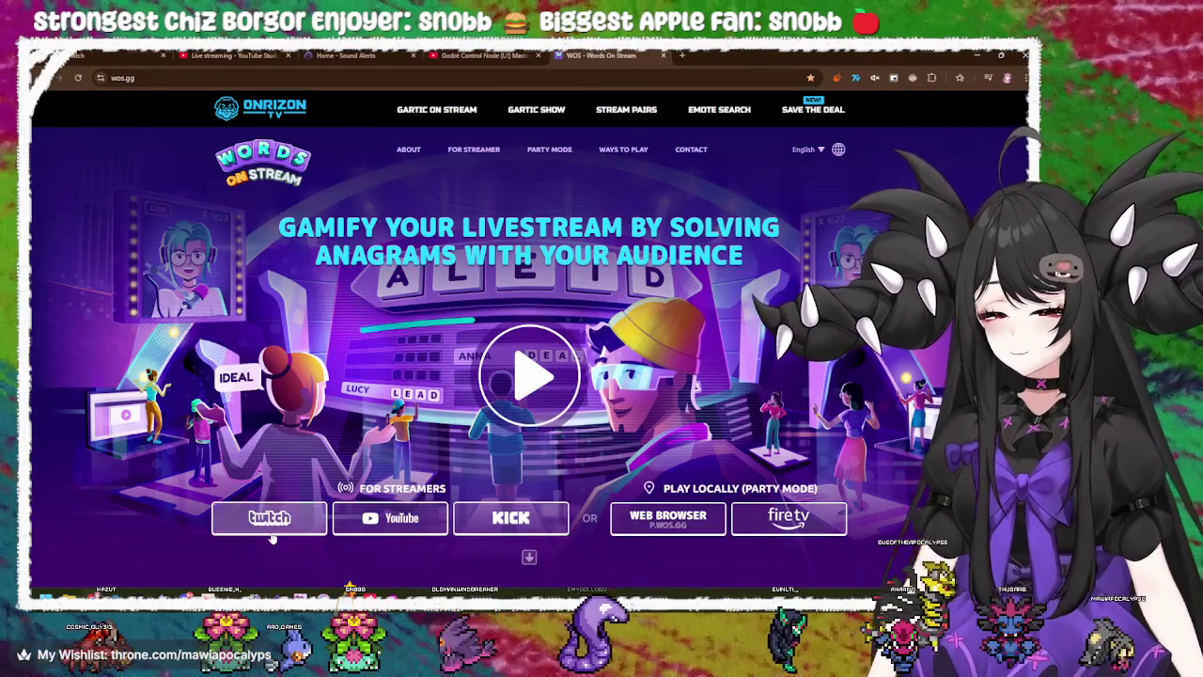
click(269, 519)
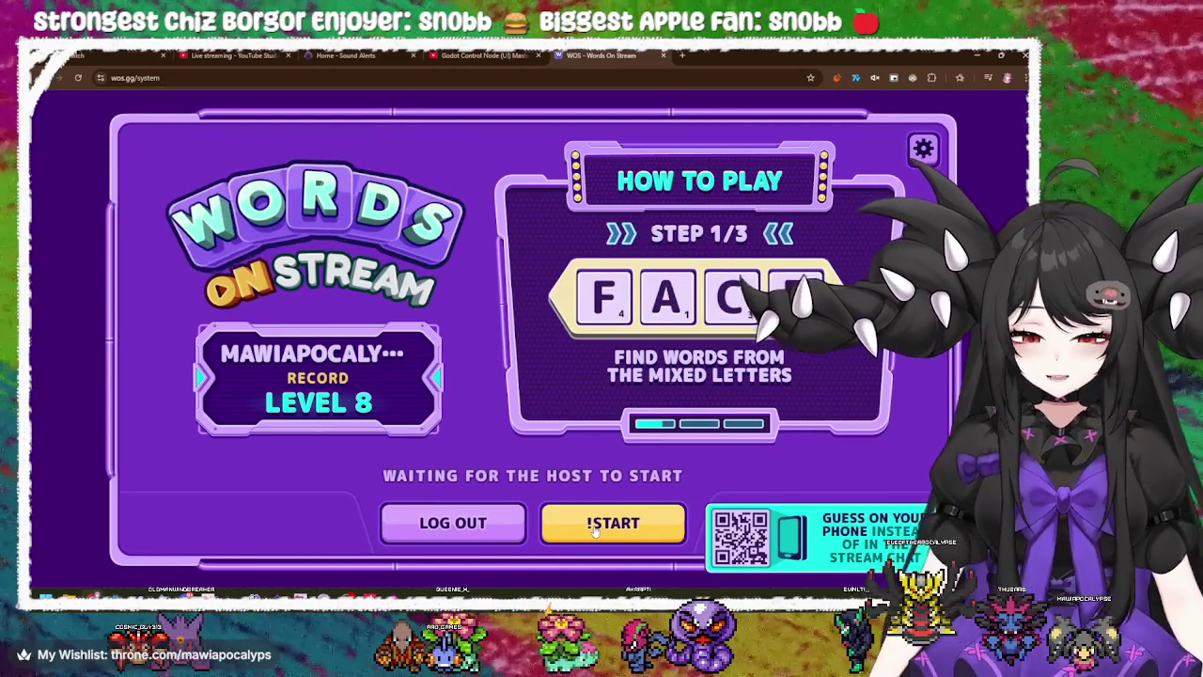
- Start the level 1 round with the !START button in the Words On Stream lobby
click(594, 529)
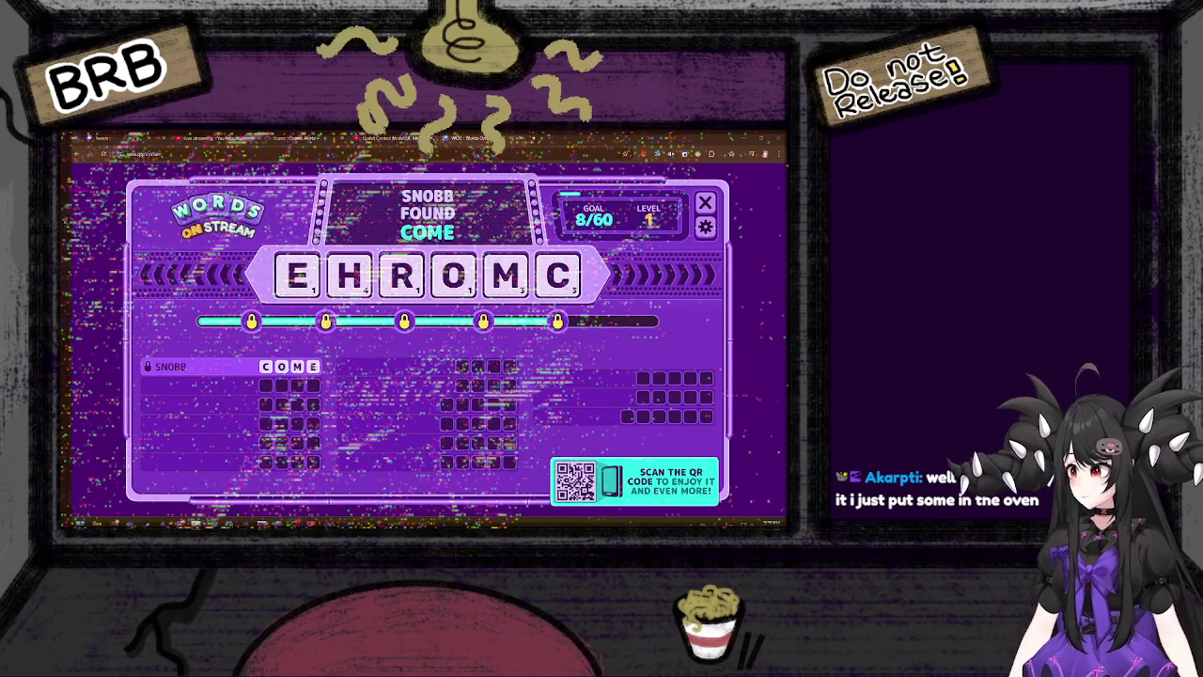
key(alt+Tab)
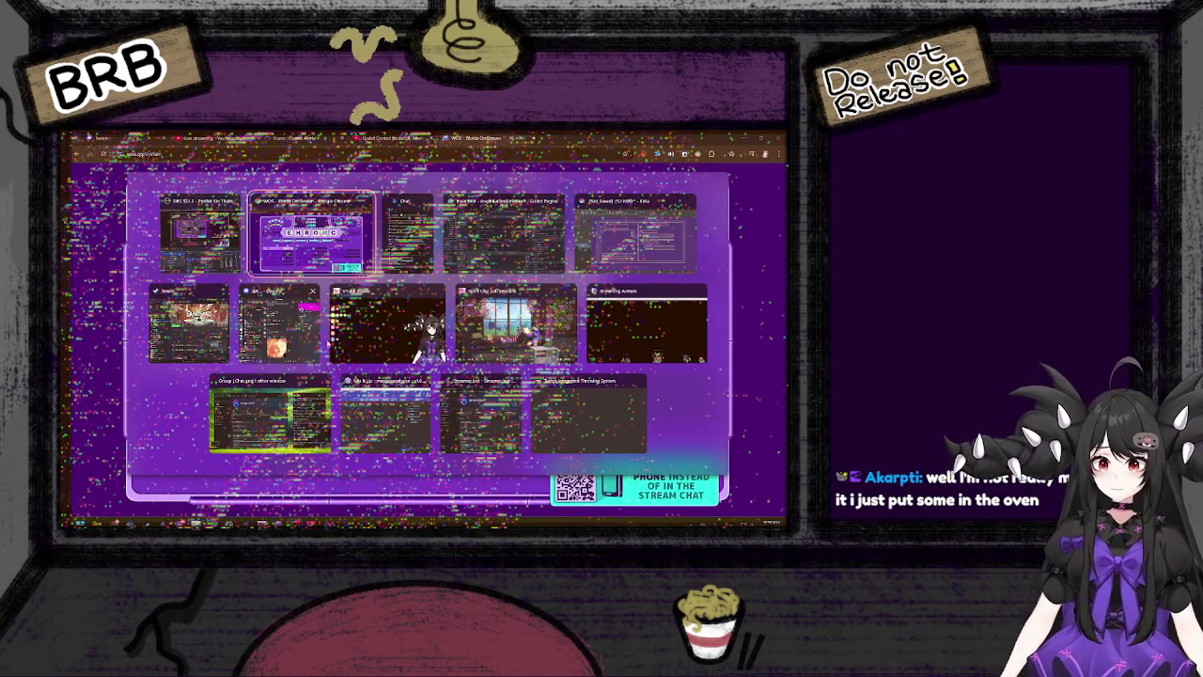
key(Return)
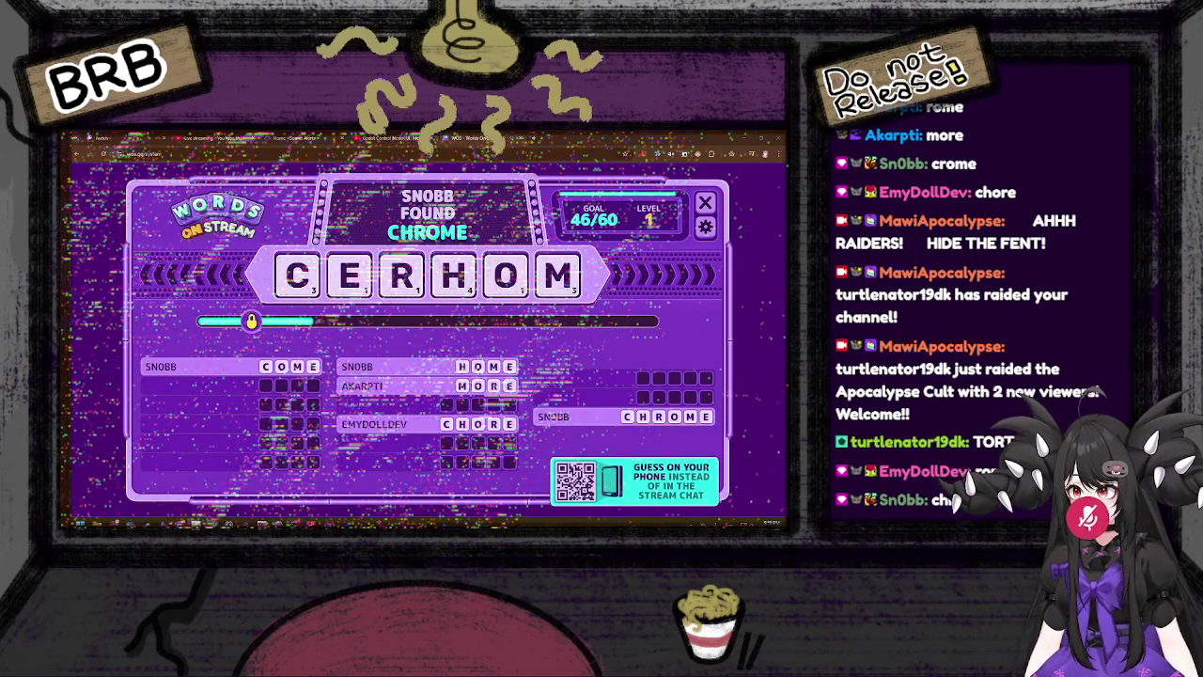
key(alt+Tab)
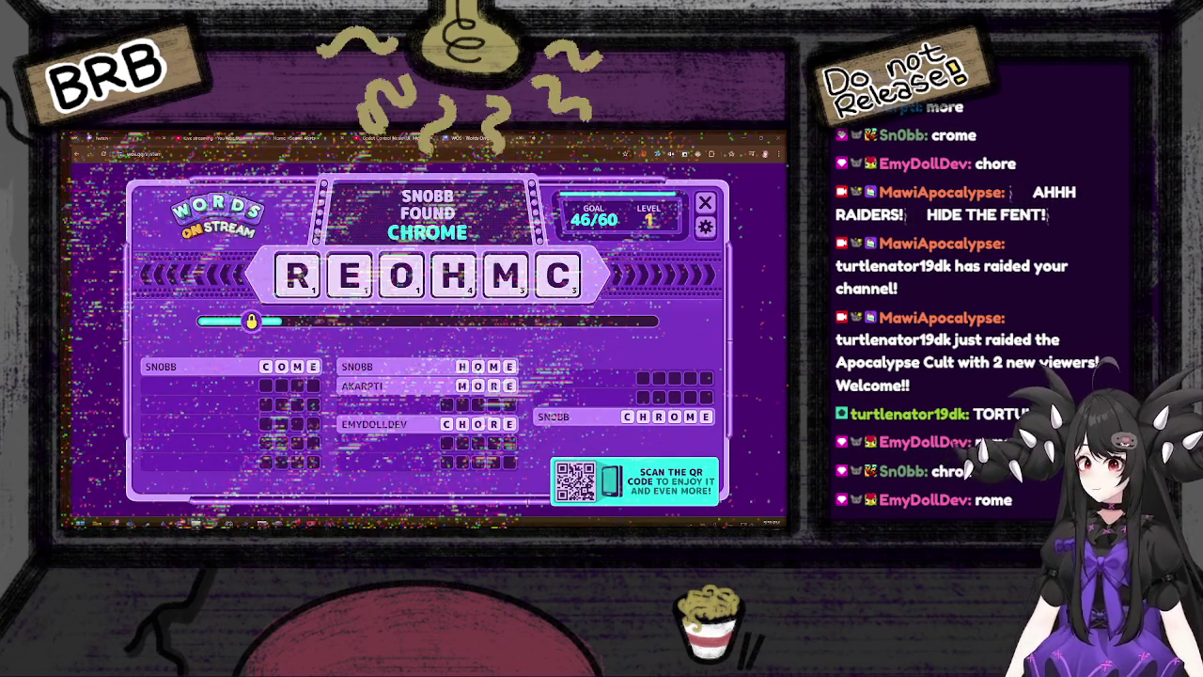
- Return to the Words On Stream board to keep playing level 1
key(alt+Tab)
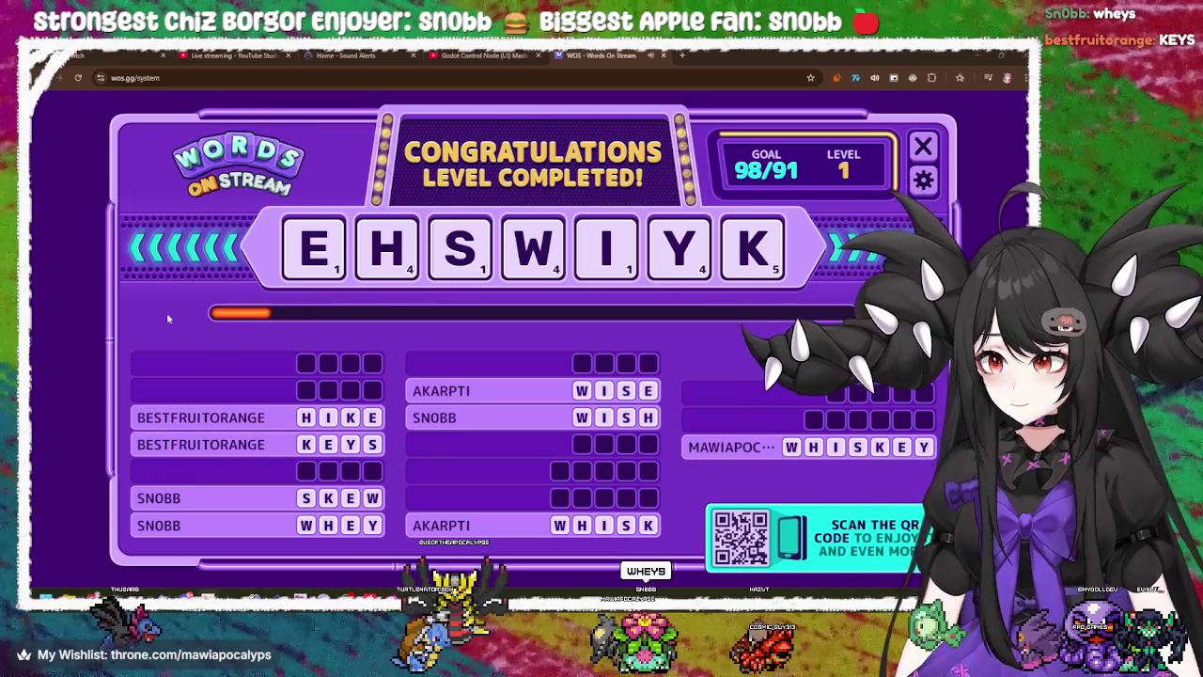
- Keep Words On Stream in front as Level 2 is announced, then hide the browser
key(alt+Tab)
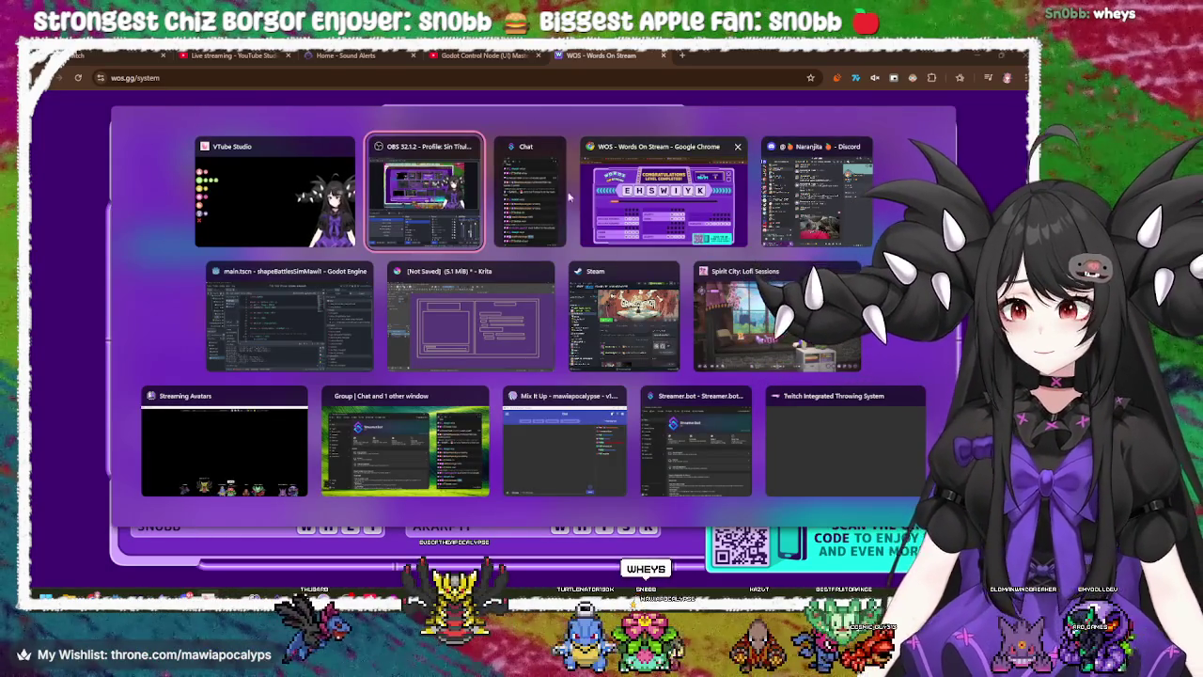
key(Escape)
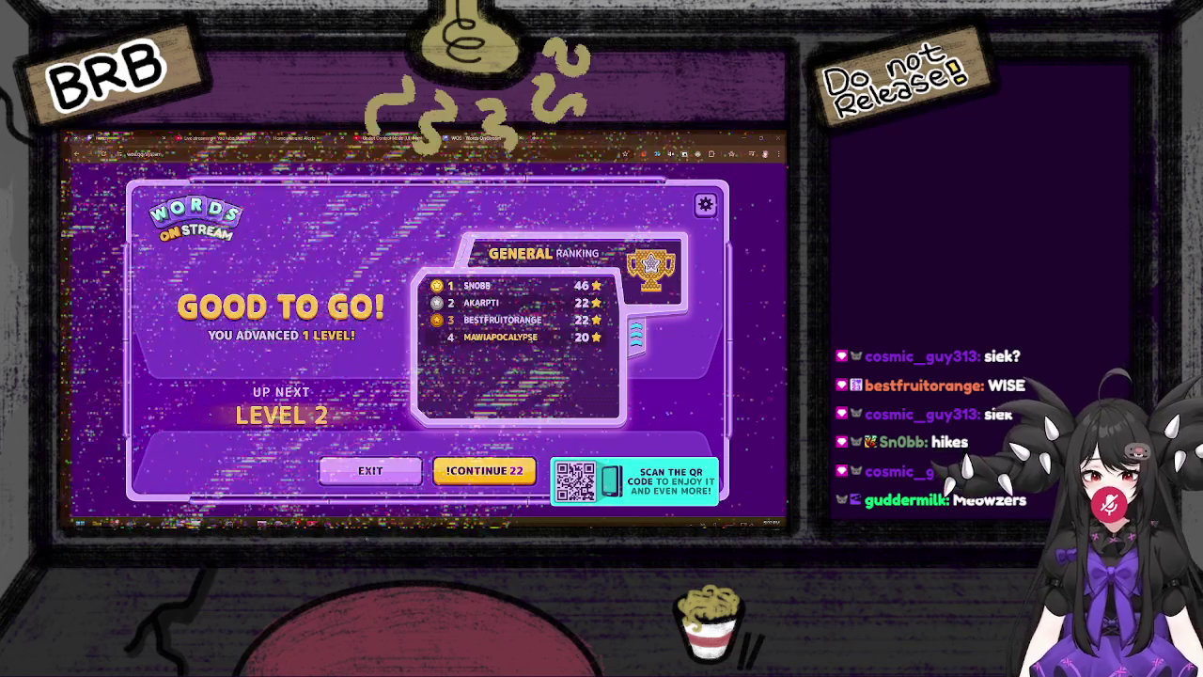
click(261, 523)
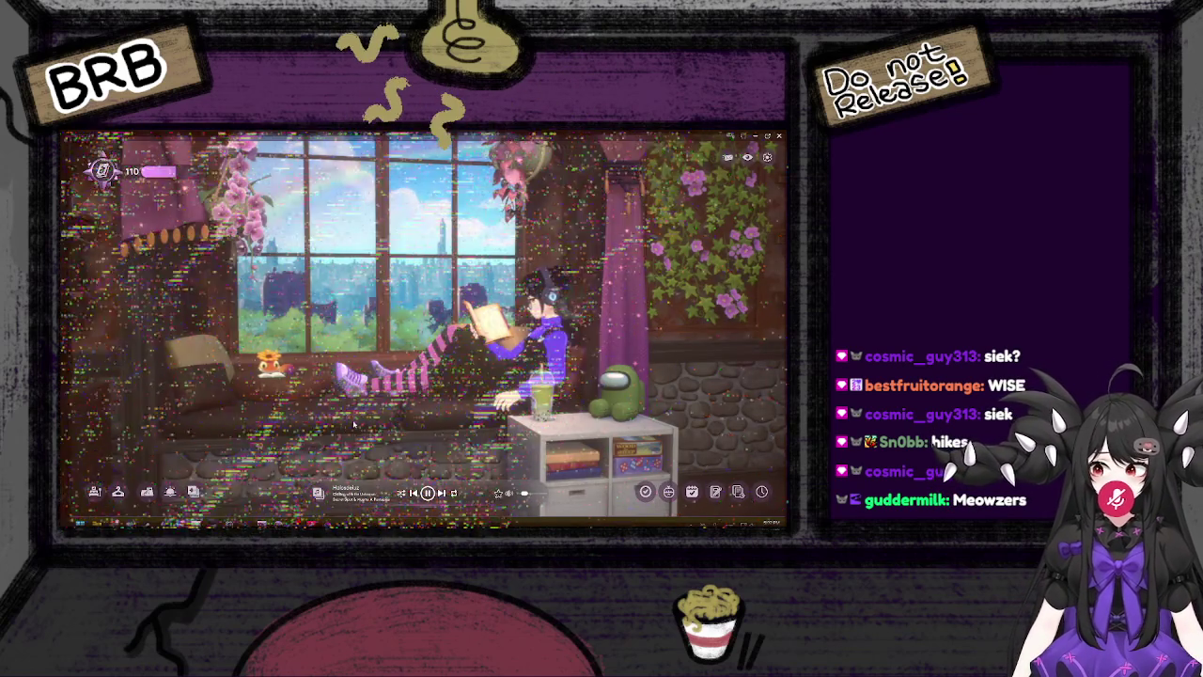
- Bring the game back and let it run to level 4, then cycle windows toward the browser
key(alt+Tab)
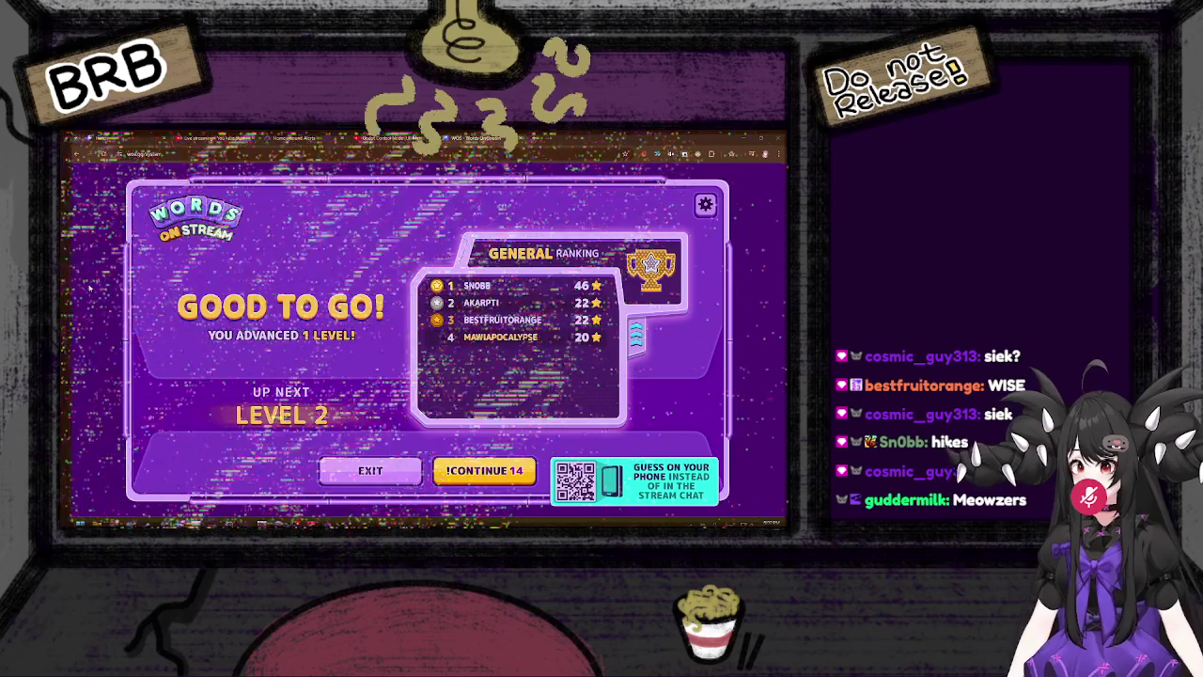
key(alt+Tab)
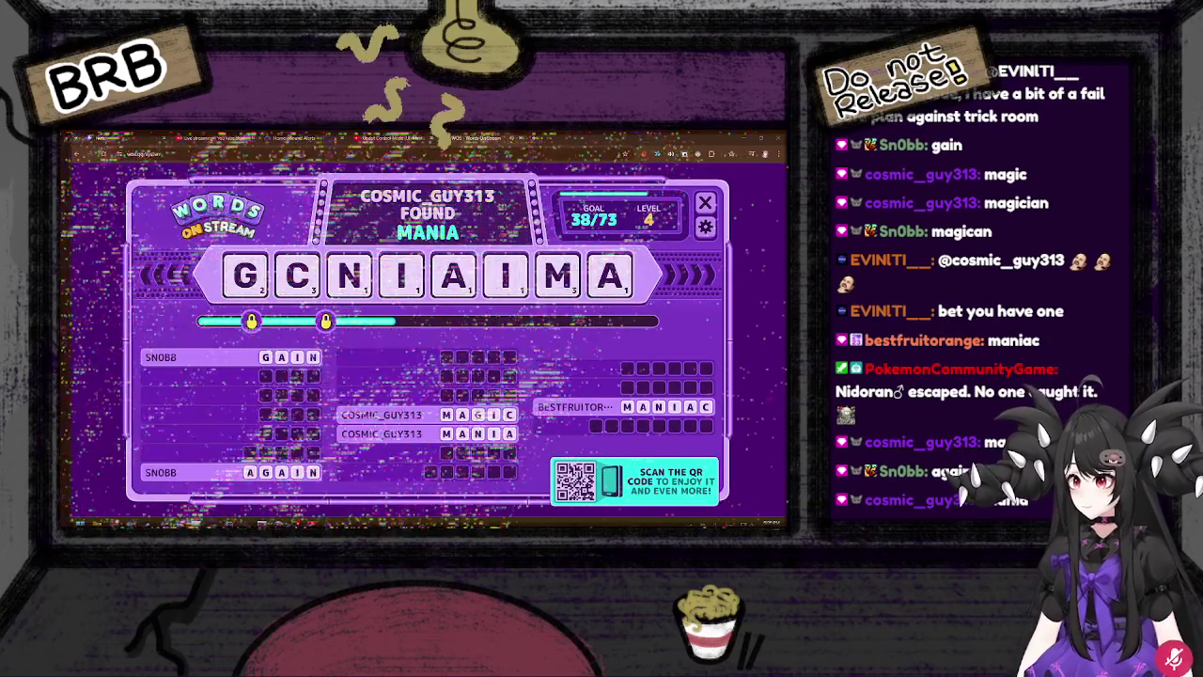
key(alt+Tab)
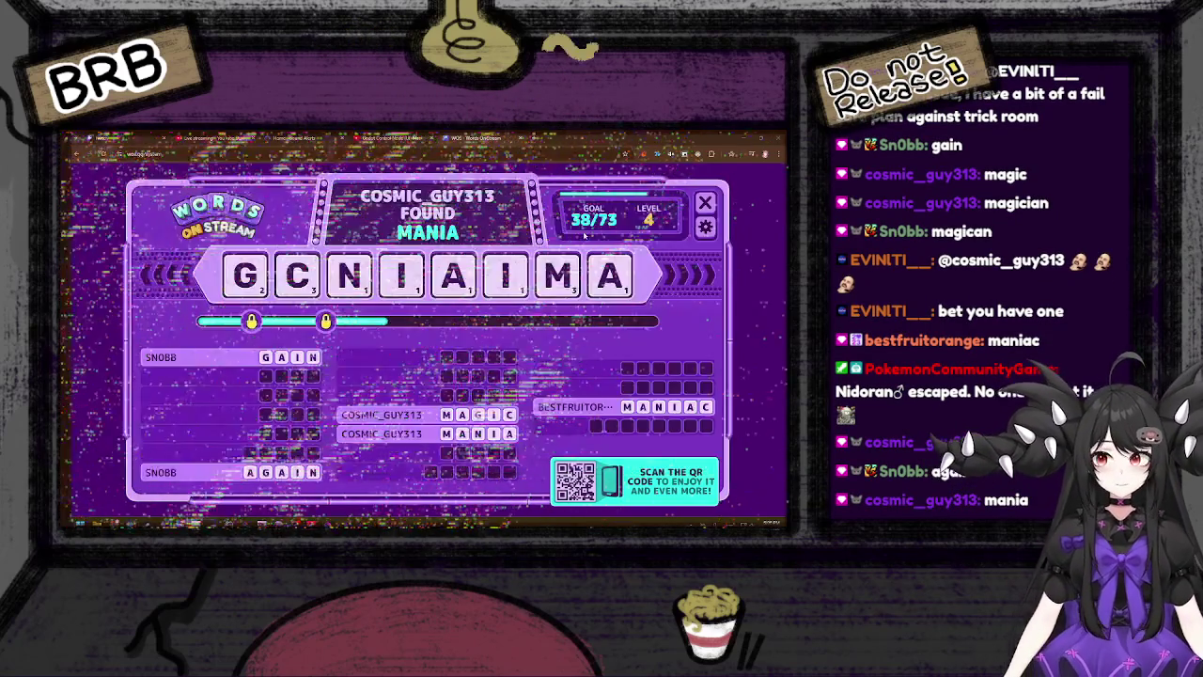
key(alt+Tab)
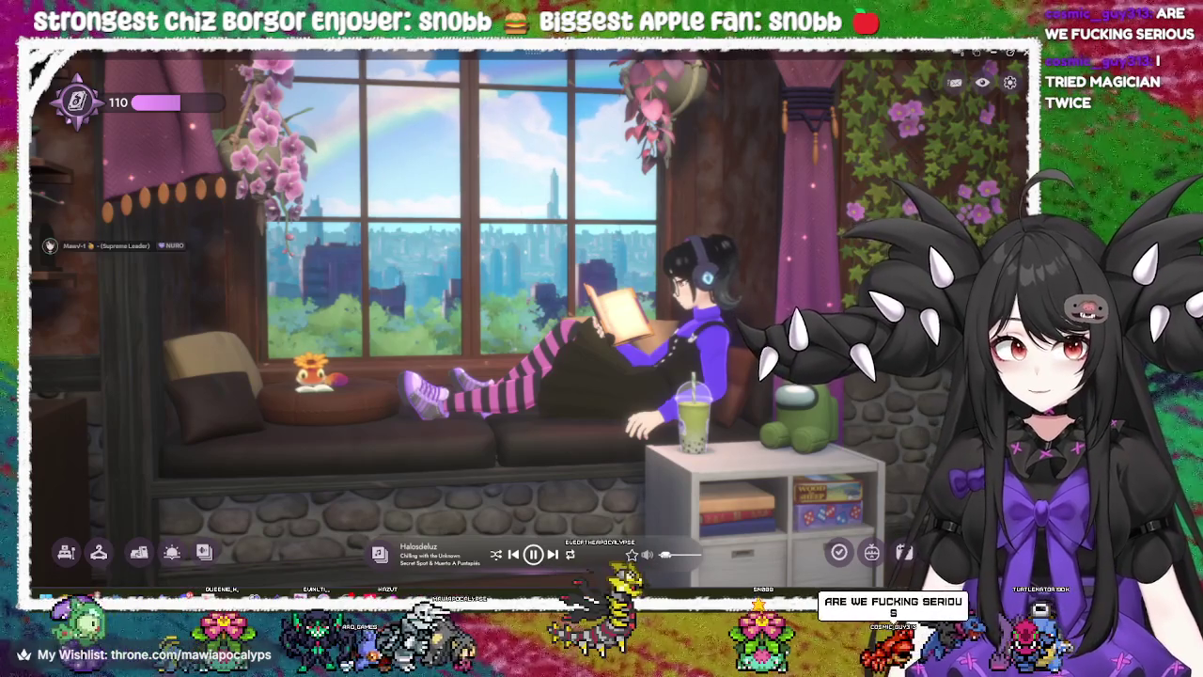
- Close the Words On Stream tab after the level 4 Game Over
key(alt+Tab)
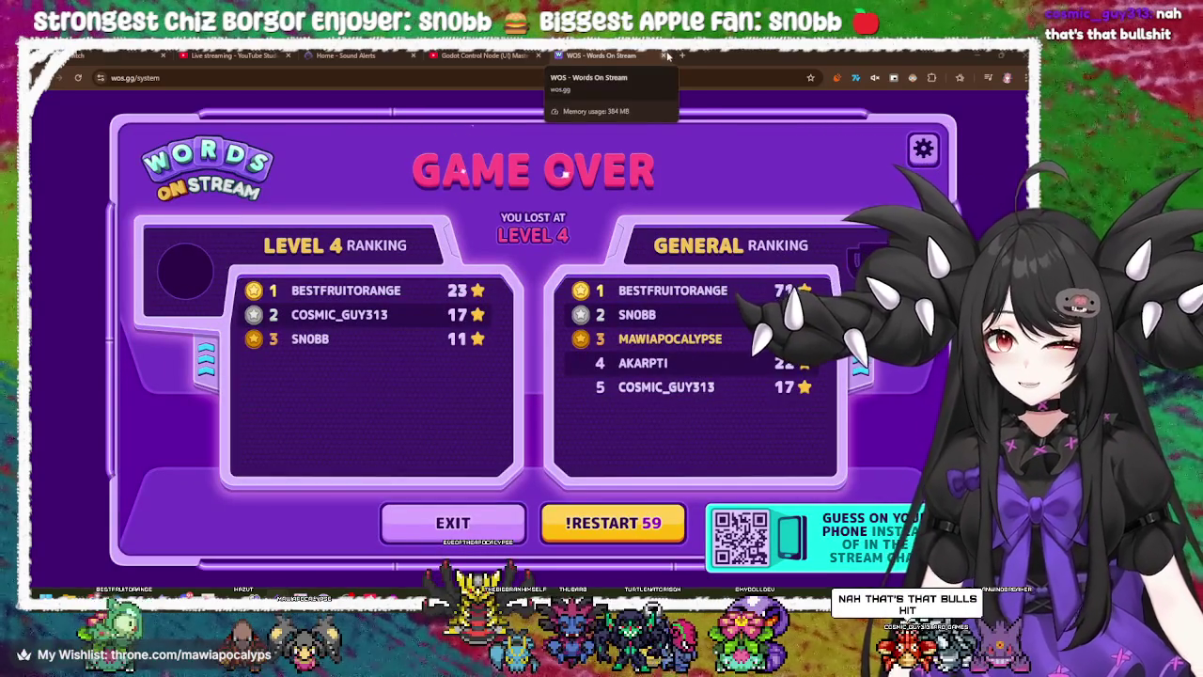
click(666, 55)
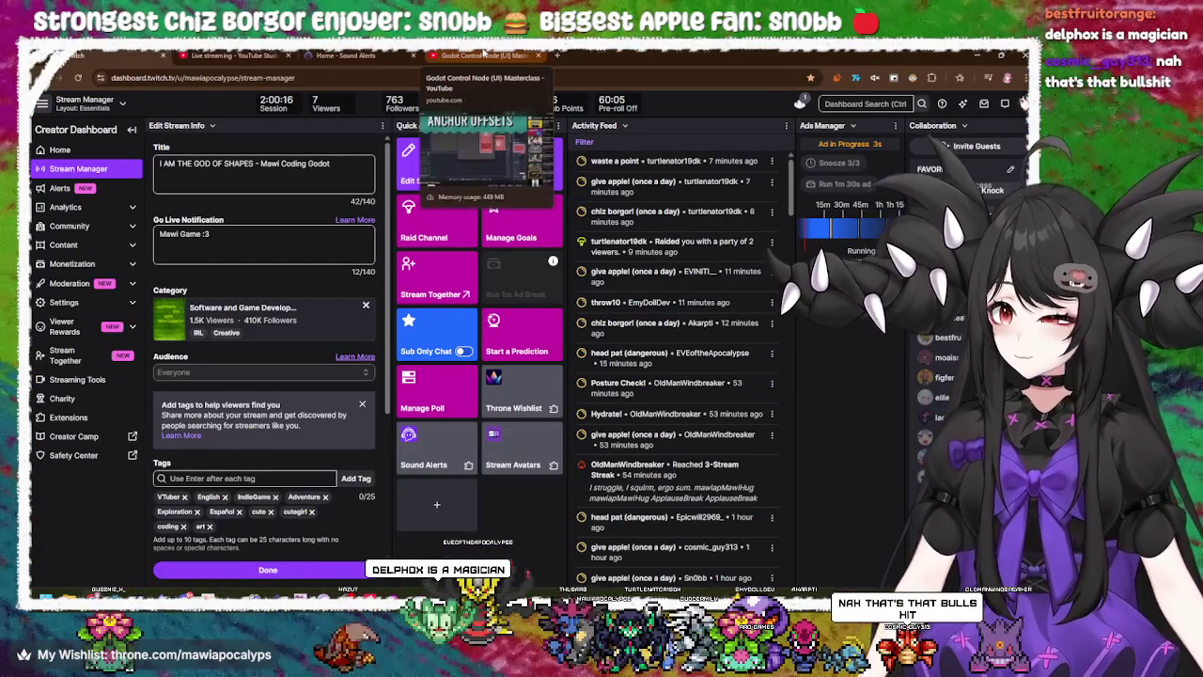
- Flip through the Godot video, Sound Alerts, YouTube Studio and Stream Manager browser tabs
click(484, 55)
click(367, 55)
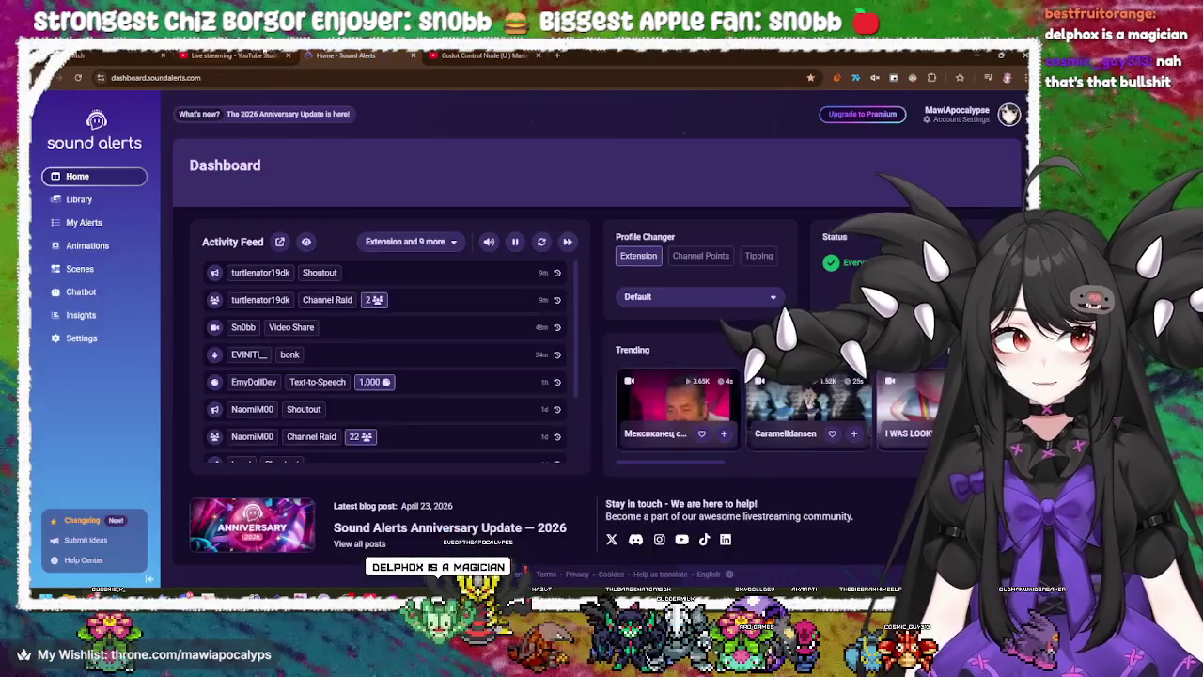
click(230, 56)
click(94, 55)
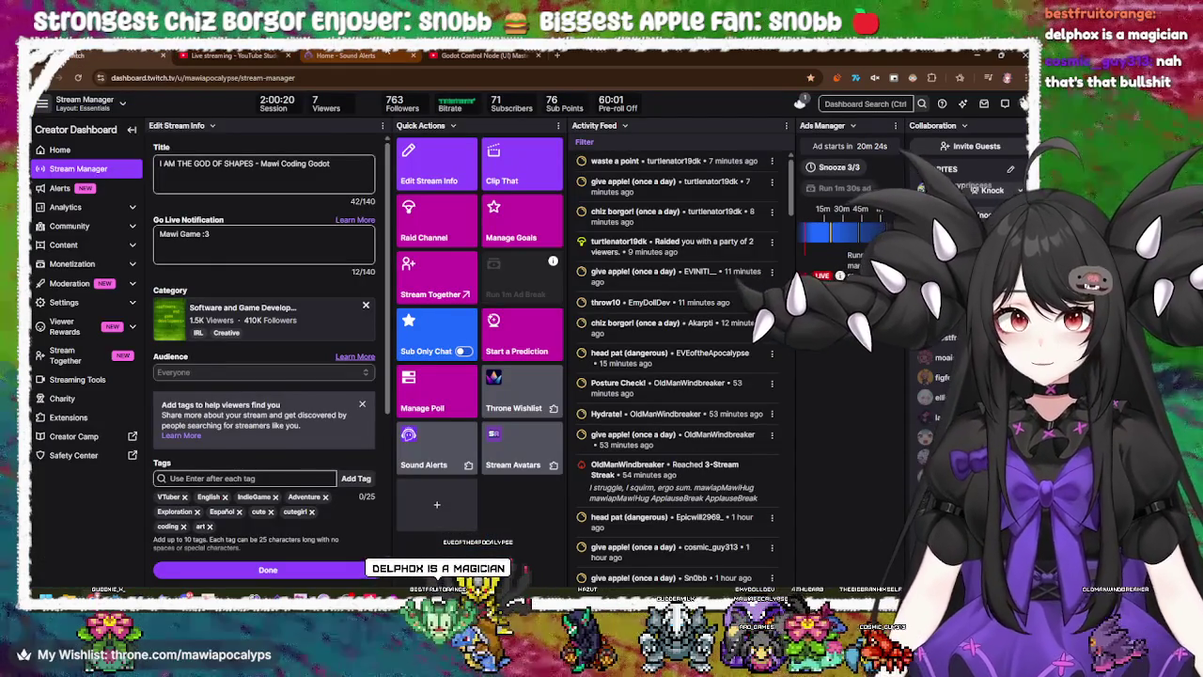
key(ctrl+Tab)
key(ctrl+Tab)
key(ctrl+Tab)
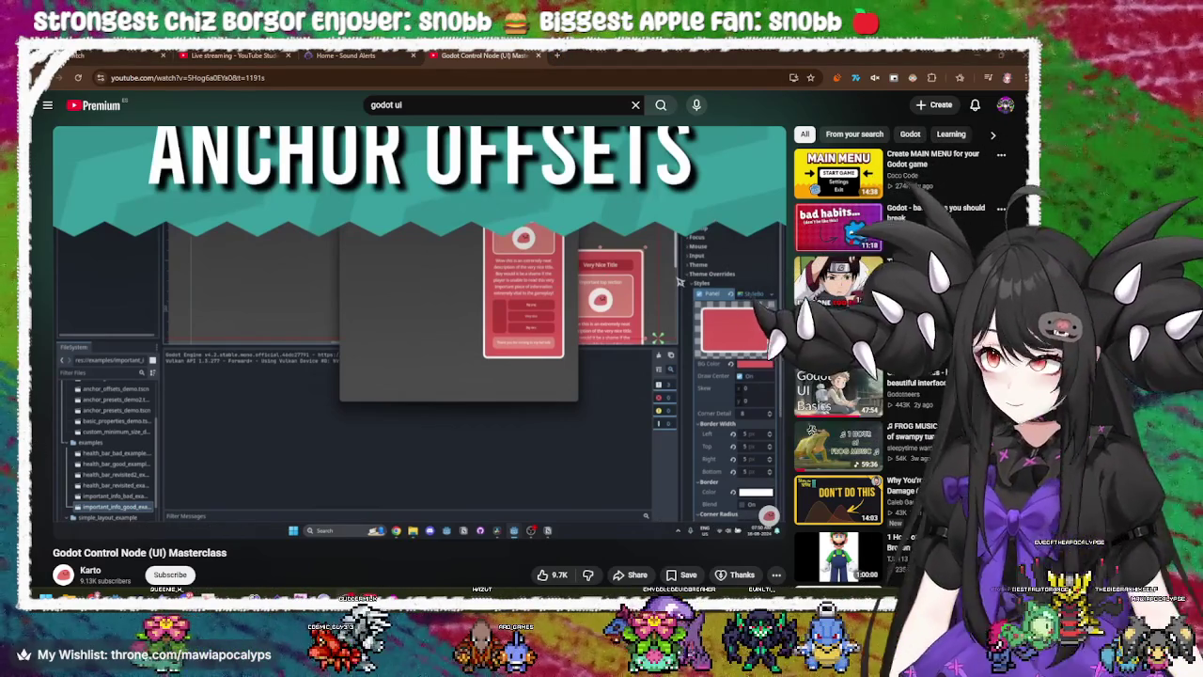
- Show the desktop and bring the Godot editor with field.gd forward
key(super+d)
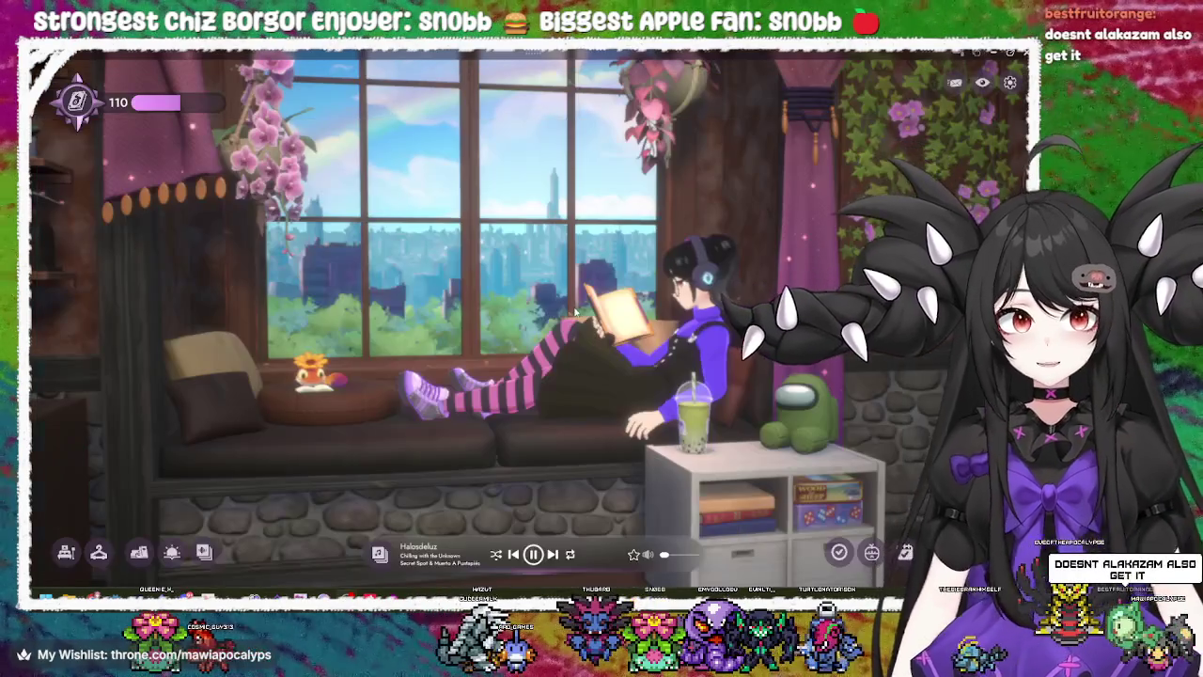
mouse_move(294, 586)
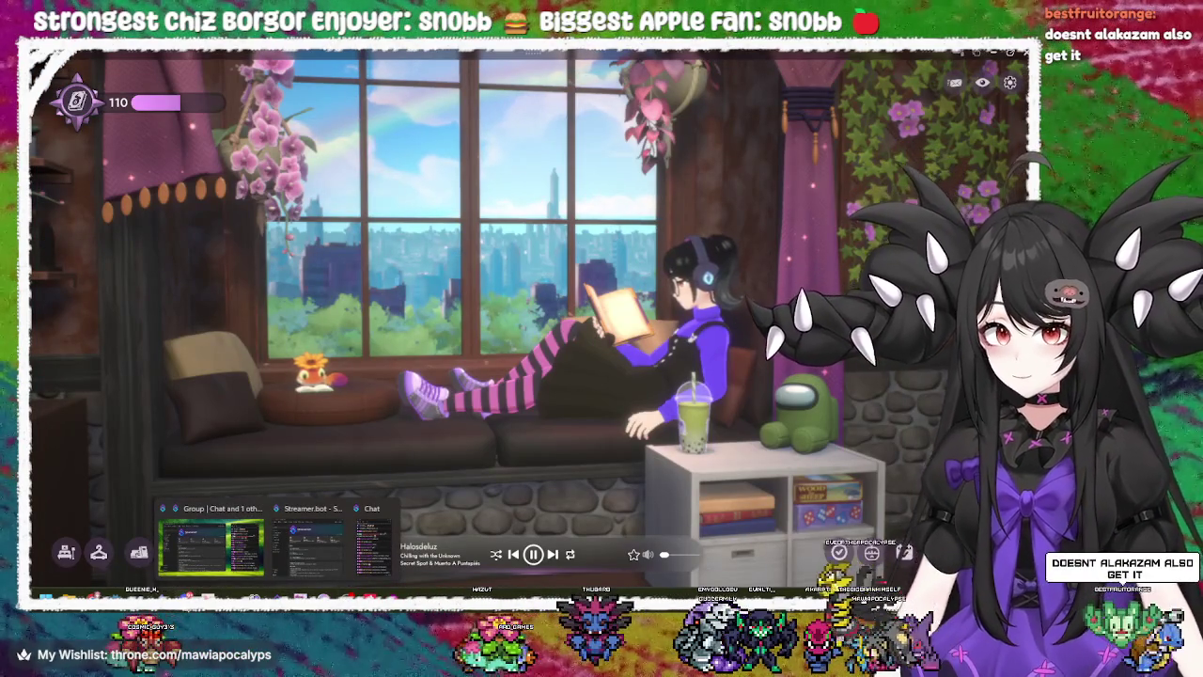
click(211, 545)
- Review the fieldContainer and wall_i declarations and the empty lines around them in field.gd
click(578, 343)
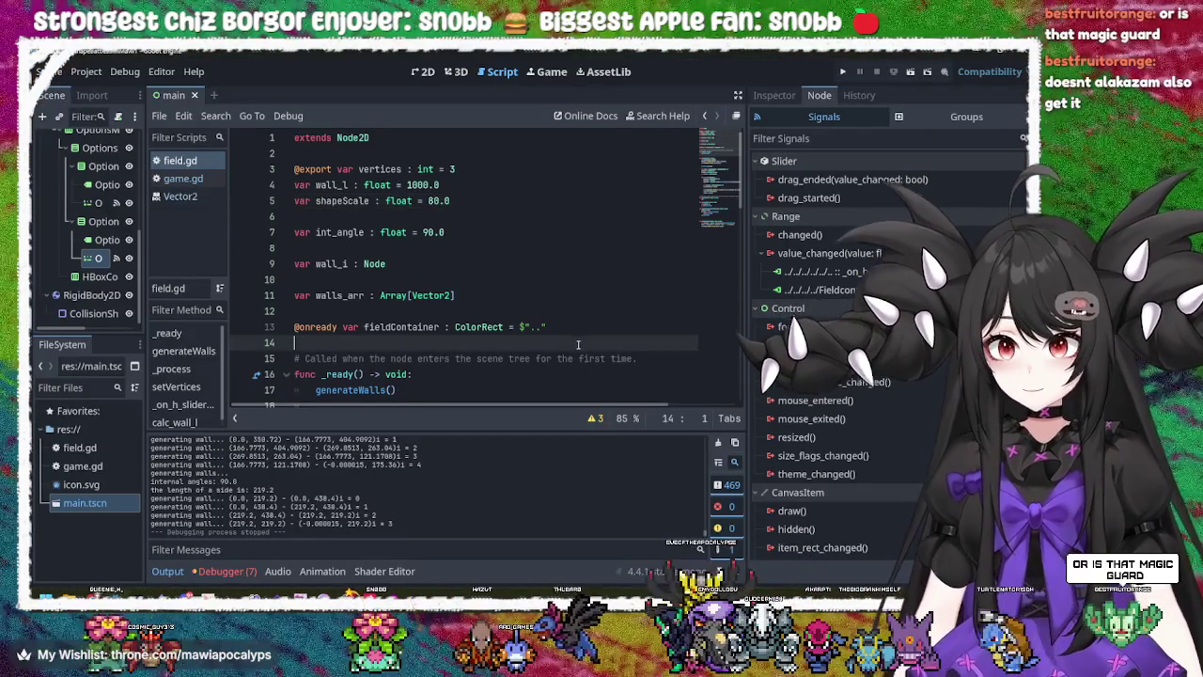
click(542, 328)
click(552, 279)
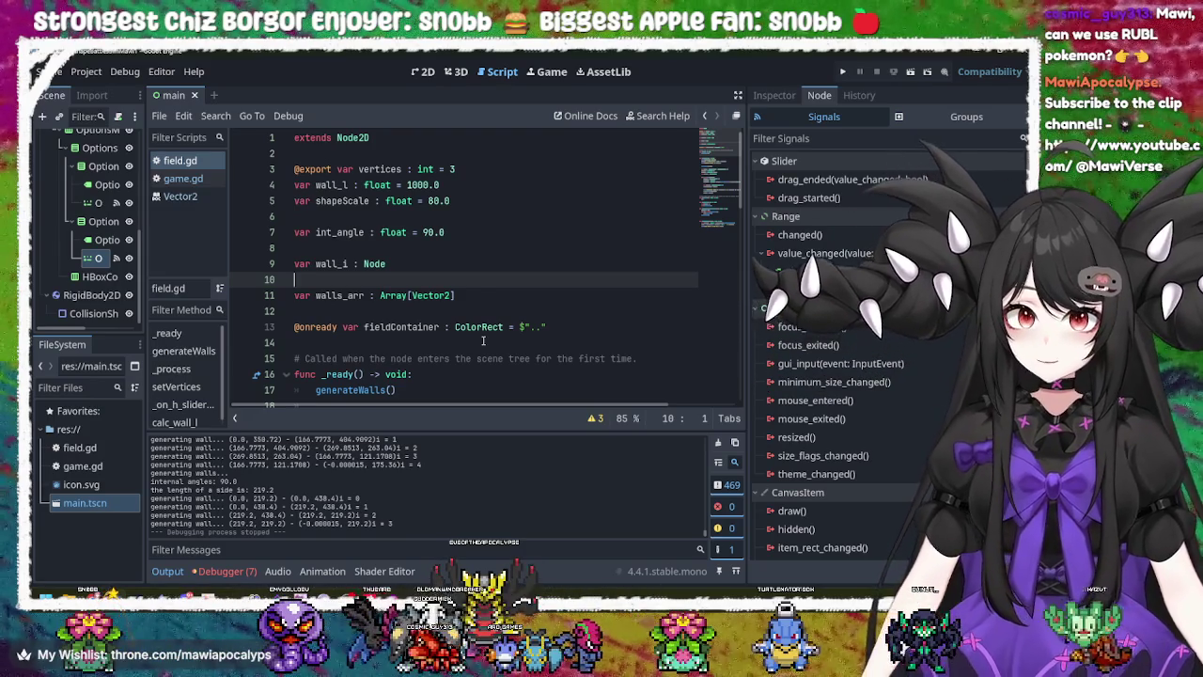
click(461, 259)
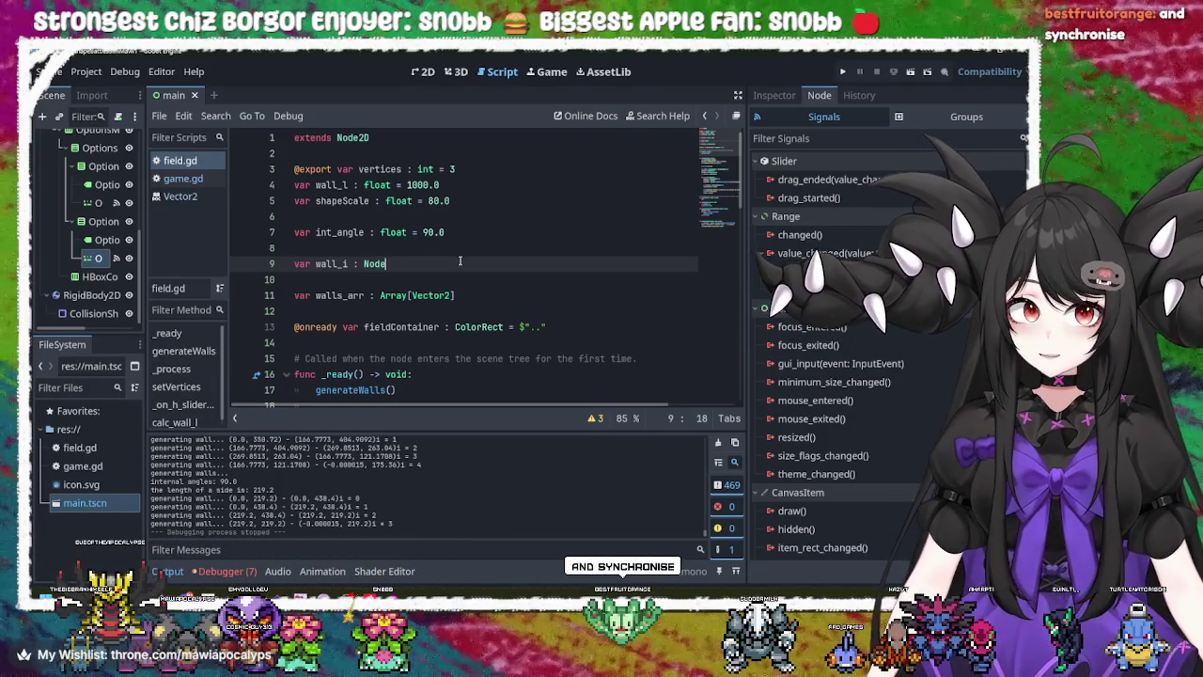
triple_click(459, 262)
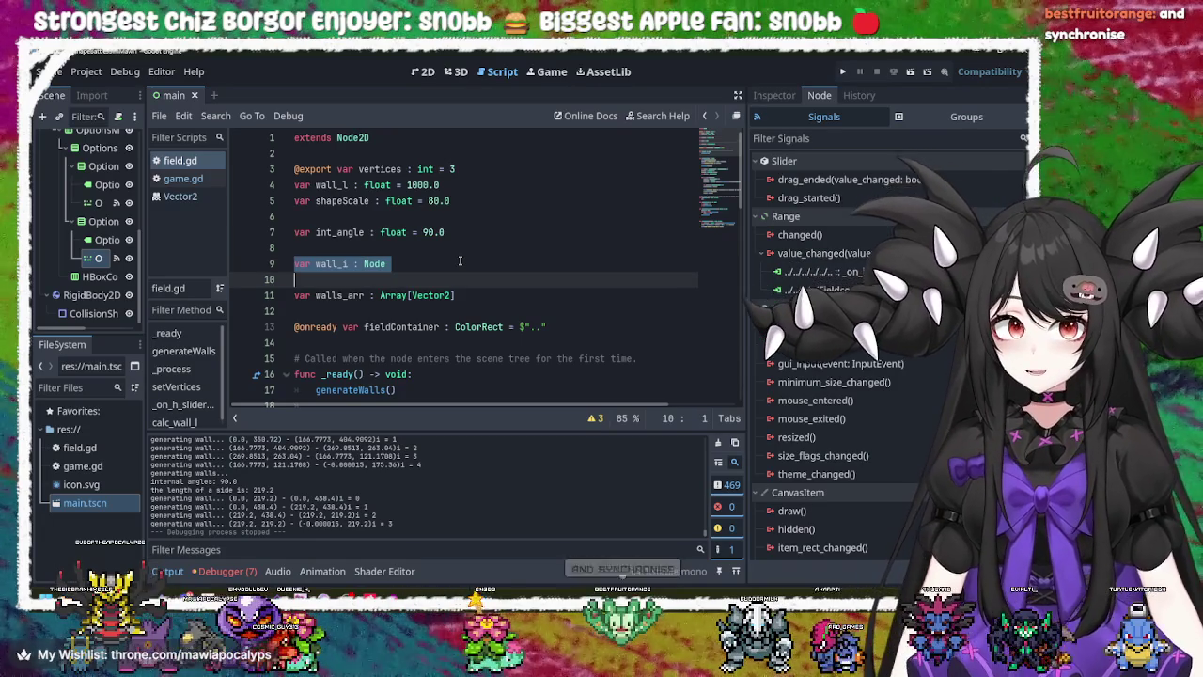
click(459, 263)
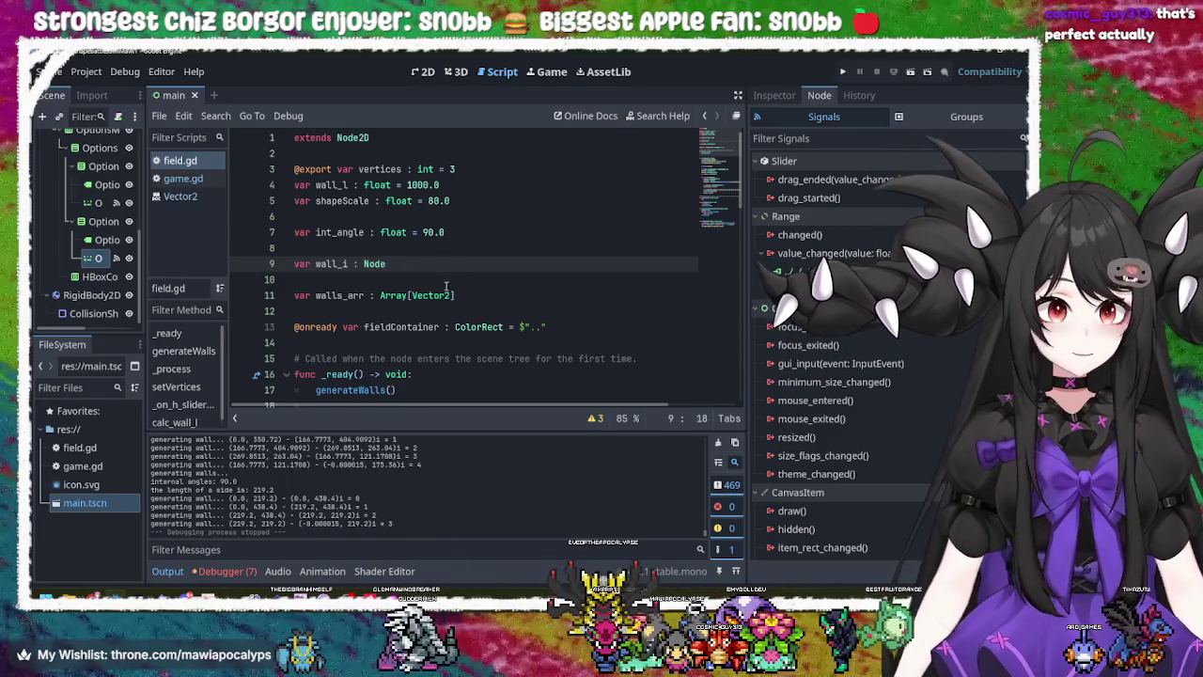
- Compare the int_angle, wall_i and walls_arr lines, then switch to the wireframe mockup
click(480, 230)
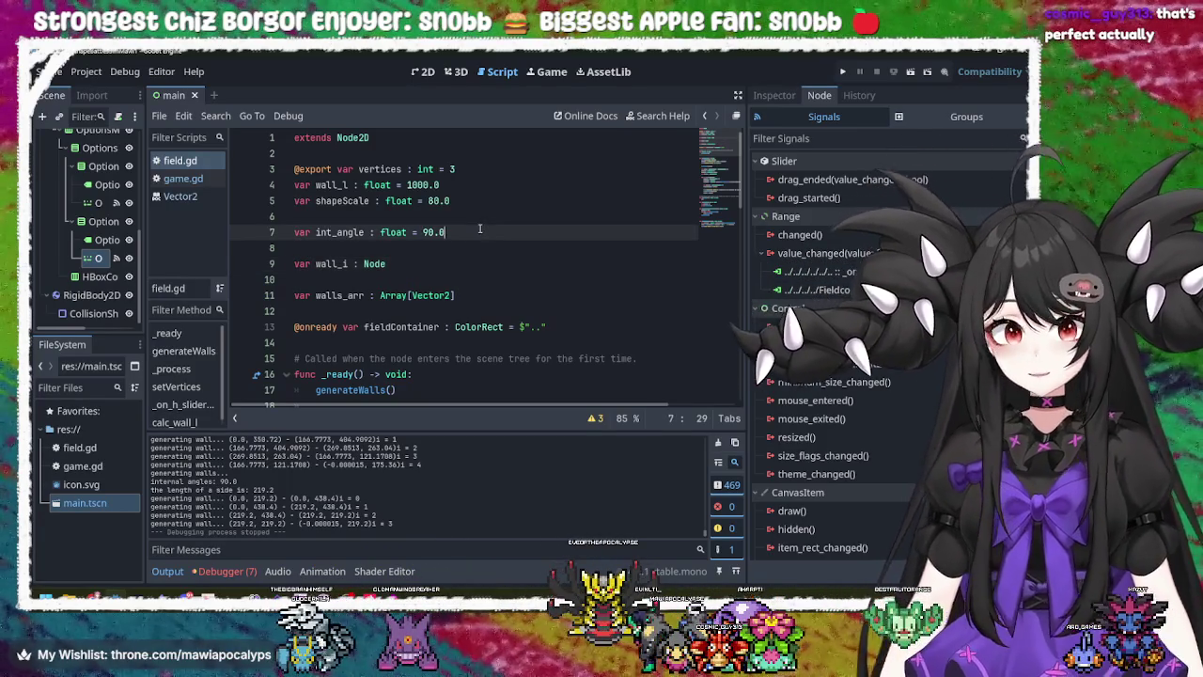
click(460, 269)
click(495, 232)
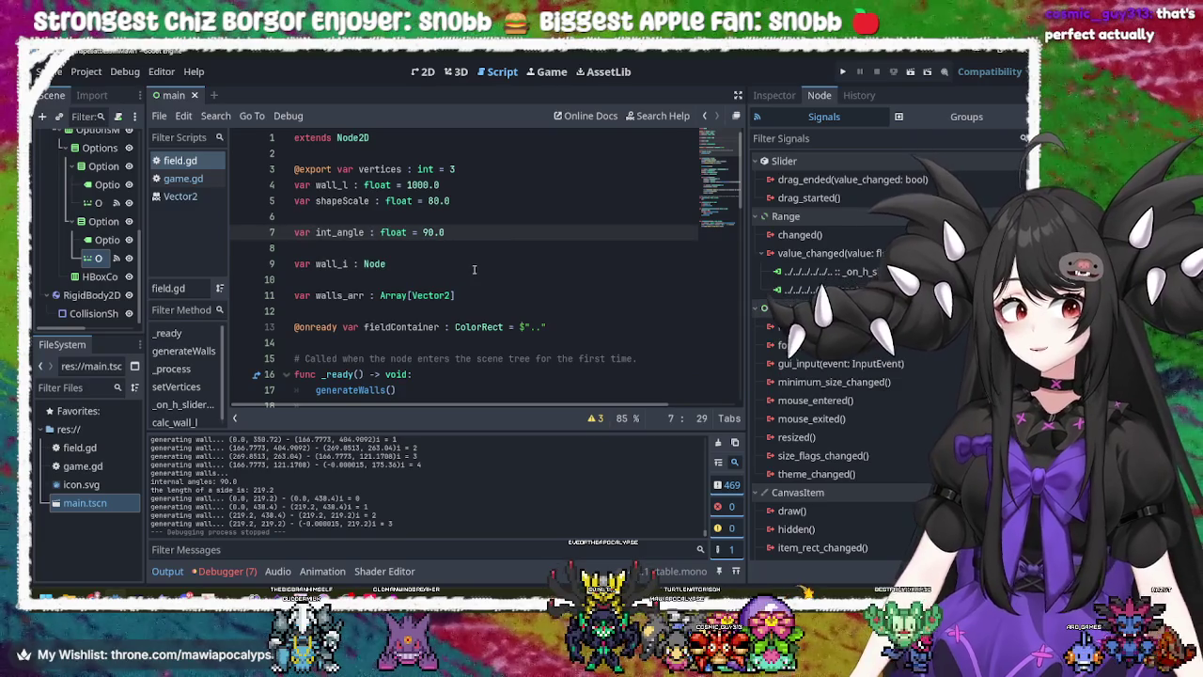
click(474, 270)
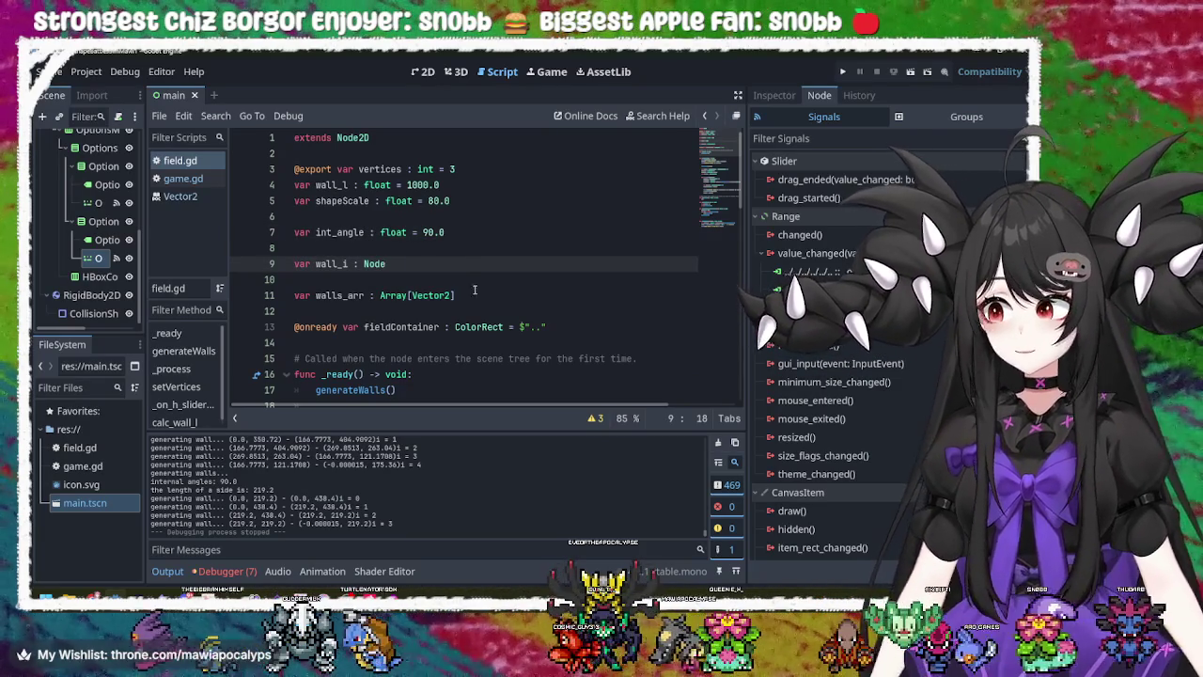
click(480, 299)
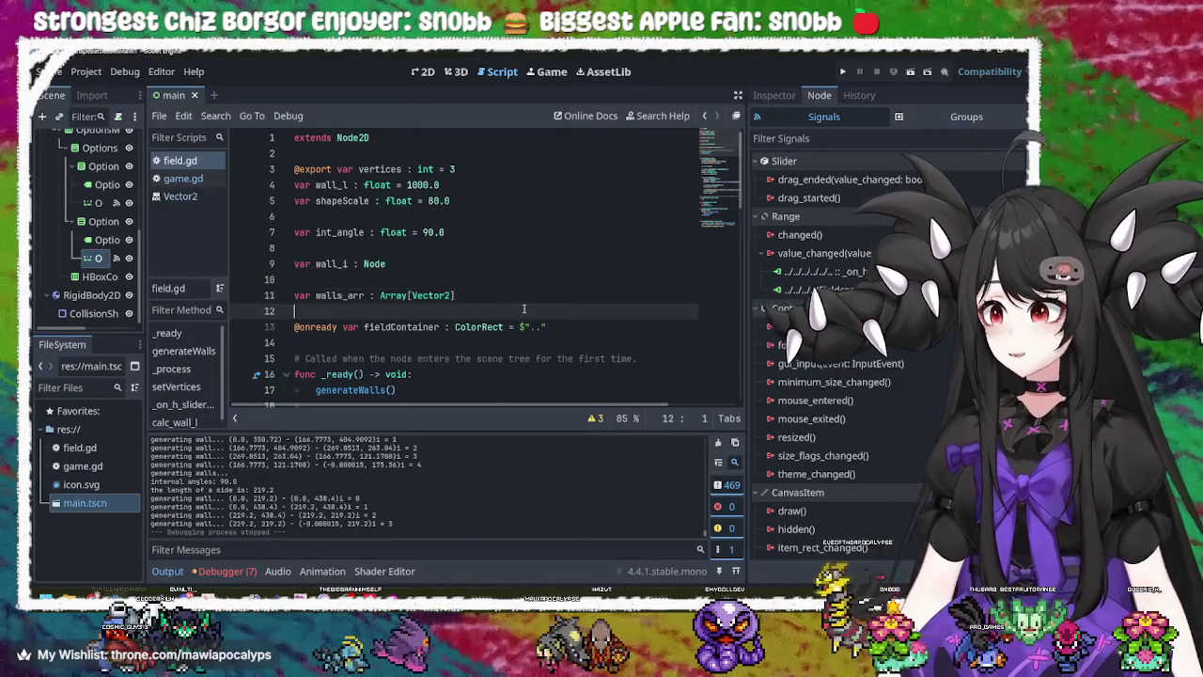
click(504, 281)
click(483, 265)
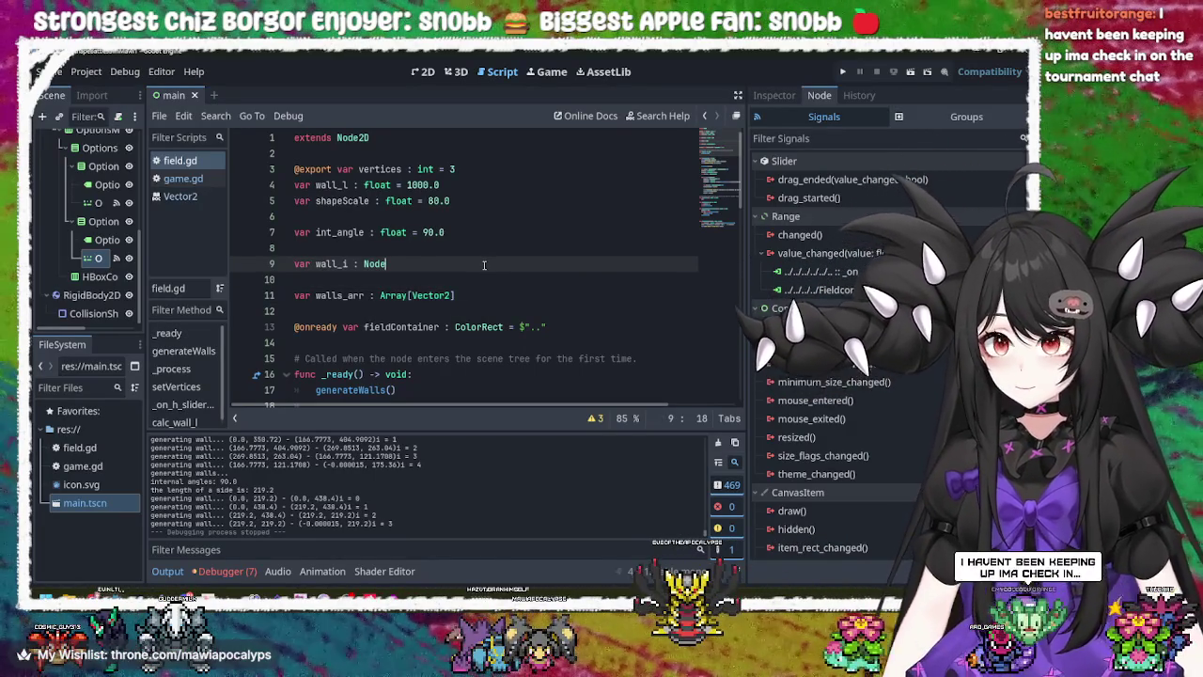
key(alt+Tab)
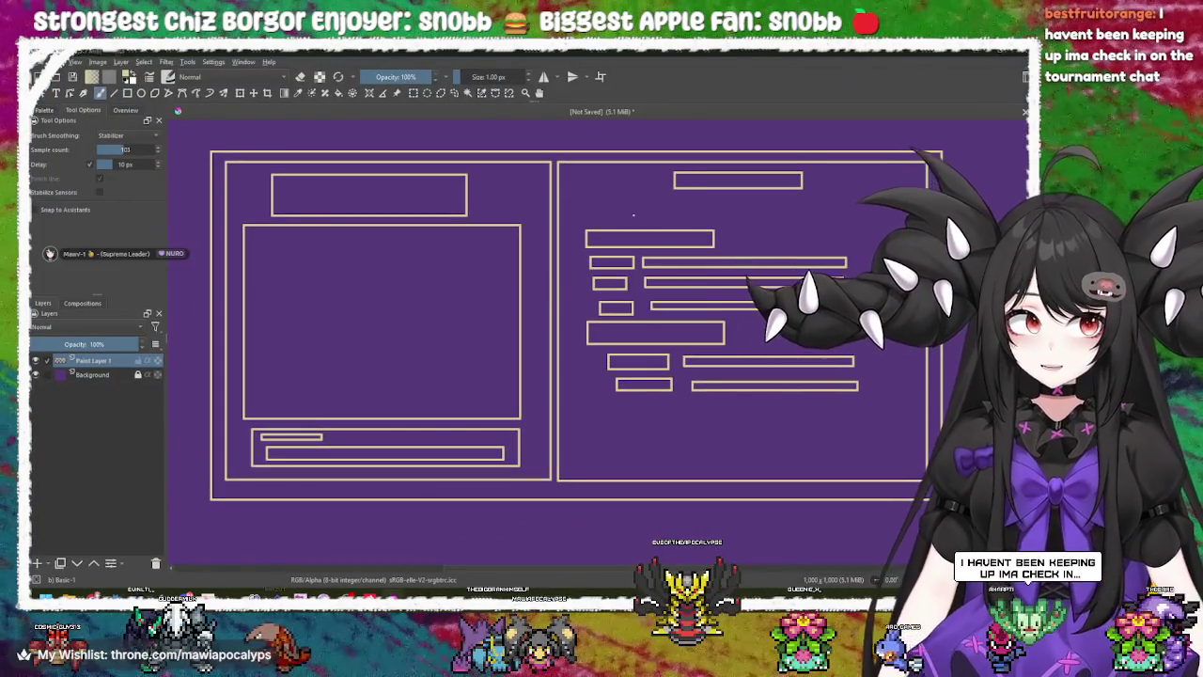
- Return from the Krita mockup to Godot and run the project
key(alt+Tab)
click(843, 72)
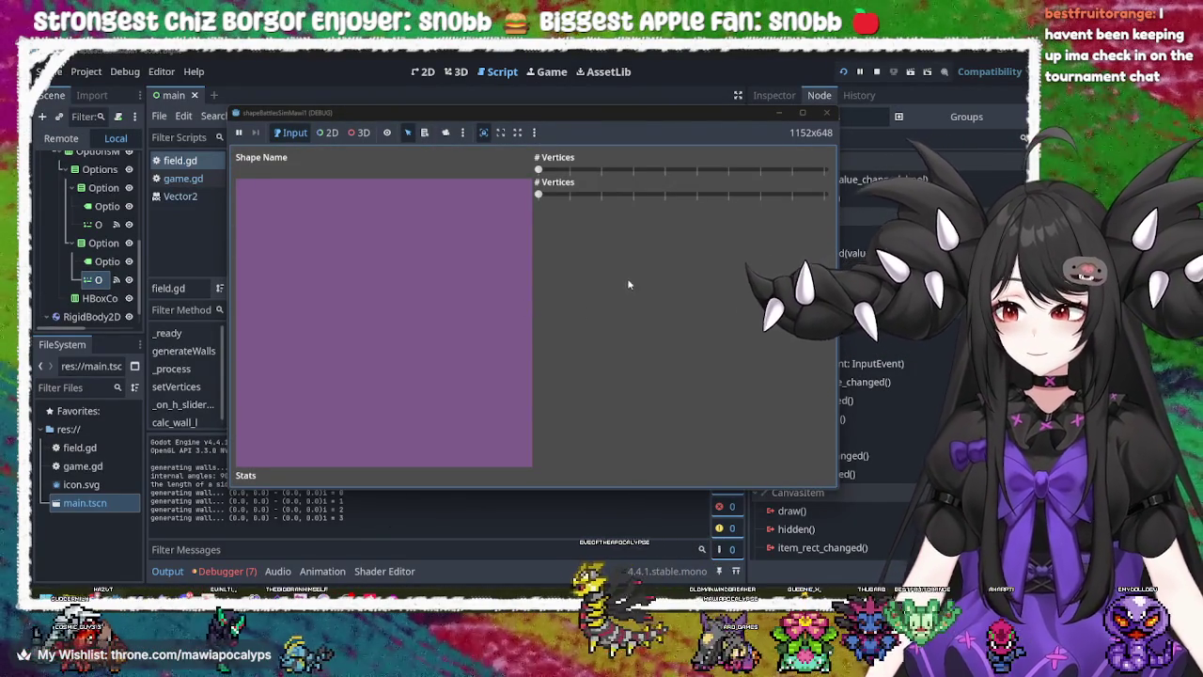
- Raise the vertex slider to draw an octagon, stop the game, and select field in 2D view
mouse_move(540, 170)
mouse_down()
mouse_move(742, 172)
mouse_move(696, 194)
mouse_move(516, 193)
mouse_move(843, 197)
mouse_move(639, 183)
mouse_move(733, 178)
mouse_move(554, 175)
mouse_move(874, 183)
mouse_move(755, 231)
mouse_up()
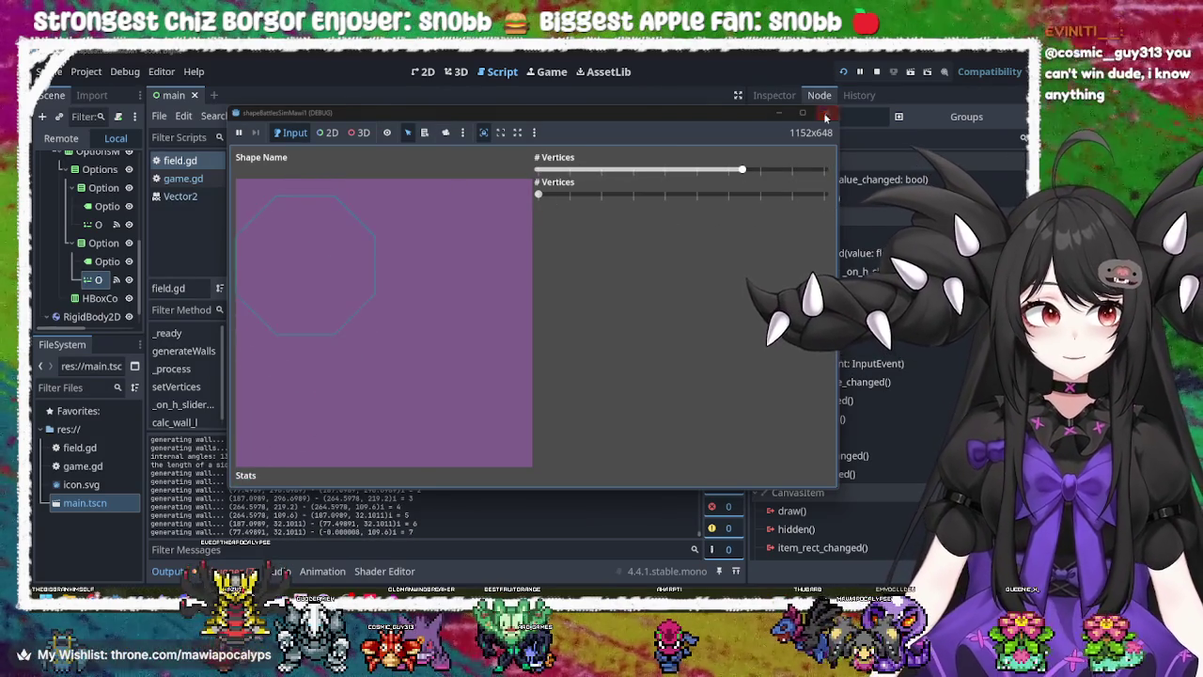
click(827, 112)
click(422, 71)
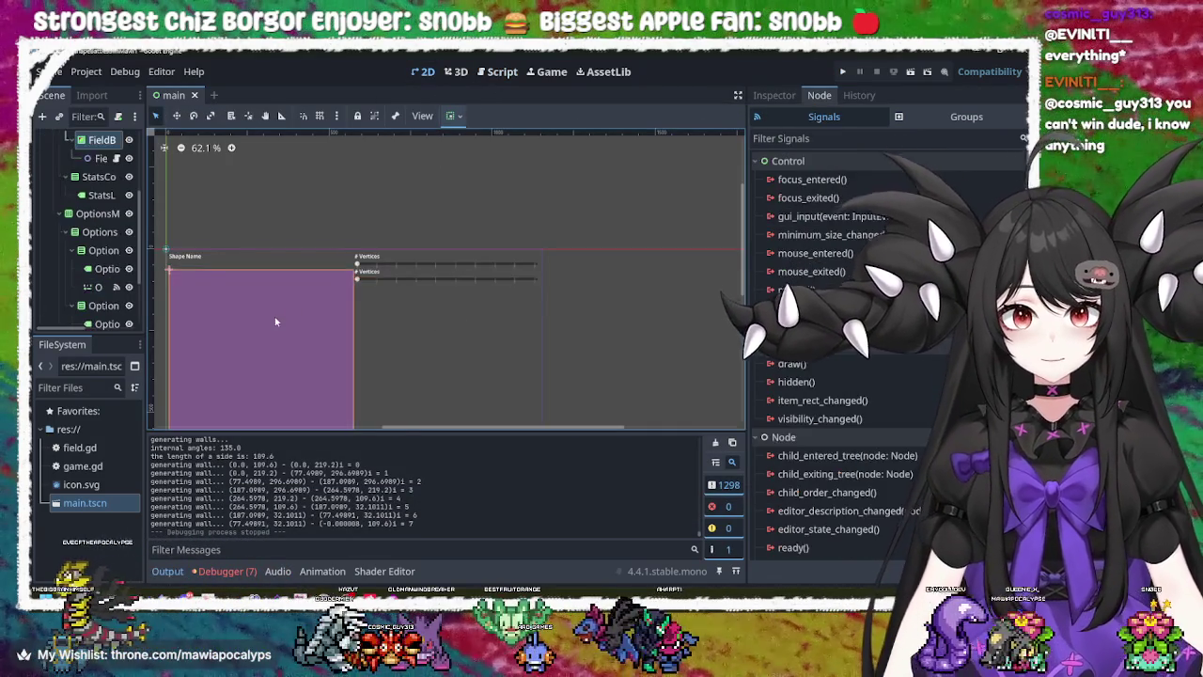
click(267, 358)
scroll(564, 354, up, 2)
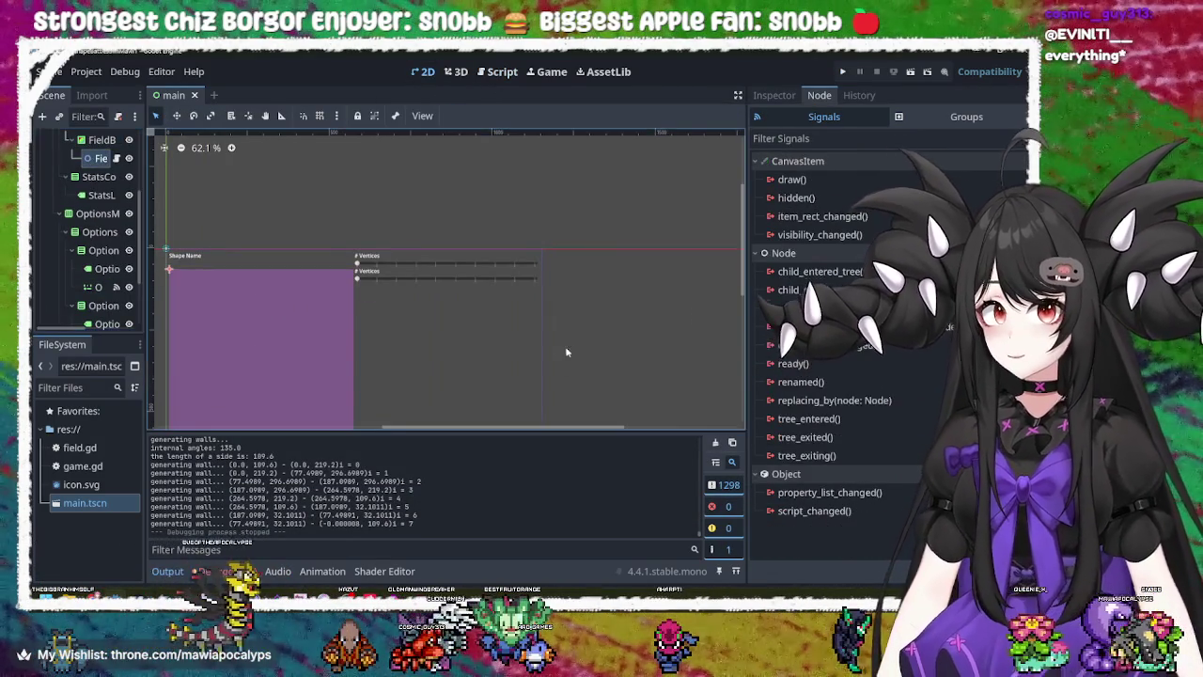
scroll(613, 305, up, 3)
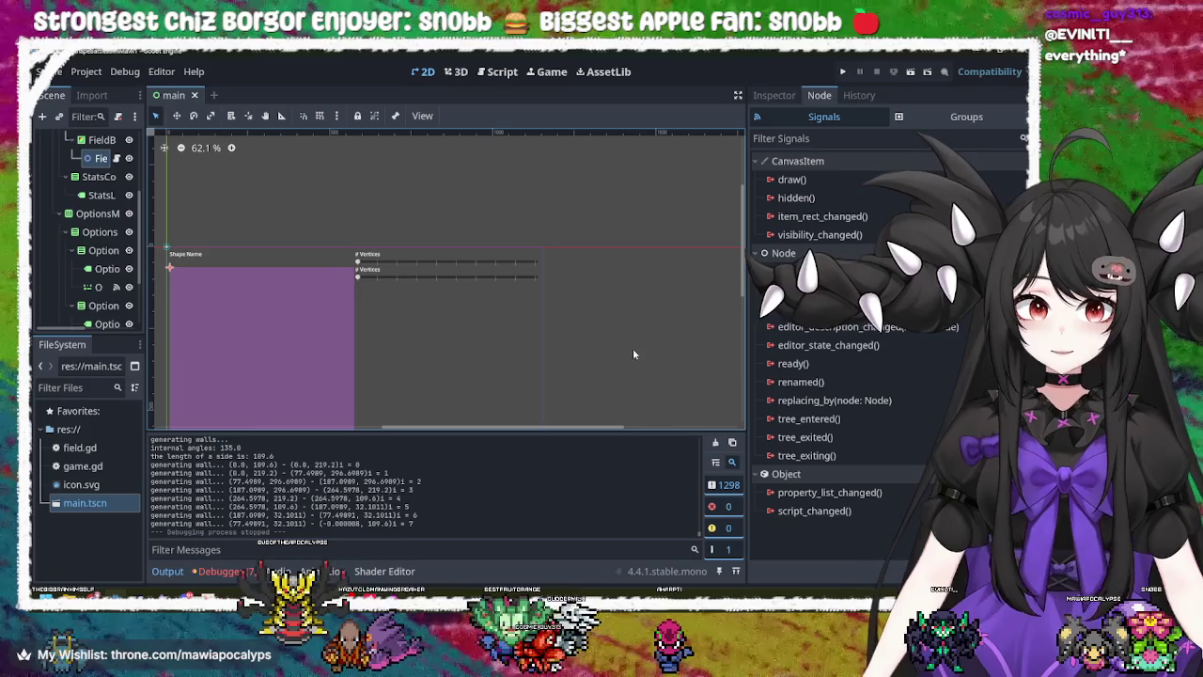
scroll(553, 353, down, 2)
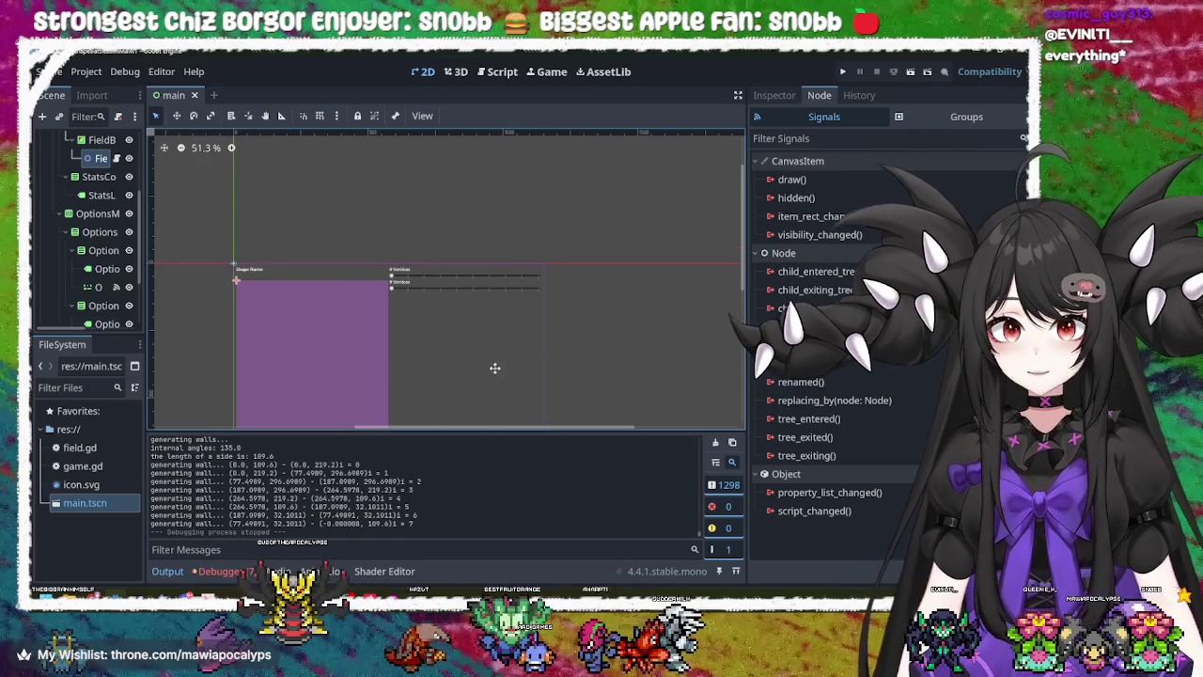
scroll(470, 310, up, 2)
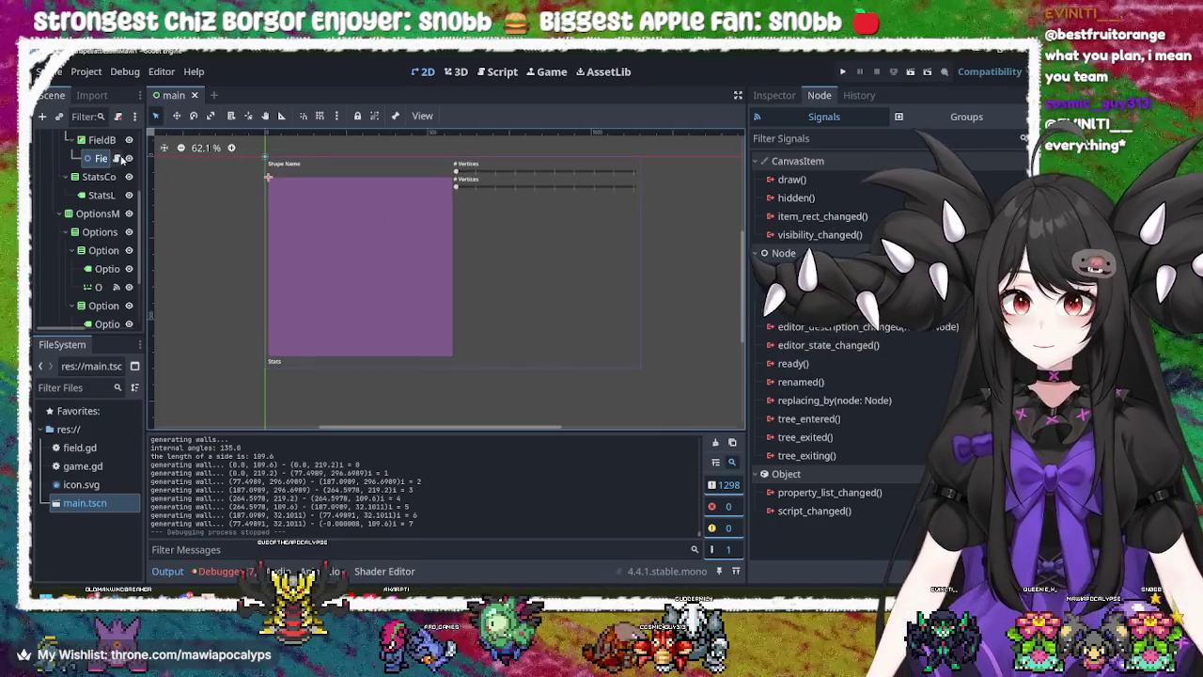
click(97, 141)
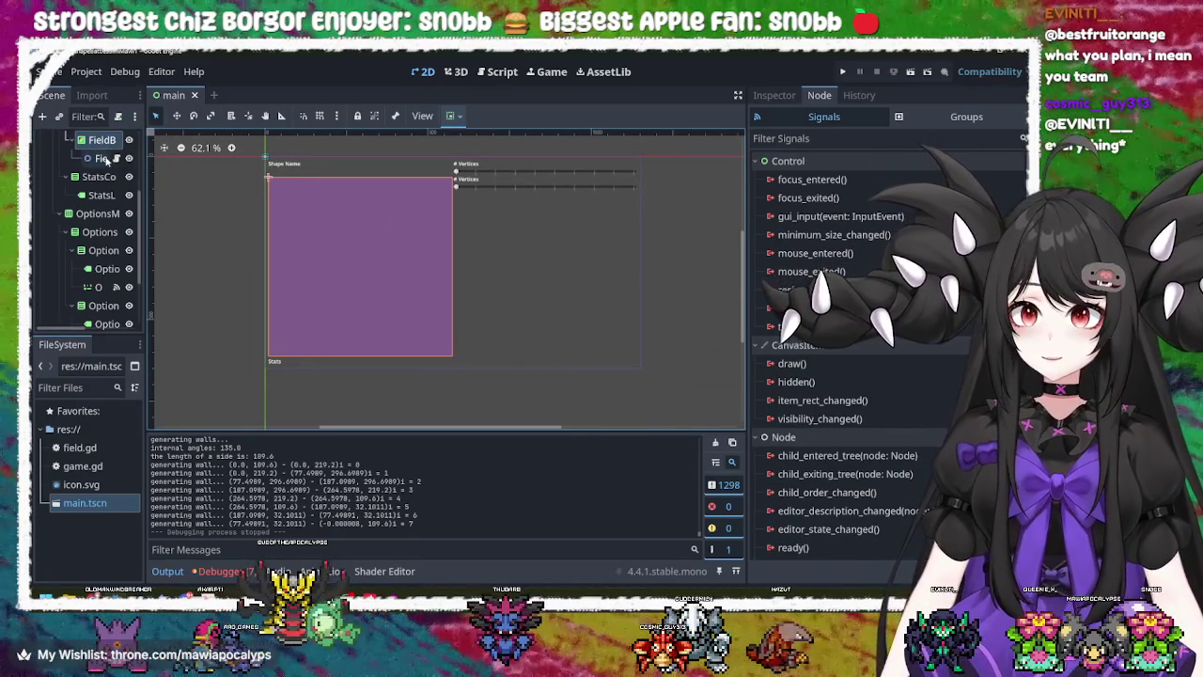
scroll(106, 162, up, 2)
click(104, 192)
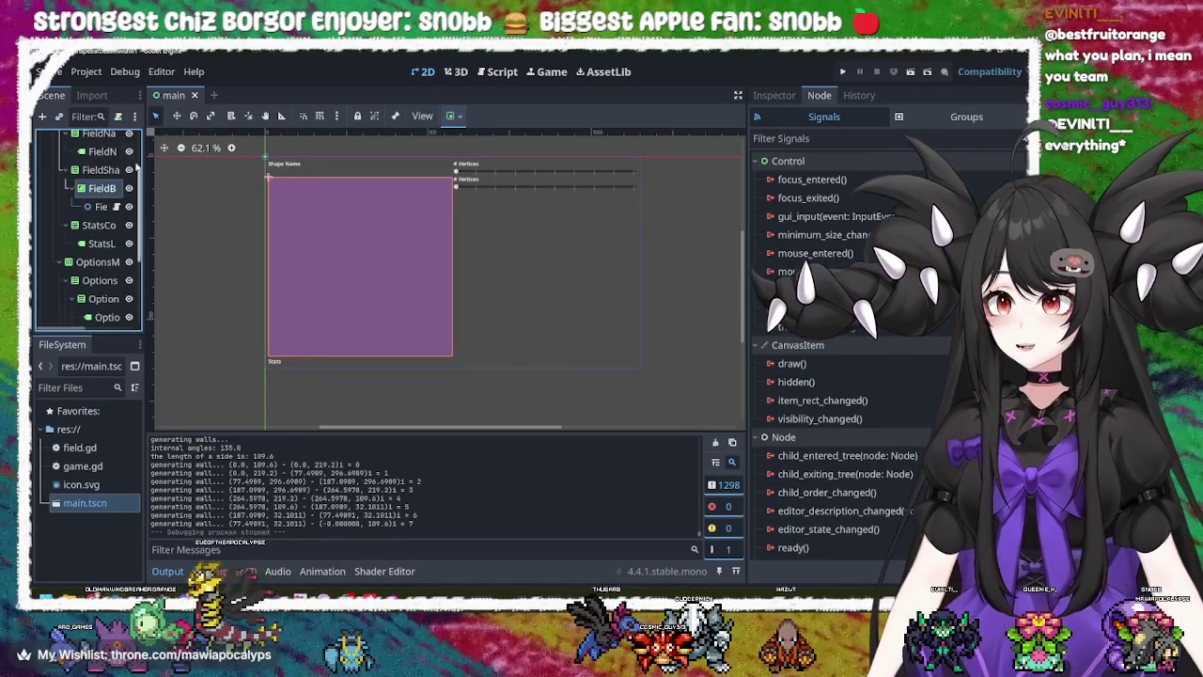
right_click(103, 190)
- Add a CenterContainer under FieldB and move the Field node inside it
click(141, 199)
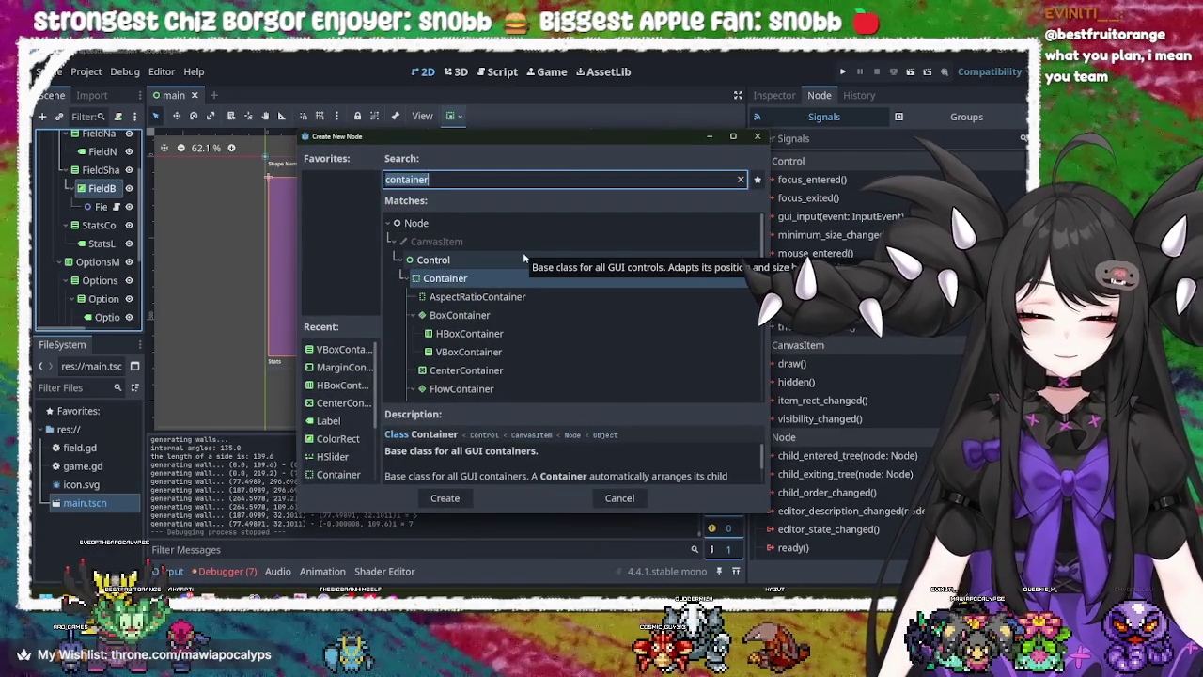
text(cen)
key(Return)
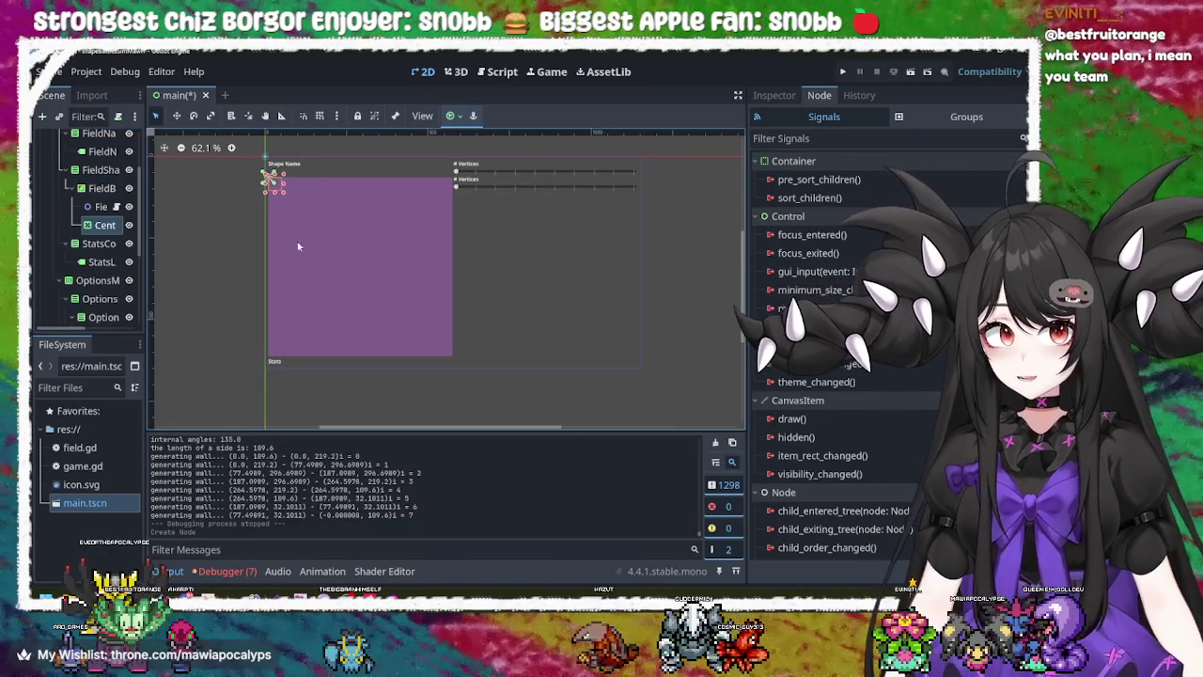
click(101, 226)
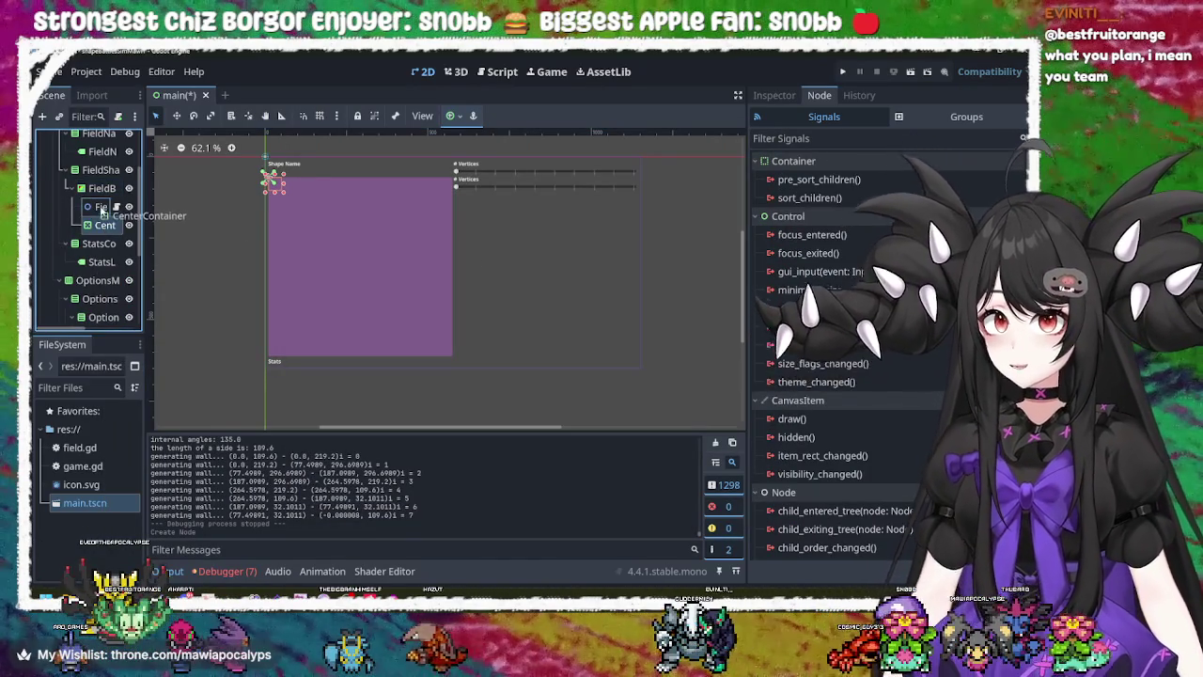
click(101, 212)
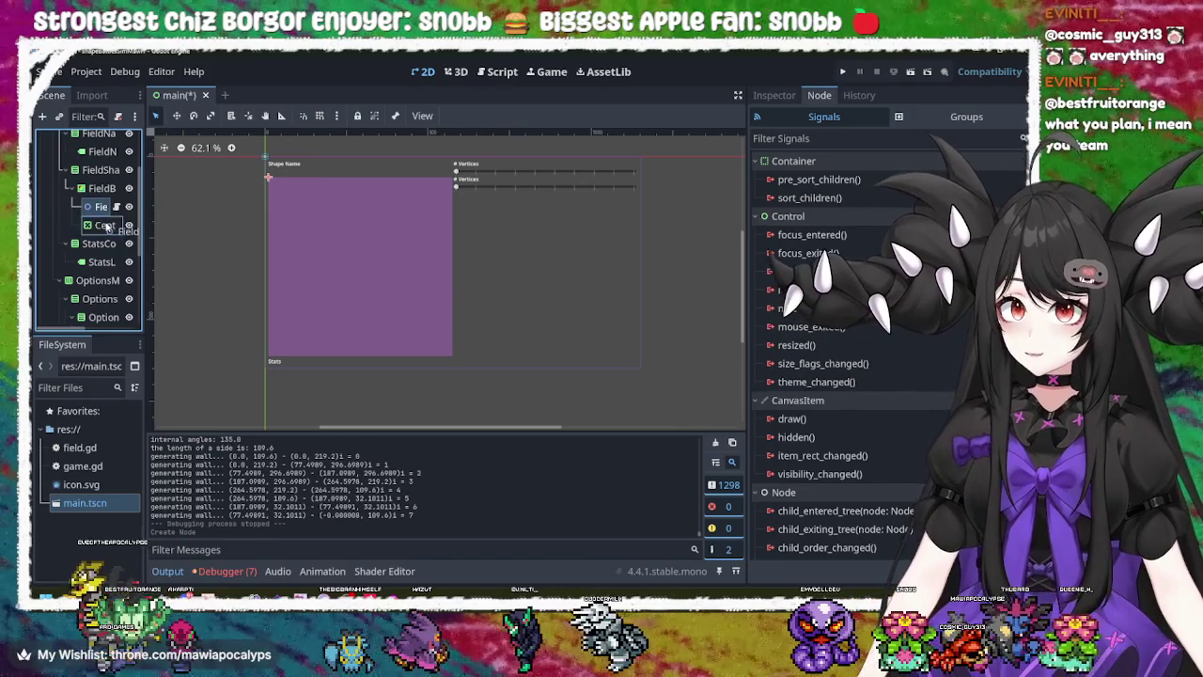
drag(106, 227, 104, 225)
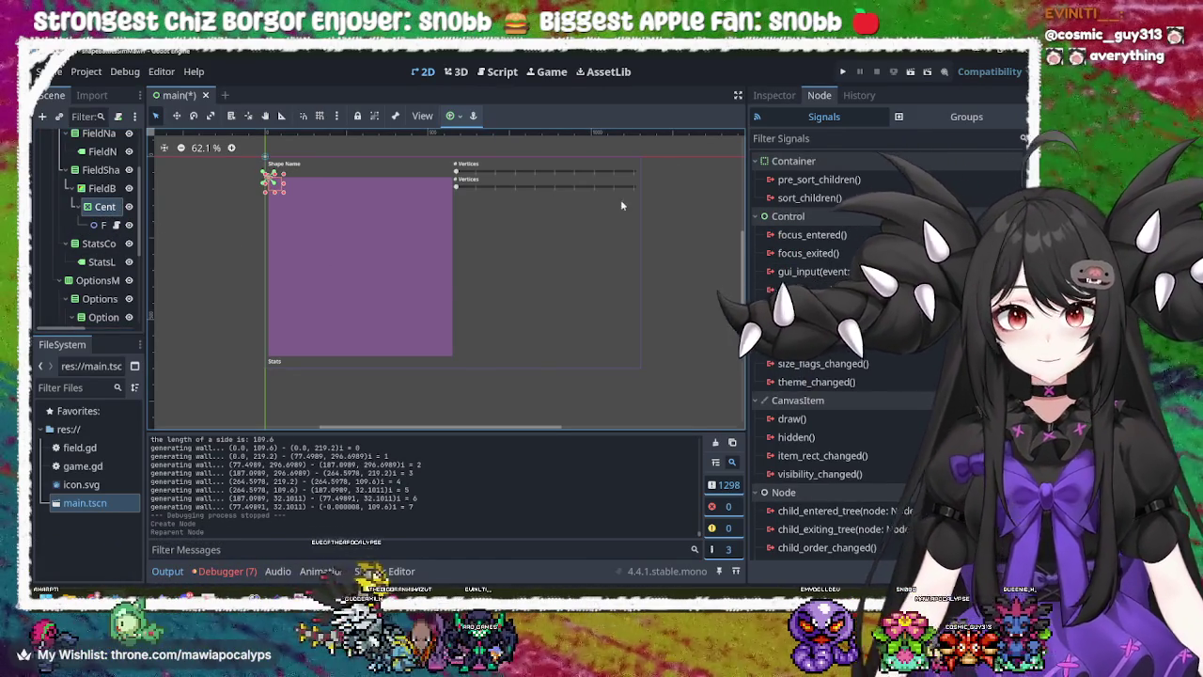
- Give the CenterContainer the Full Rect anchor preset and run the game to test
click(453, 116)
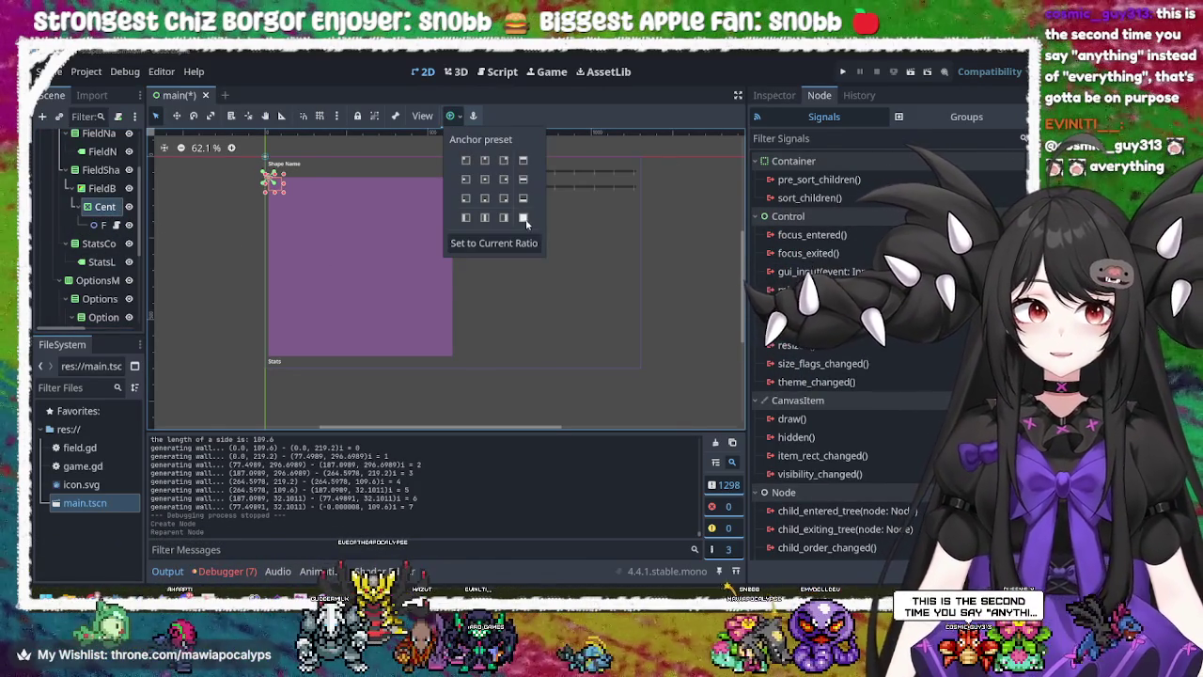
click(524, 218)
click(130, 218)
click(107, 212)
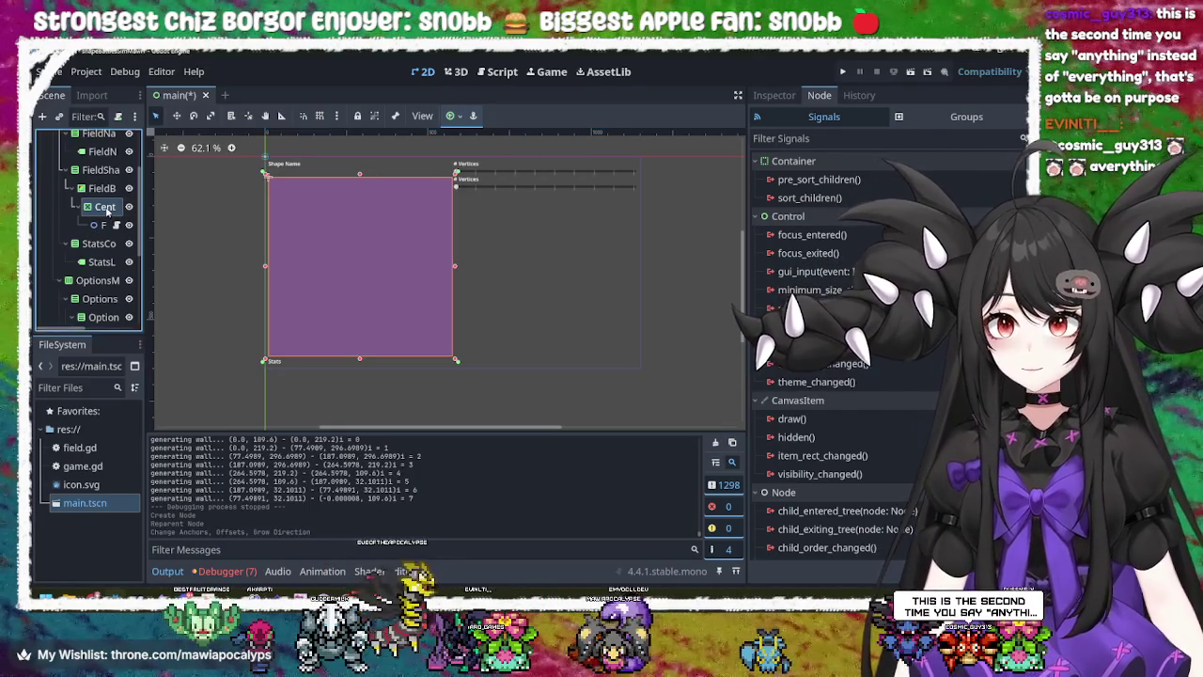
click(773, 95)
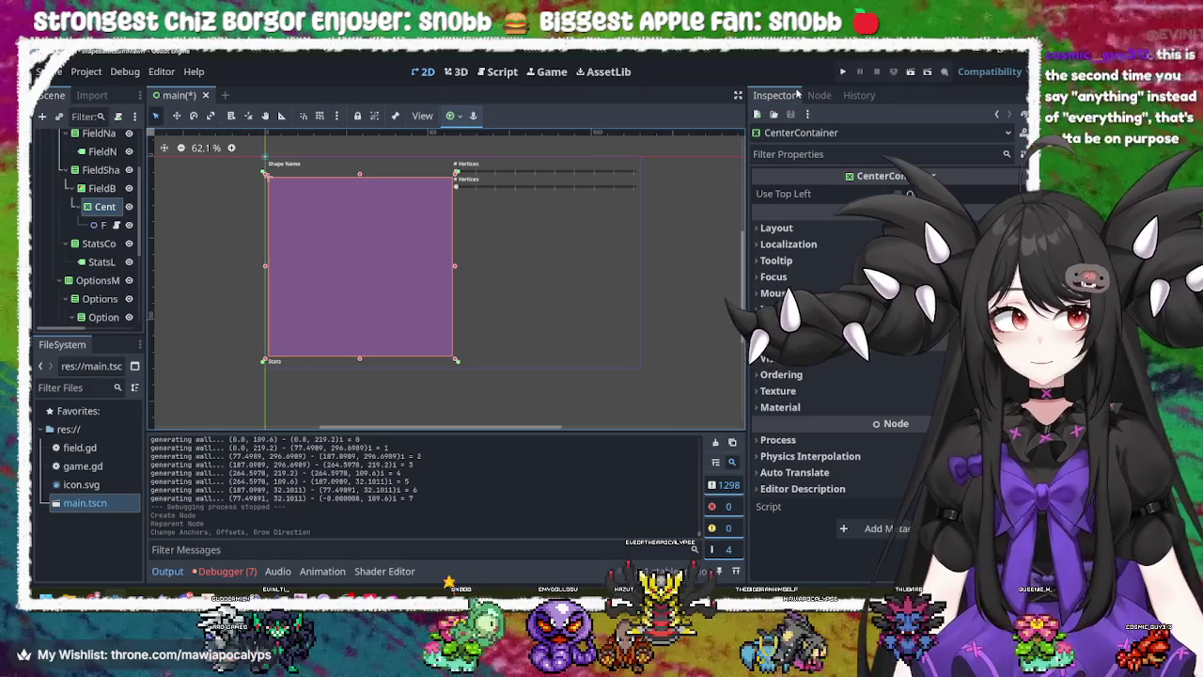
click(843, 71)
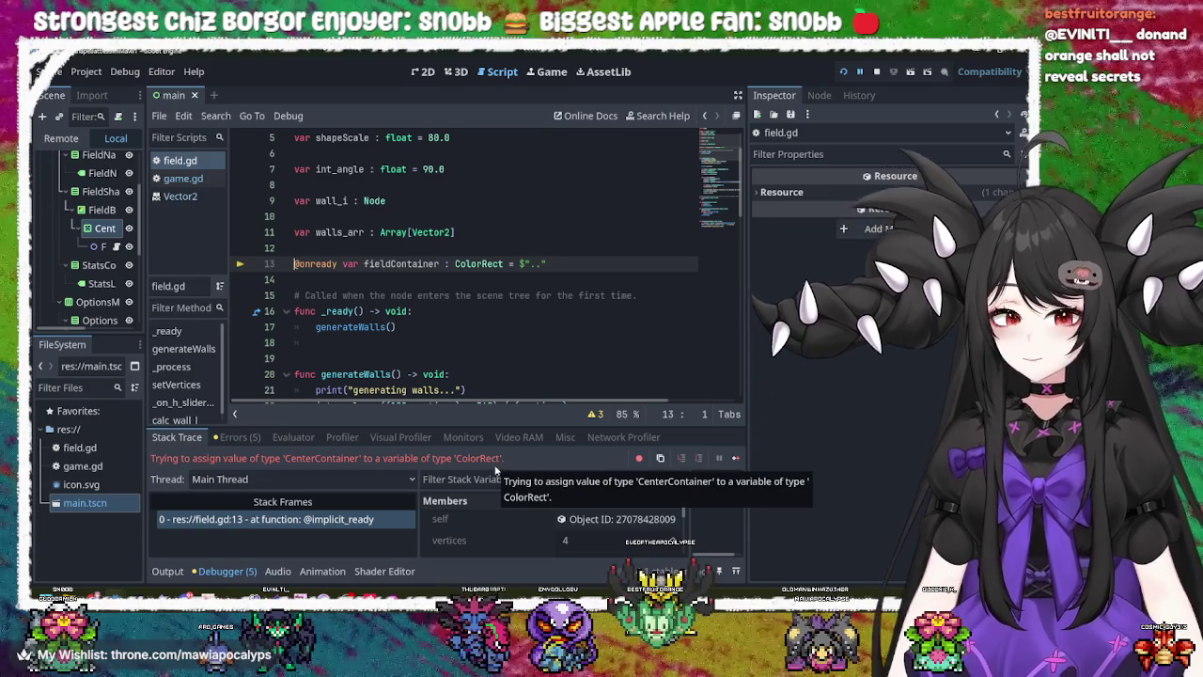
- Change line 13 so fieldContainer is $"../..", save field.gd, and run the game again
click(535, 267)
text(..)
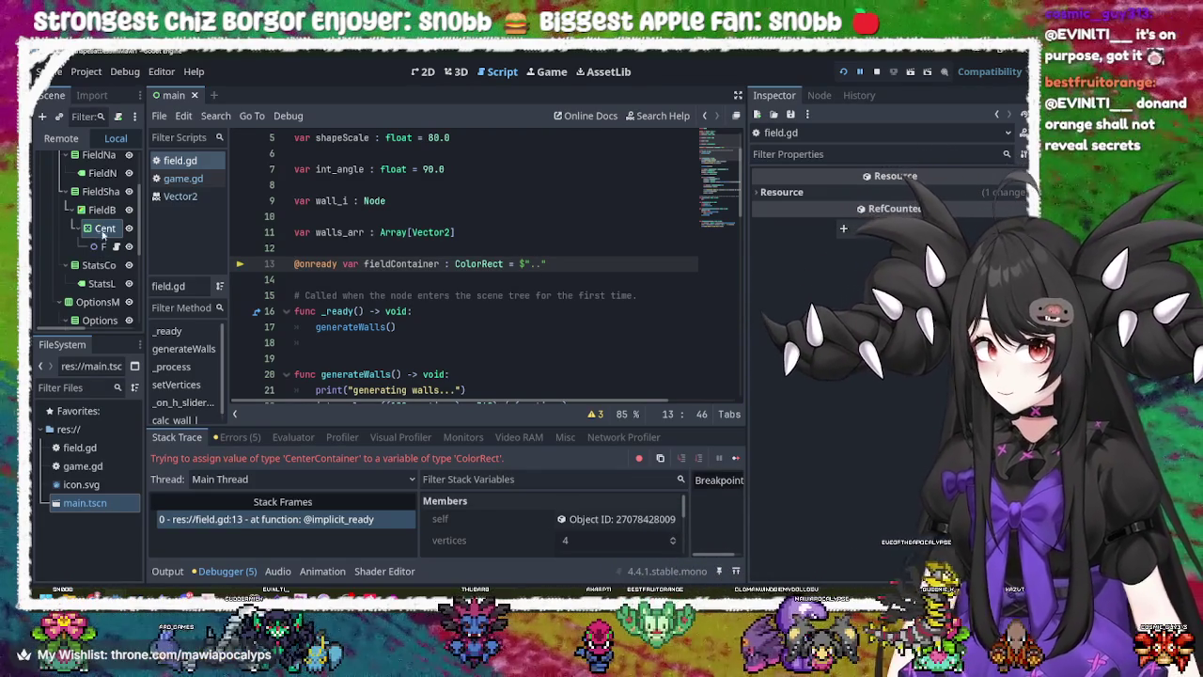
click(101, 210)
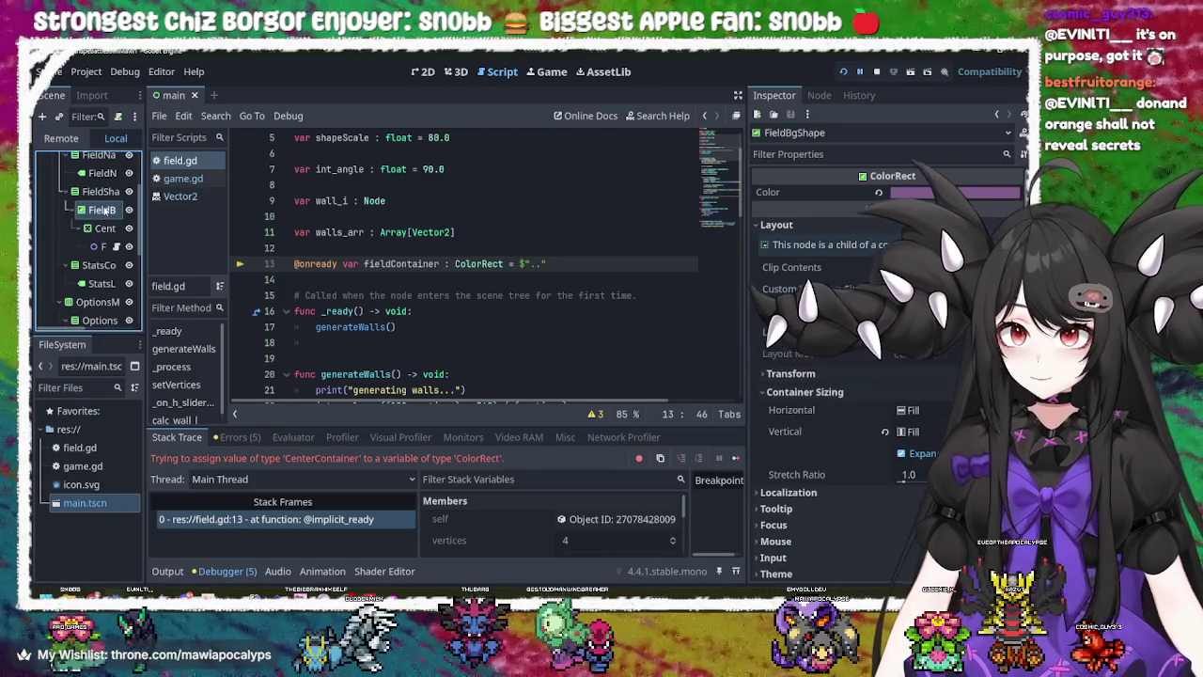
drag(102, 210, 527, 267)
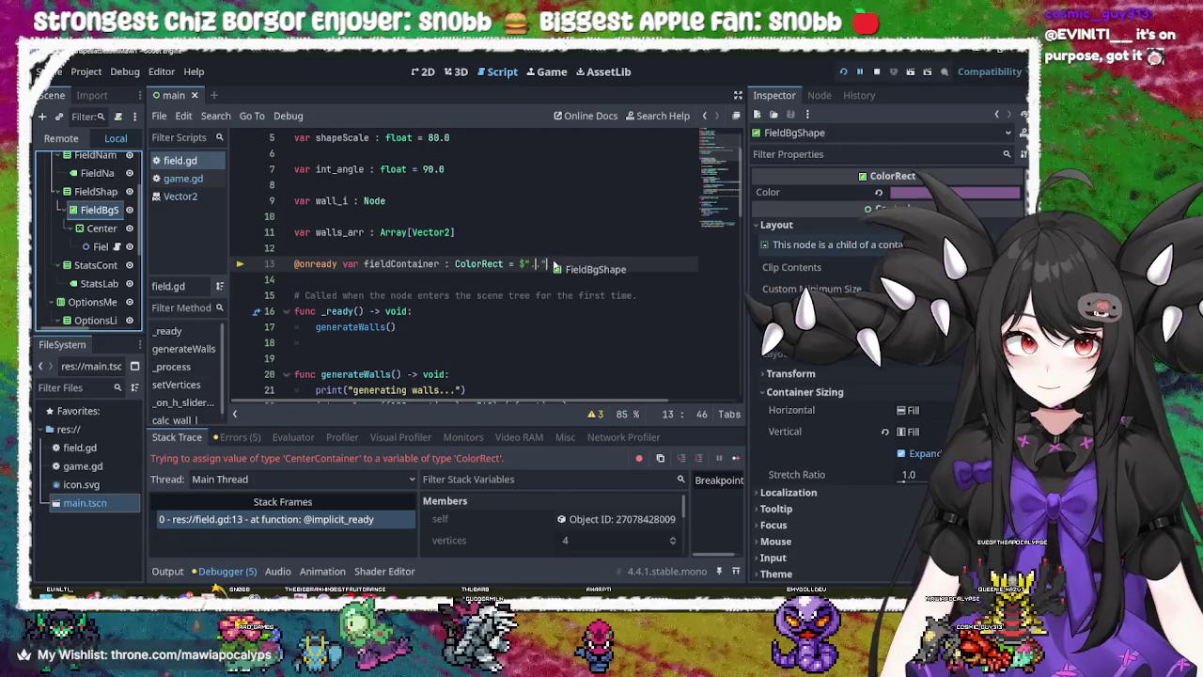
key(BackSpace)
key(BackSpace)
key(BackSpace)
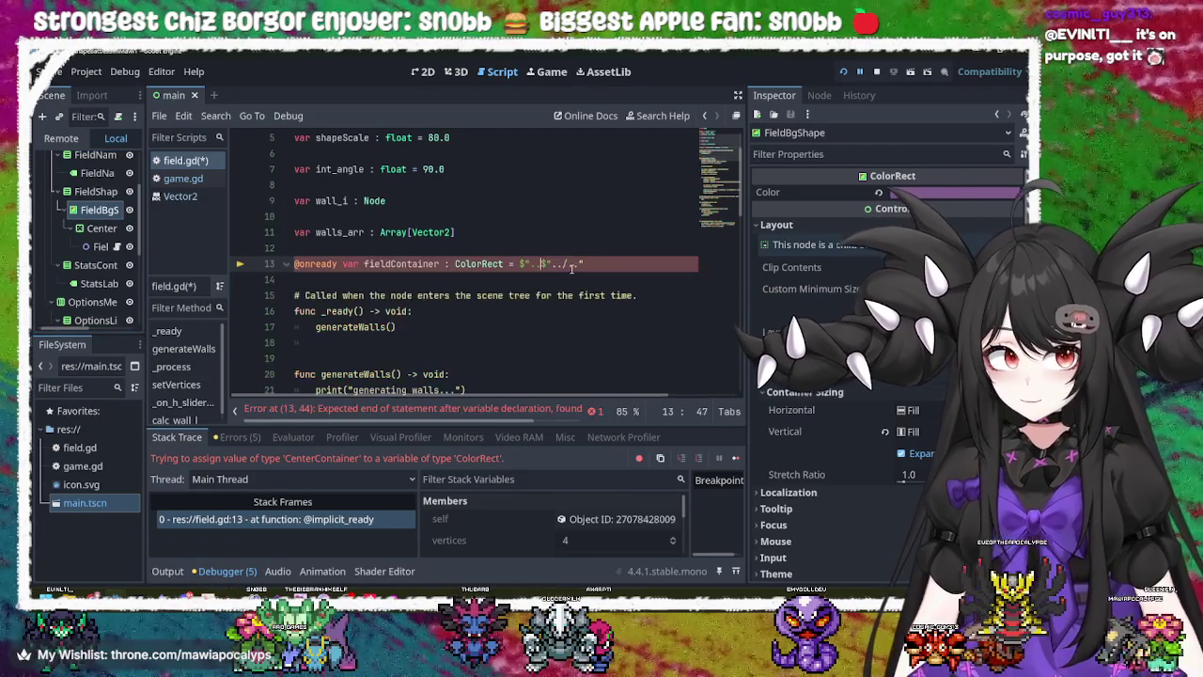
text($)
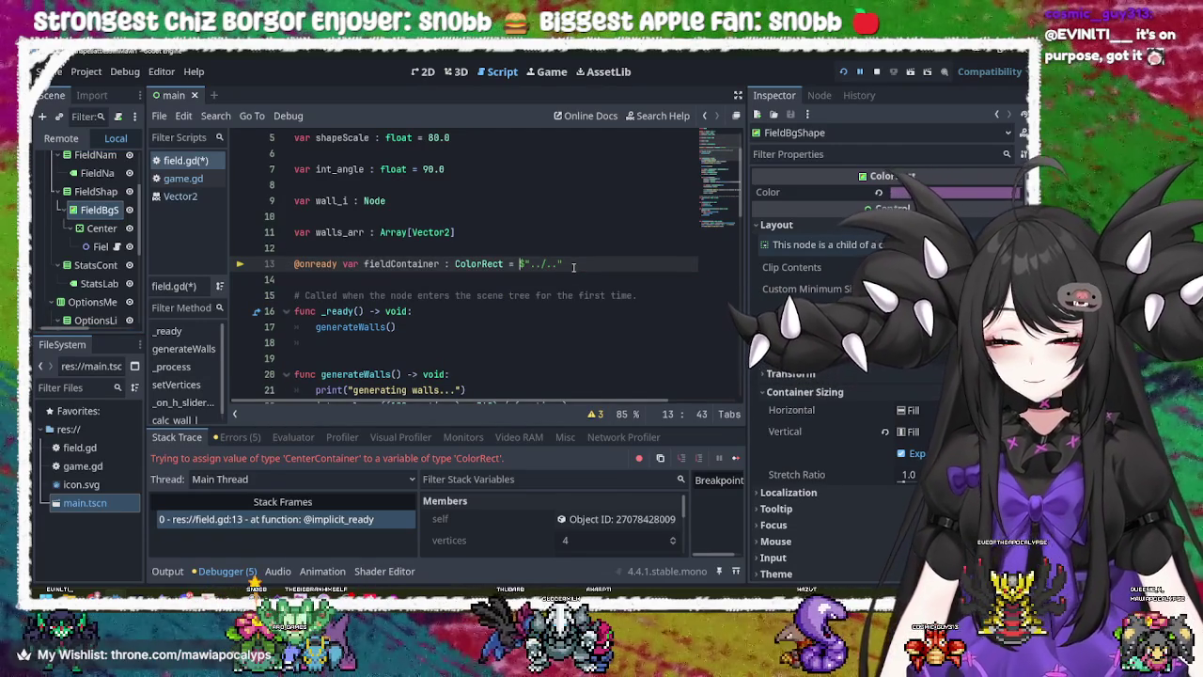
key(ctrl+s)
click(617, 249)
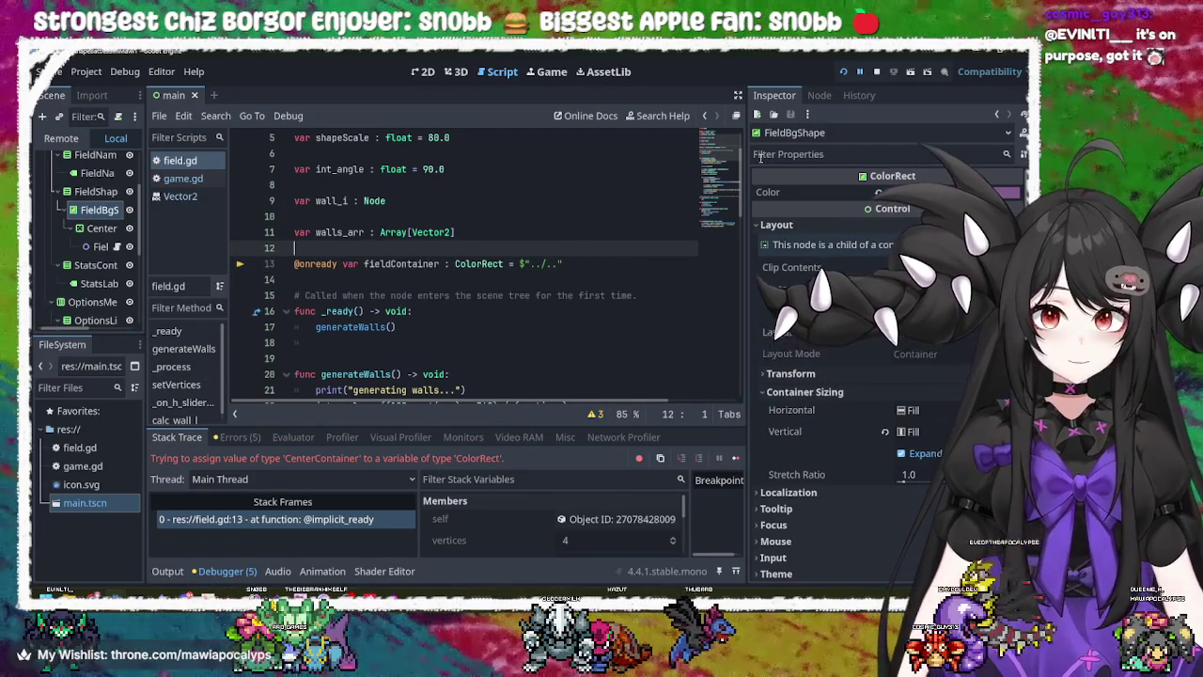
click(845, 73)
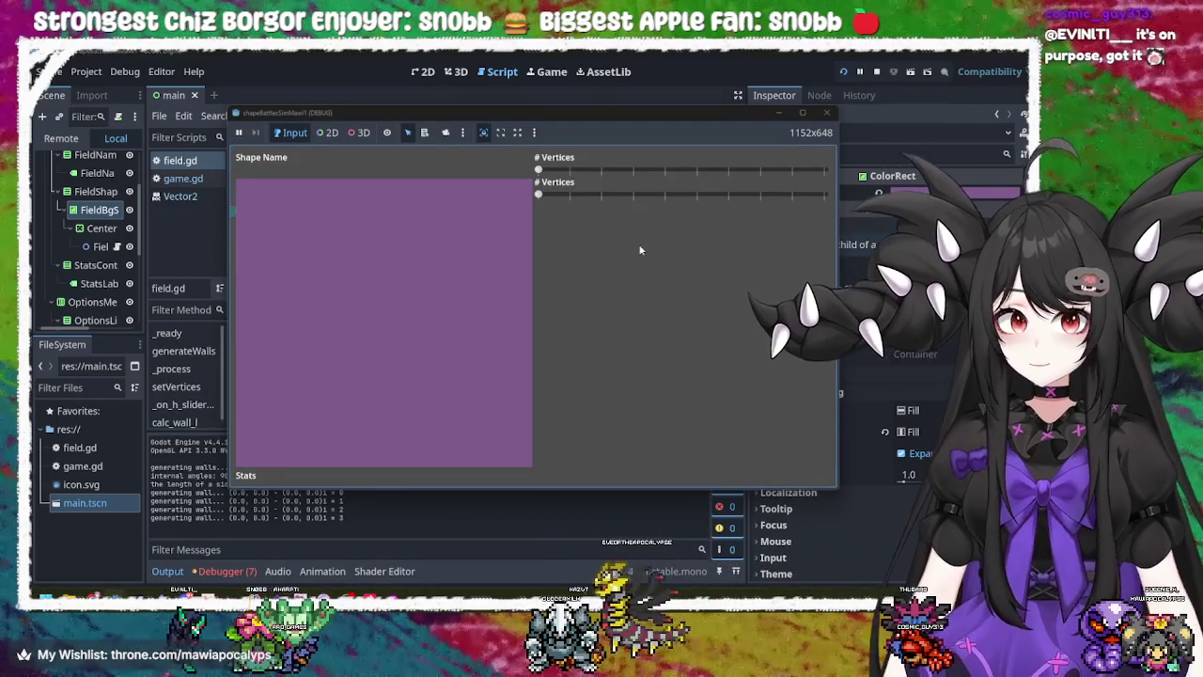
- Drag both # Vertices sliders until the field becomes an octagon, then stop the game
mouse_move(539, 170)
mouse_down()
mouse_move(630, 173)
mouse_move(502, 192)
mouse_move(818, 195)
mouse_move(650, 195)
mouse_move(828, 210)
mouse_move(751, 193)
mouse_move(525, 205)
mouse_move(729, 232)
mouse_up()
mouse_move(539, 195)
mouse_down()
mouse_move(787, 195)
mouse_move(567, 198)
mouse_up()
mouse_move(764, 173)
mouse_down()
mouse_move(748, 171)
mouse_move(822, 171)
mouse_move(626, 174)
mouse_move(742, 171)
mouse_up()
click(828, 114)
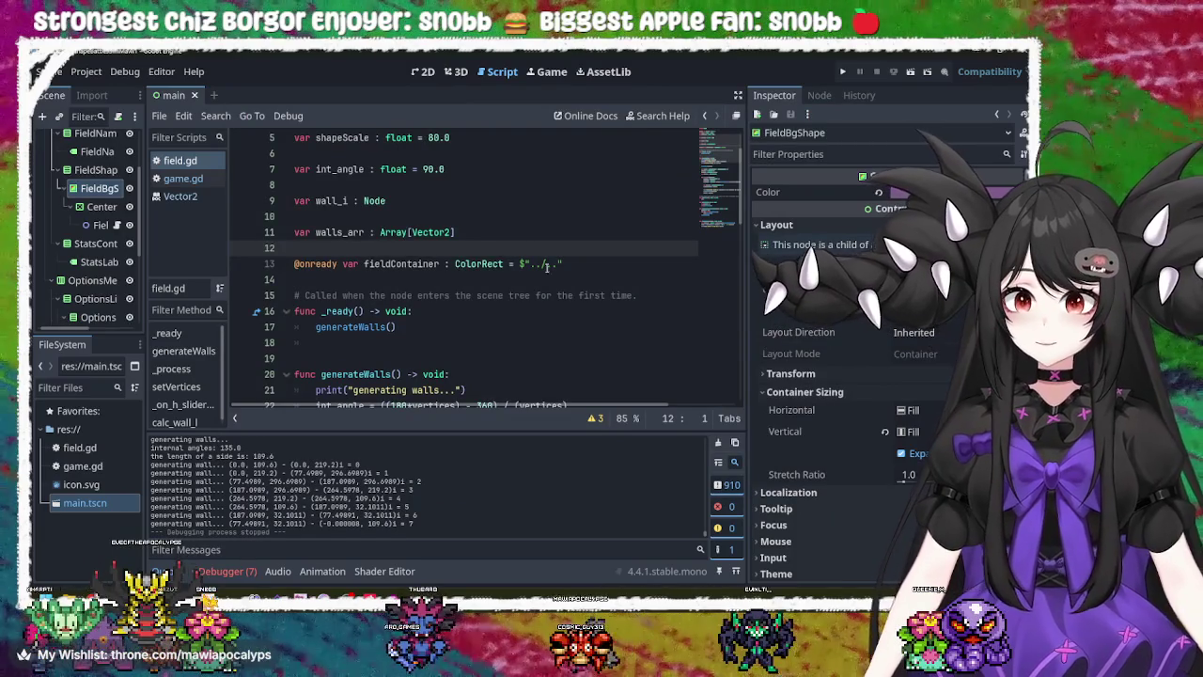
- Check the ColorRect type and the CenterContainer node, then return to the 2D view with Field selected
double_click(476, 265)
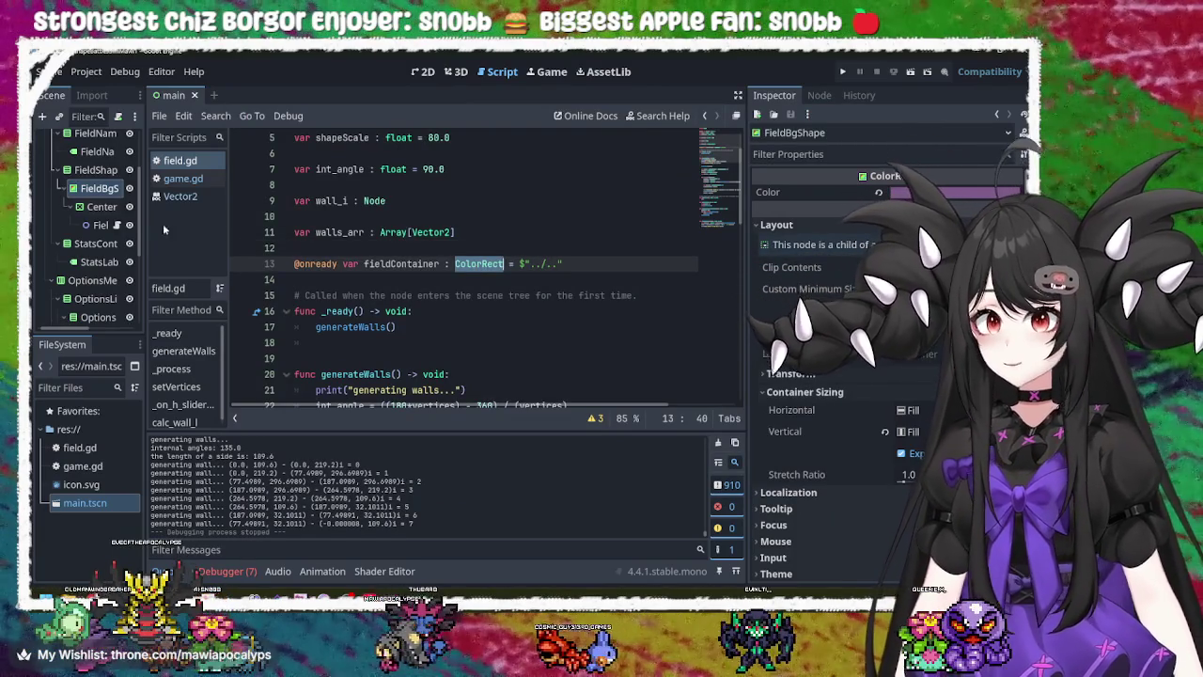
click(99, 206)
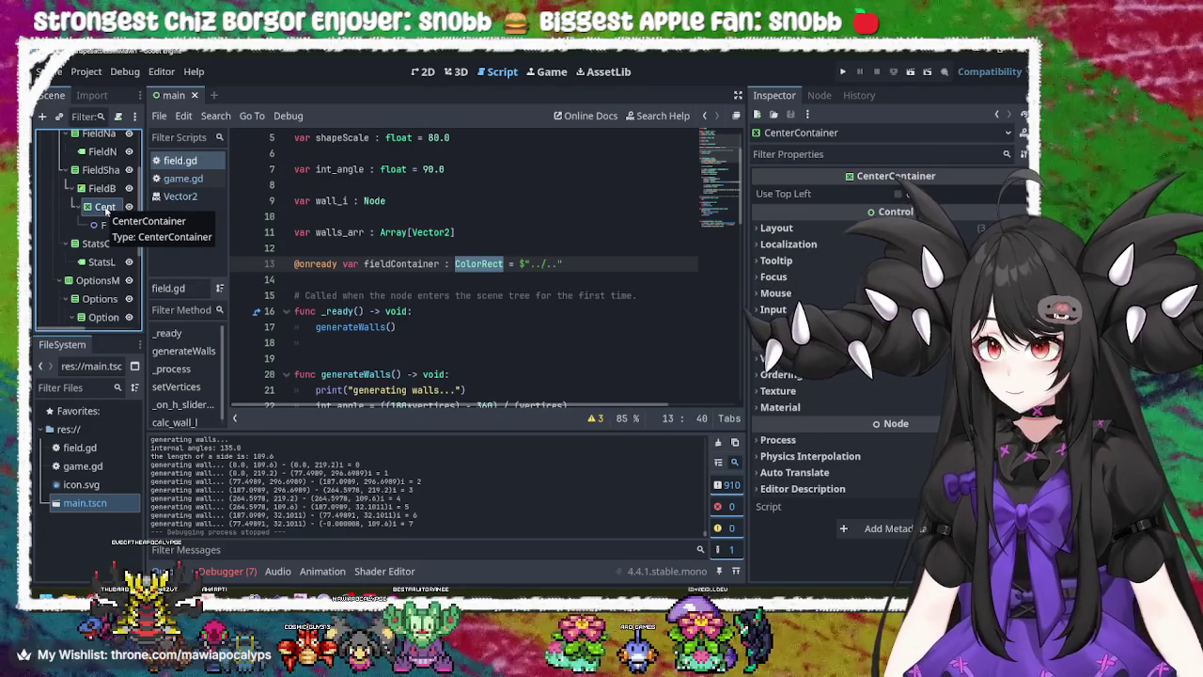
double_click(106, 209)
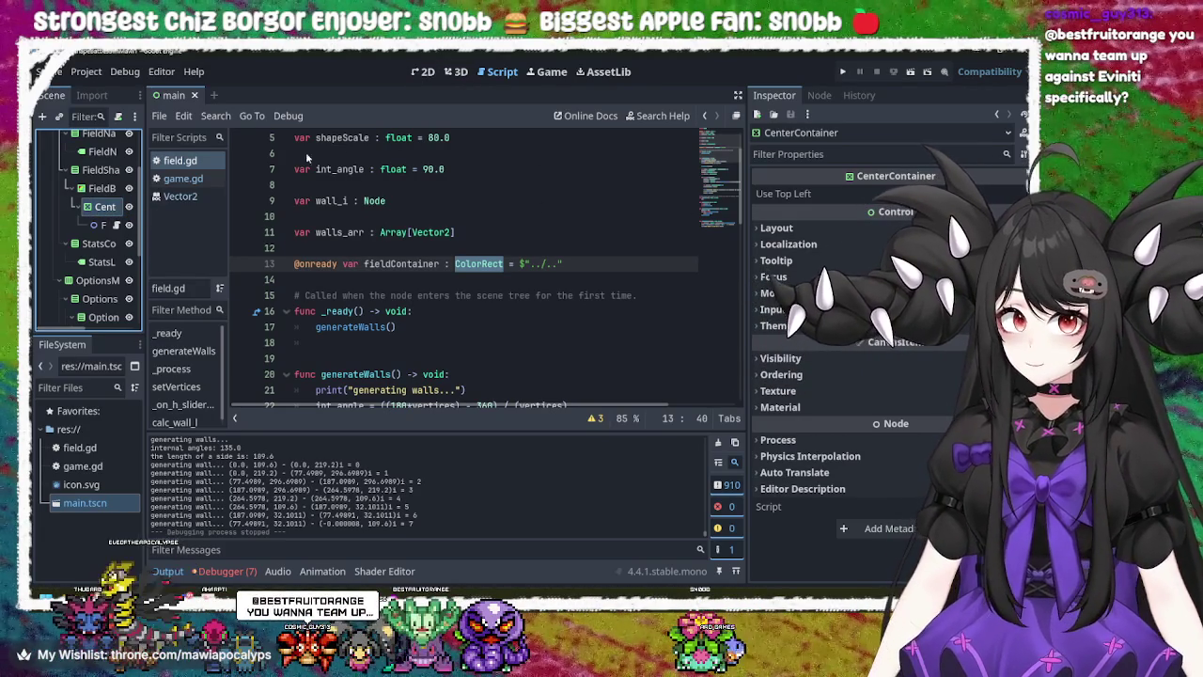
click(428, 72)
click(101, 226)
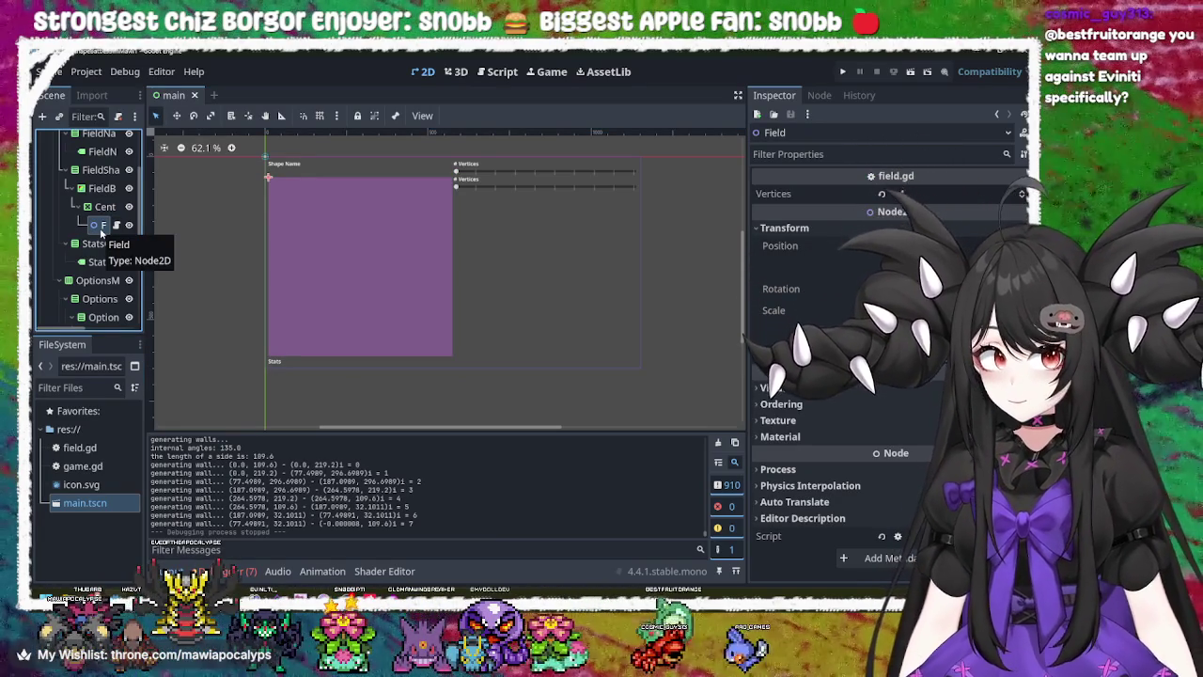
click(808, 388)
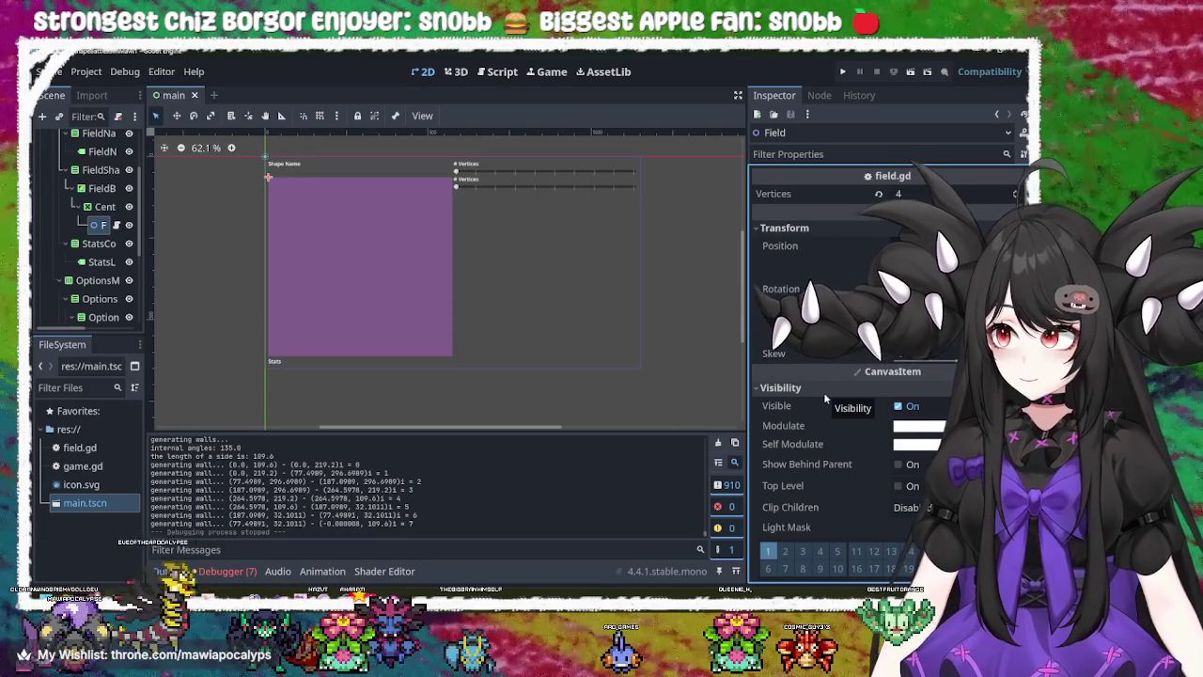
click(823, 393)
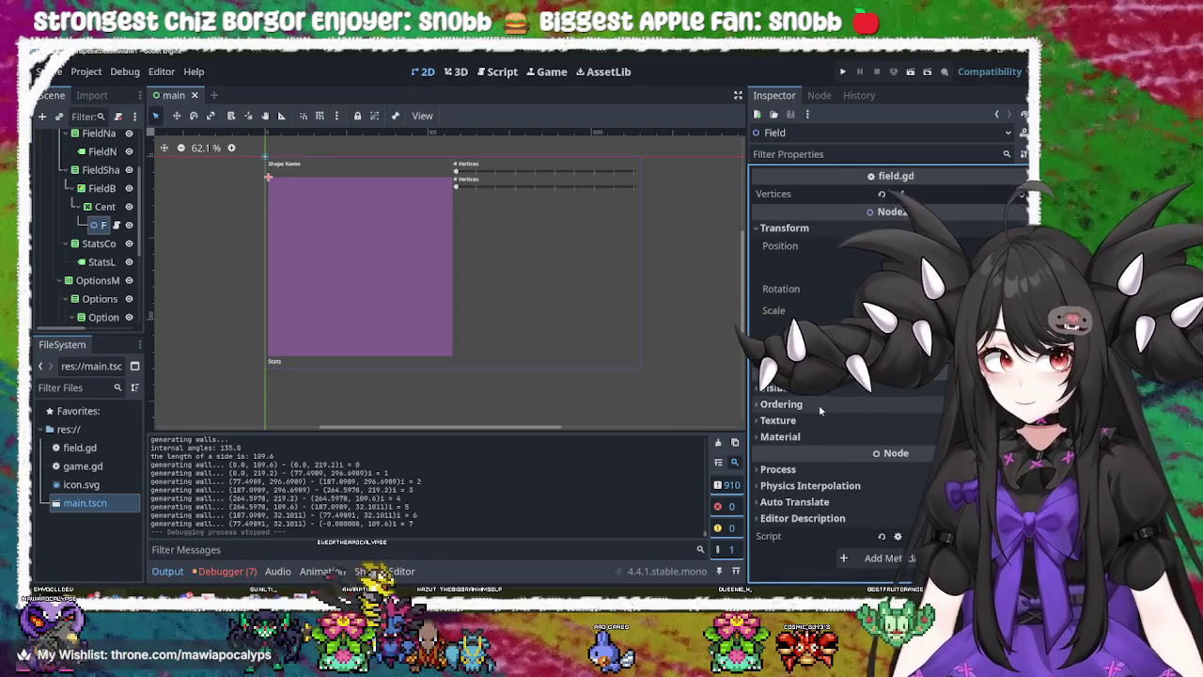
click(817, 406)
click(817, 405)
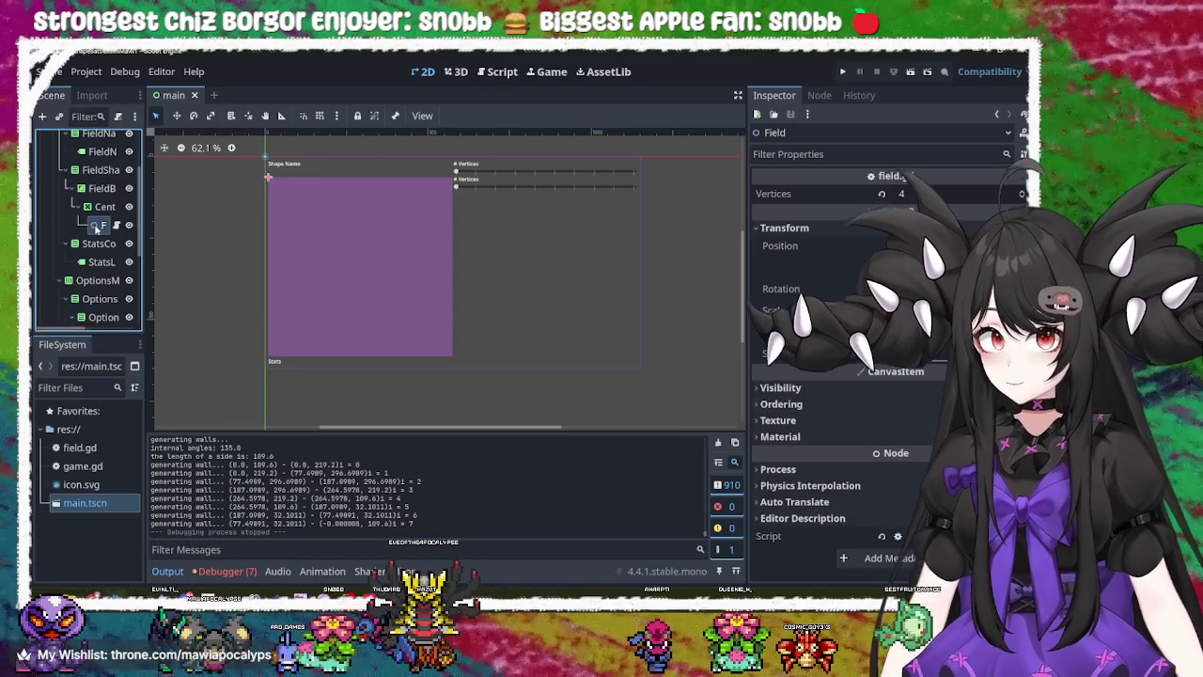
click(423, 115)
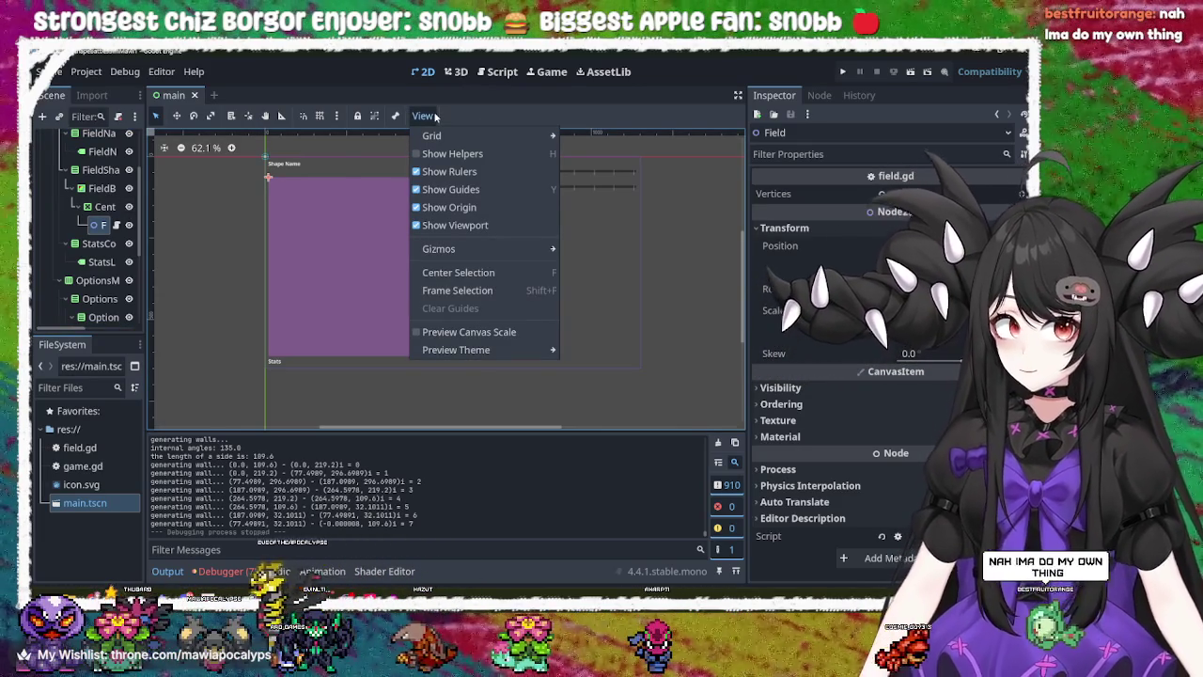
click(435, 116)
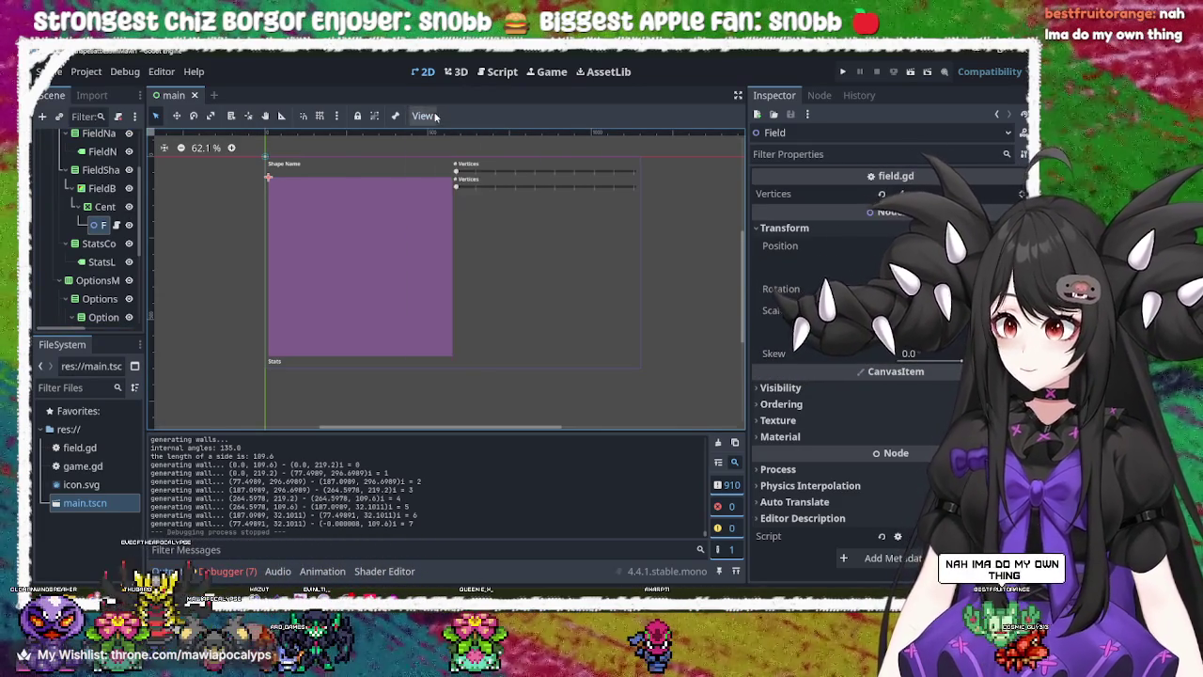
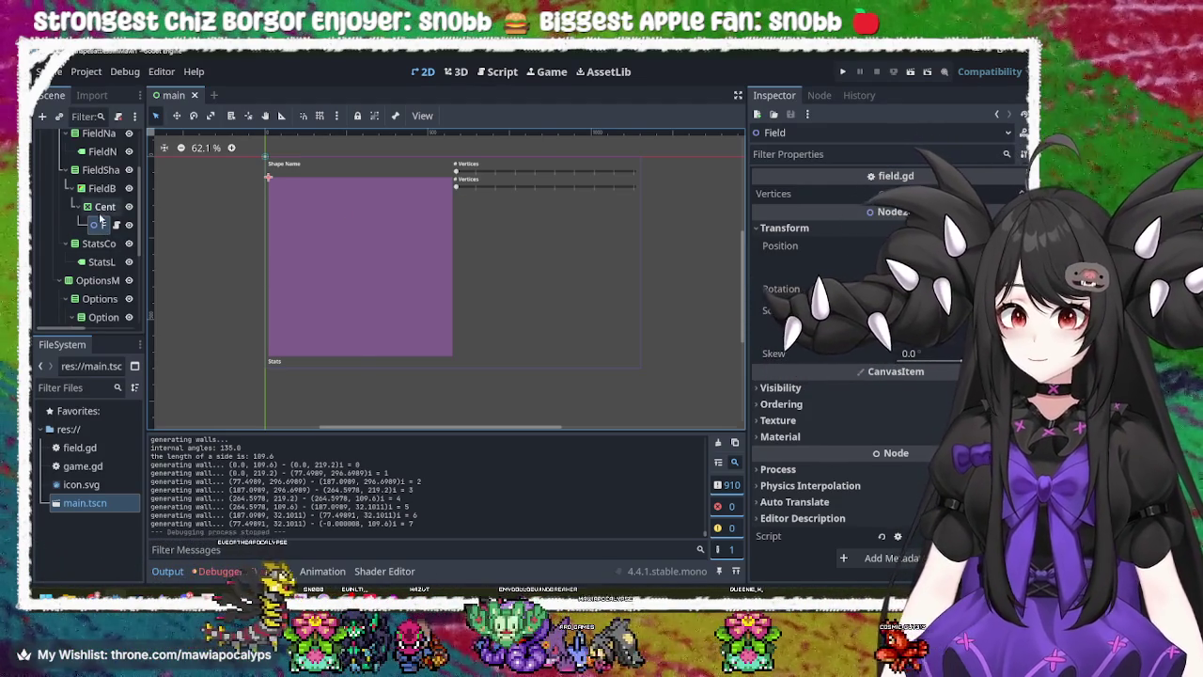
- Keep CenterContainer's Layout Mode on Anchors and its Layout Direction unchanged, then open Field's field.gd
click(101, 207)
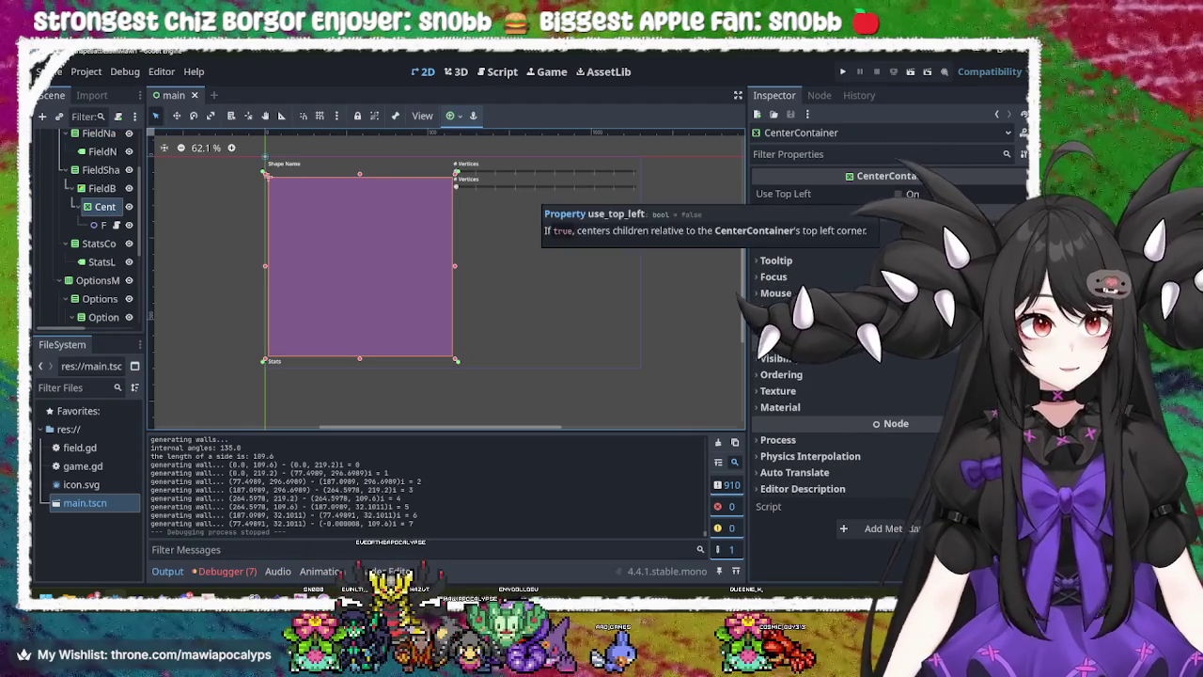
click(790, 228)
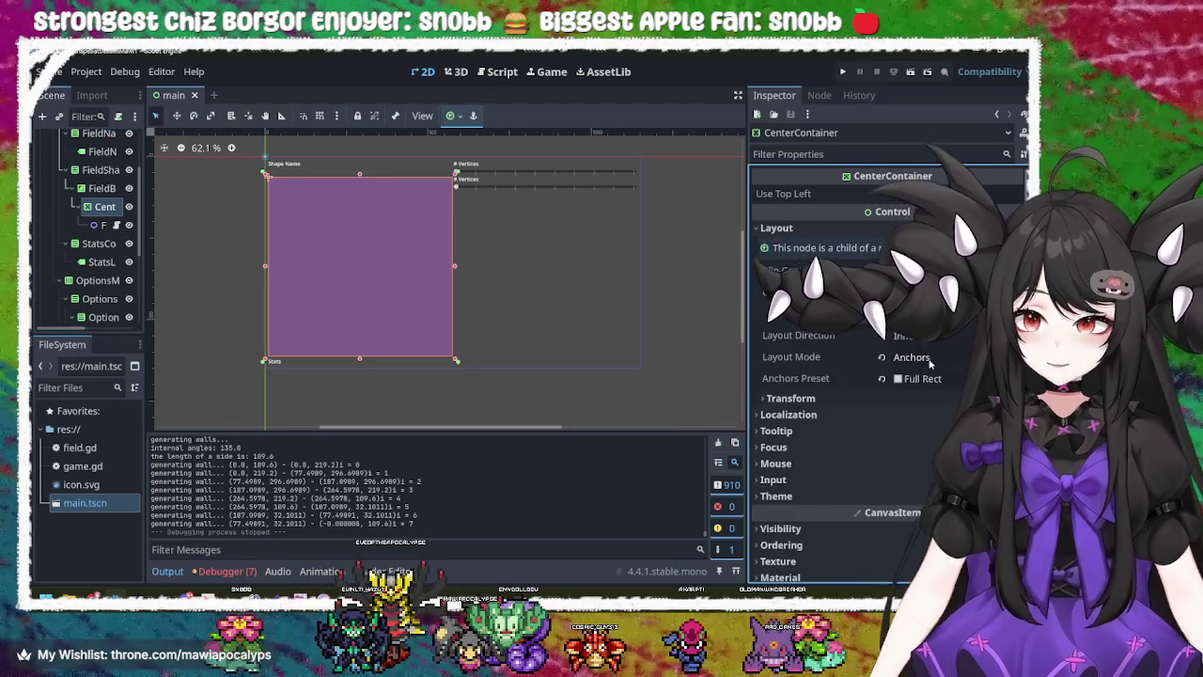
click(926, 358)
click(921, 394)
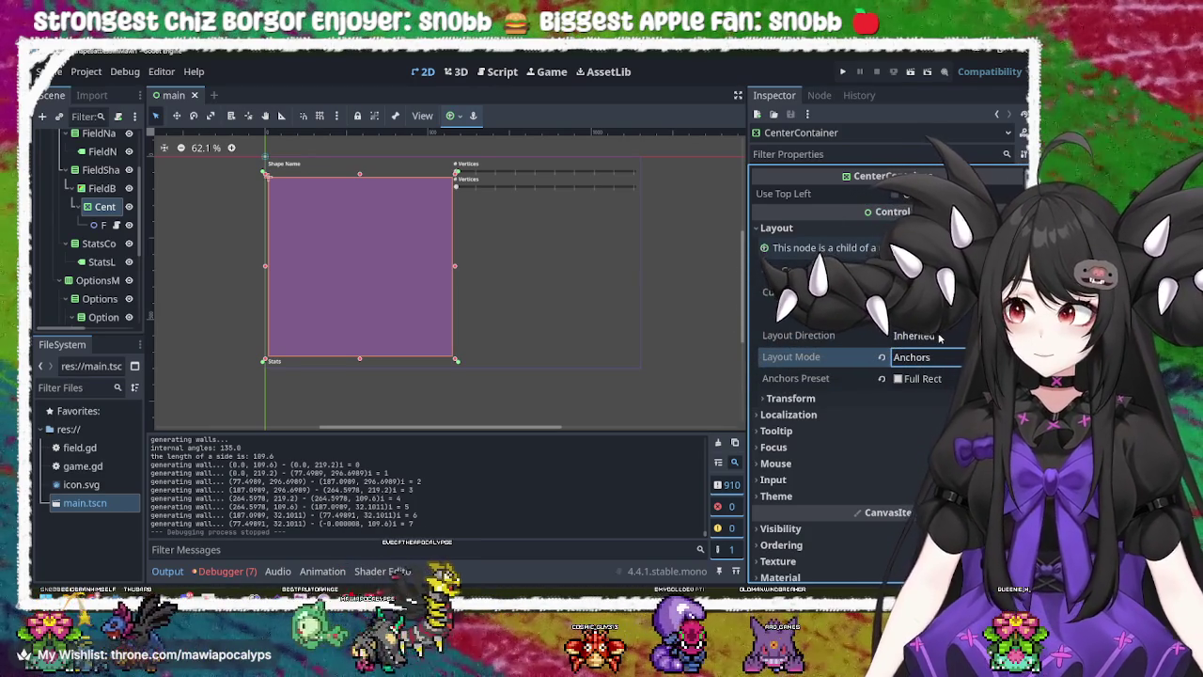
click(917, 335)
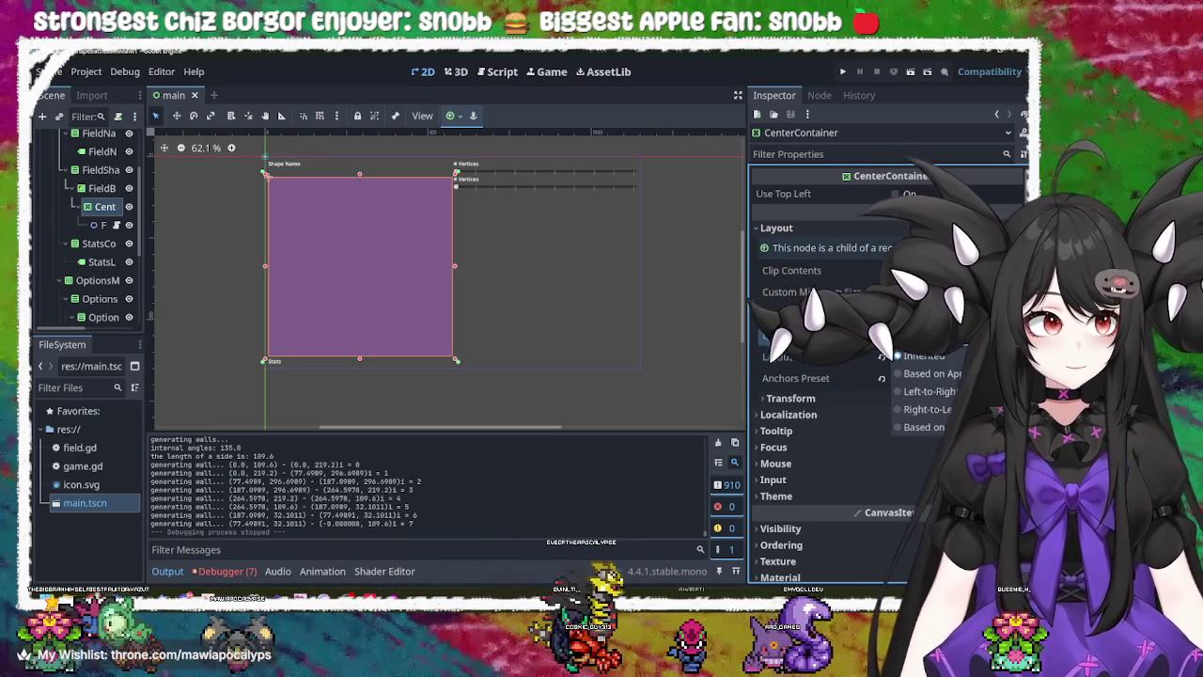
click(922, 352)
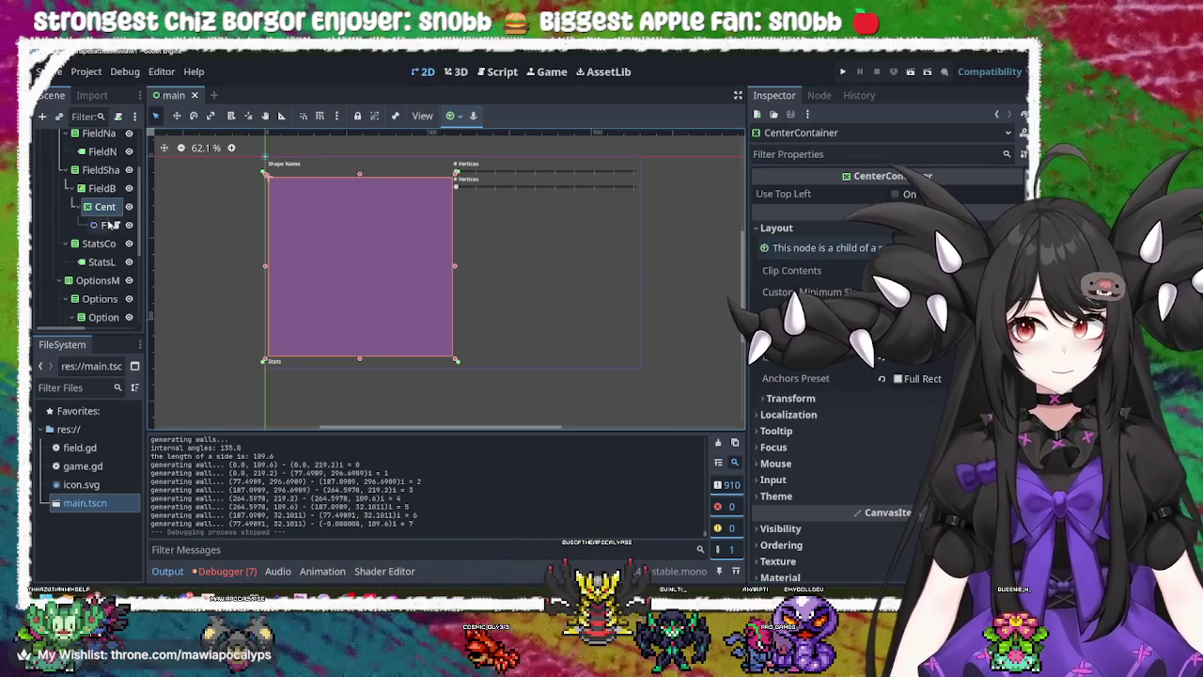
click(115, 225)
click(104, 226)
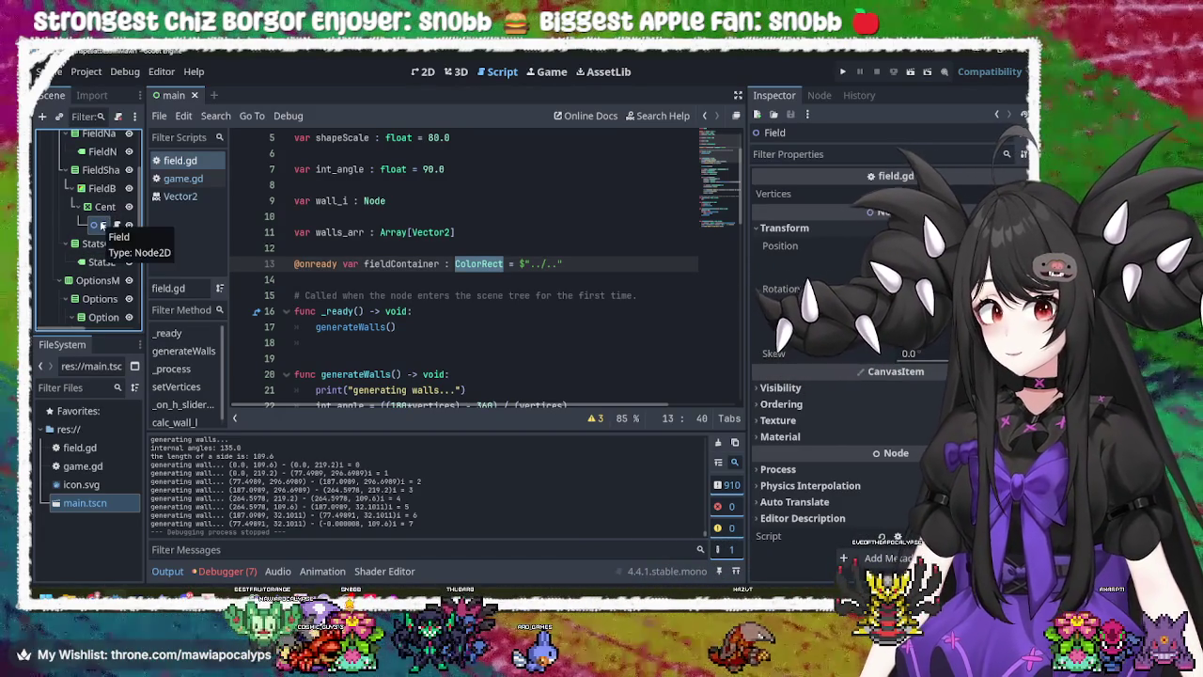
scroll(102, 226, up, 2)
scroll(102, 225, down, 3)
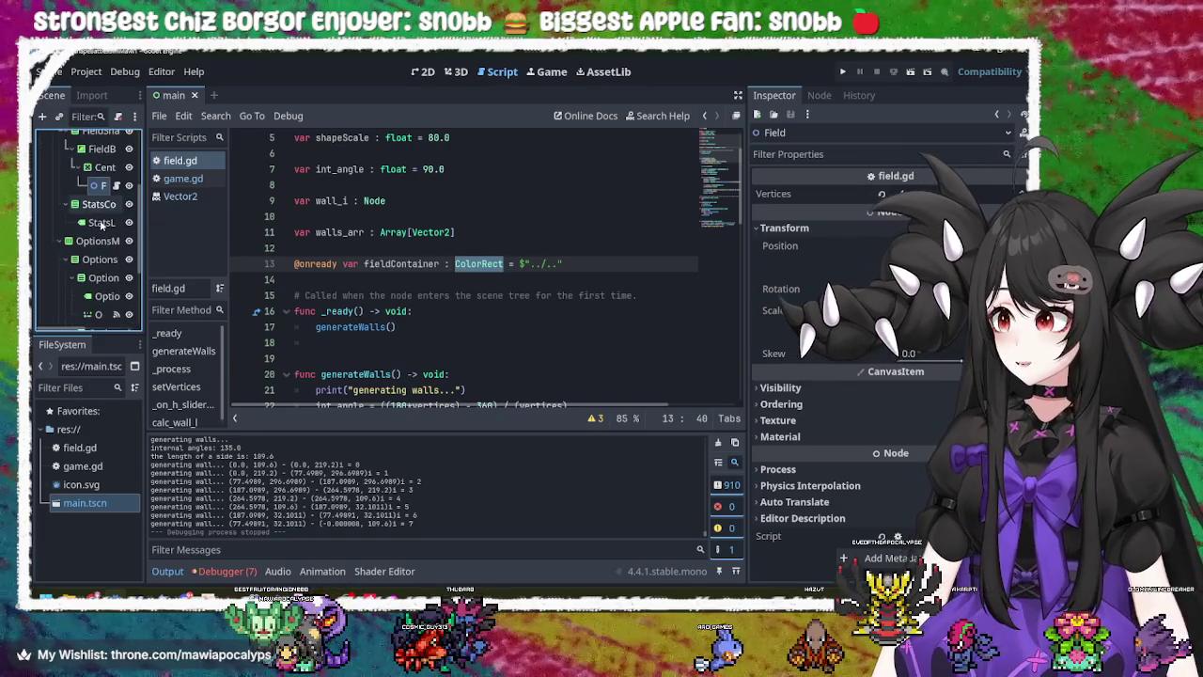
scroll(105, 202, down, 3)
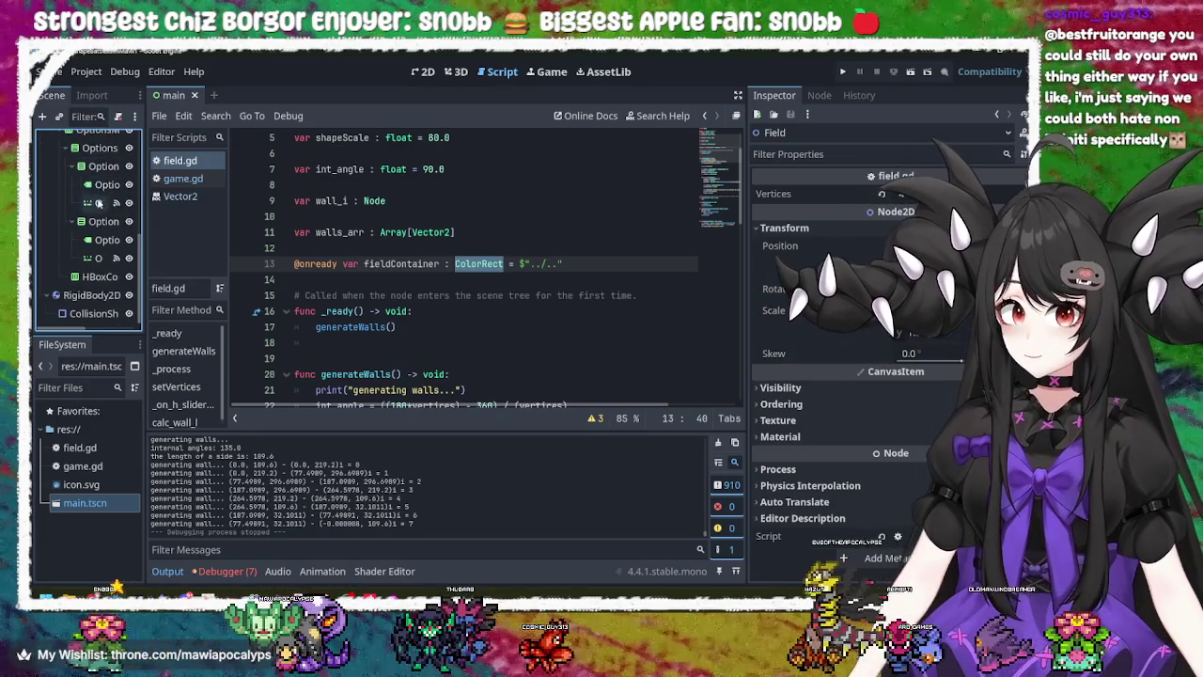
scroll(99, 202, up, 3)
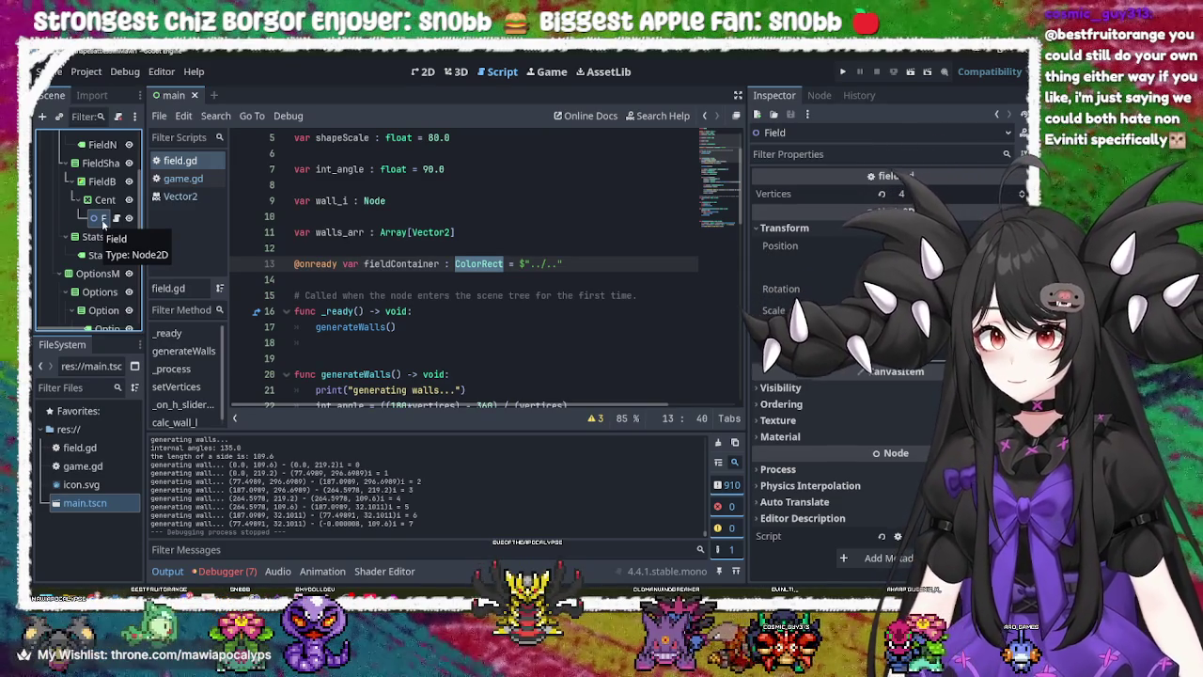
scroll(450, 215, up, 2)
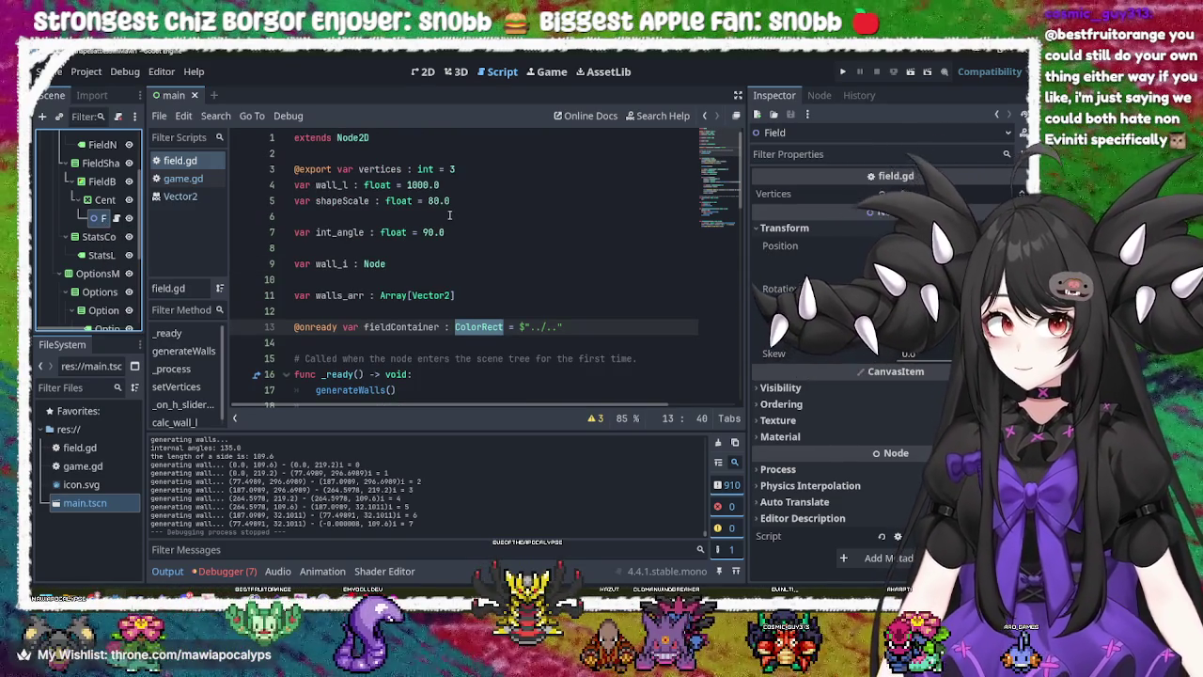
click(396, 143)
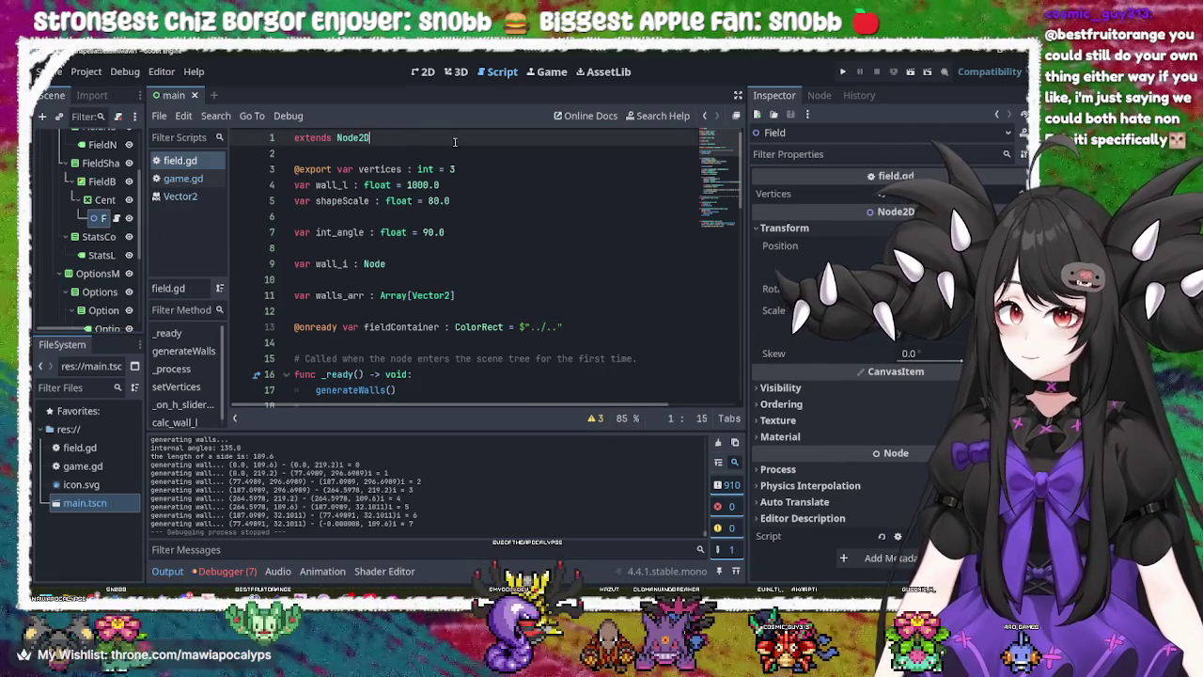
scroll(522, 211, down, 15)
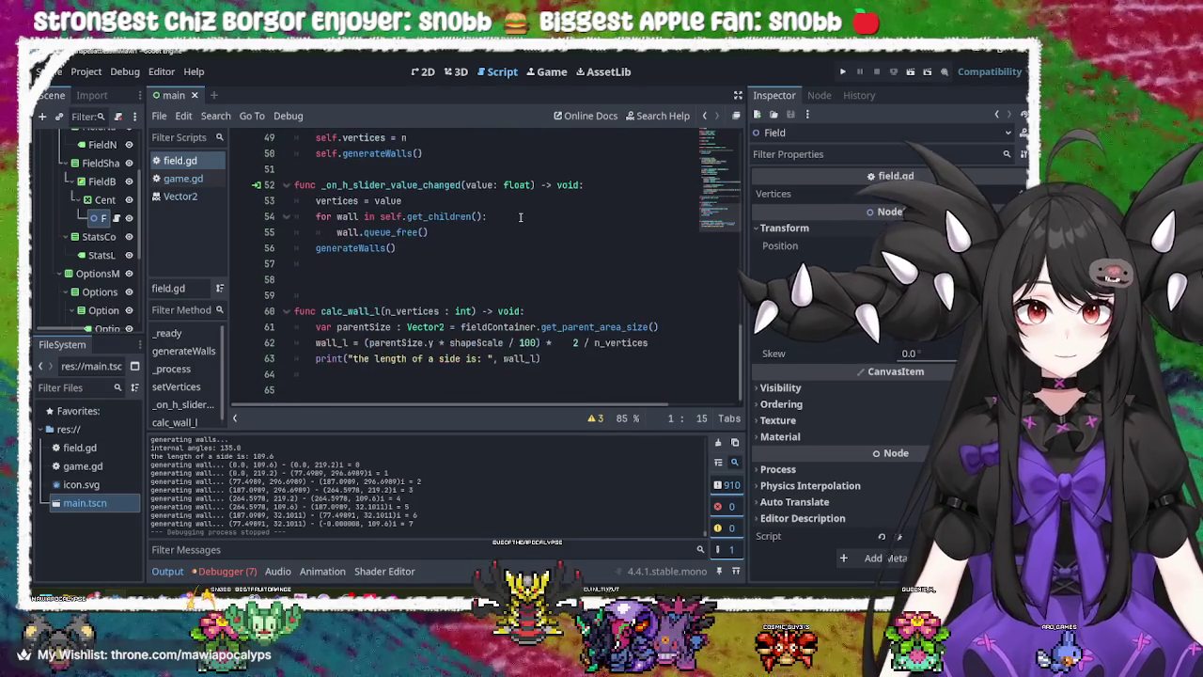
scroll(520, 217, up, 15)
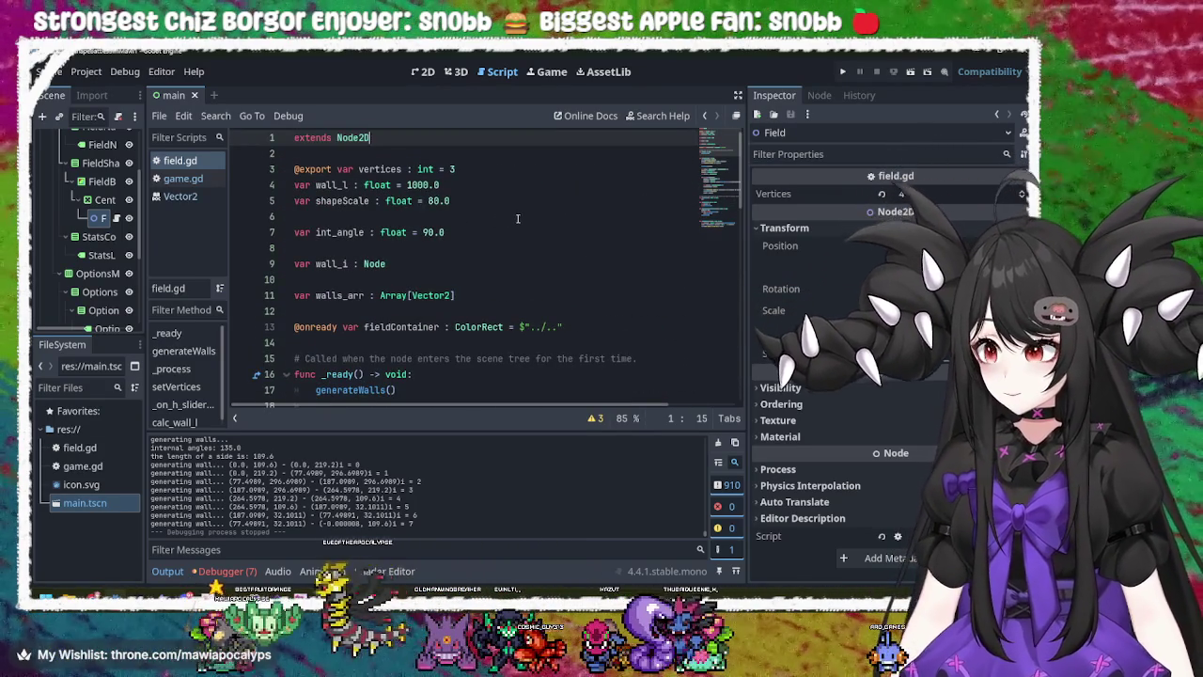
click(845, 72)
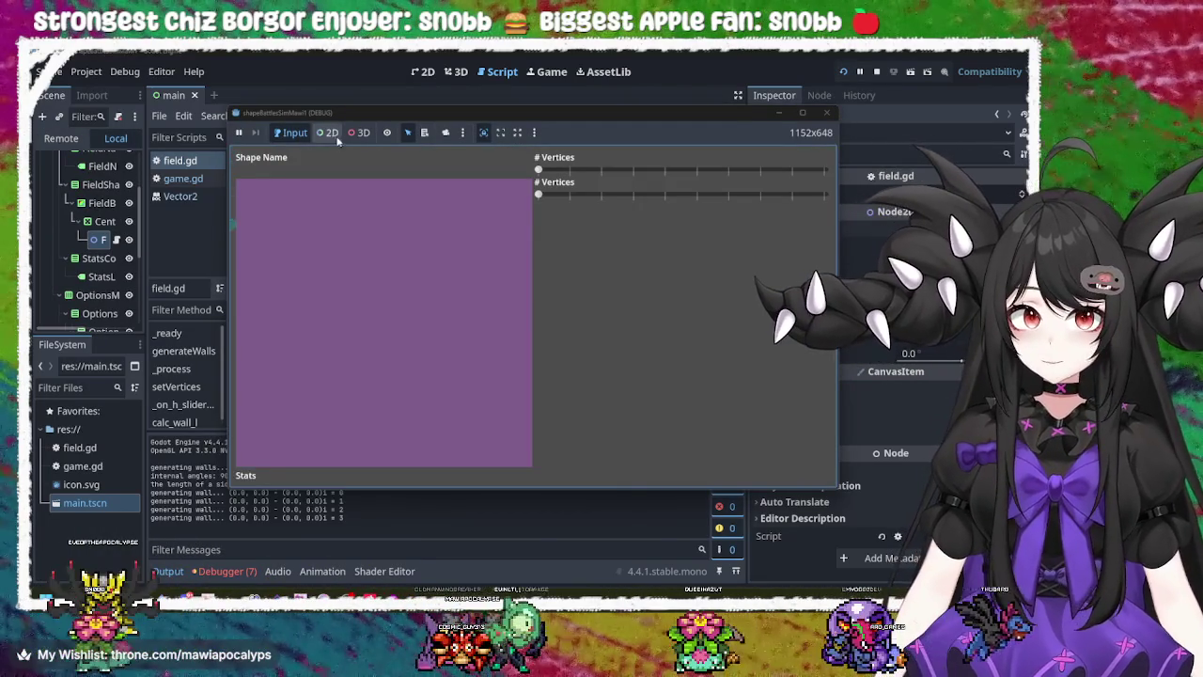
- Enable 2D picking in the running game and raise the first vertex count from 3 to 4
click(324, 134)
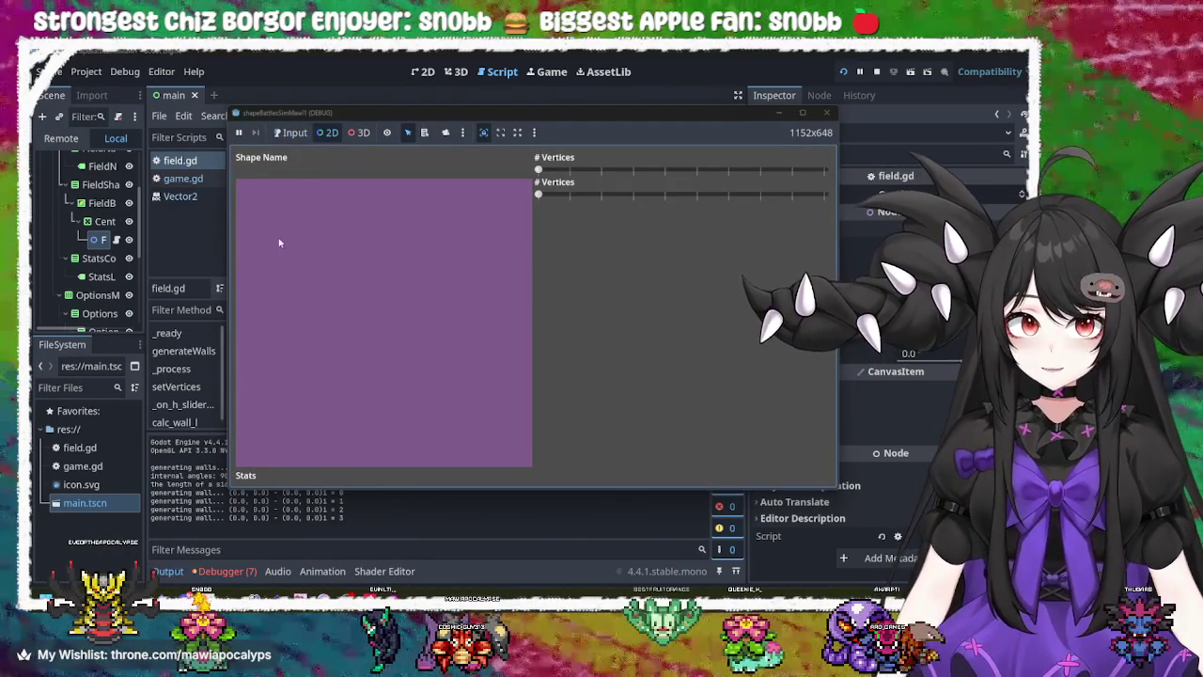
click(286, 334)
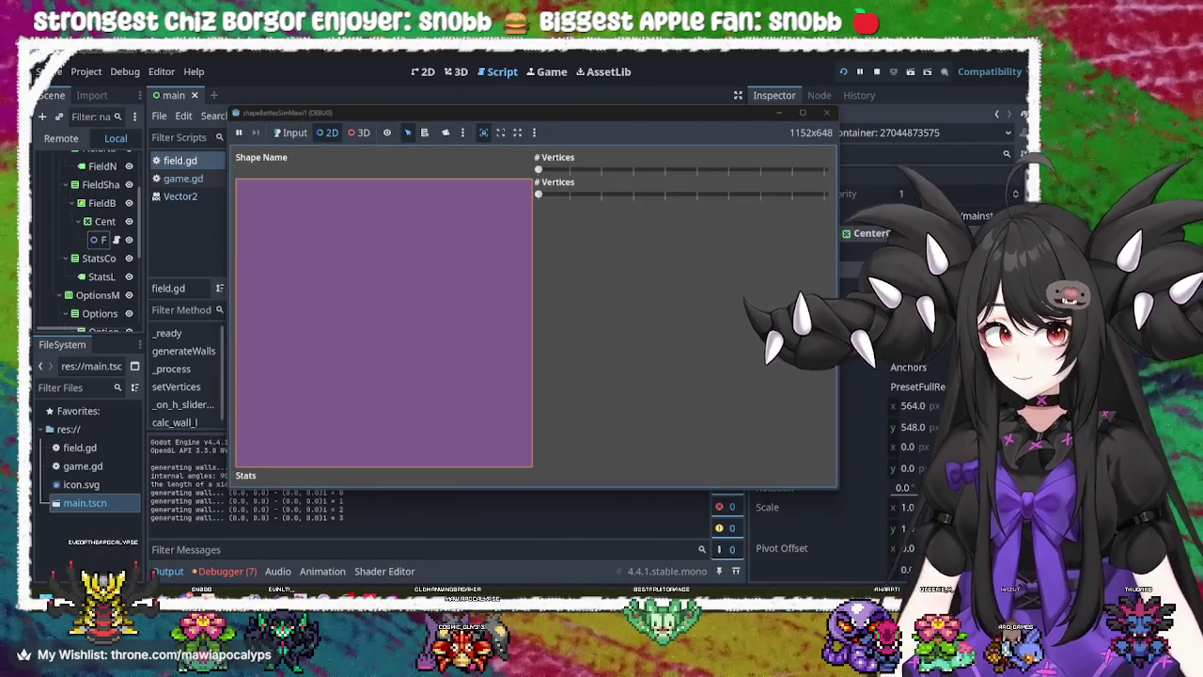
drag(697, 116, 603, 115)
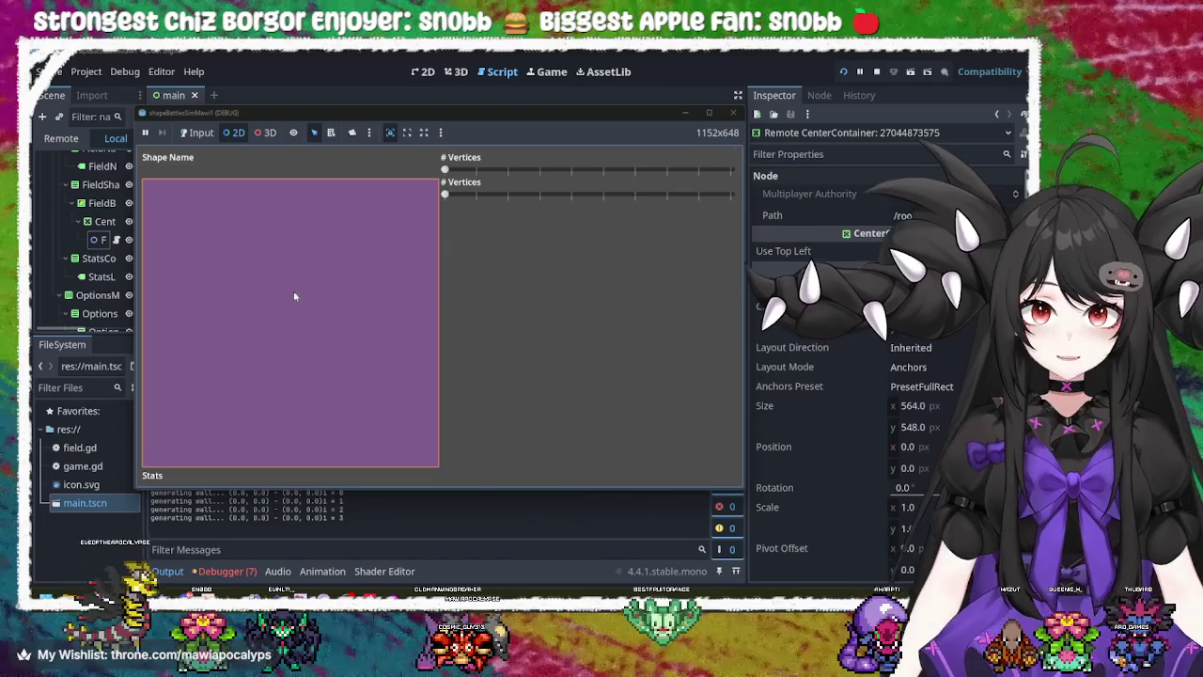
click(247, 311)
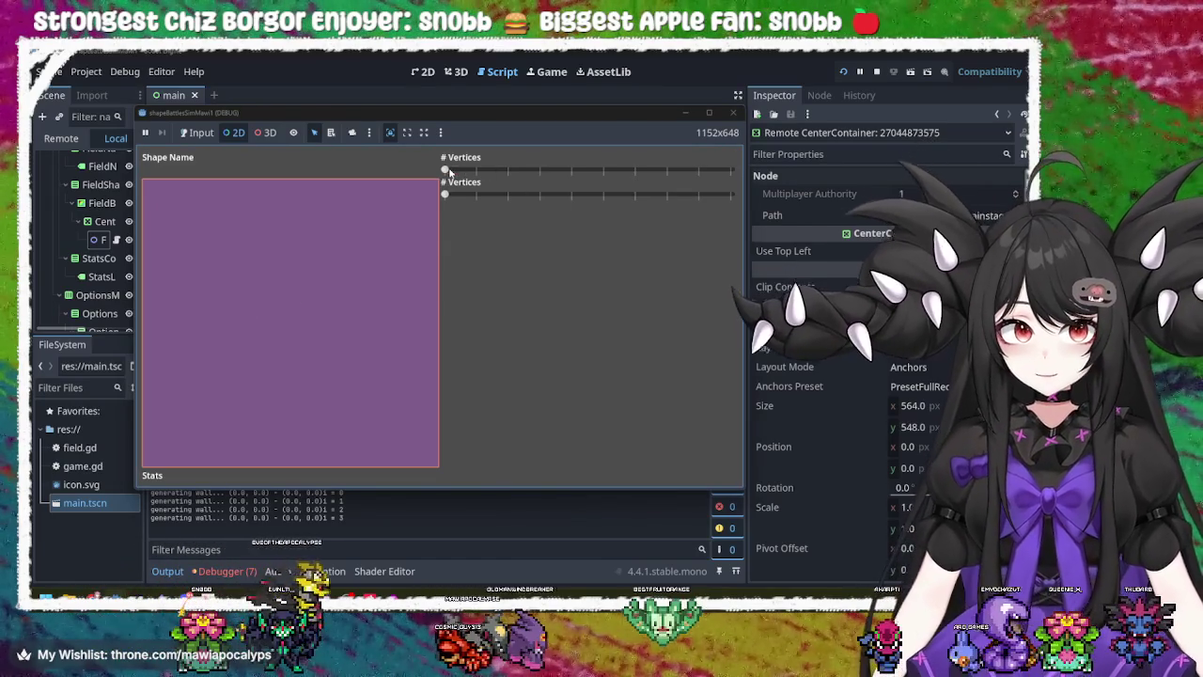
click(463, 169)
drag(463, 169, 486, 169)
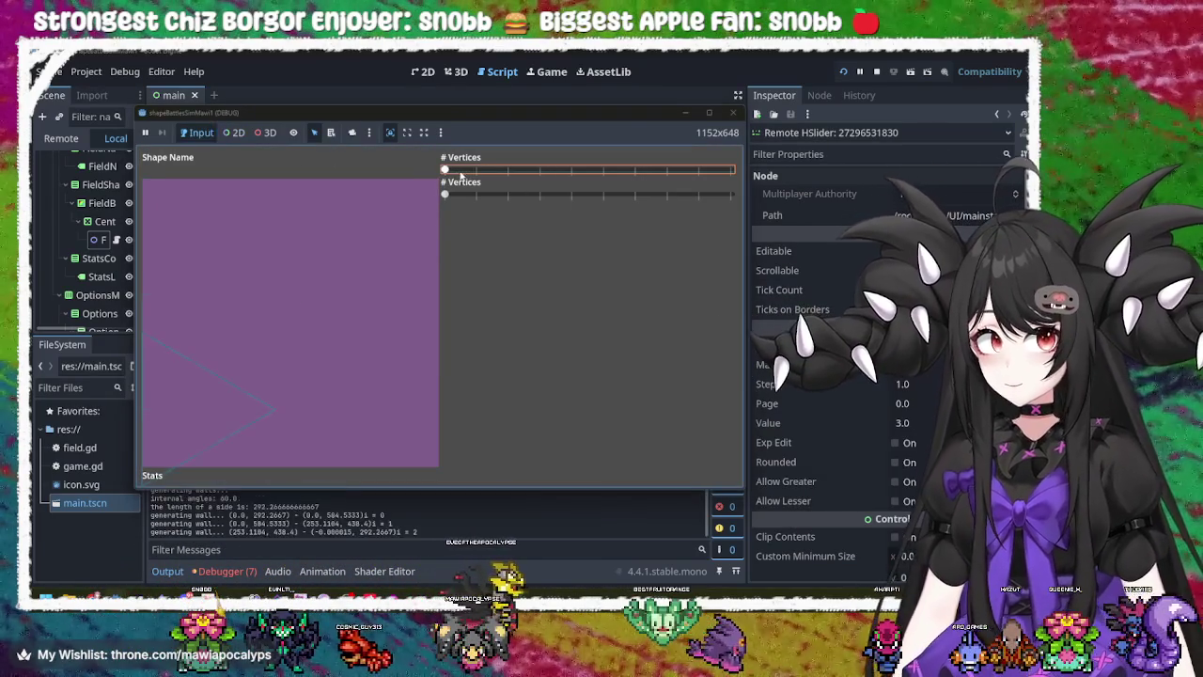
click(233, 132)
- Inspect the nodes under the purple field, including FieldBgShape and CenterContainer
click(212, 338)
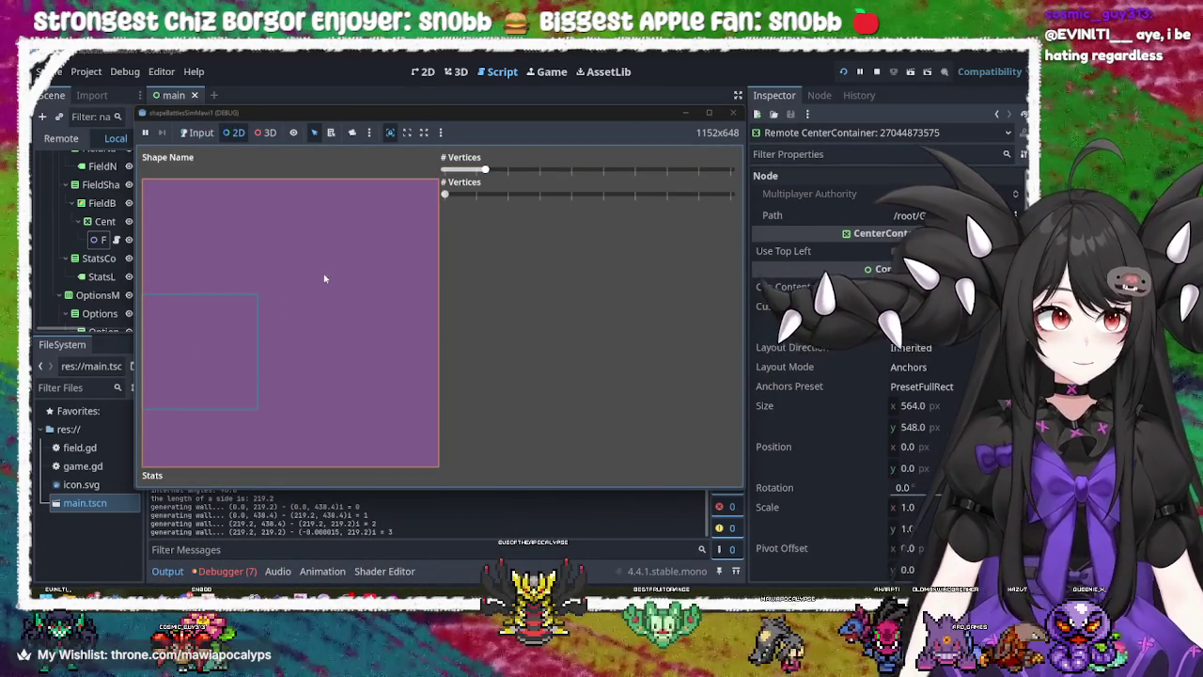
click(331, 132)
click(211, 270)
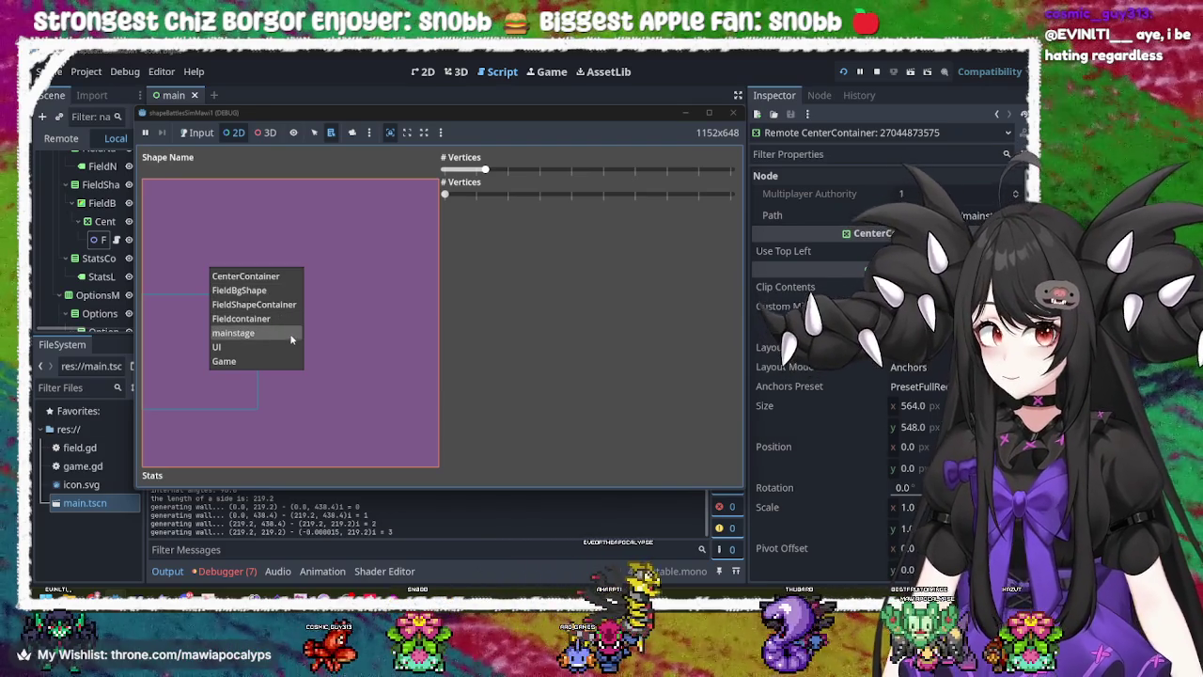
click(289, 335)
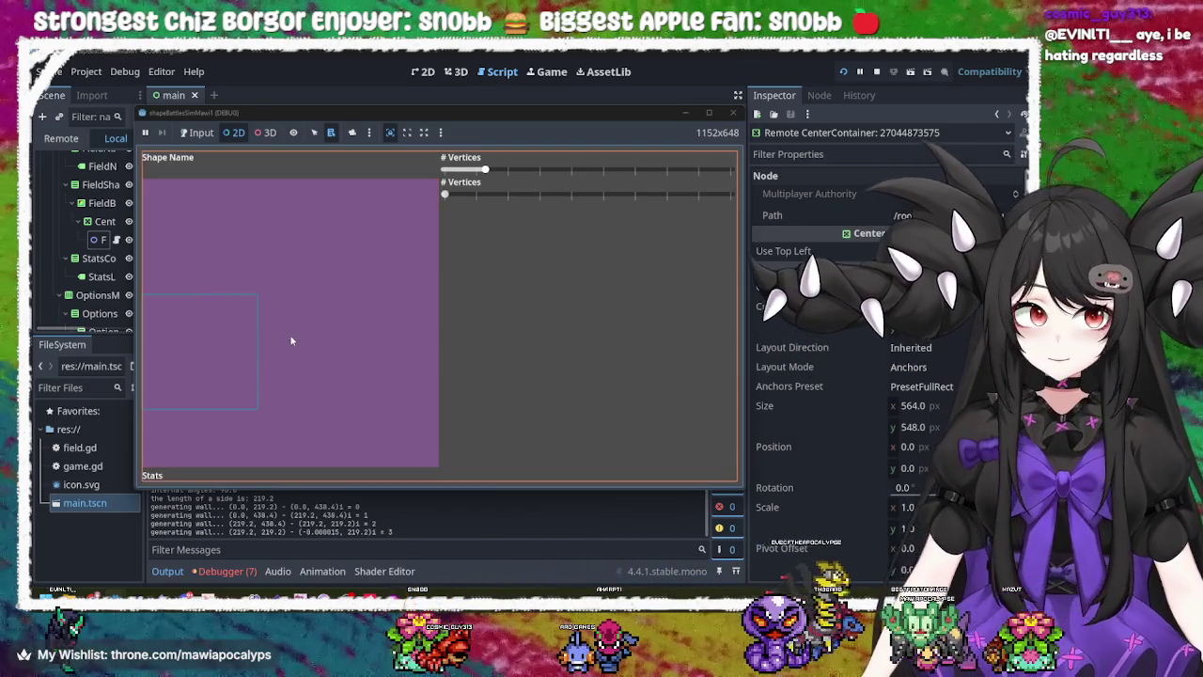
right_click(290, 316)
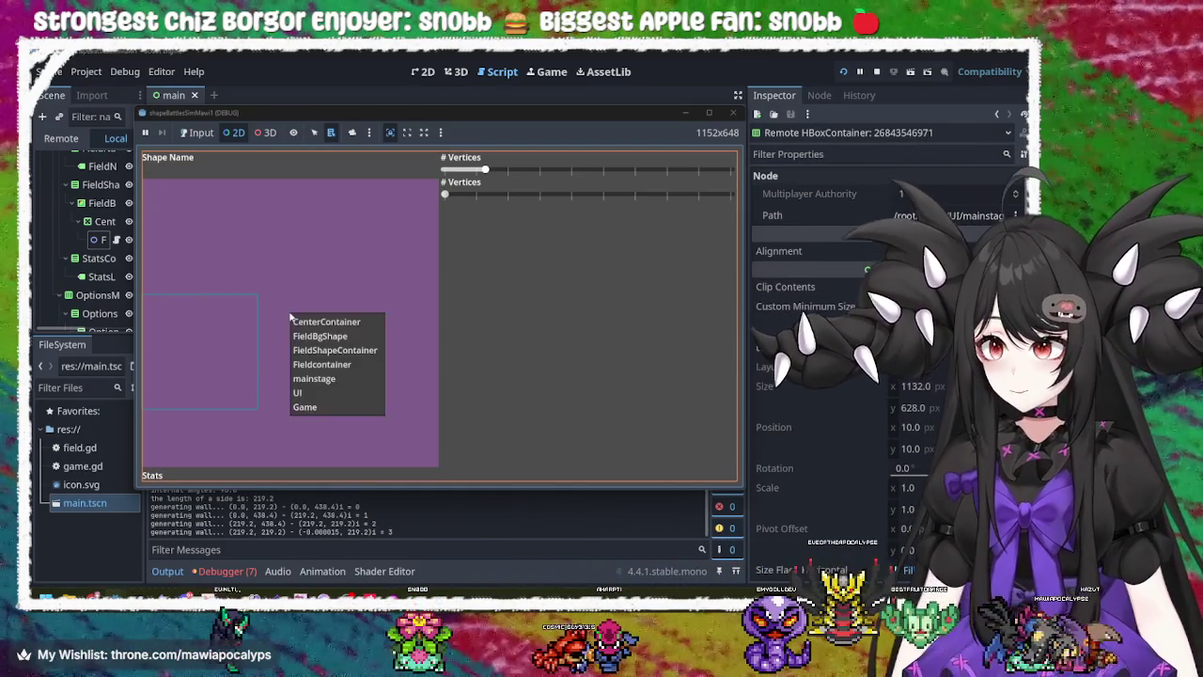
click(337, 328)
right_click(321, 303)
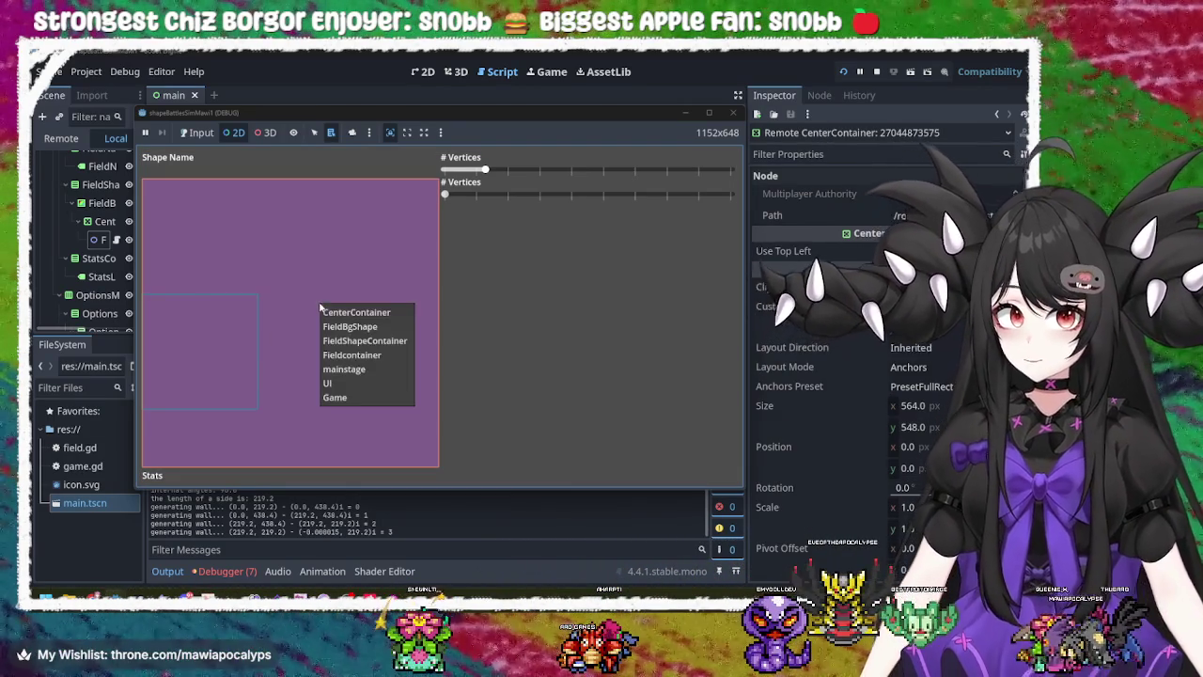
click(339, 312)
- Inspect the square outline's wall collision shape and CenterContainer, then close the running game
right_click(192, 344)
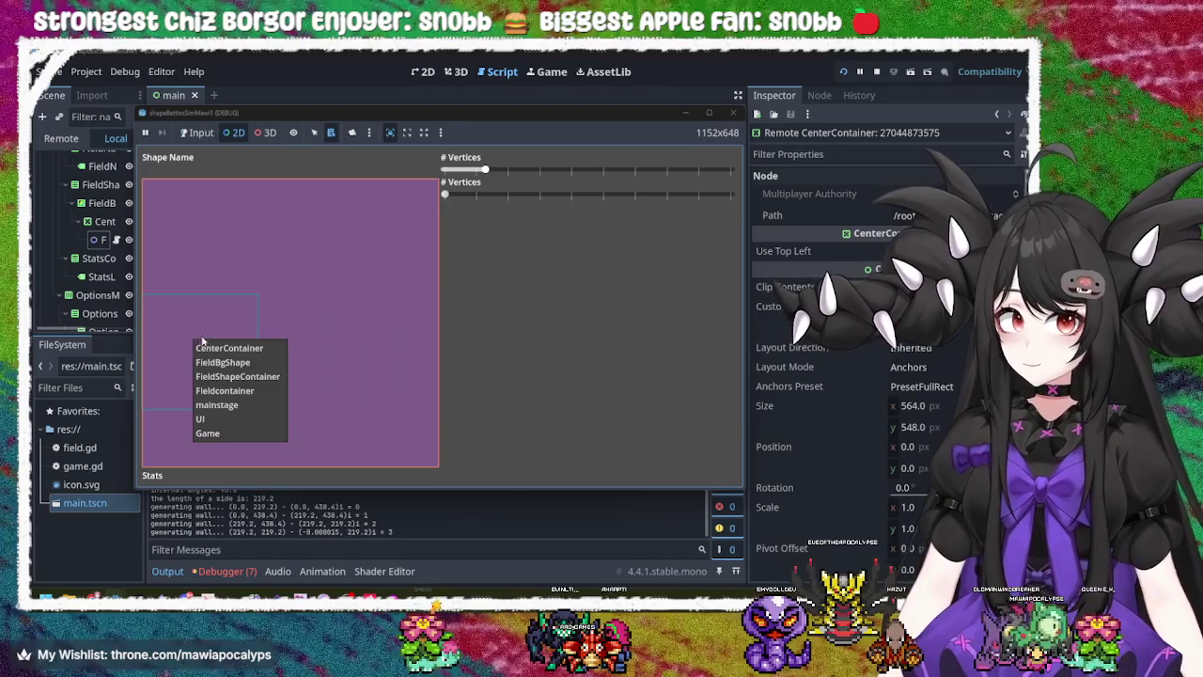
click(253, 317)
right_click(259, 315)
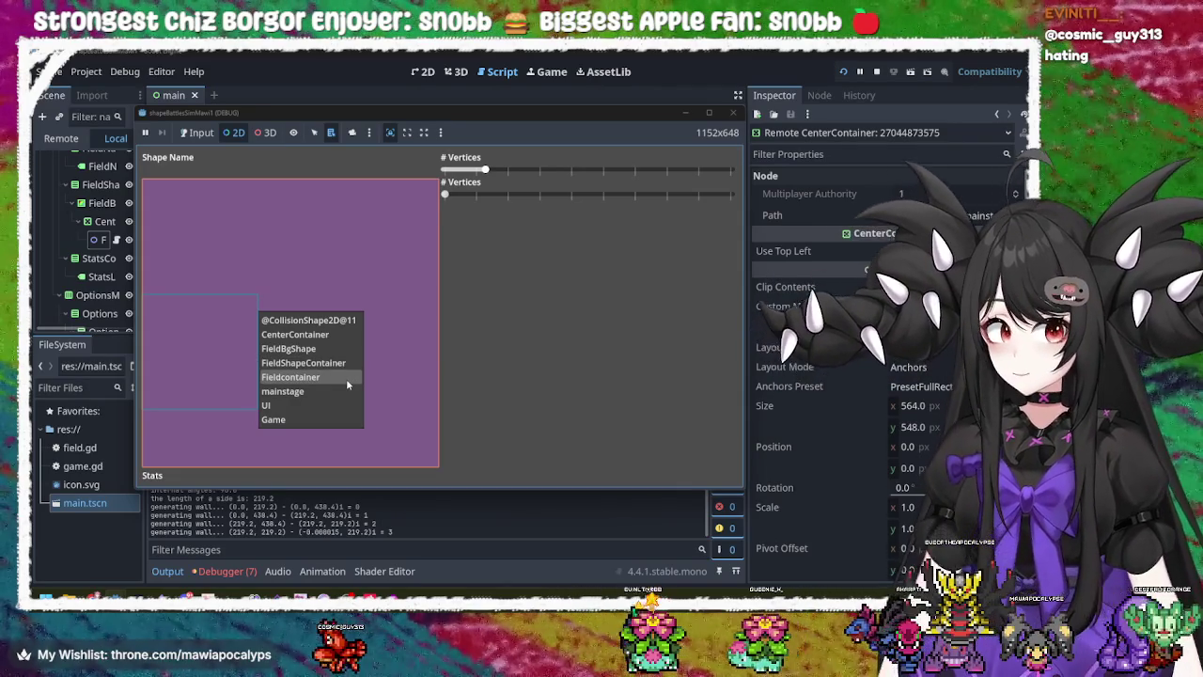
click(337, 319)
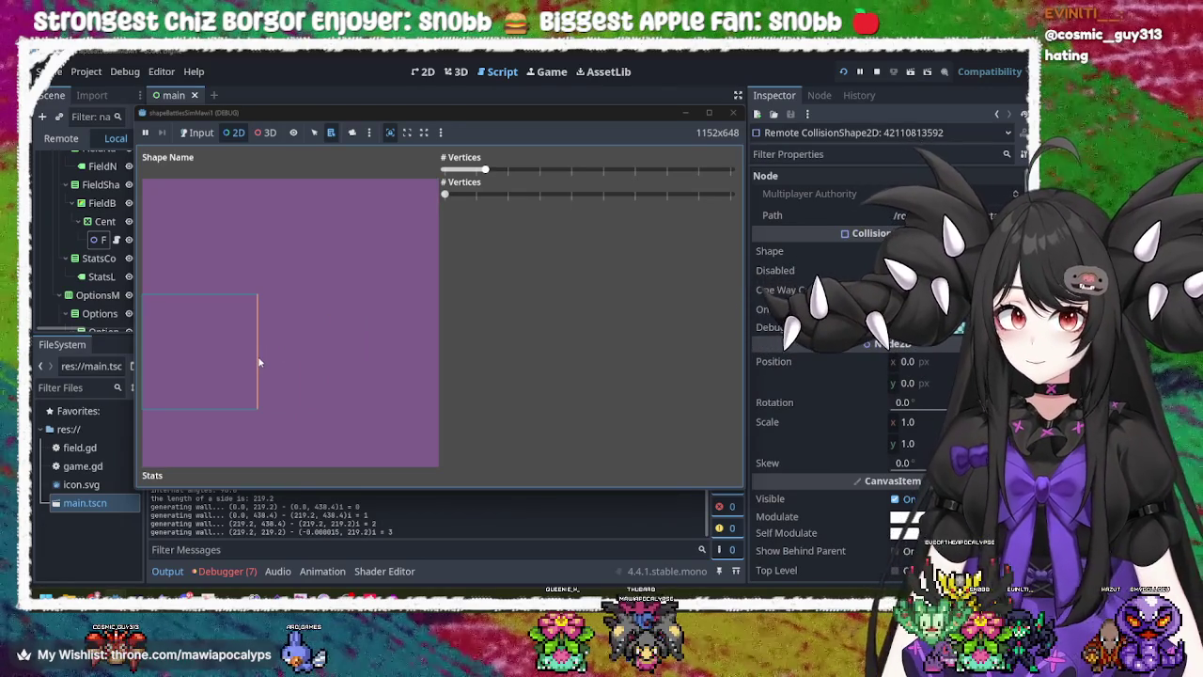
right_click(260, 363)
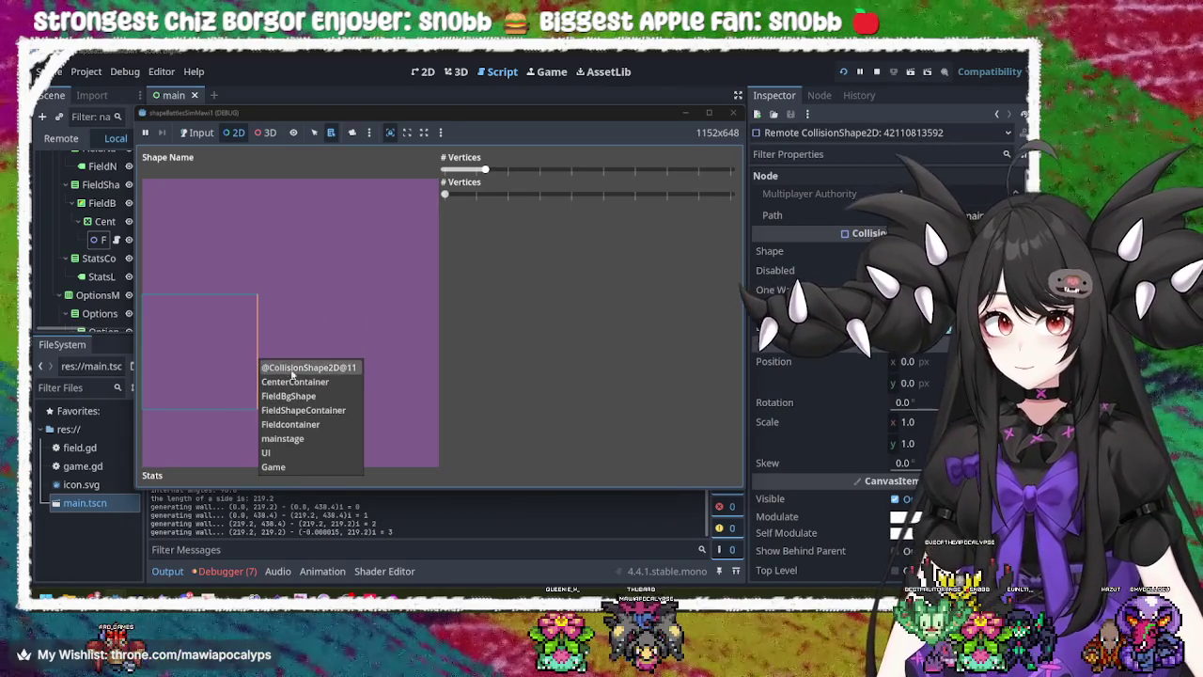
click(308, 380)
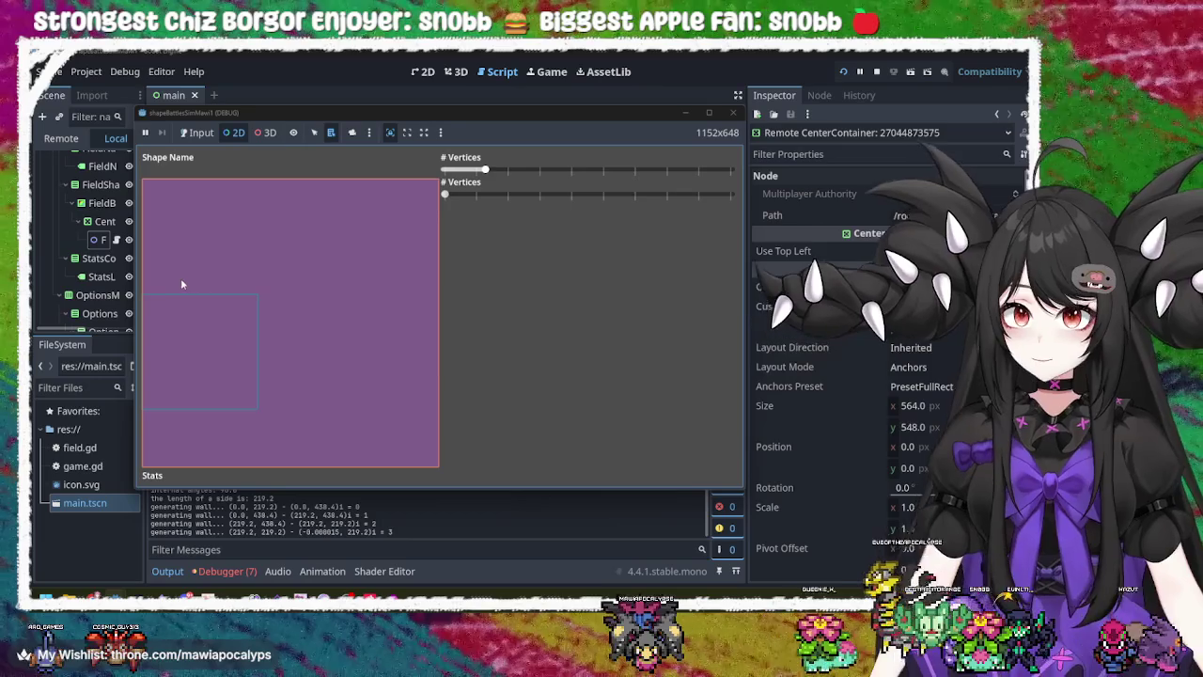
click(98, 242)
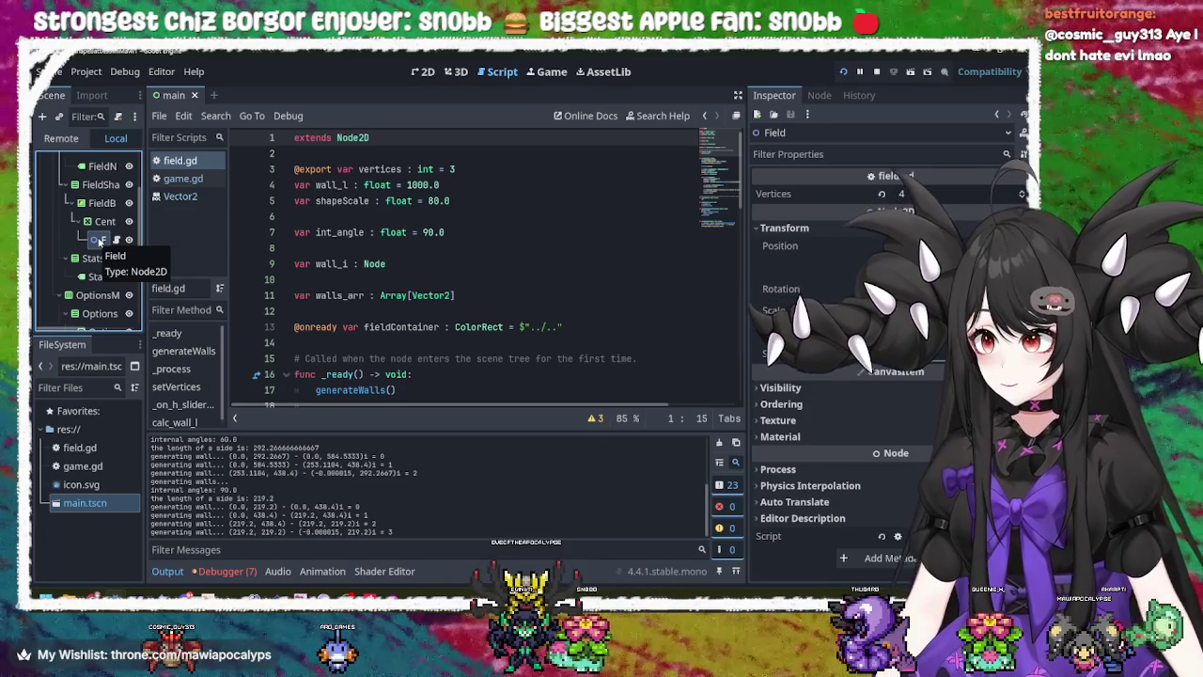
- Change the Field node's type to Control, save the scene and run the game
right_click(99, 242)
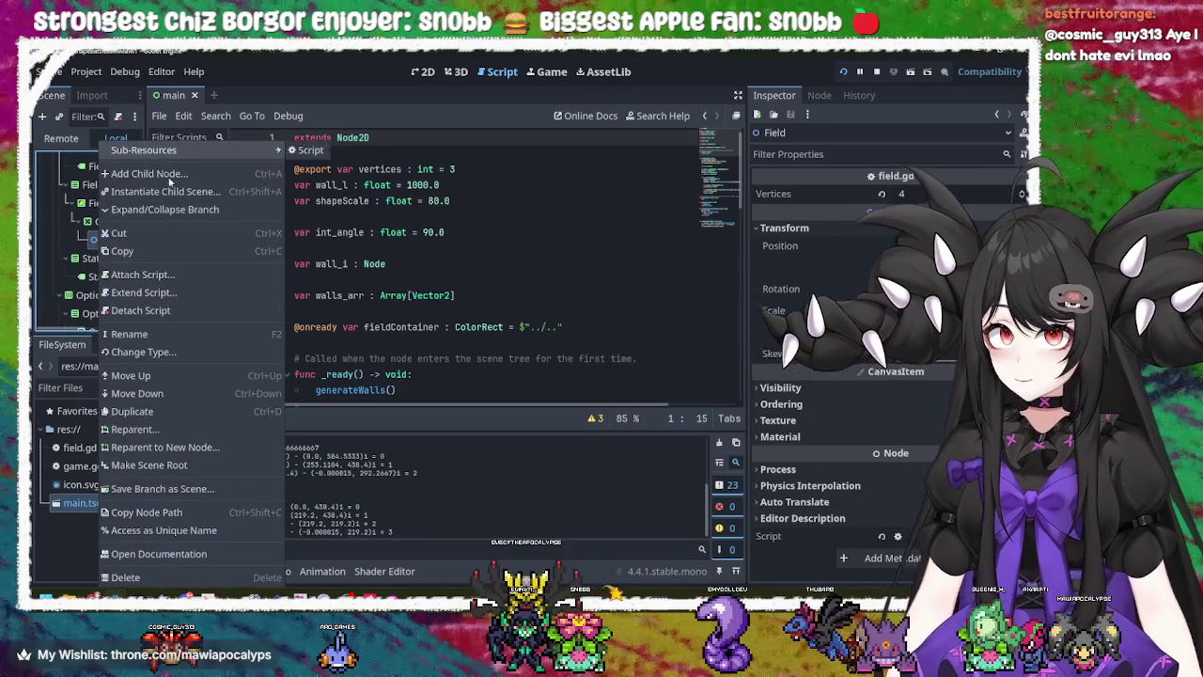
click(166, 352)
text(Control)
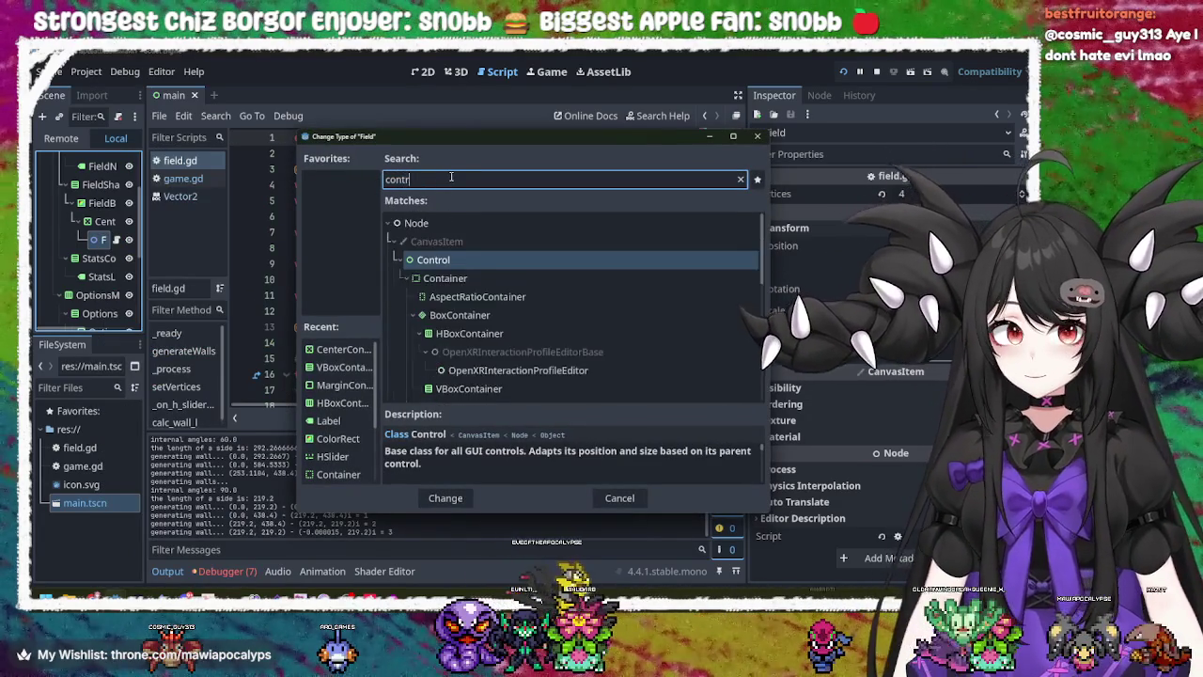
key(Return)
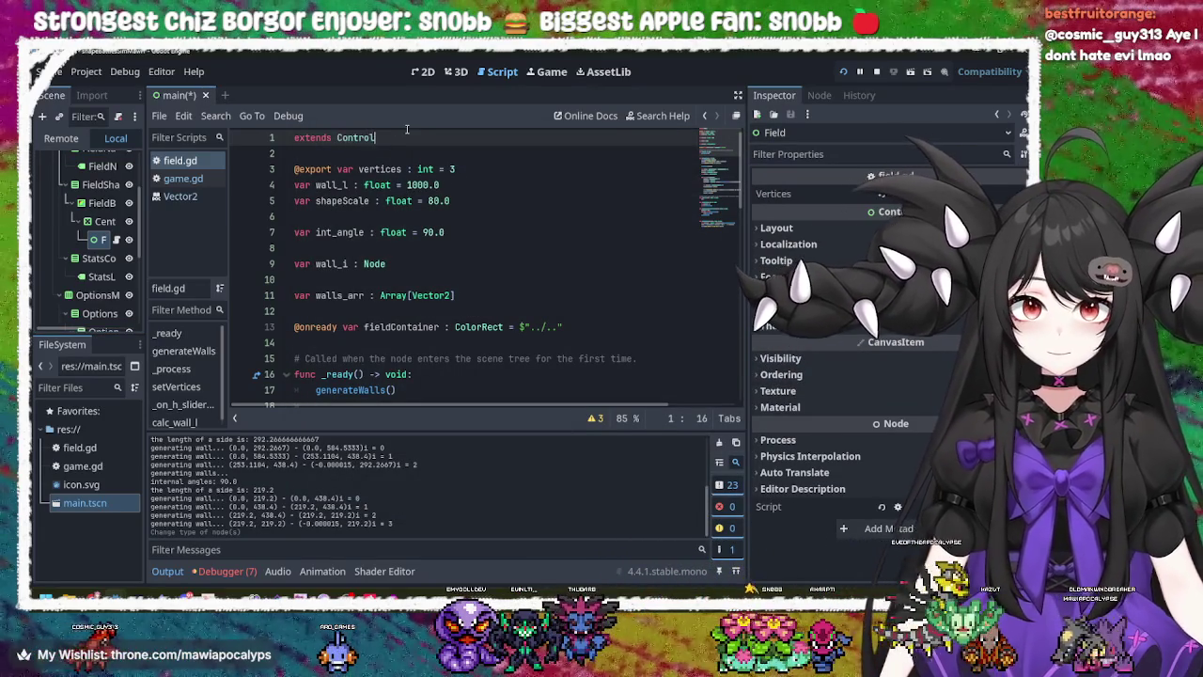
key(ctrl+s)
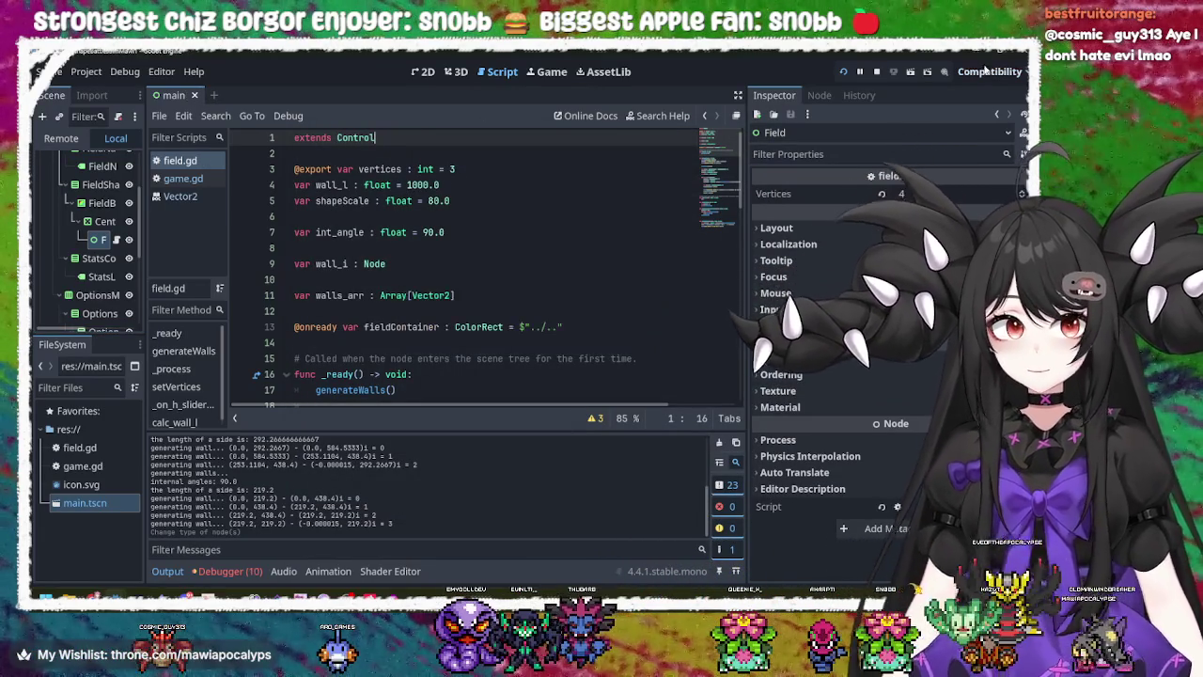
click(844, 75)
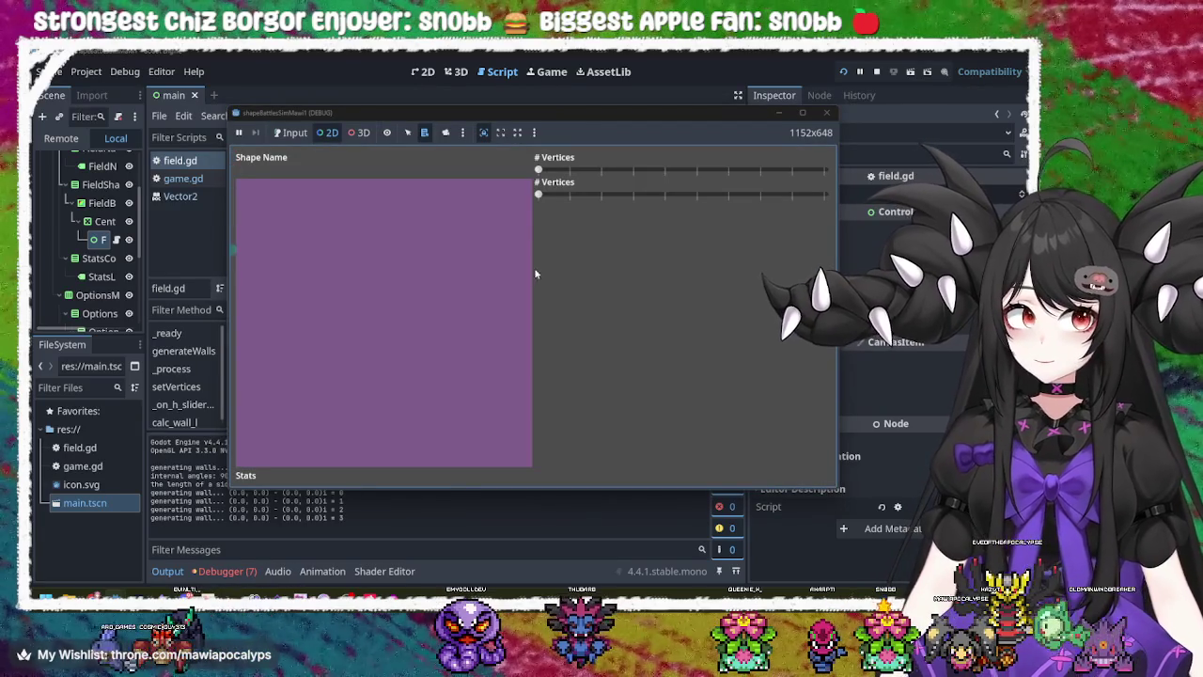
- Drag the # Vertices sliders up to draw polygons, then back down to the minimum
right_click(538, 175)
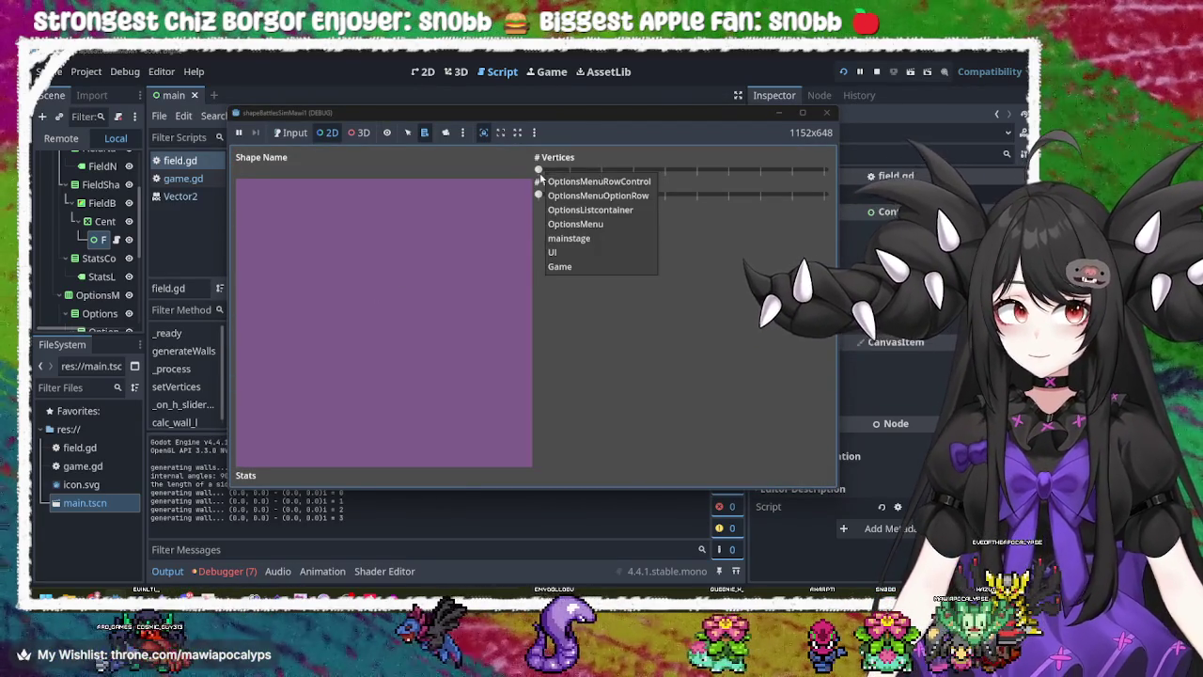
click(284, 136)
mouse_move(538, 171)
mouse_down()
mouse_move(829, 176)
mouse_move(663, 174)
mouse_move(769, 182)
mouse_move(743, 174)
mouse_up()
mouse_move(675, 193)
mouse_down()
mouse_move(715, 195)
mouse_move(771, 224)
mouse_move(666, 220)
mouse_move(837, 216)
mouse_up()
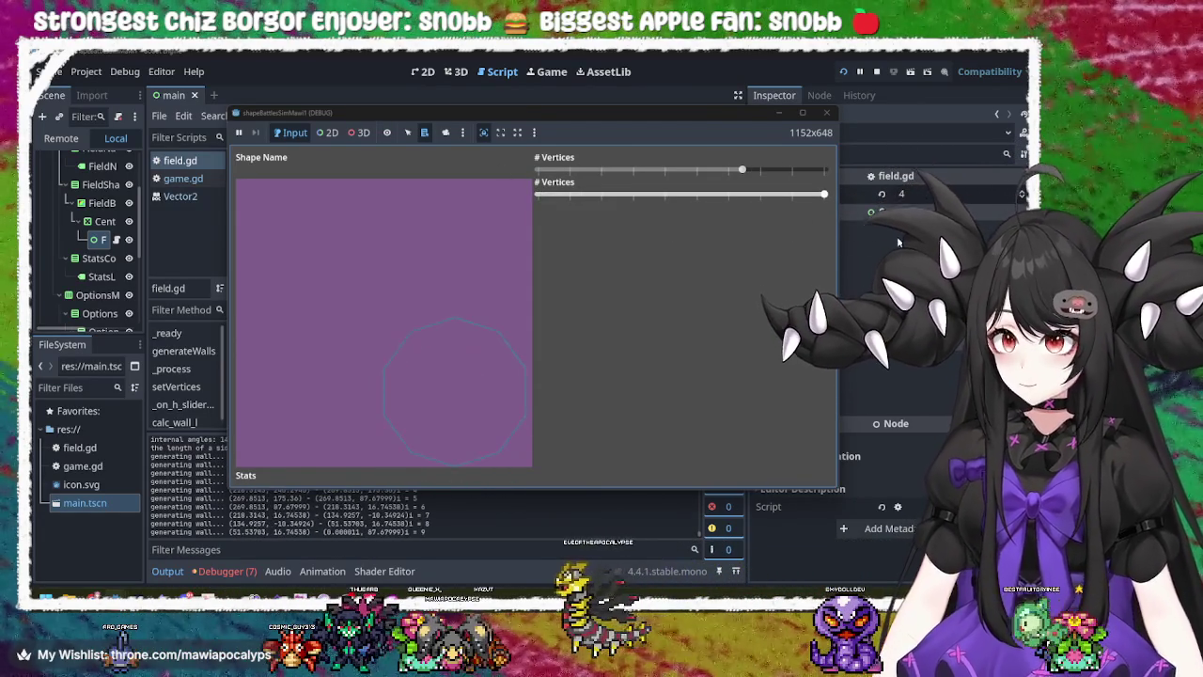
mouse_move(743, 171)
mouse_down()
mouse_move(467, 194)
mouse_move(837, 189)
mouse_move(637, 228)
mouse_move(837, 221)
mouse_up()
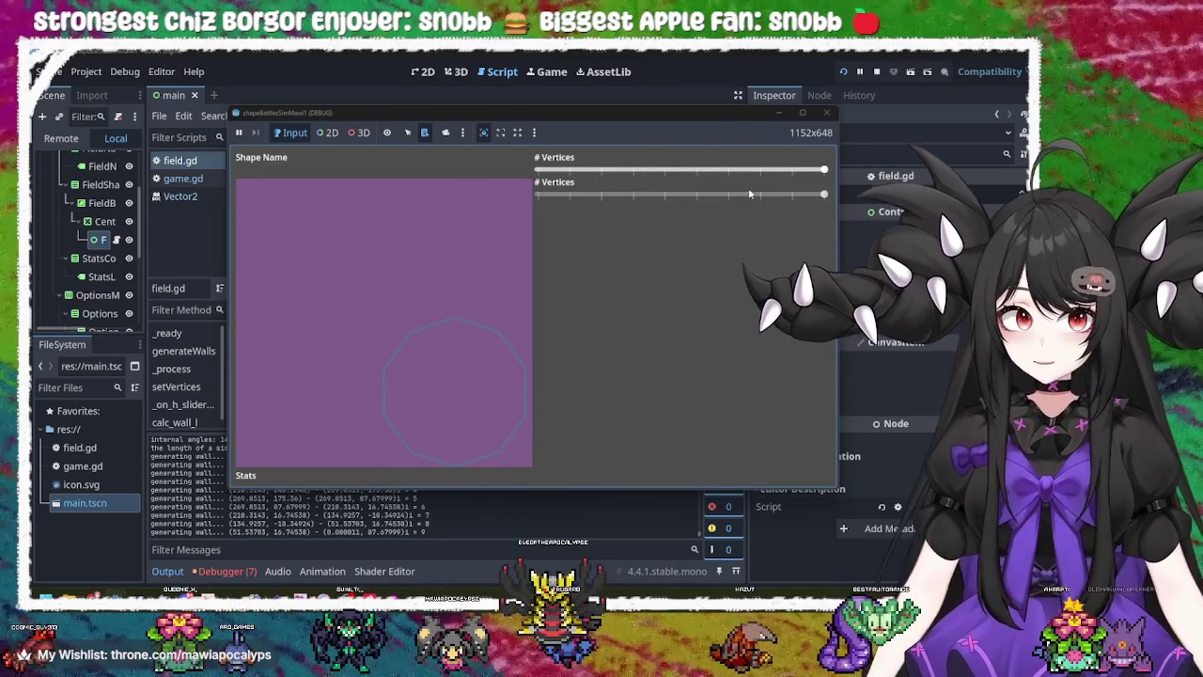
- Close the game window and return to the main scene's 2D layout
click(832, 114)
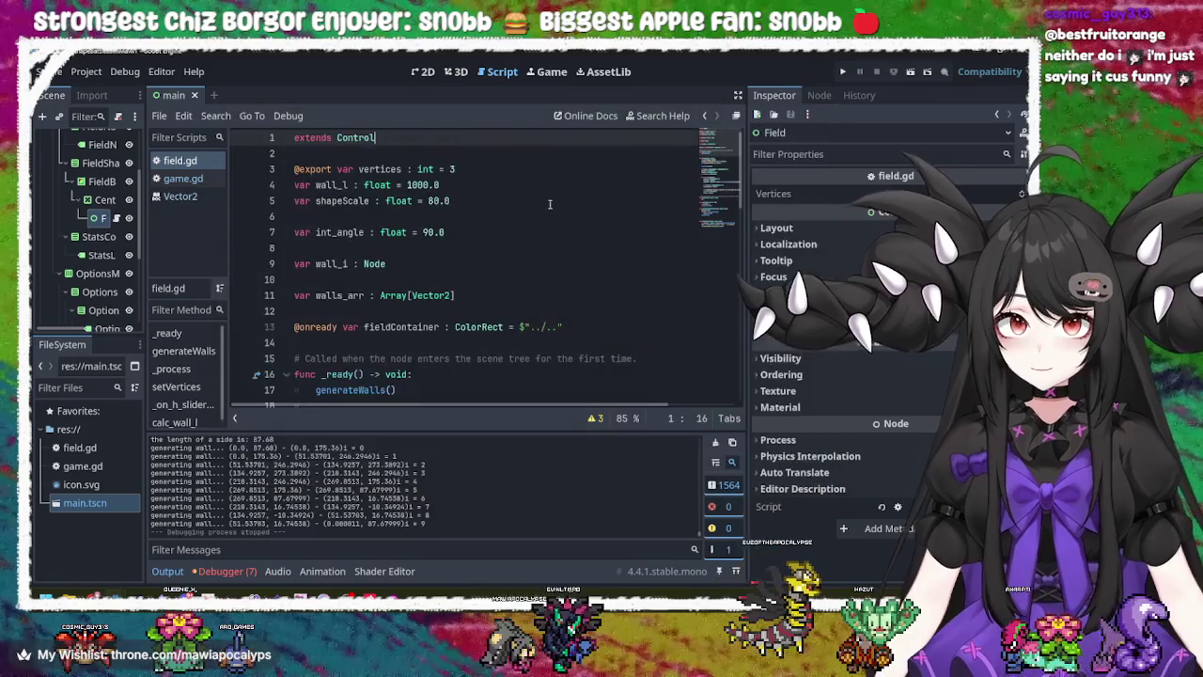
click(105, 230)
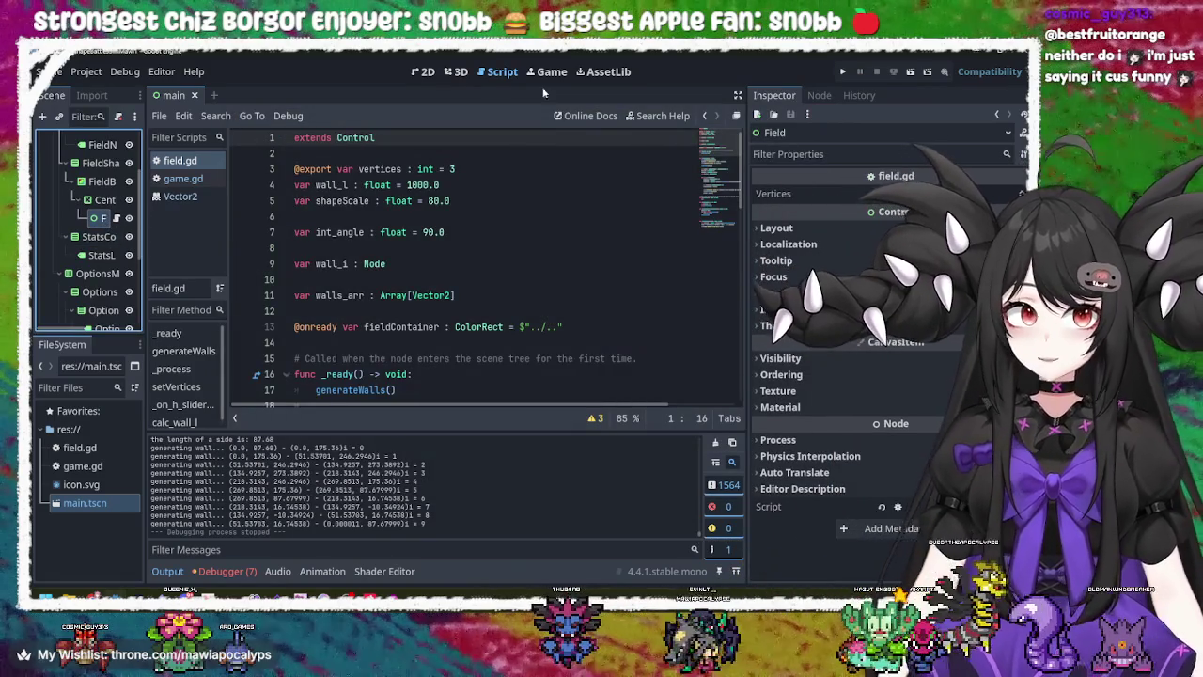
click(422, 71)
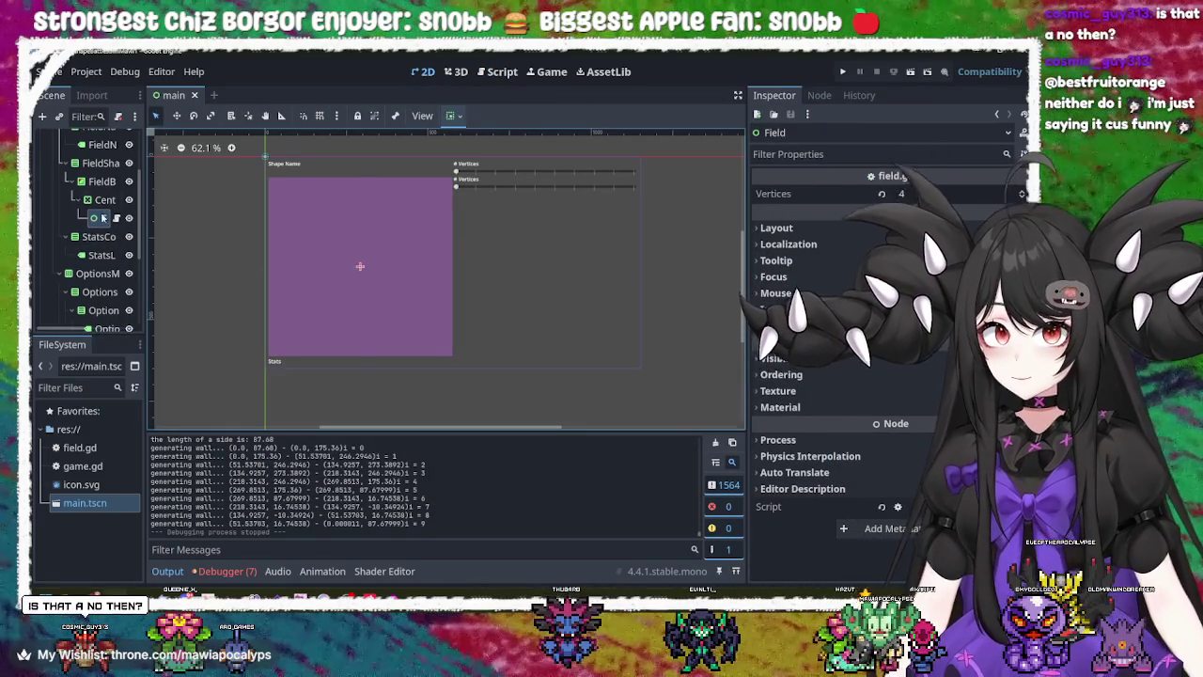
click(105, 199)
click(99, 218)
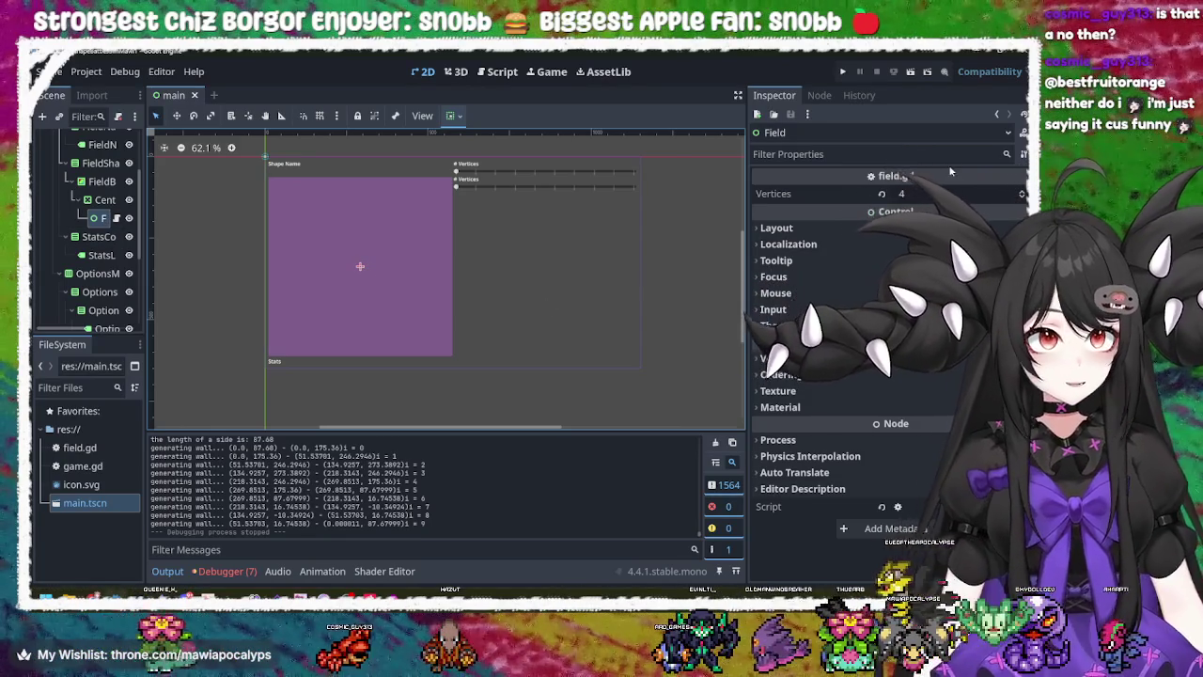
click(103, 200)
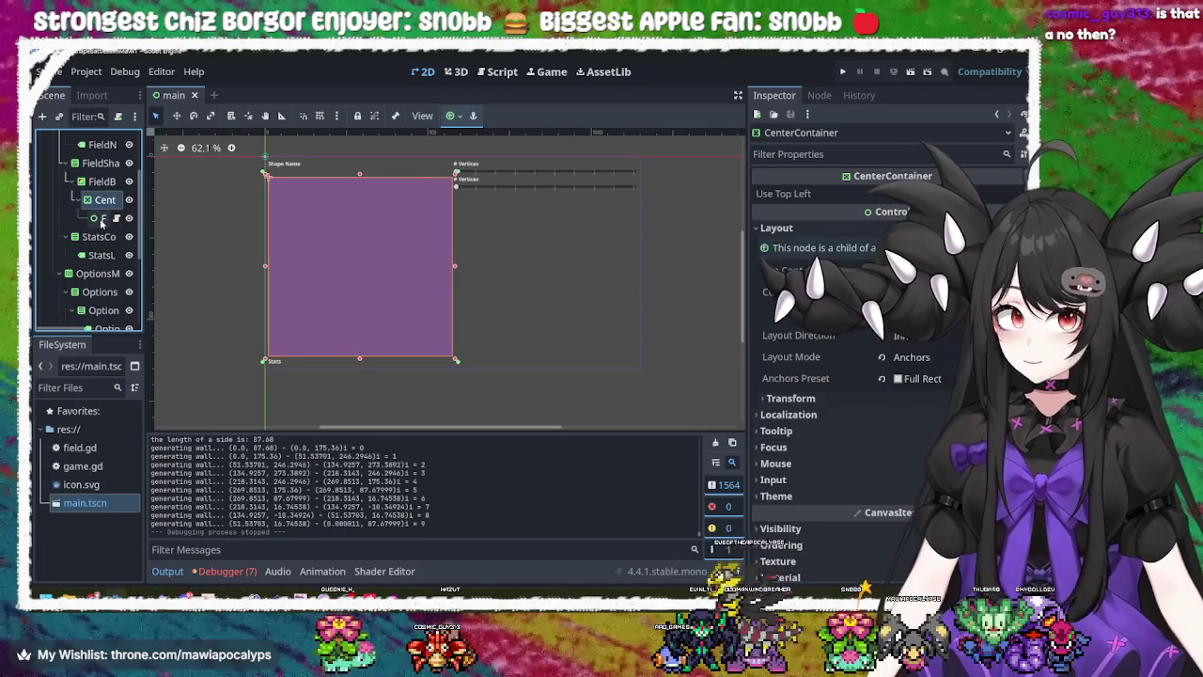
click(104, 221)
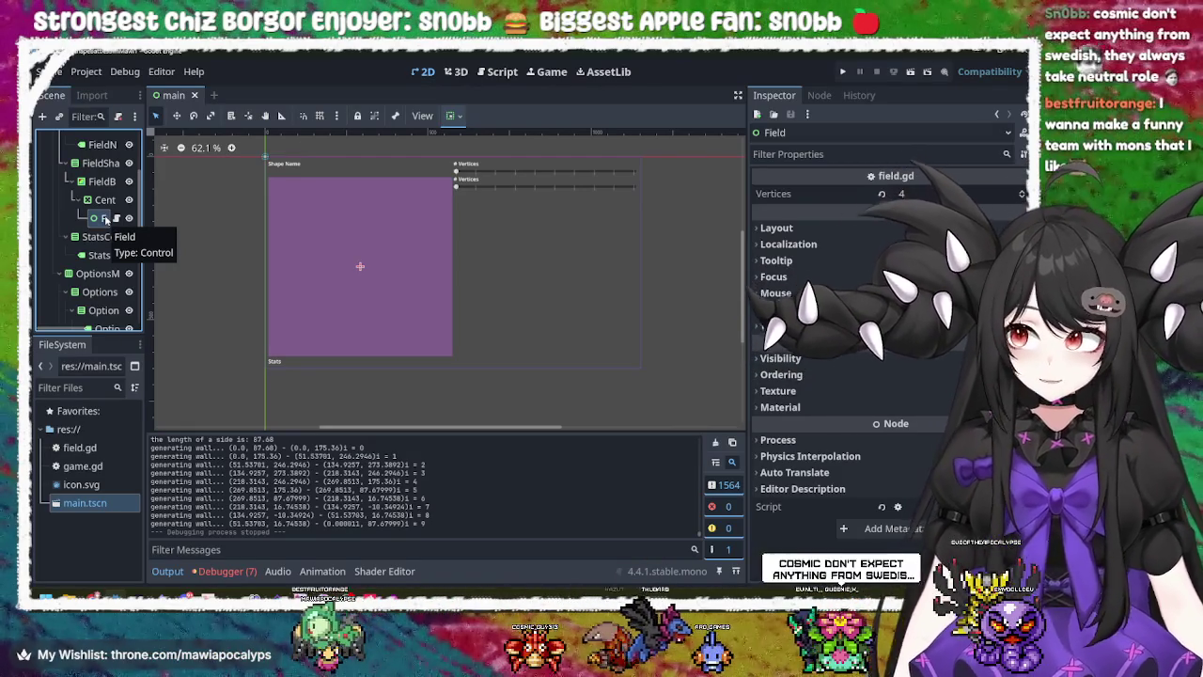
right_click(106, 219)
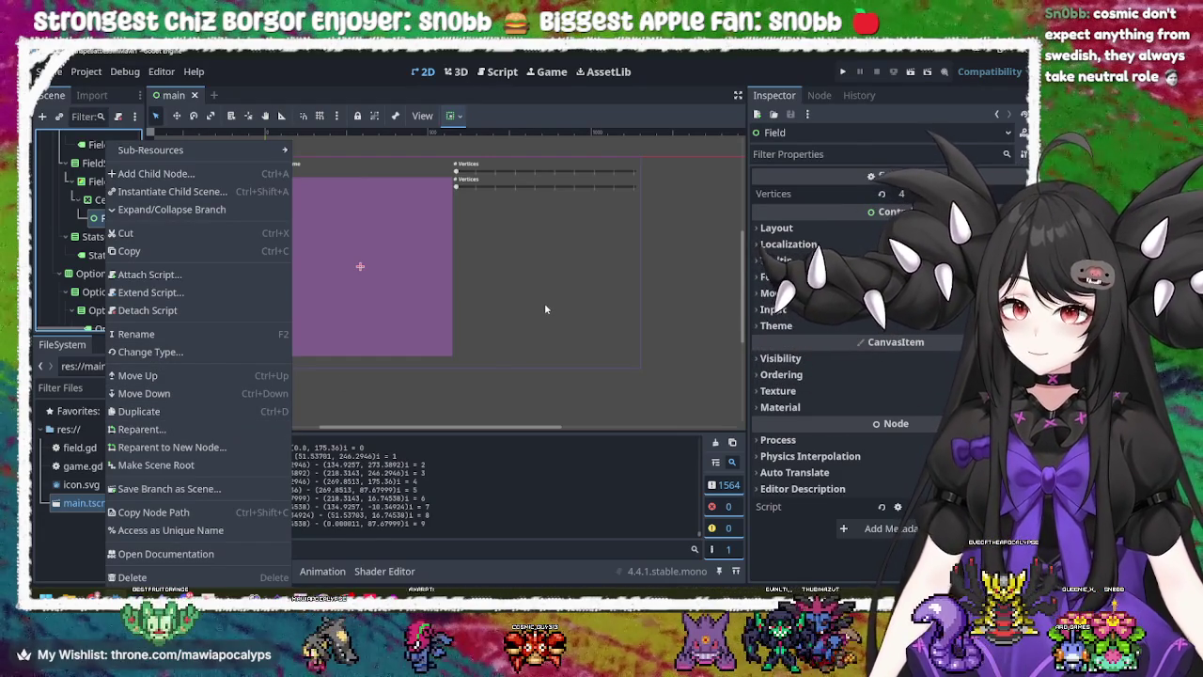
click(545, 308)
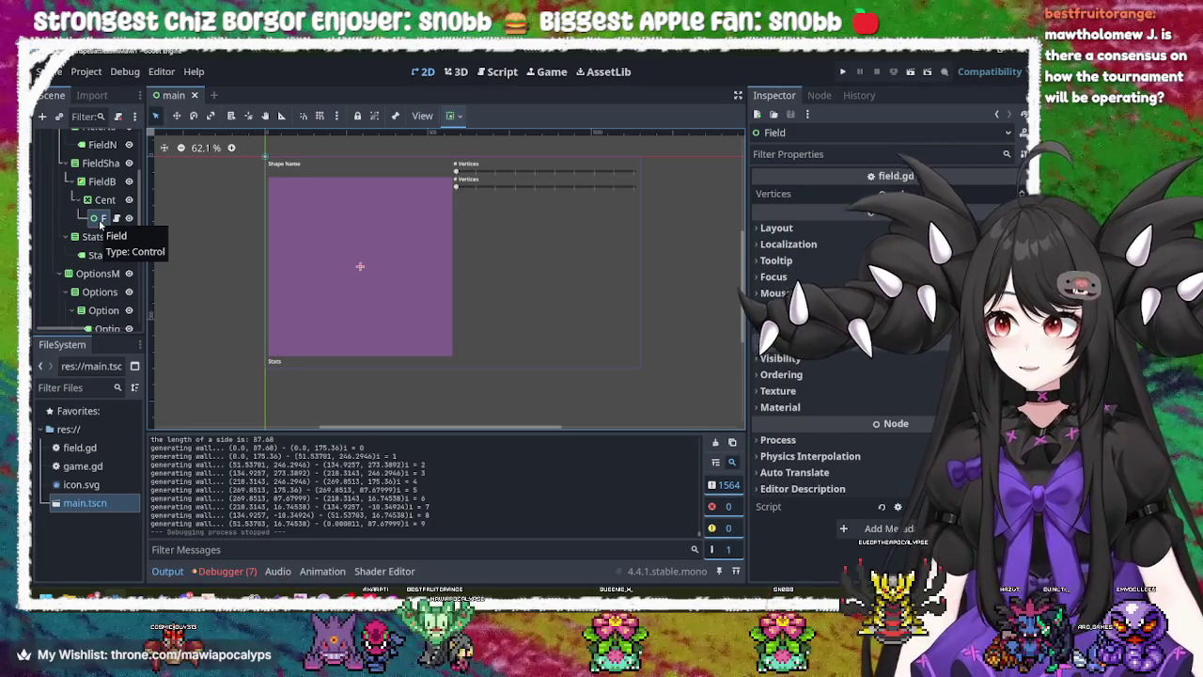
key(alt+Tab)
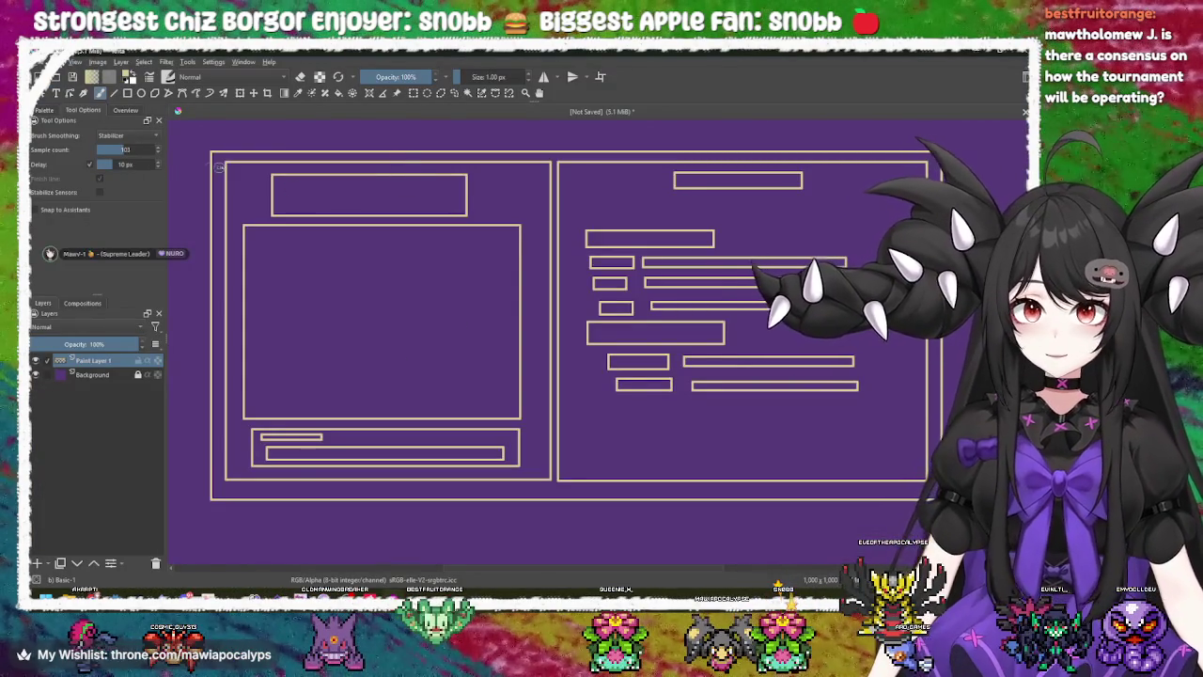
- Zoom in and hand-letter the word 'Custom' on the purple canvas, undoing stray strokes
scroll(208, 168, down, 3)
scroll(395, 292, up, 6)
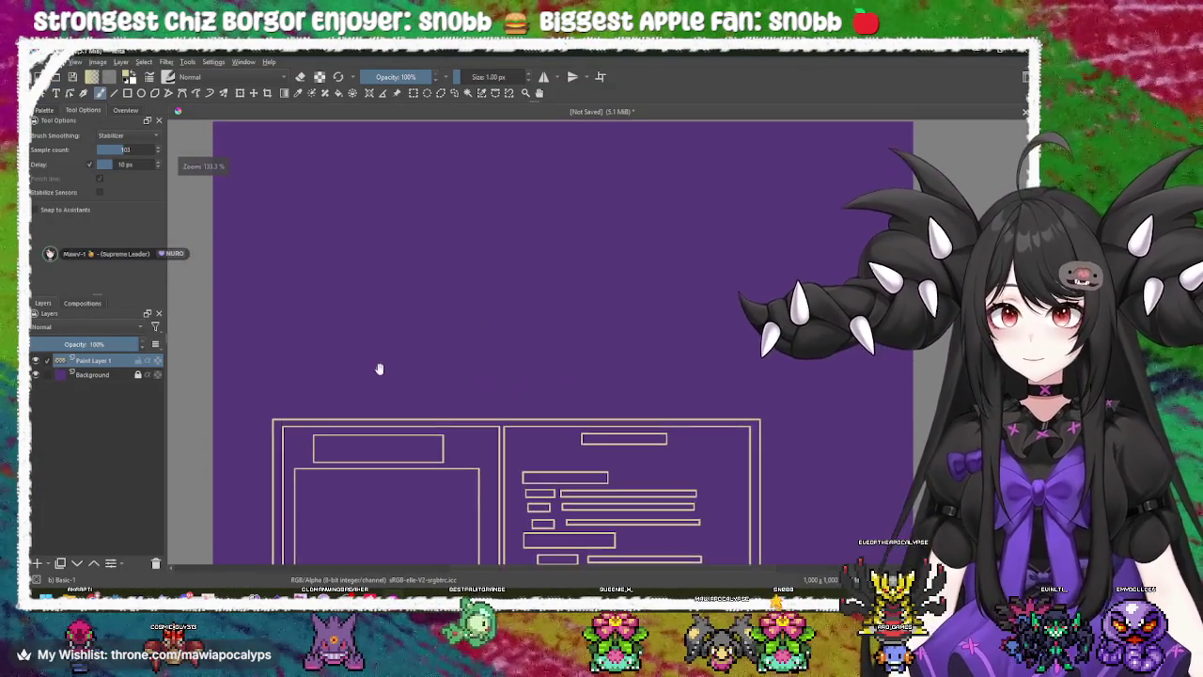
scroll(379, 369, up, 4)
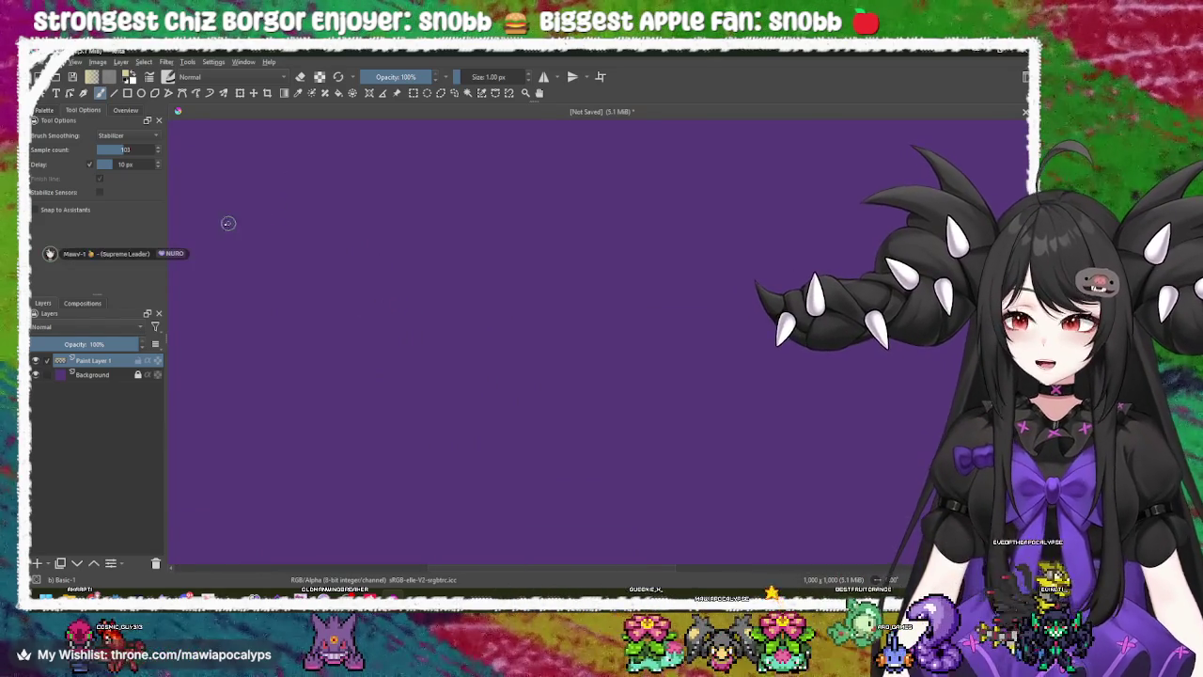
mouse_move(247, 164)
mouse_down()
mouse_move(193, 155)
mouse_move(242, 297)
mouse_up()
key(ctrl+z)
mouse_move(266, 167)
mouse_down()
mouse_move(205, 297)
mouse_move(327, 255)
mouse_move(350, 299)
mouse_up()
drag(401, 162, 411, 324)
mouse_move(357, 263)
mouse_down()
mouse_move(417, 255)
mouse_move(508, 288)
mouse_up()
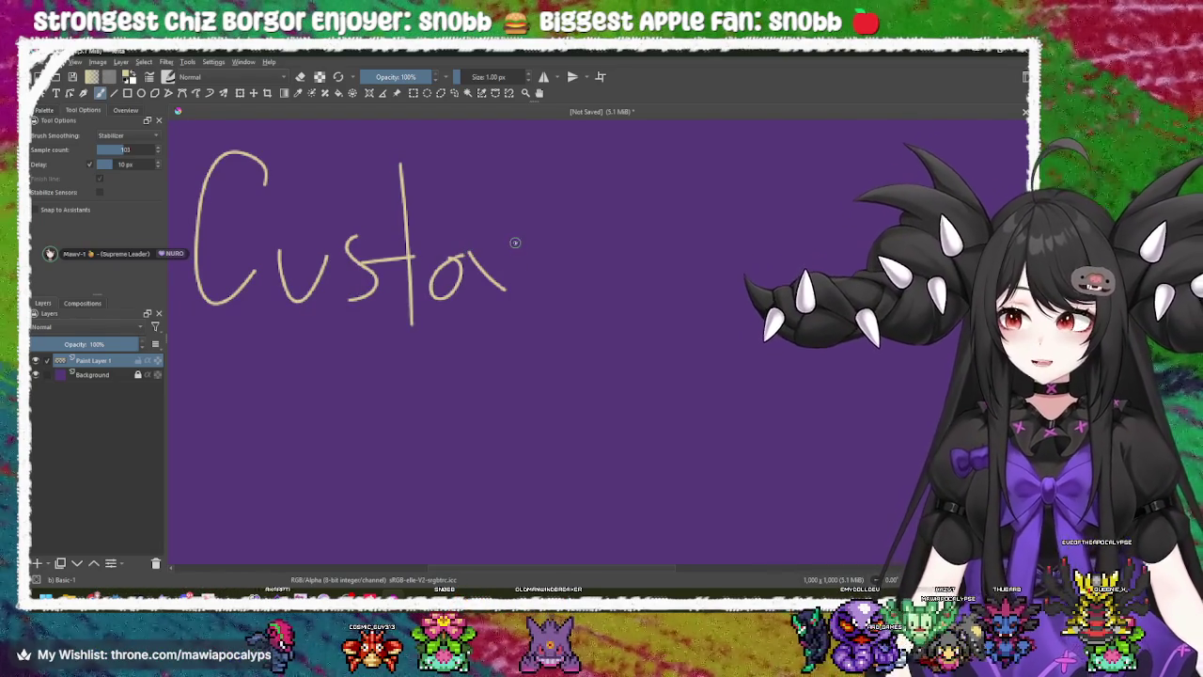
drag(512, 241, 478, 299)
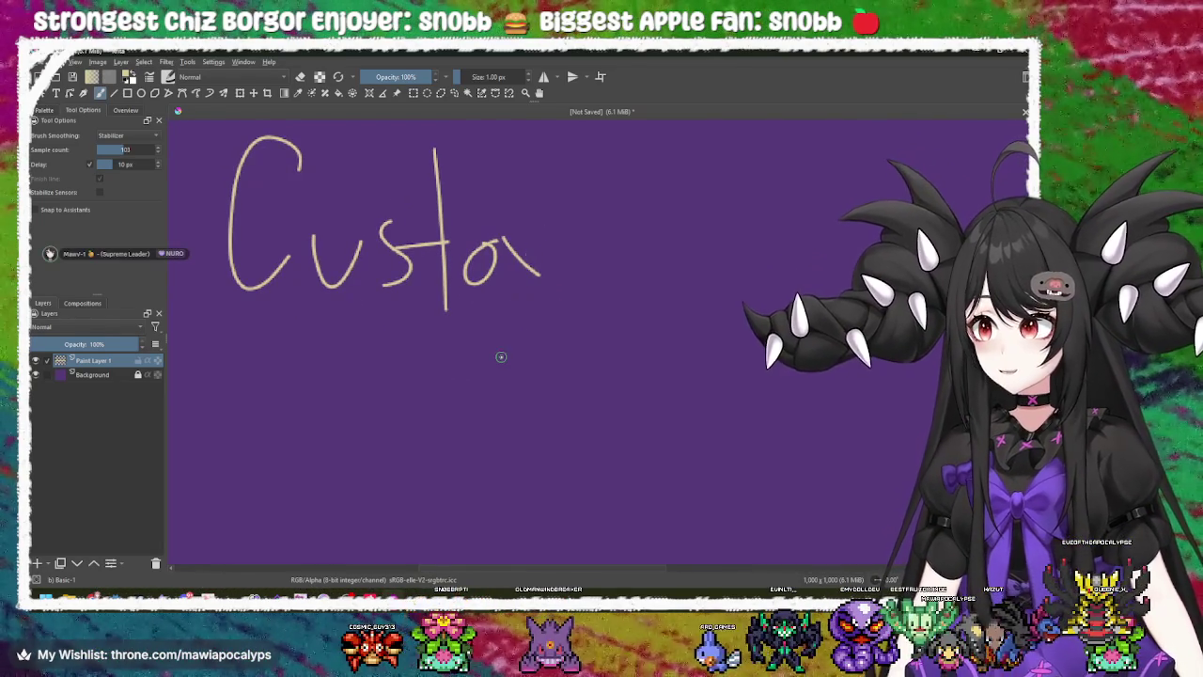
key(ctrl+z)
key(ctrl+z)
mouse_move(528, 229)
mouse_down()
mouse_move(530, 287)
mouse_move(579, 301)
mouse_up()
drag(578, 246, 631, 325)
- Draw three x marks below the Custom lettering
drag(277, 371, 283, 459)
key(ctrl+z)
drag(261, 379, 346, 447)
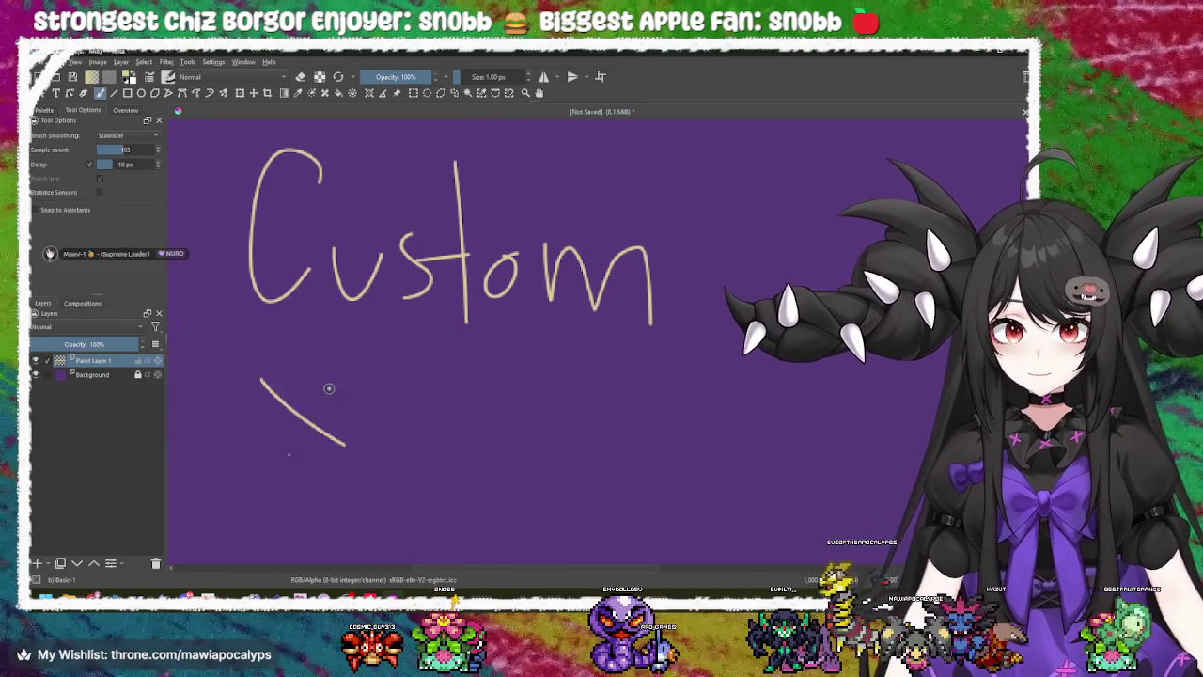
drag(330, 390, 273, 484)
drag(311, 444, 358, 479)
drag(358, 438, 305, 499)
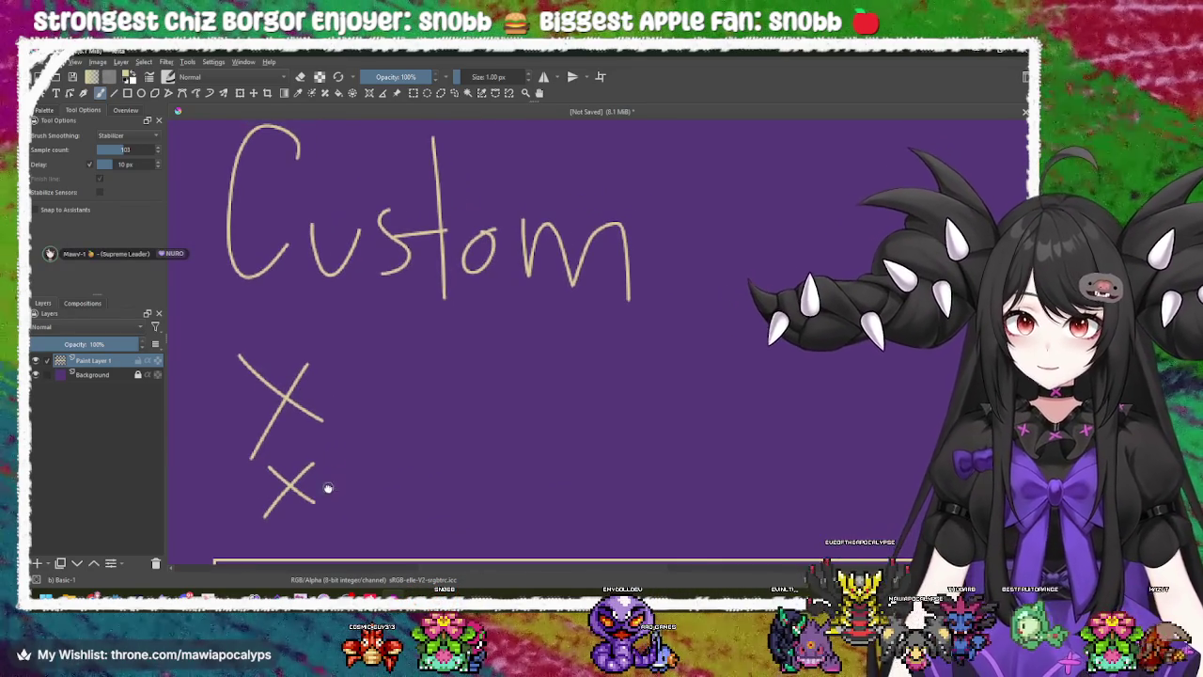
drag(341, 400, 409, 475)
drag(407, 410, 338, 505)
- Add a check mark beside the M and a column of four ovals
mouse_move(467, 462)
mouse_down()
mouse_move(473, 443)
mouse_move(427, 429)
mouse_move(454, 399)
mouse_move(504, 446)
mouse_move(595, 311)
mouse_up()
drag(598, 380, 572, 419)
mouse_move(628, 347)
mouse_down()
mouse_move(574, 347)
mouse_move(552, 373)
mouse_up()
mouse_move(664, 167)
mouse_down()
mouse_move(601, 178)
mouse_move(562, 162)
mouse_up()
mouse_move(621, 247)
mouse_down()
mouse_move(600, 248)
mouse_move(648, 243)
mouse_up()
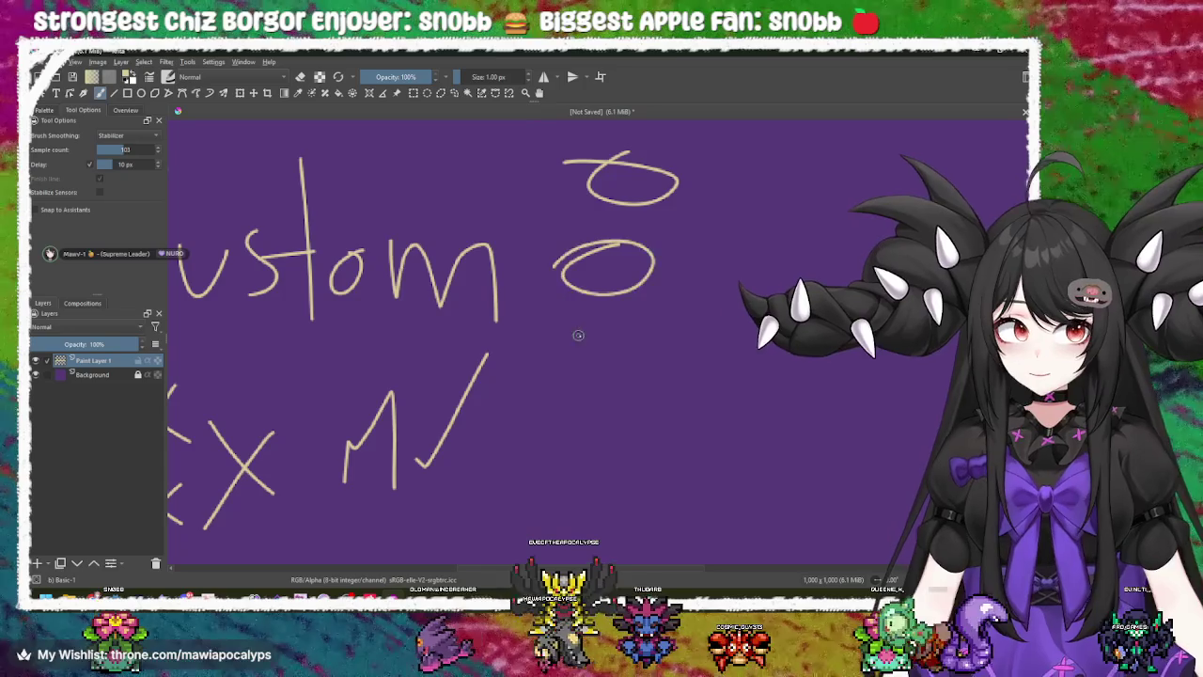
mouse_move(639, 332)
mouse_down()
mouse_move(631, 369)
mouse_move(677, 338)
mouse_up()
mouse_move(616, 406)
mouse_down()
mouse_move(602, 450)
mouse_move(684, 414)
mouse_up()
drag(624, 466, 635, 421)
key(alt+Tab)
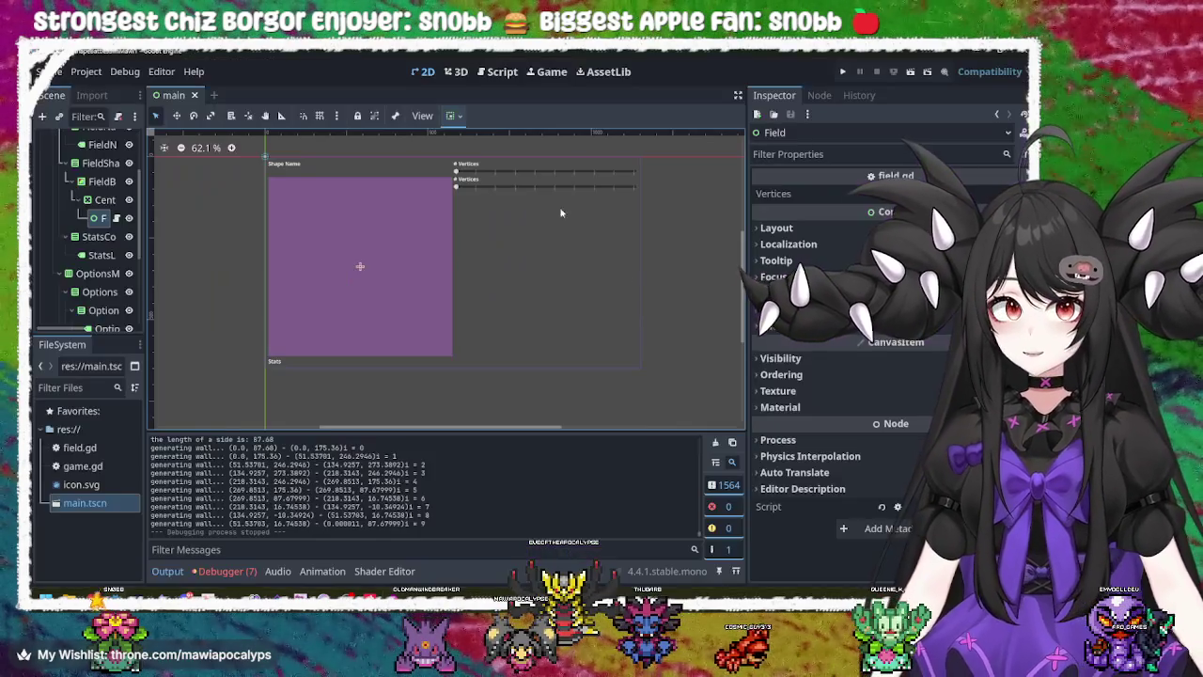
key(alt+Tab)
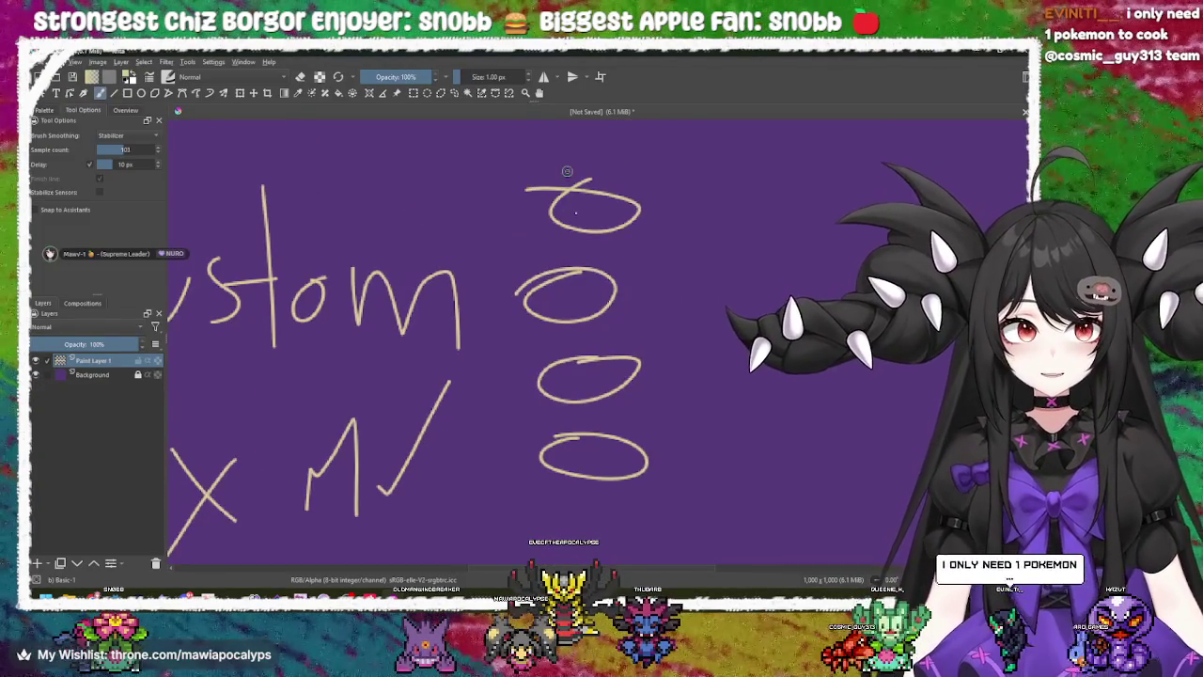
- Remove the ovals, sketch a face doodle, then delete the doodle strokes
drag(564, 174, 556, 485)
key(ctrl+z)
key(ctrl+z)
key(ctrl+z)
key(ctrl+z)
key(ctrl+z)
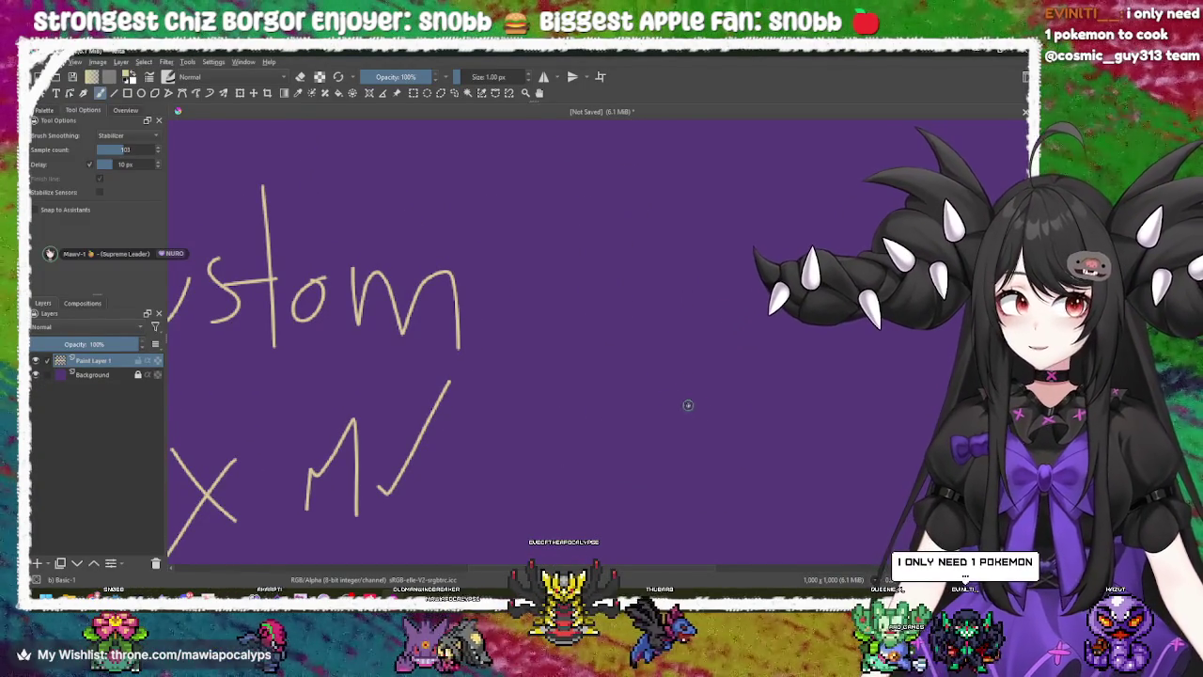
mouse_move(661, 385)
mouse_down()
mouse_move(539, 373)
mouse_move(599, 419)
mouse_move(545, 354)
mouse_up()
mouse_move(690, 252)
mouse_down()
mouse_move(457, 353)
mouse_move(691, 252)
mouse_move(572, 304)
mouse_move(515, 292)
mouse_move(506, 310)
mouse_up()
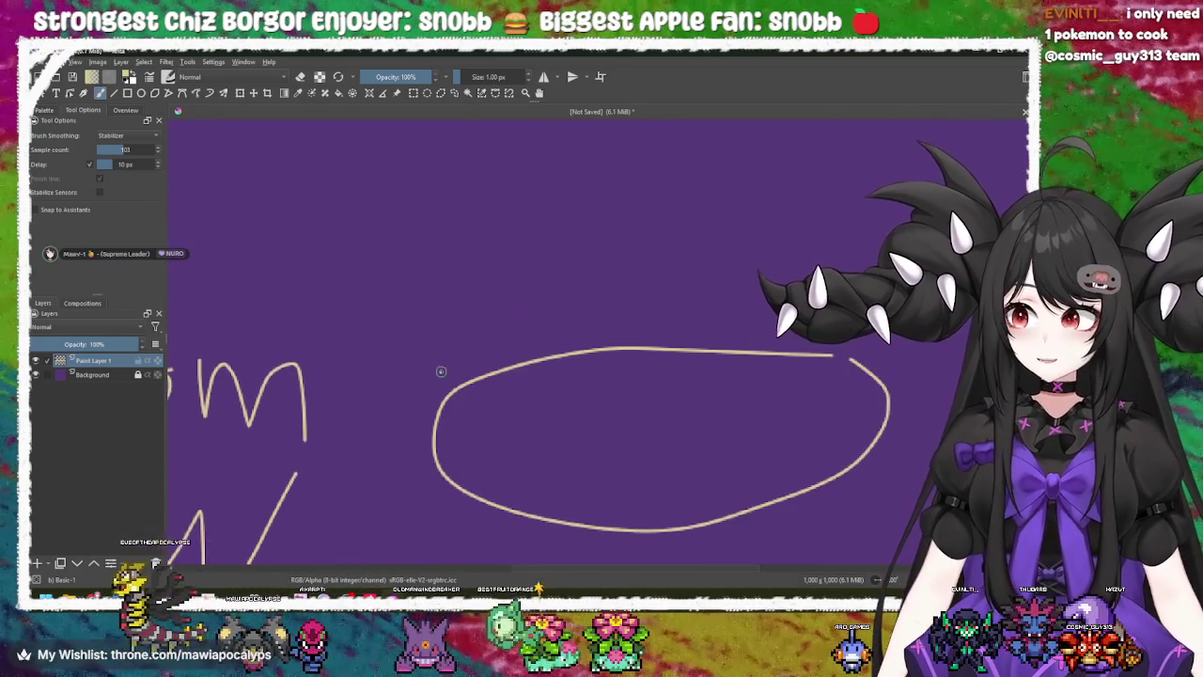
mouse_move(440, 226)
mouse_down()
mouse_move(451, 310)
mouse_move(406, 249)
mouse_up()
drag(622, 278, 458, 286)
mouse_move(613, 205)
mouse_down()
mouse_move(583, 256)
mouse_move(598, 210)
mouse_up()
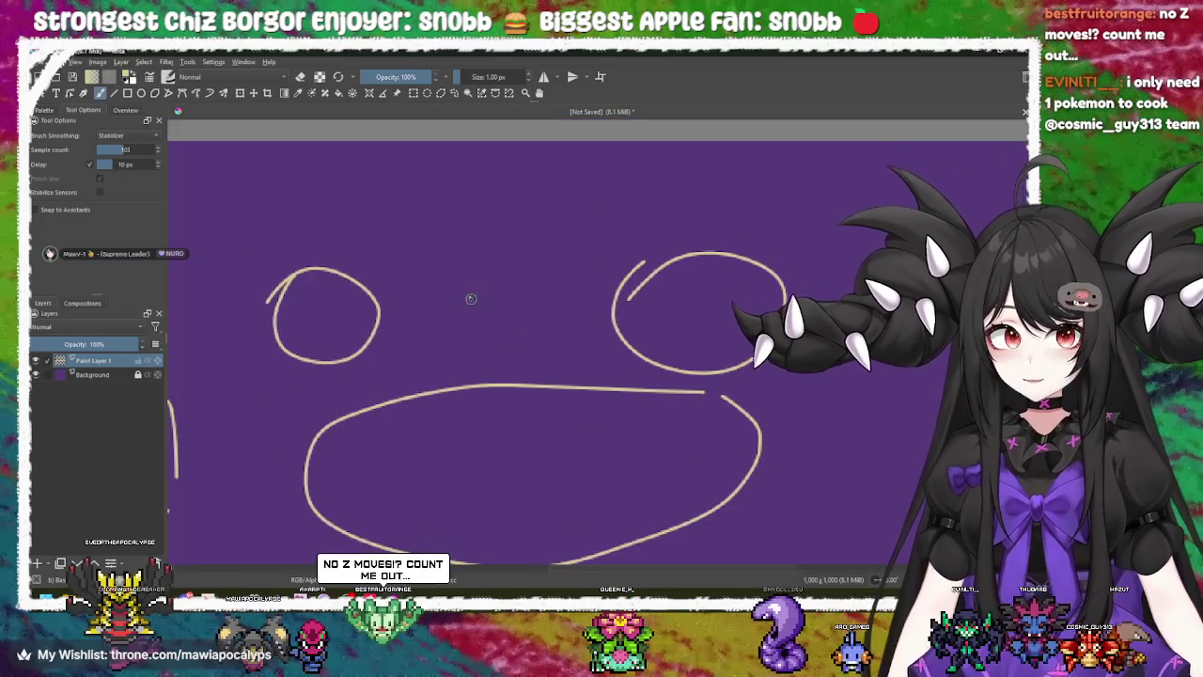
drag(244, 307, 328, 238)
drag(263, 141, 299, 526)
drag(481, 537, 870, 456)
drag(928, 431, 865, 537)
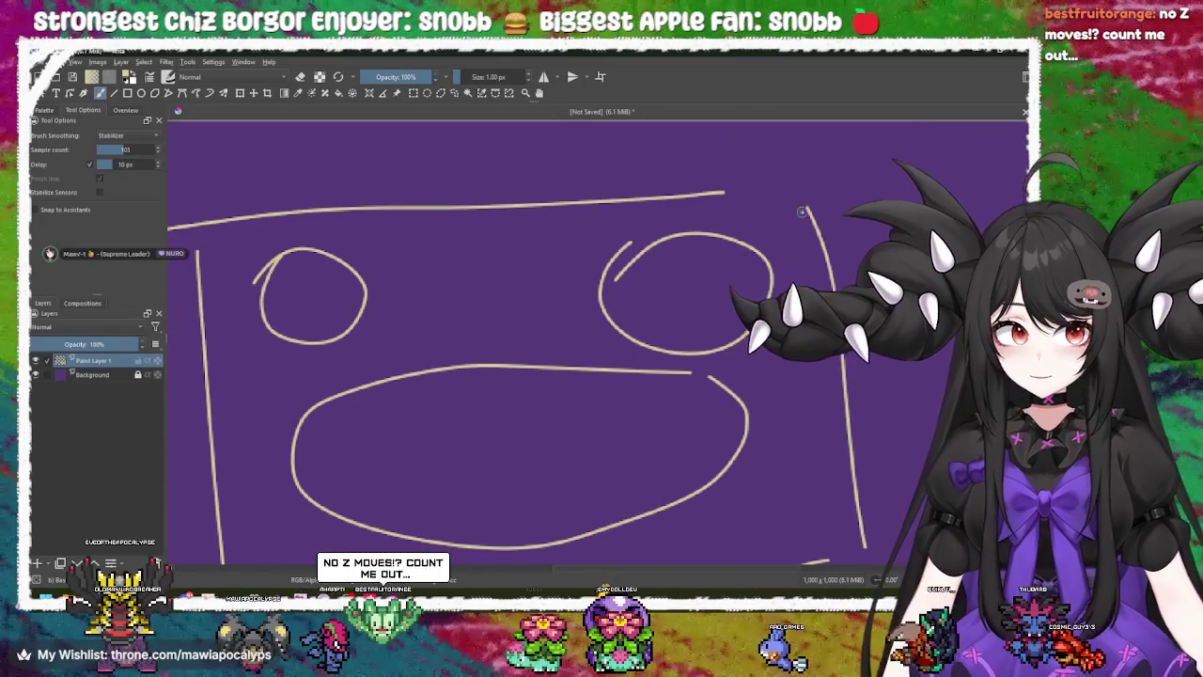
key(Delete)
- Undo the x marks and Custom lettering, bringing the box layout back into view
scroll(639, 363, down, 5)
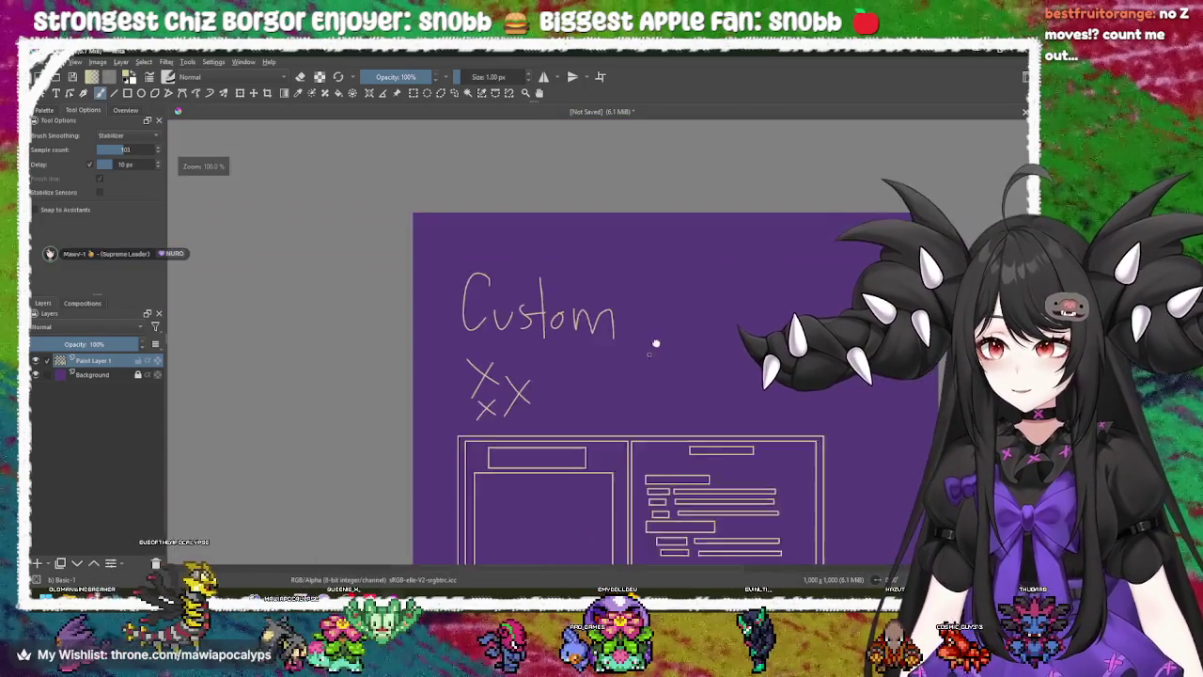
scroll(625, 335, up, 4)
key(ctrl+z)
key(ctrl+z)
key(ctrl+z)
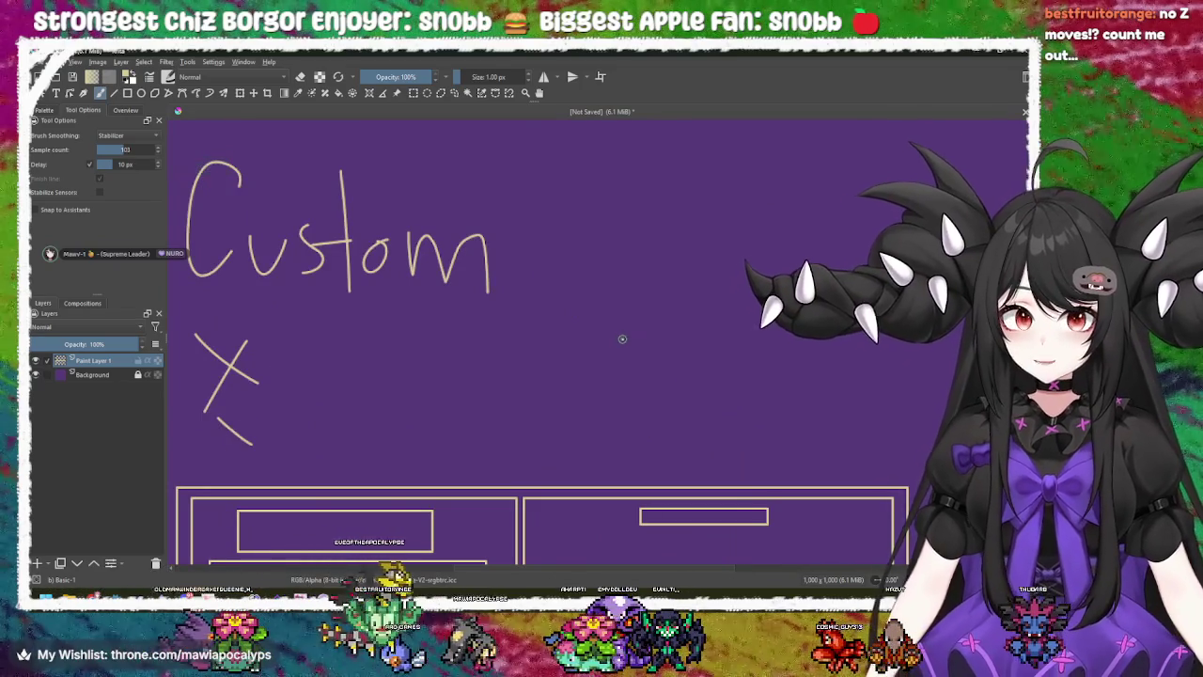
key(ctrl+z)
key(ctrl+z)
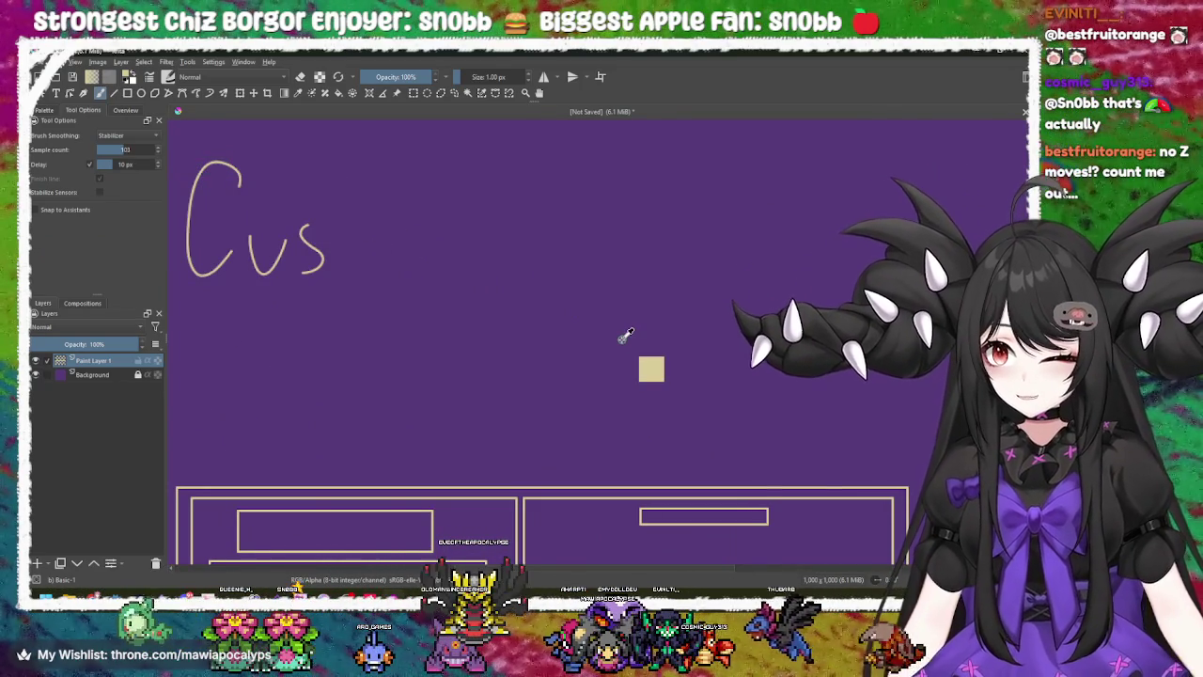
key(ctrl+z)
key(ctrl+z)
key(ctrl+z)
mouse_move(470, 360)
mouse_down()
mouse_move(497, 347)
mouse_move(489, 395)
mouse_move(553, 416)
mouse_up()
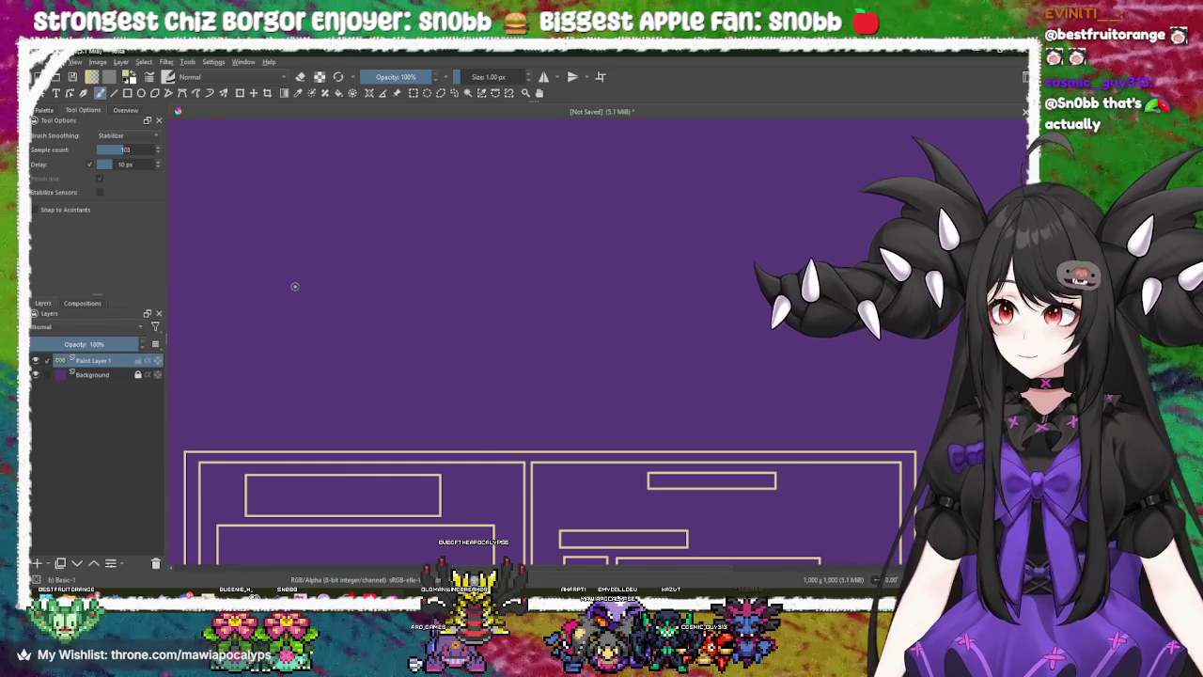
- Draw and undo a few loopy test scribbles over the box layout
mouse_move(273, 340)
mouse_down()
mouse_move(376, 268)
mouse_move(527, 282)
mouse_move(449, 288)
mouse_move(743, 207)
mouse_move(766, 329)
mouse_up()
mouse_move(790, 218)
mouse_down()
mouse_move(843, 139)
mouse_move(696, 202)
mouse_move(481, 170)
mouse_move(488, 147)
mouse_move(384, 209)
mouse_move(310, 161)
mouse_move(225, 275)
mouse_move(267, 342)
mouse_move(374, 278)
mouse_up()
key(ctrl+z)
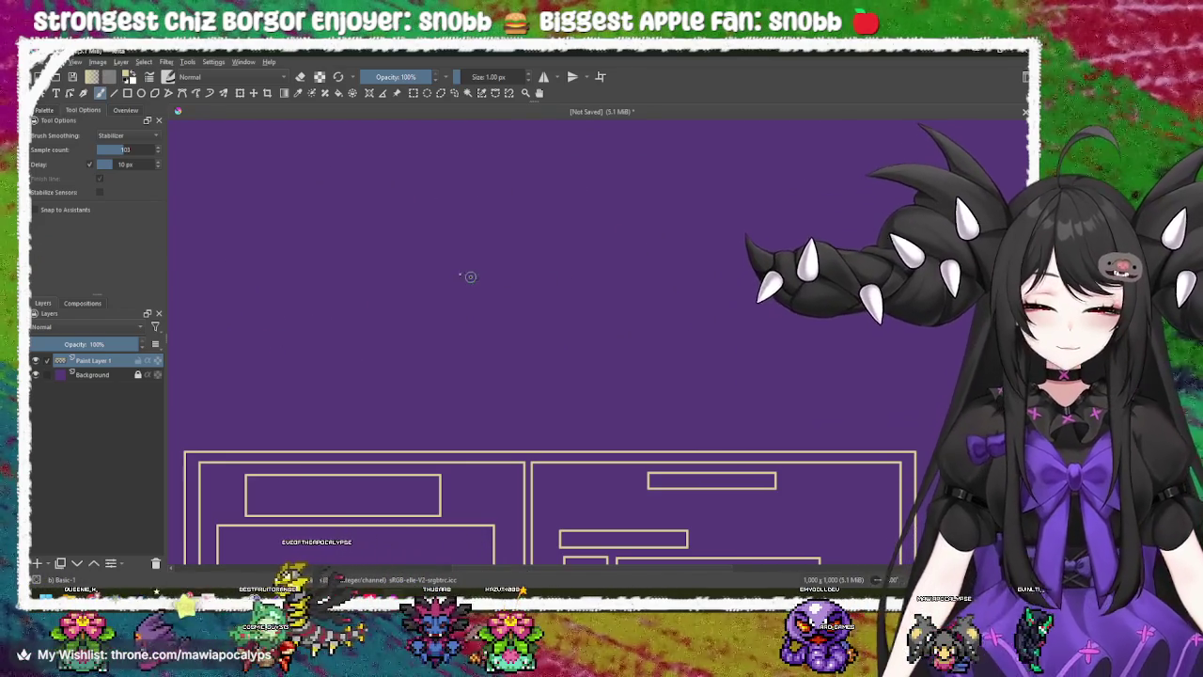
mouse_move(602, 252)
mouse_down()
mouse_move(564, 235)
mouse_move(423, 311)
mouse_move(417, 372)
mouse_move(616, 338)
mouse_move(630, 388)
mouse_move(686, 268)
mouse_move(564, 311)
mouse_move(467, 229)
mouse_move(555, 282)
mouse_move(489, 320)
mouse_move(527, 395)
mouse_move(588, 404)
mouse_move(672, 334)
mouse_move(682, 254)
mouse_move(526, 246)
mouse_move(392, 208)
mouse_move(498, 325)
mouse_move(404, 292)
mouse_move(467, 333)
mouse_move(583, 325)
mouse_move(526, 348)
mouse_move(602, 310)
mouse_move(599, 334)
mouse_move(585, 263)
mouse_move(508, 347)
mouse_move(565, 385)
mouse_move(583, 371)
mouse_up()
key(ctrl+z)
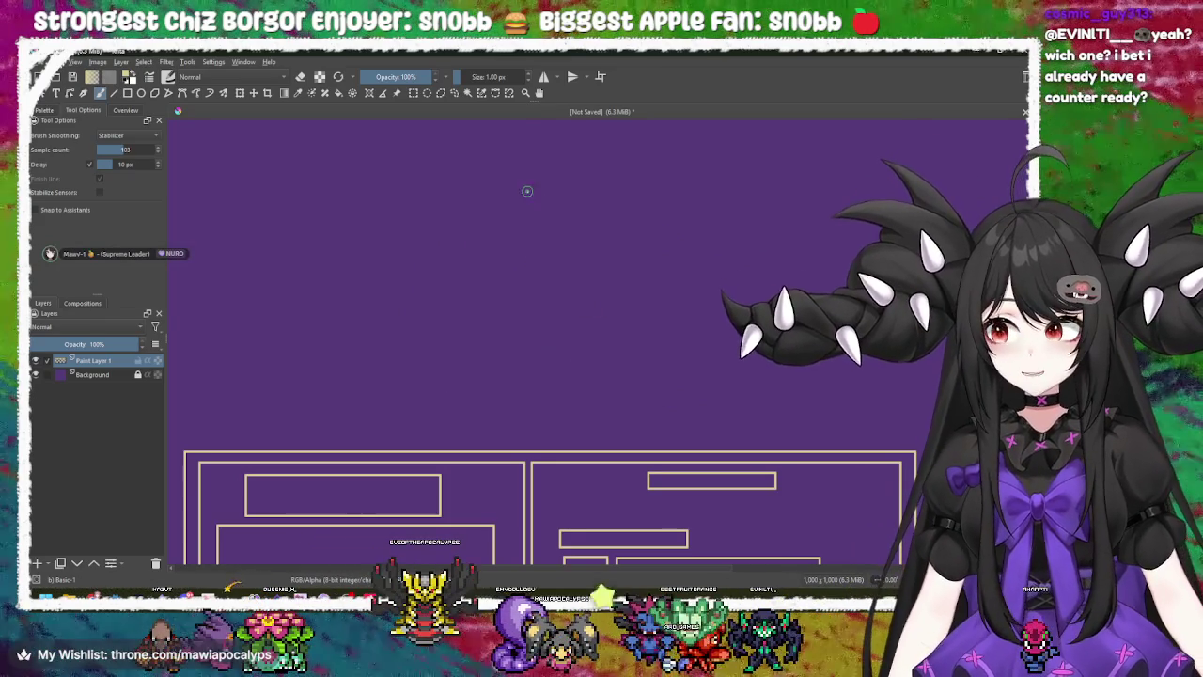
mouse_move(532, 223)
mouse_down()
mouse_move(404, 200)
mouse_move(419, 265)
mouse_move(391, 288)
mouse_move(531, 365)
mouse_up()
scroll(517, 235, down, 5)
scroll(485, 198, up, 2)
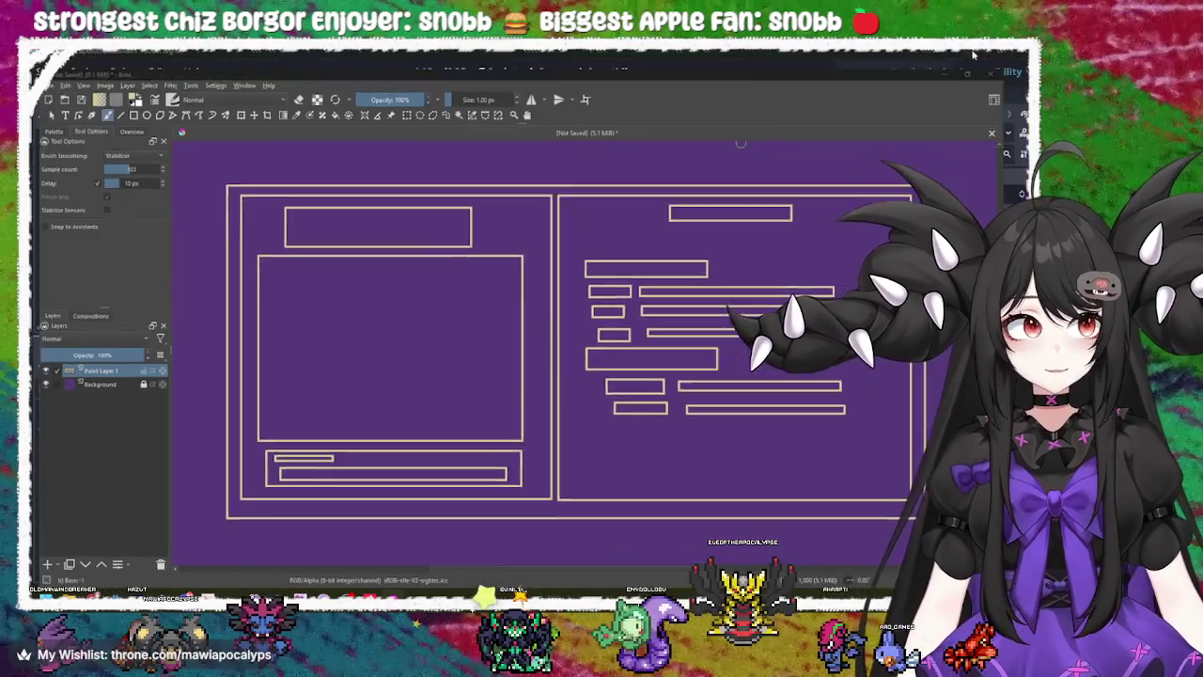
- Back in Godot, test-run the project from the Field node, then open its field.gd script
key(alt+Tab)
click(474, 198)
click(393, 235)
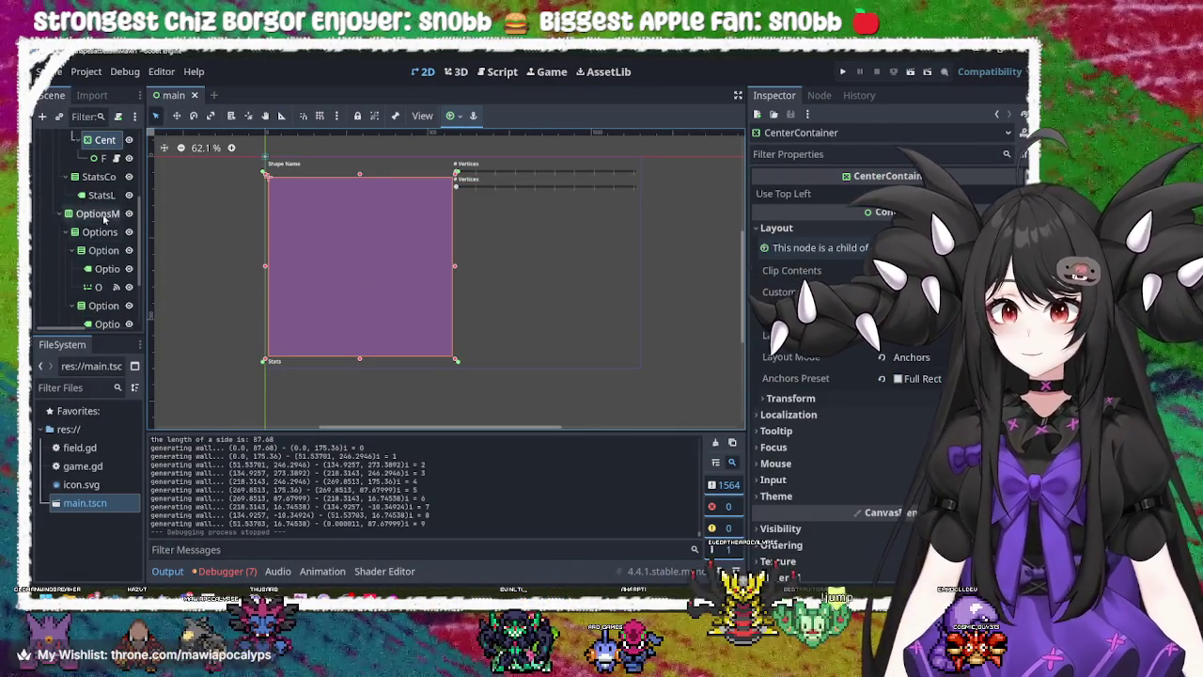
click(99, 158)
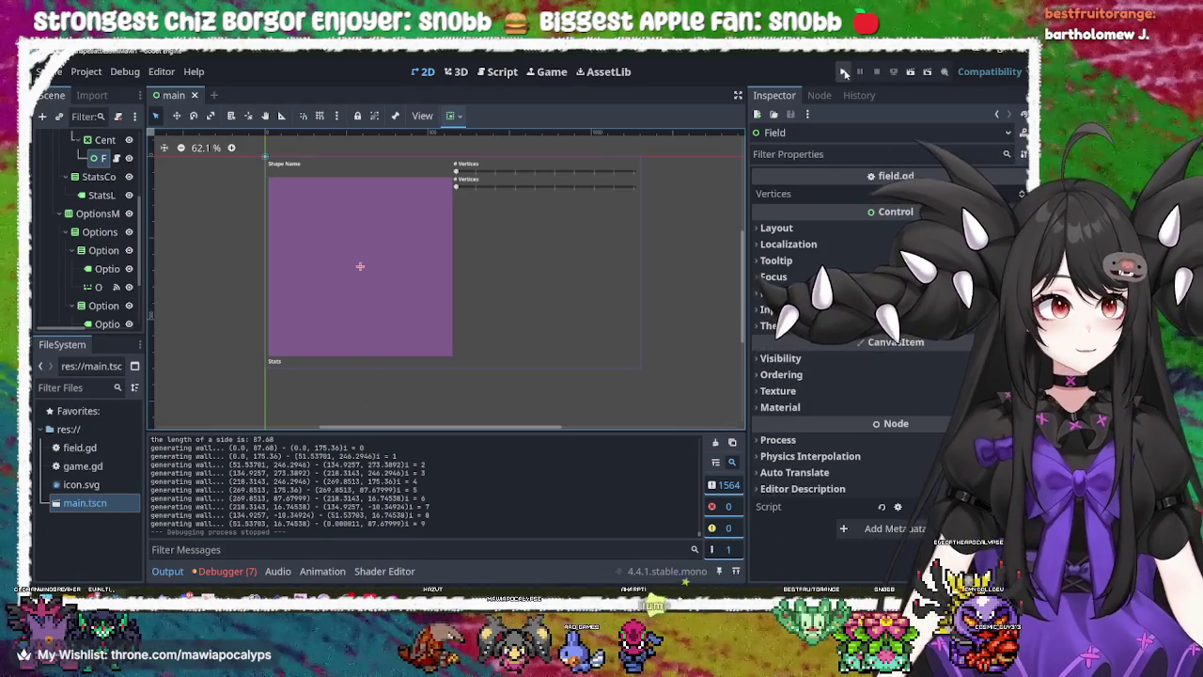
click(844, 71)
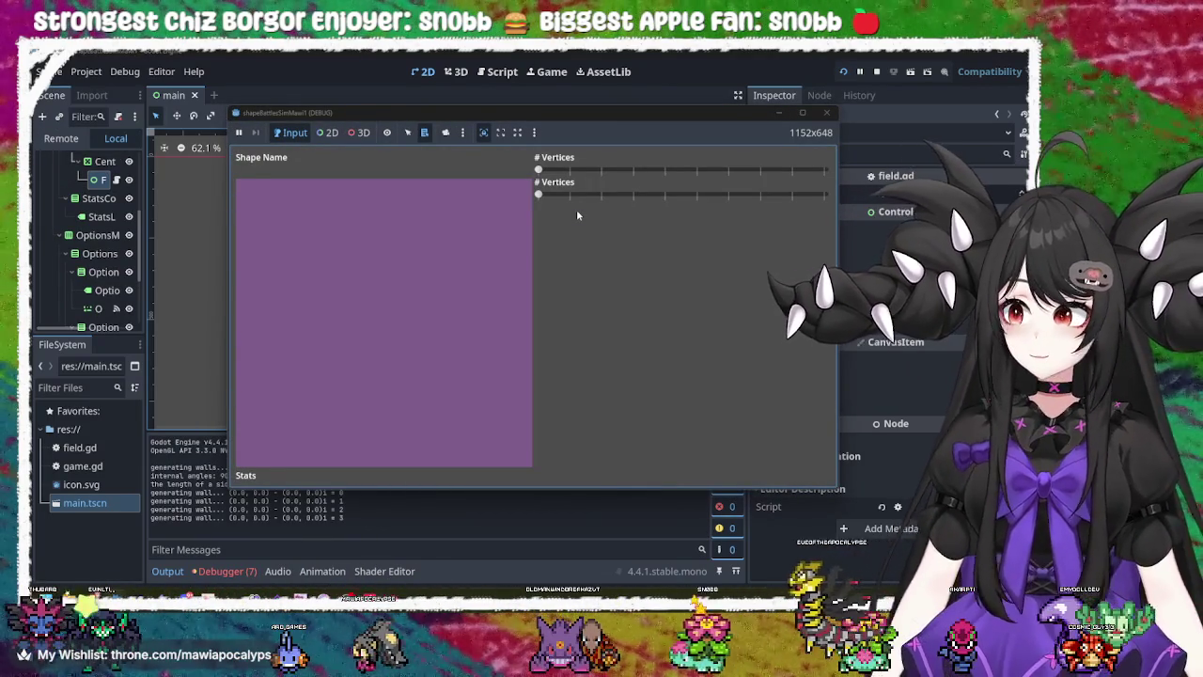
click(827, 114)
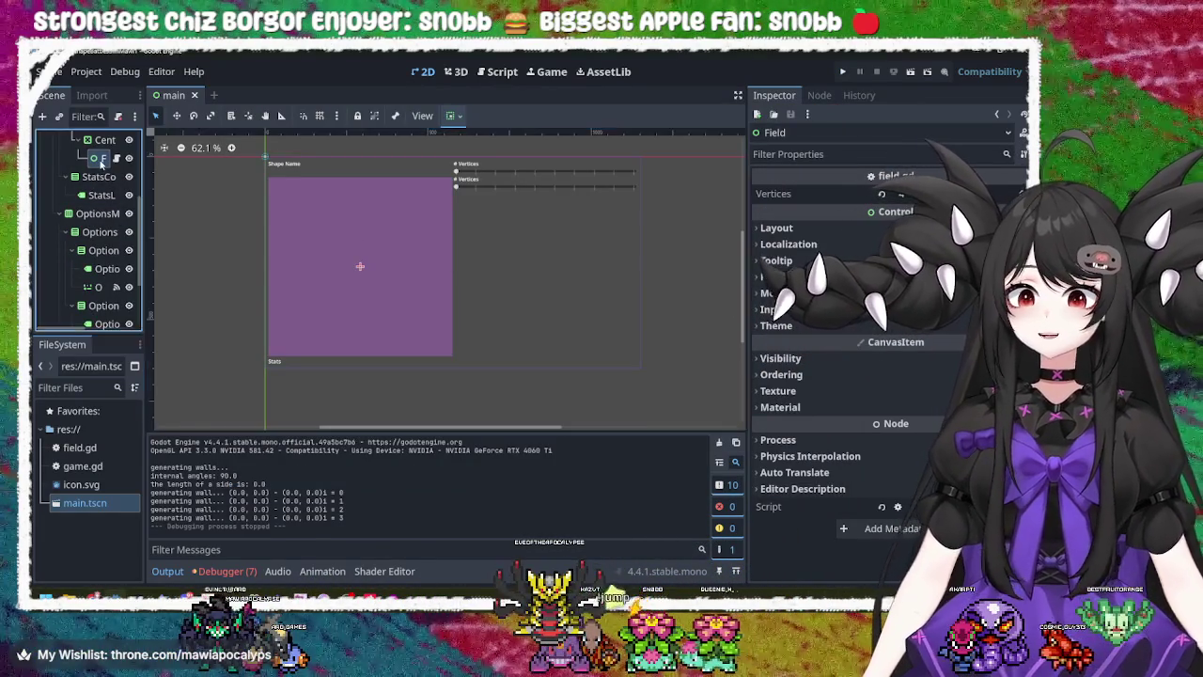
click(118, 160)
- Change the Field node's type to CenterContainer via a 'cent' search, then save and run
click(449, 300)
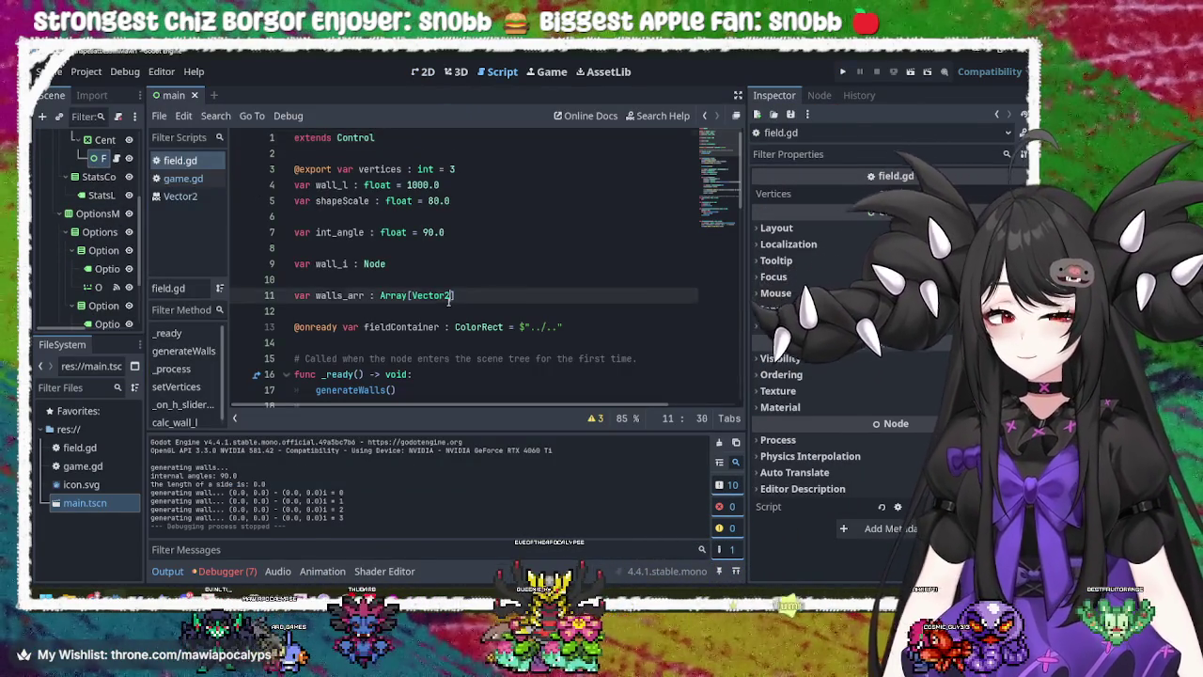
right_click(92, 139)
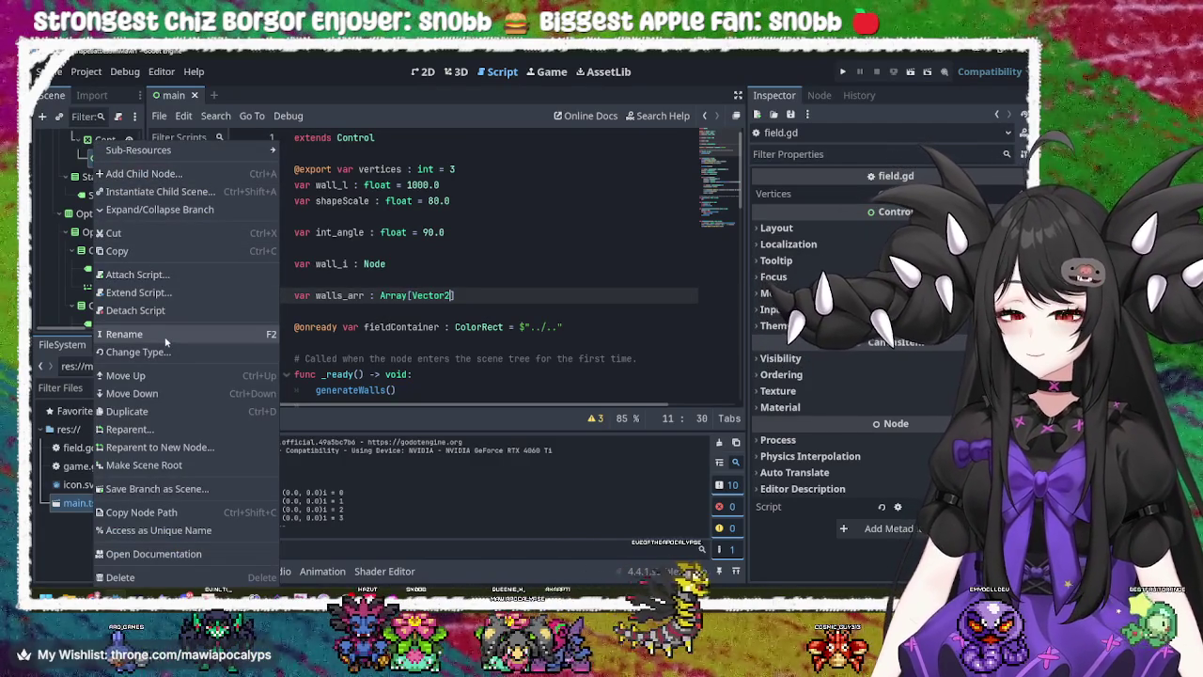
click(161, 351)
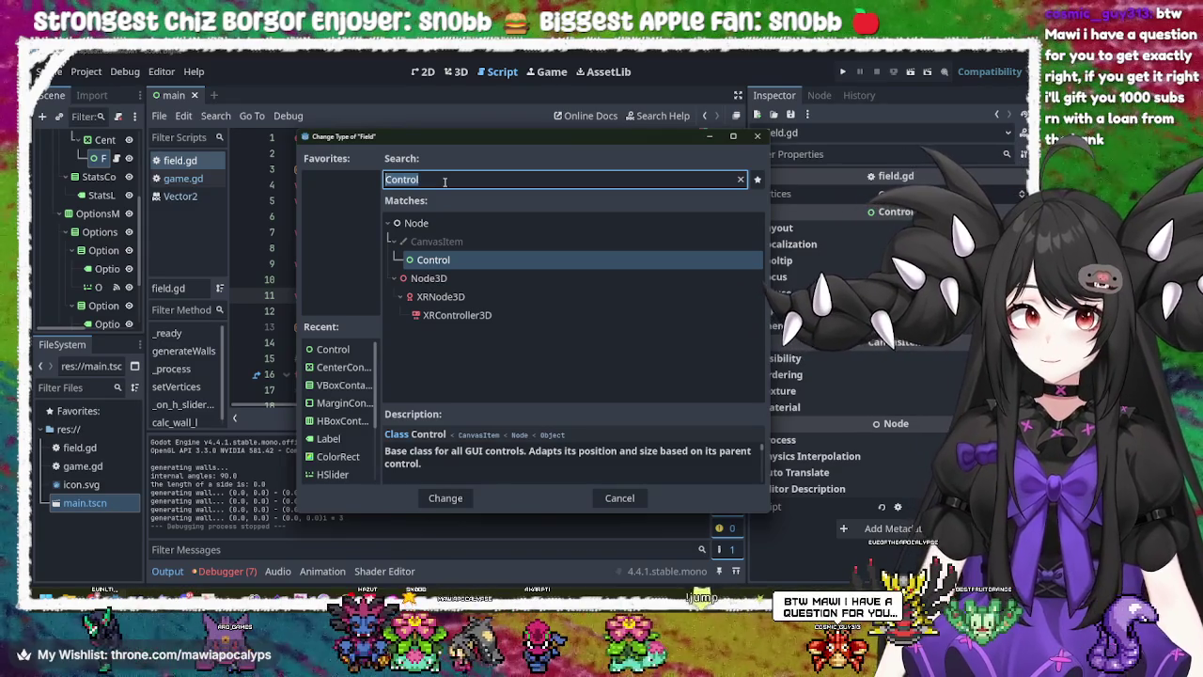
click(444, 181)
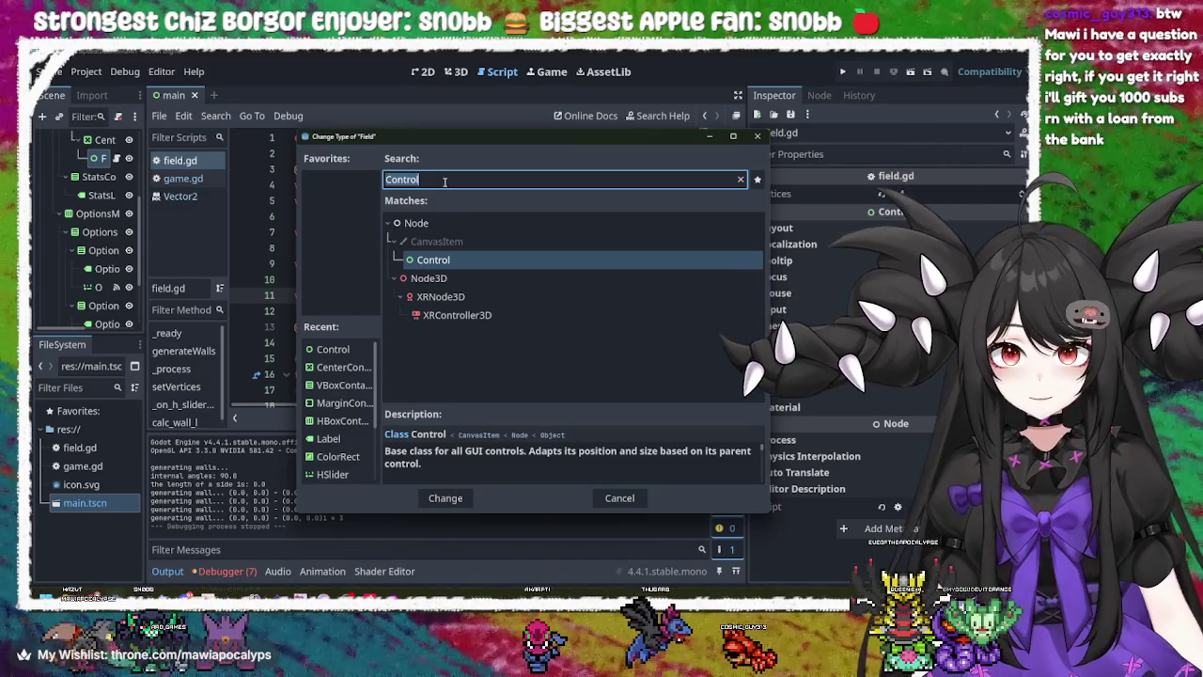
text(cent)
key(Return)
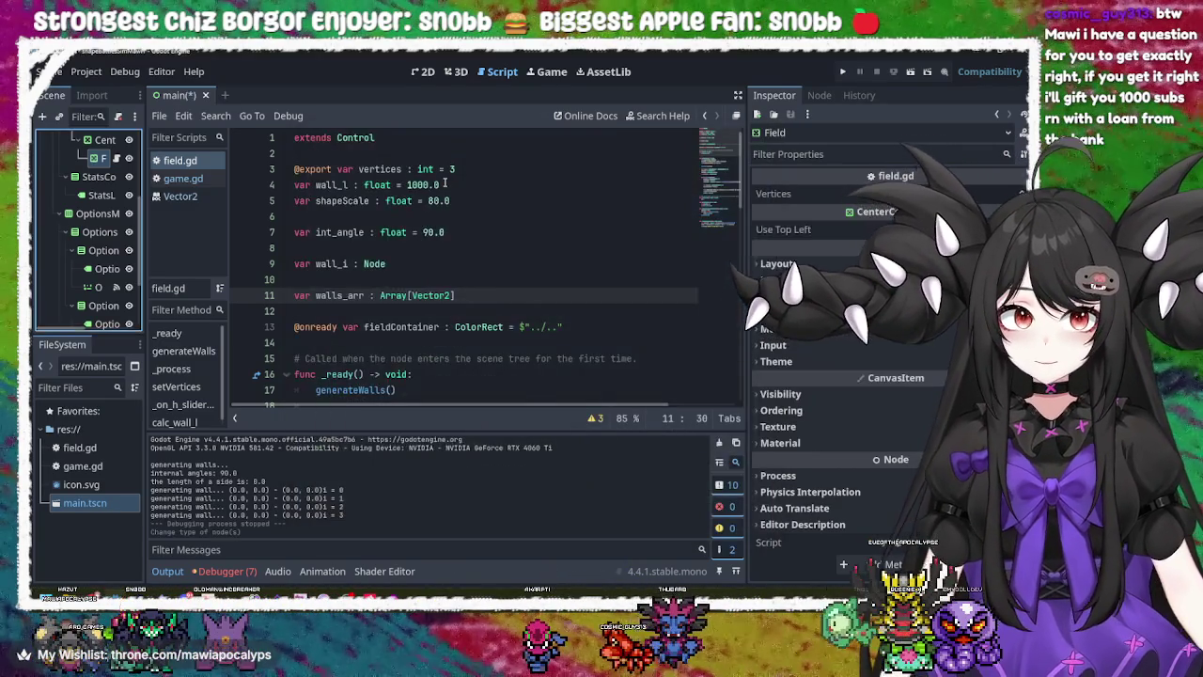
click(843, 71)
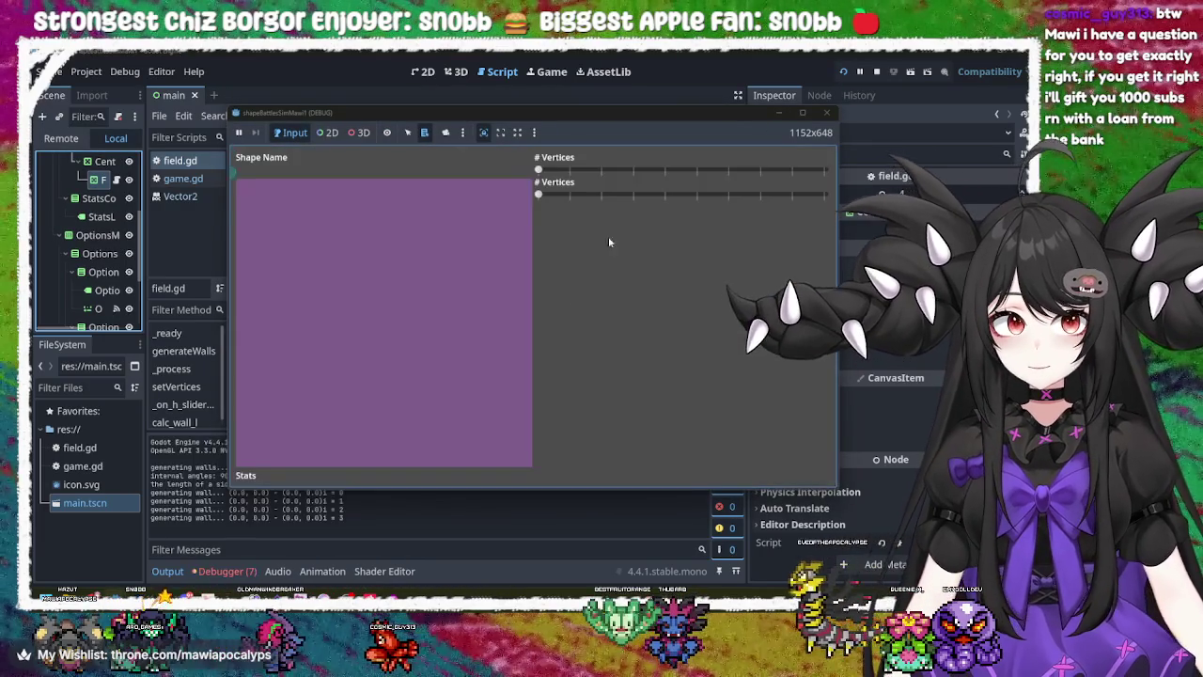
- Try the vertex slider, stop the game, and make line 1 extend CenterContainer
mouse_move(538, 170)
mouse_down()
mouse_move(743, 170)
mouse_move(511, 188)
mouse_move(889, 212)
mouse_move(743, 171)
mouse_move(832, 167)
mouse_move(855, 147)
mouse_up()
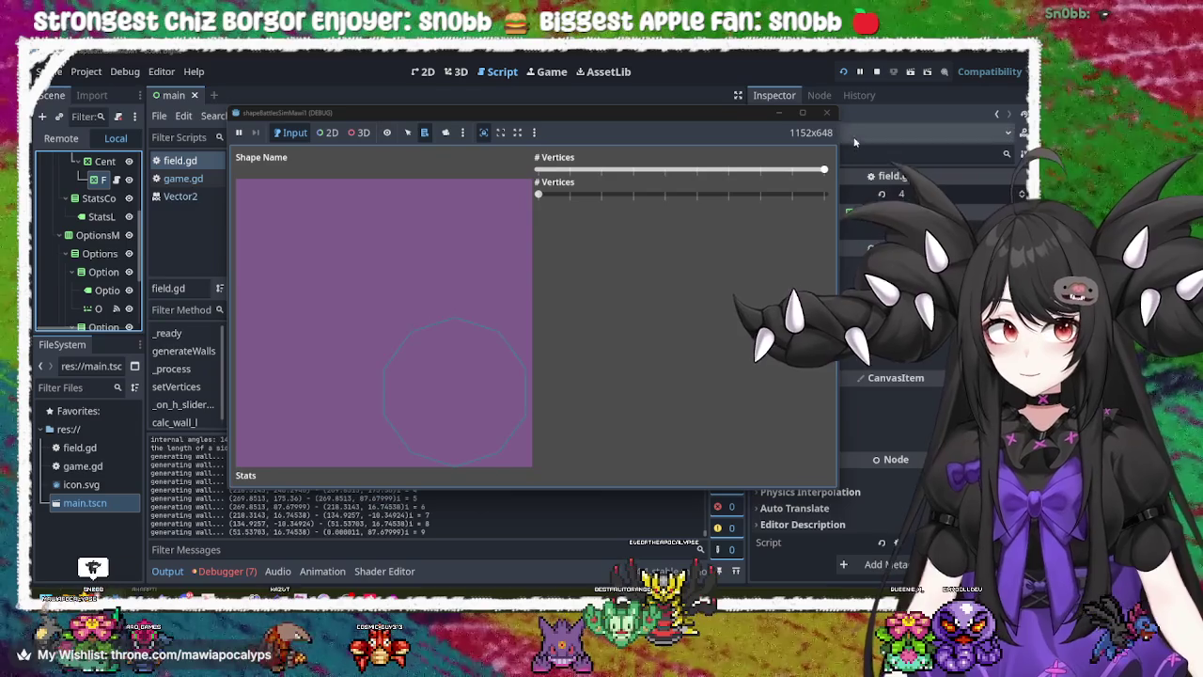
click(828, 114)
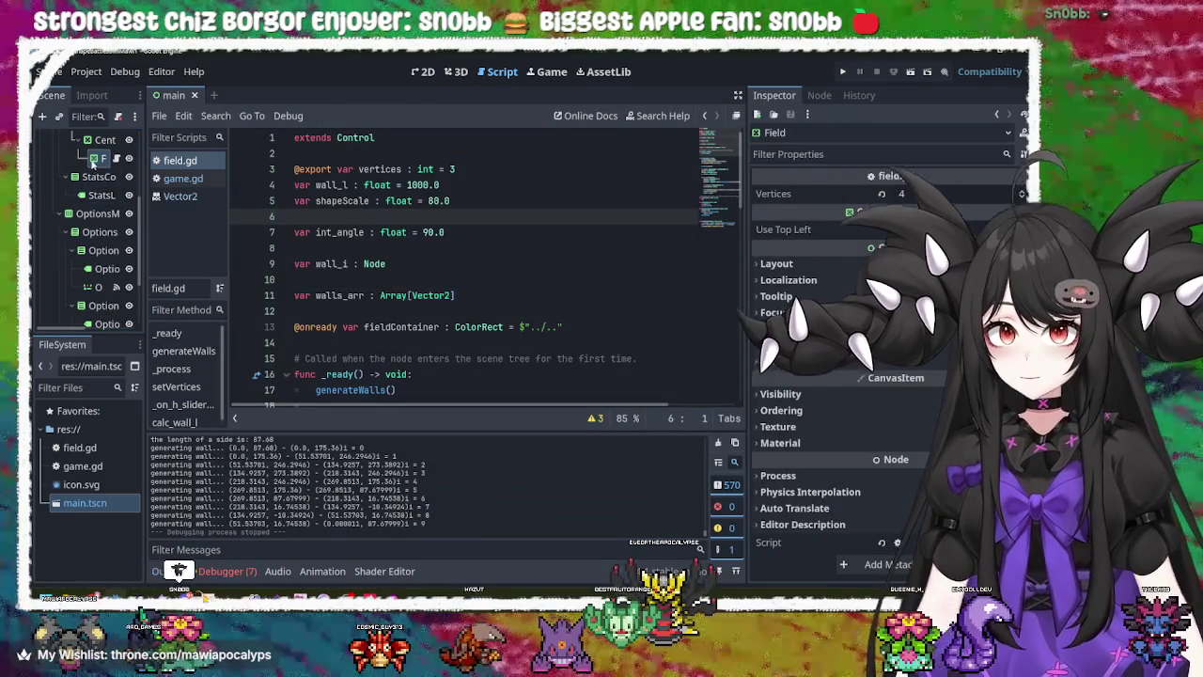
double_click(355, 138)
text(Cente)
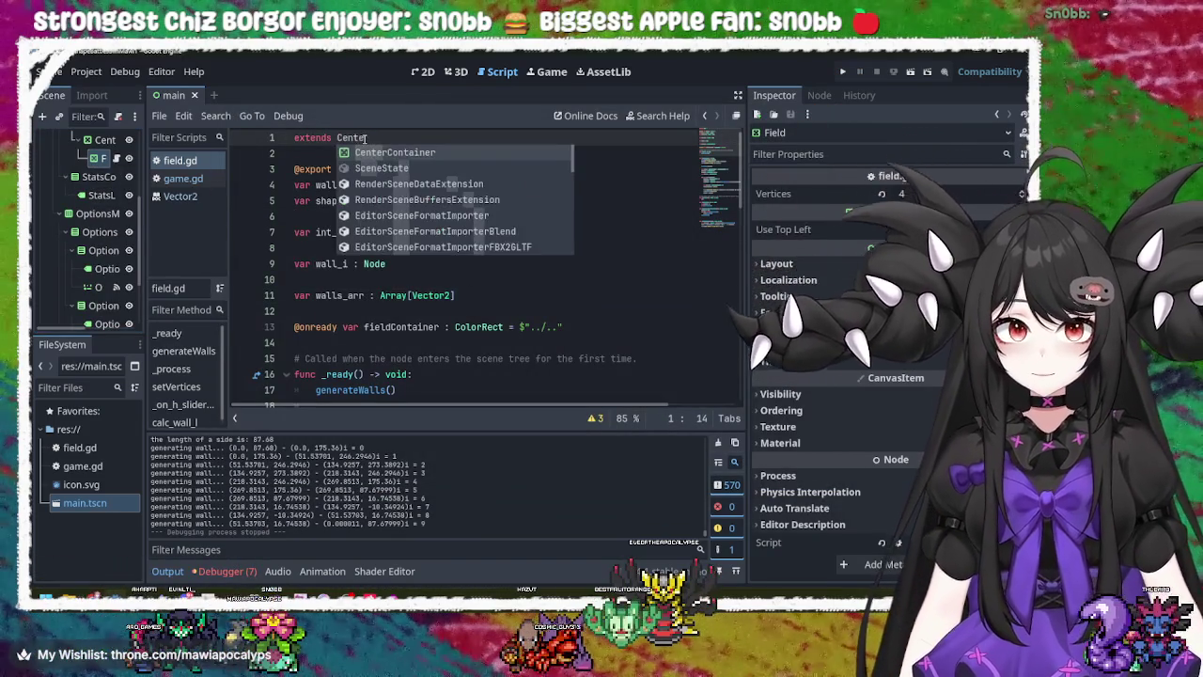
key(Return)
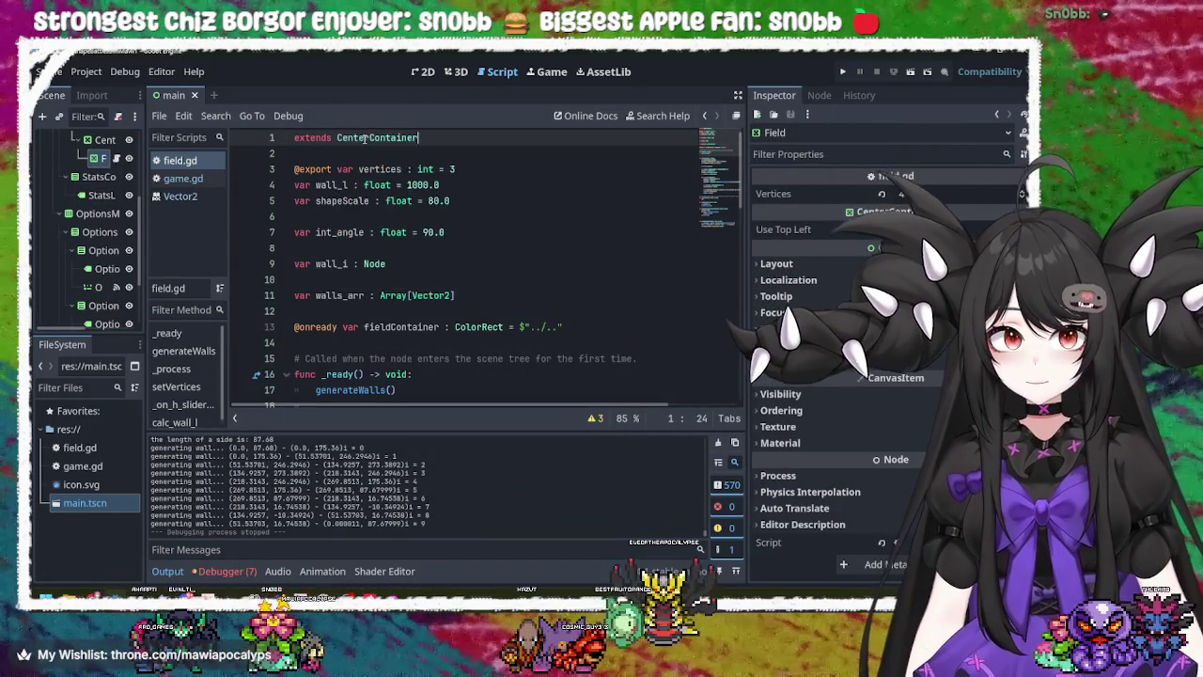
- Rerun with F5 and set the vertex slider to draw a hexagon, then close the game
key(F5)
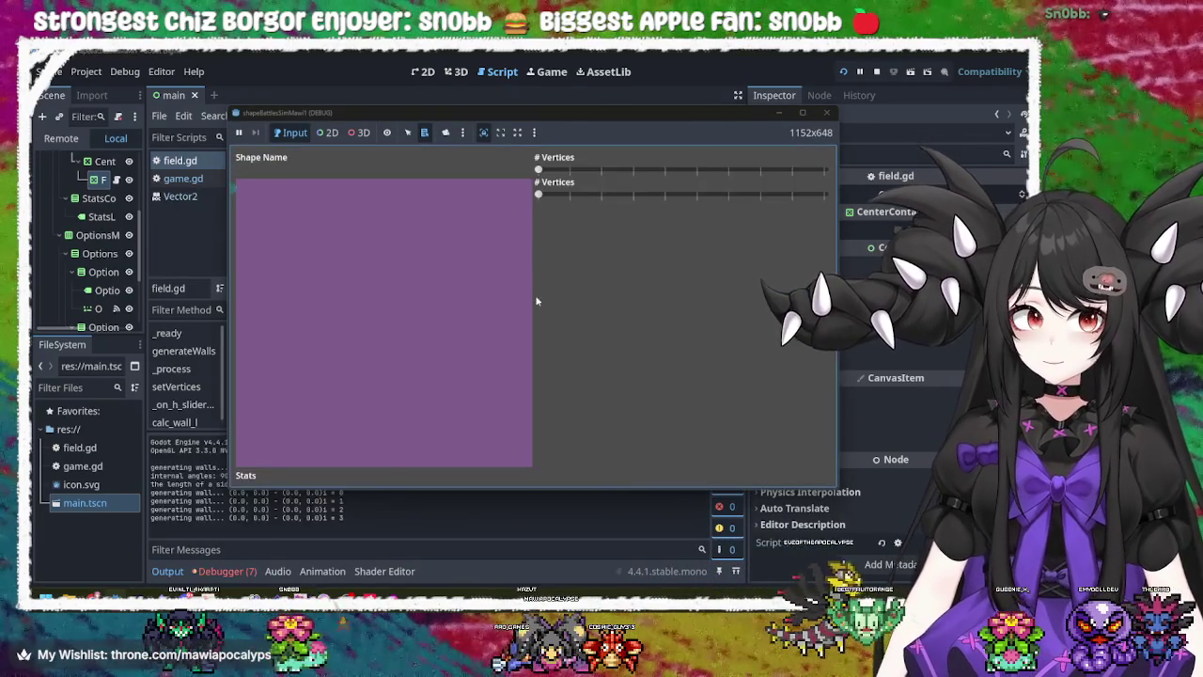
mouse_move(539, 169)
mouse_down()
mouse_move(784, 169)
mouse_move(661, 169)
mouse_up()
click(827, 113)
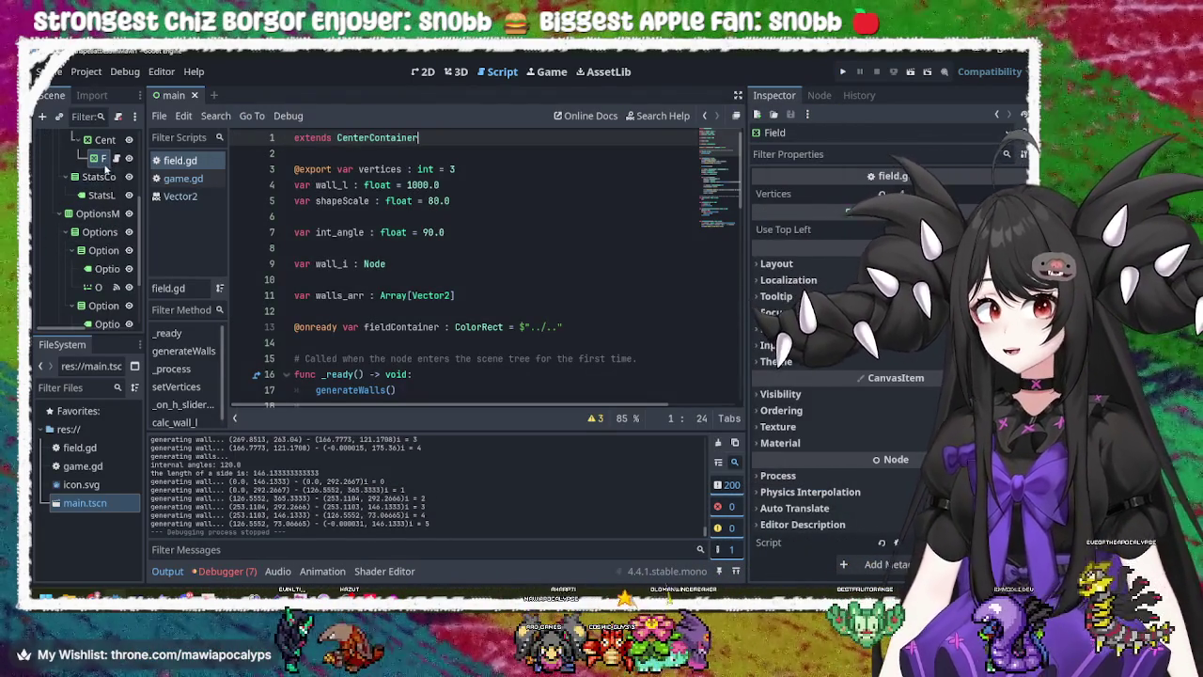
click(423, 72)
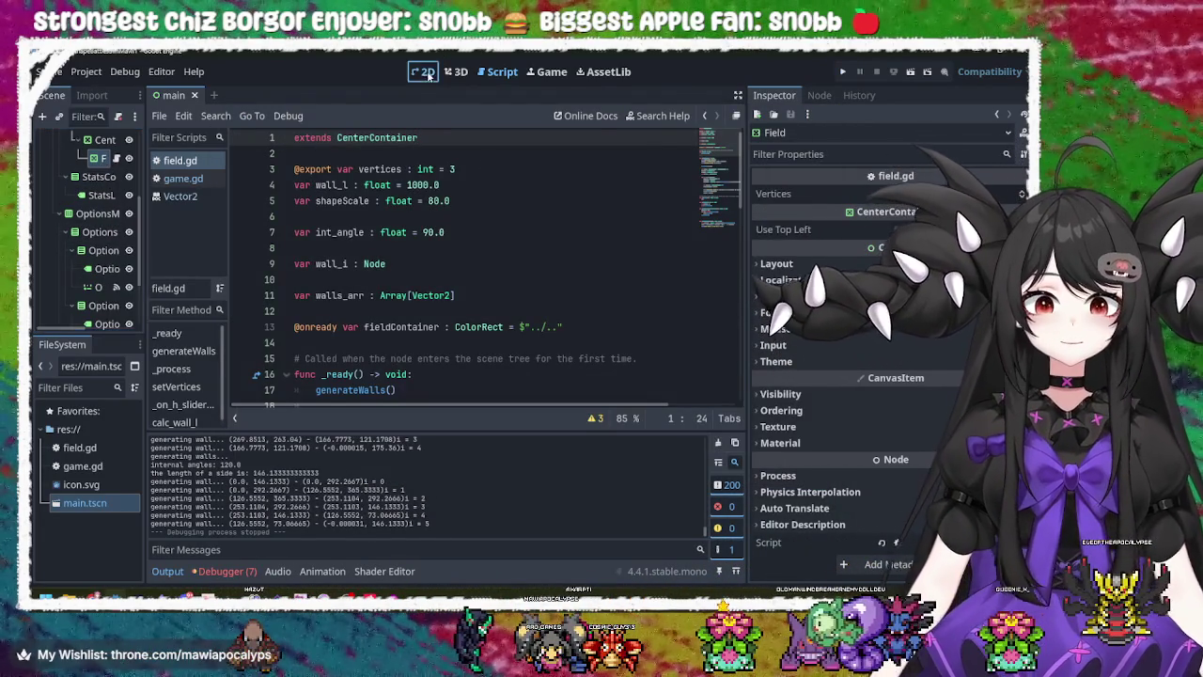
- Check the container sizing options, then tick Use Top Left on the CenterContainer node
click(454, 115)
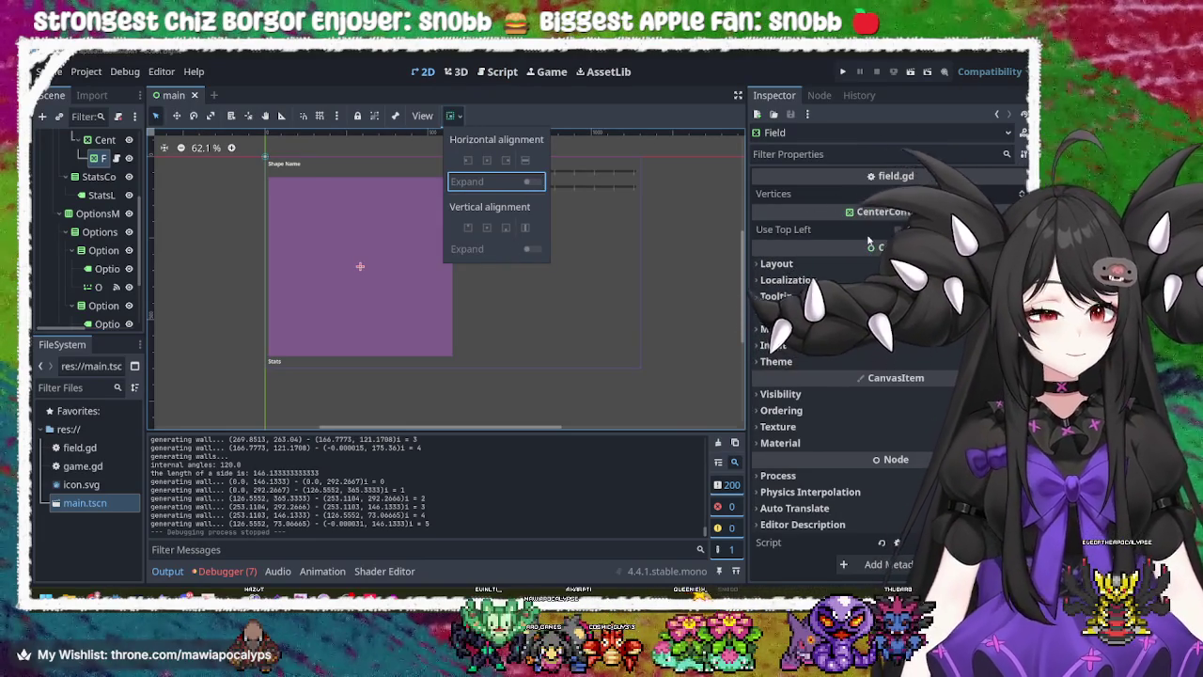
key(Escape)
click(104, 140)
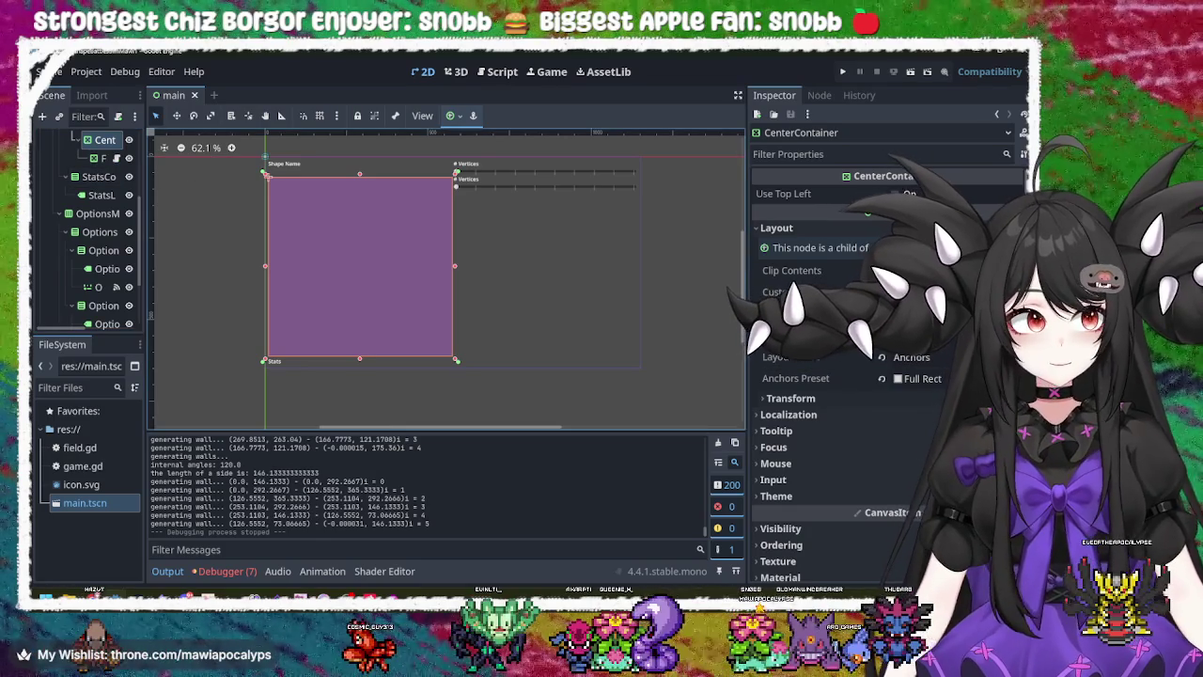
click(894, 194)
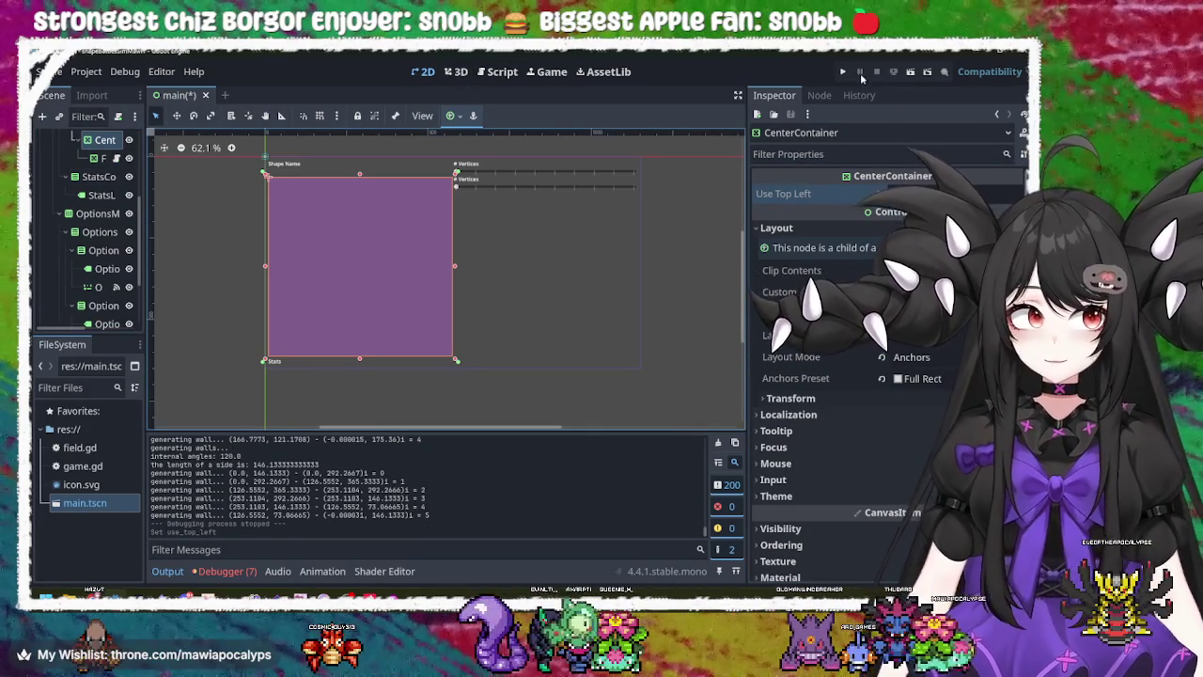
- Run the game and drag the # Vertices slider until a nine-sided outline appears, then stop it
key(F5)
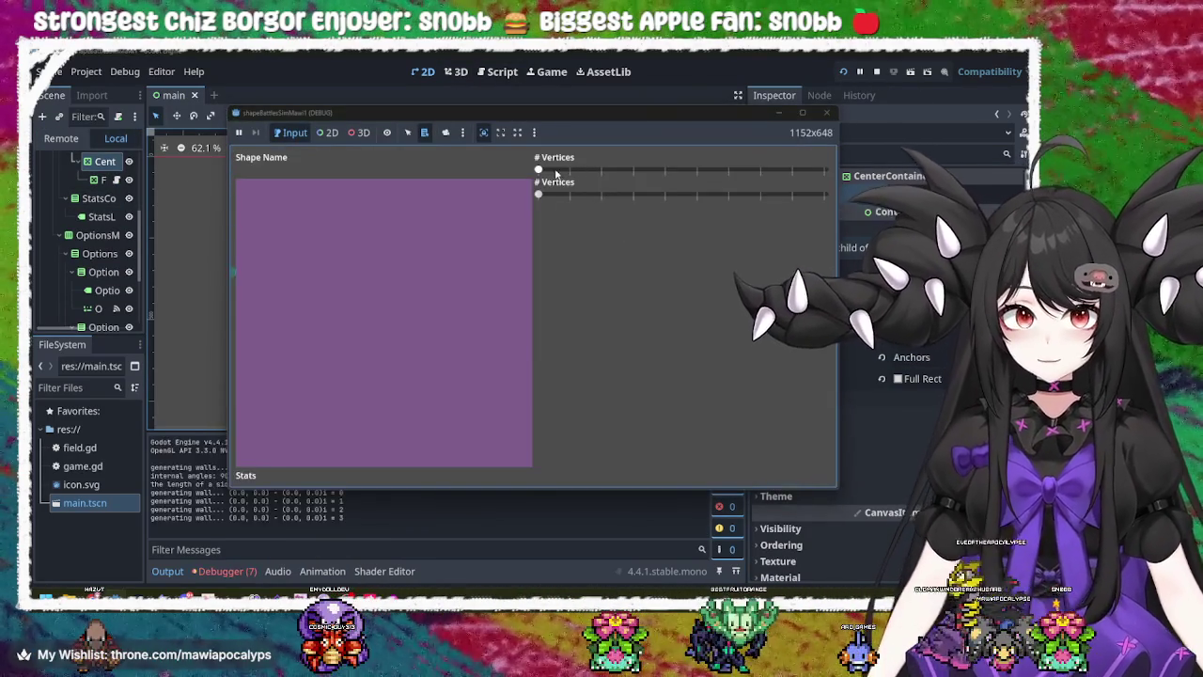
mouse_move(556, 174)
mouse_down()
mouse_move(786, 175)
mouse_move(834, 200)
mouse_move(703, 181)
mouse_move(702, 196)
mouse_move(539, 196)
mouse_move(784, 196)
mouse_move(538, 171)
mouse_move(825, 172)
mouse_move(503, 185)
mouse_move(771, 223)
mouse_move(534, 183)
mouse_move(888, 212)
mouse_move(548, 193)
mouse_move(846, 198)
mouse_move(541, 188)
mouse_move(868, 215)
mouse_move(497, 183)
mouse_move(837, 198)
mouse_move(491, 213)
mouse_move(498, 203)
mouse_move(752, 193)
mouse_move(519, 184)
mouse_up()
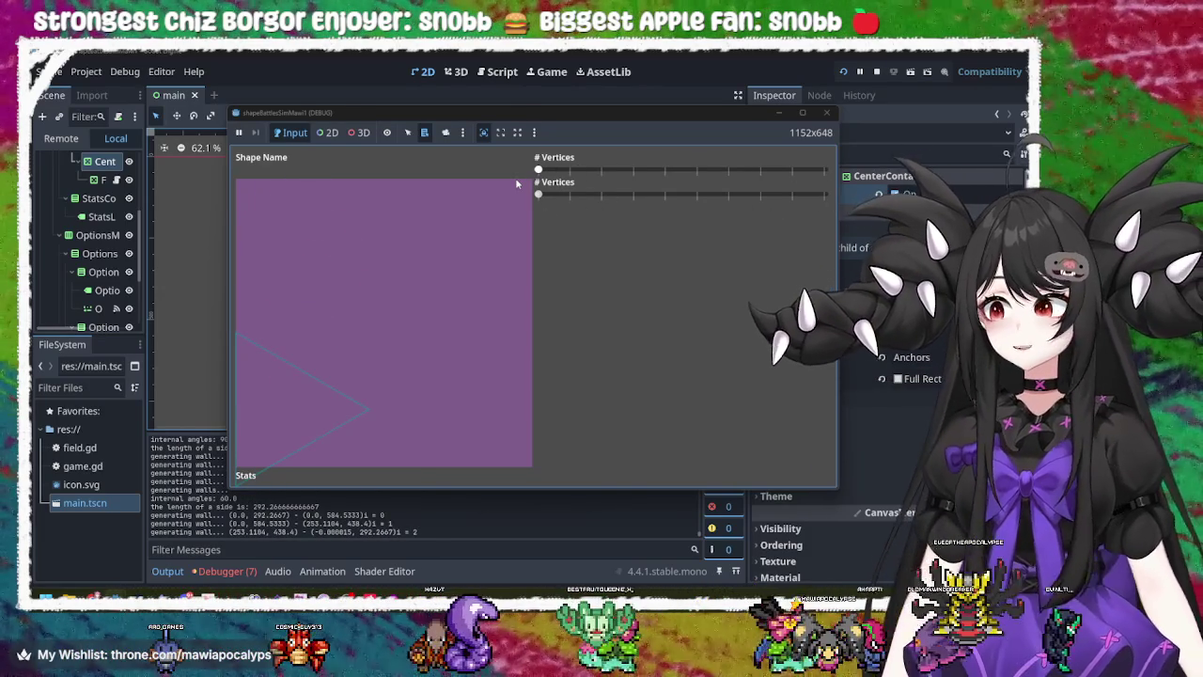
mouse_move(538, 170)
mouse_down()
mouse_move(795, 169)
mouse_move(483, 188)
mouse_move(828, 170)
mouse_move(582, 215)
mouse_move(827, 188)
mouse_move(545, 200)
mouse_move(788, 205)
mouse_up()
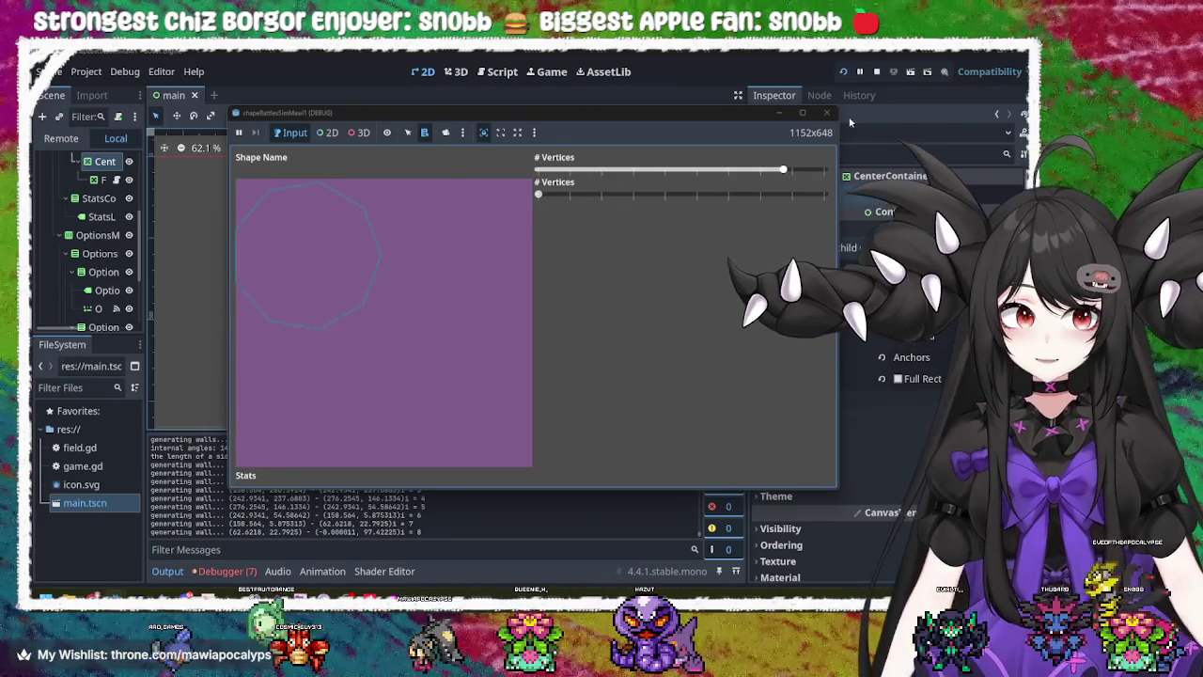
click(826, 112)
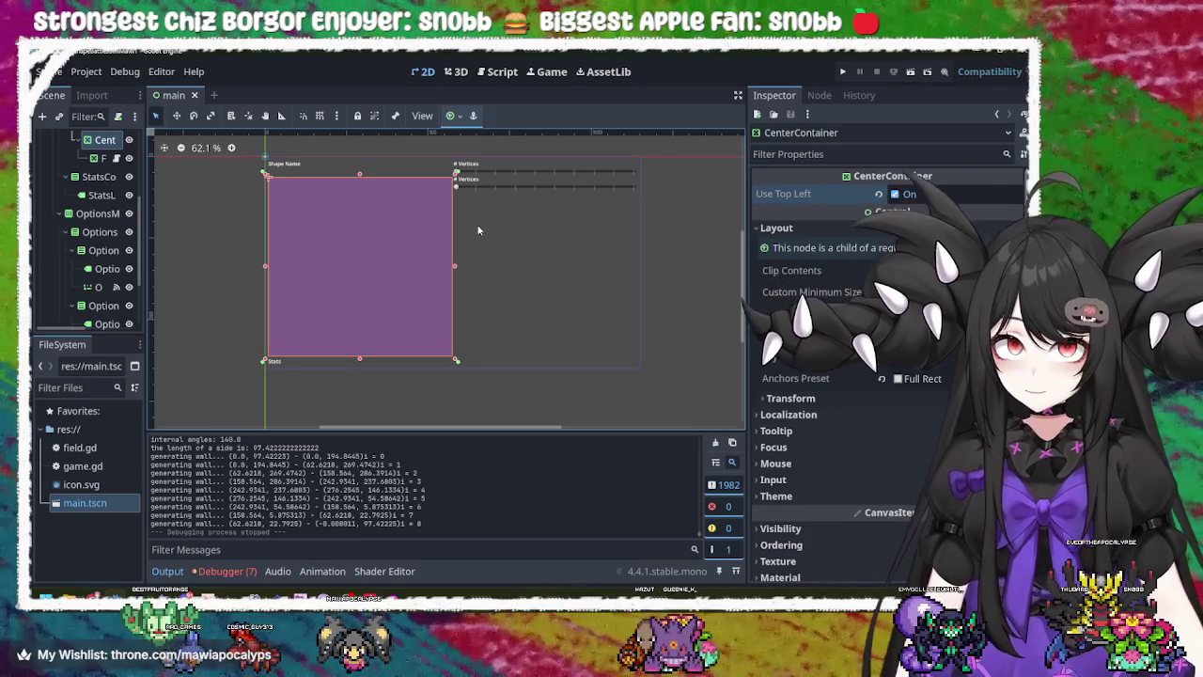
- In field.gd, scroll to generateWalls() and inspect pre_seg's Vector2(0, 0) and wall_l points
key(ctrl+F3)
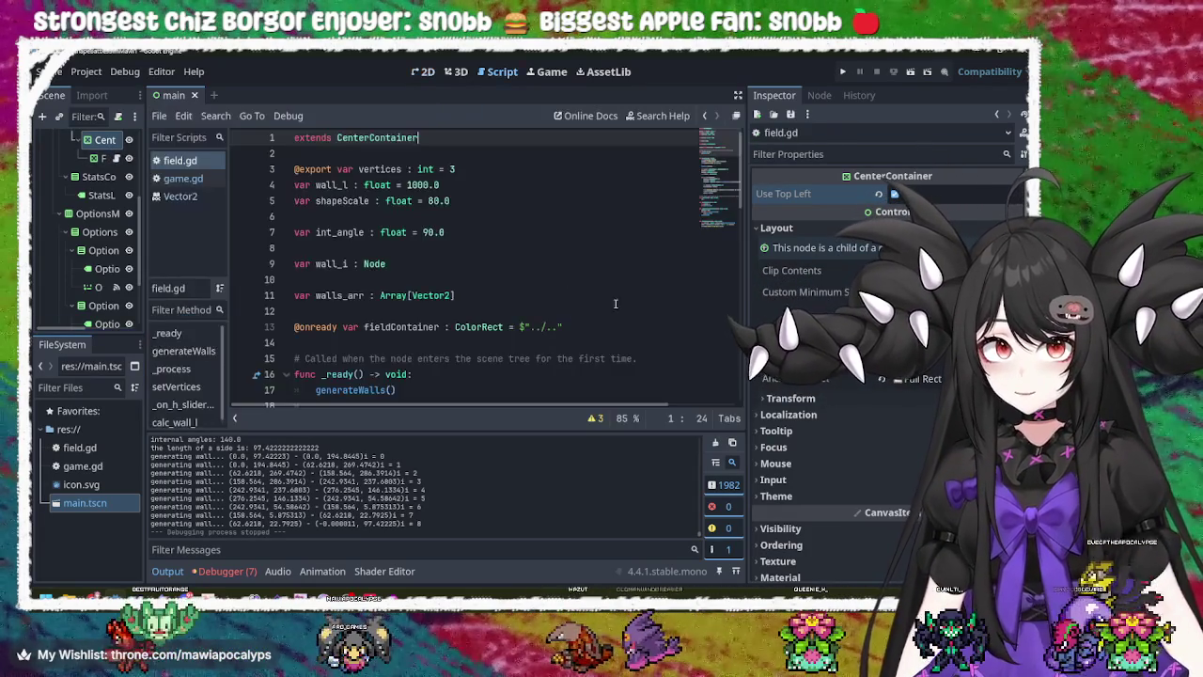
click(507, 306)
scroll(508, 306, down, 4)
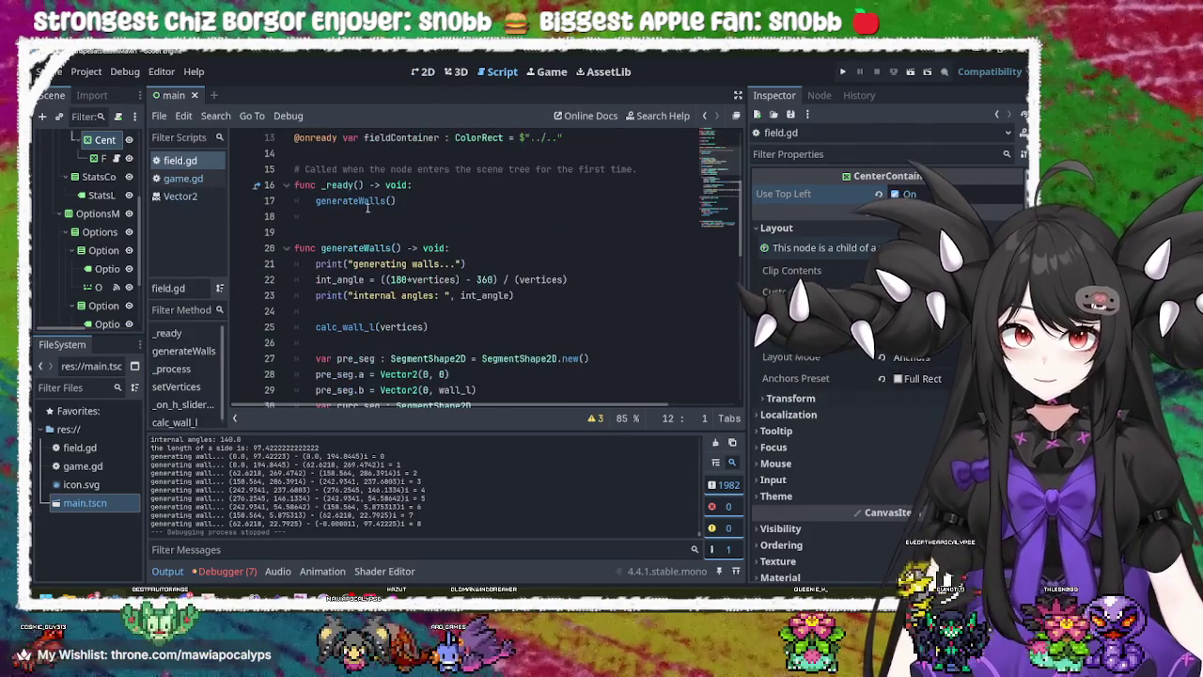
click(371, 204)
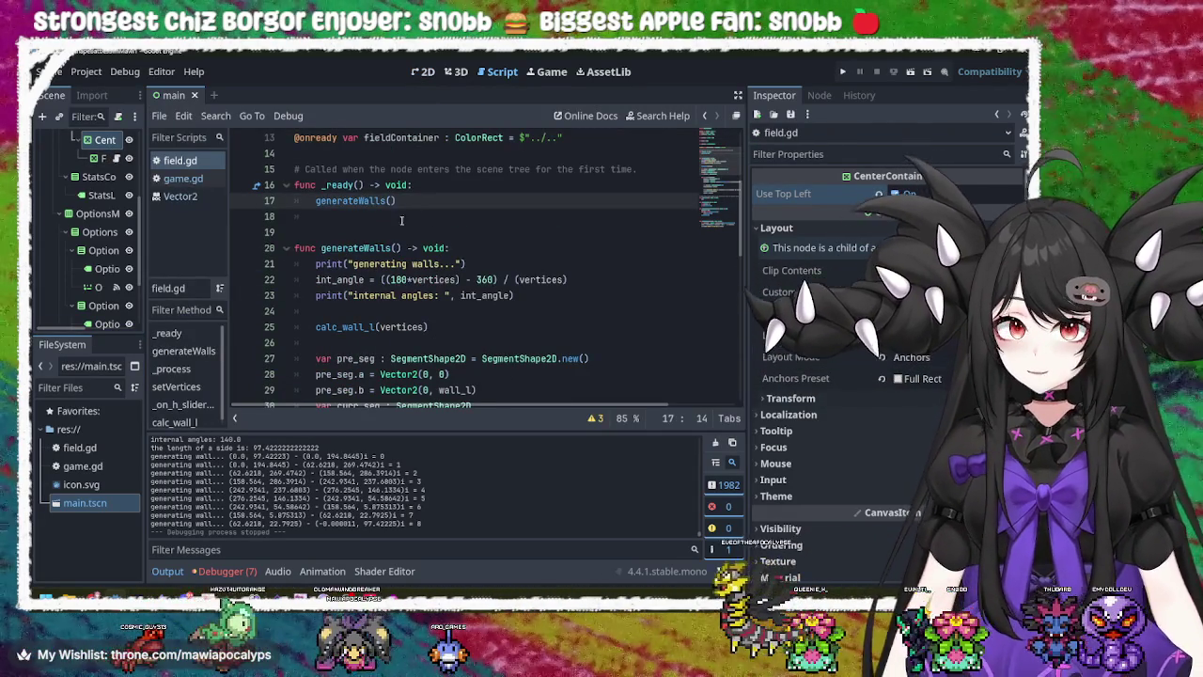
scroll(448, 293, down, 2)
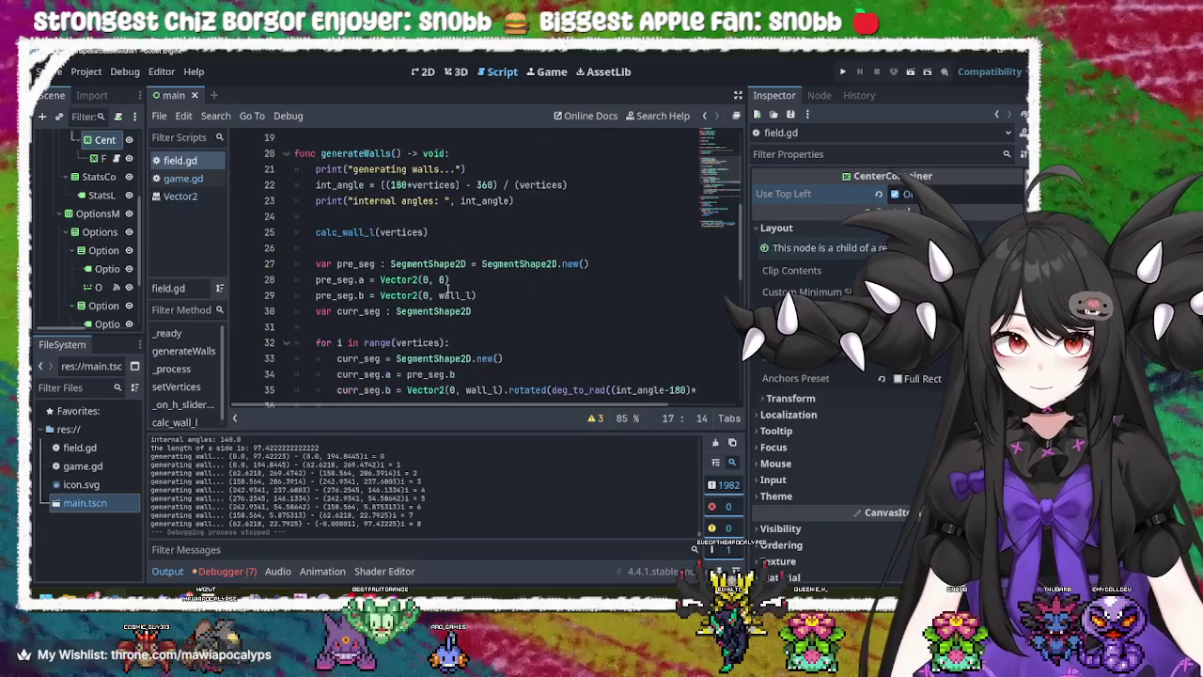
click(423, 280)
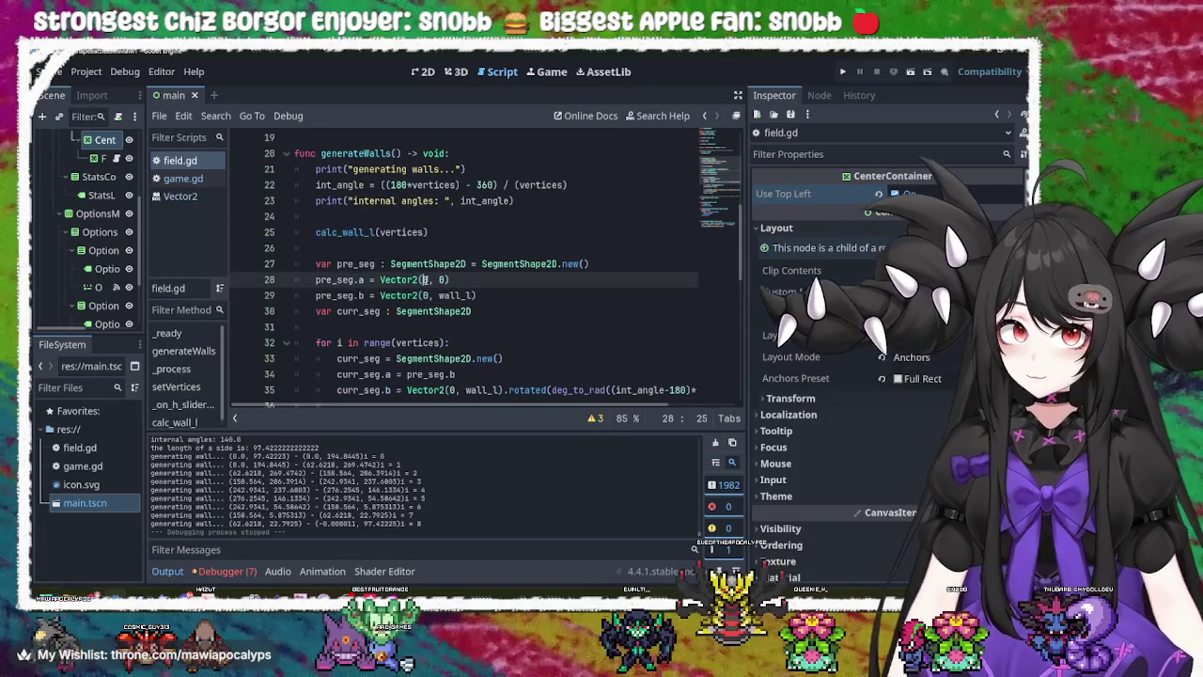
click(454, 295)
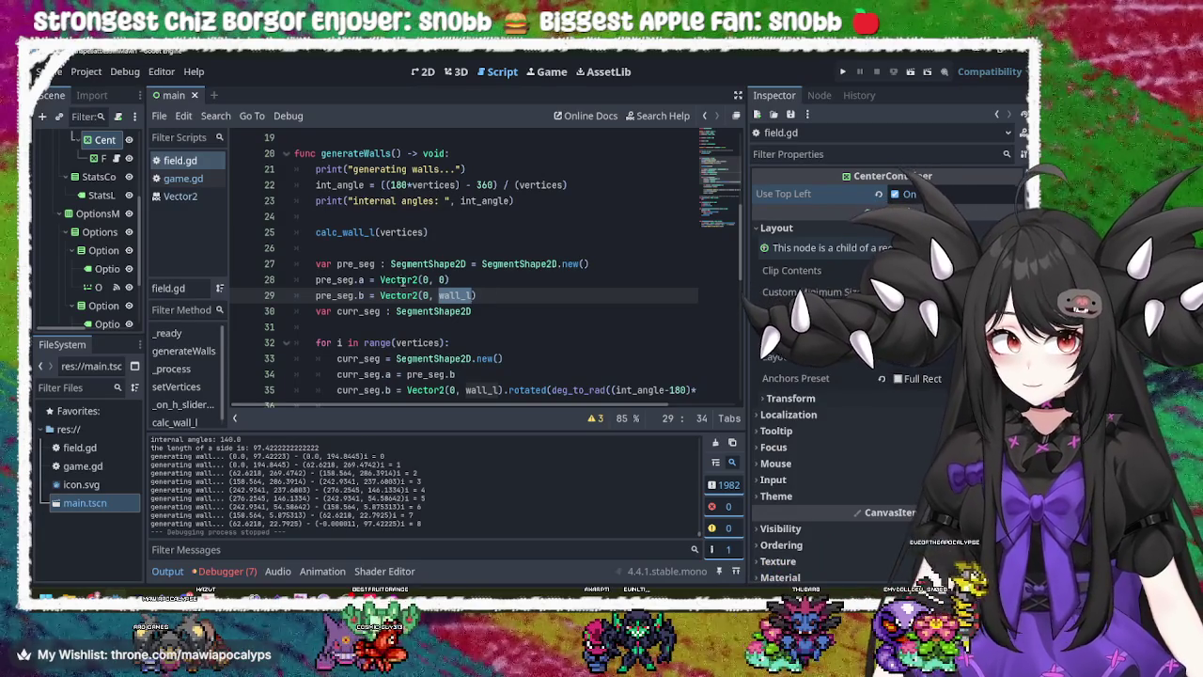
click(346, 279)
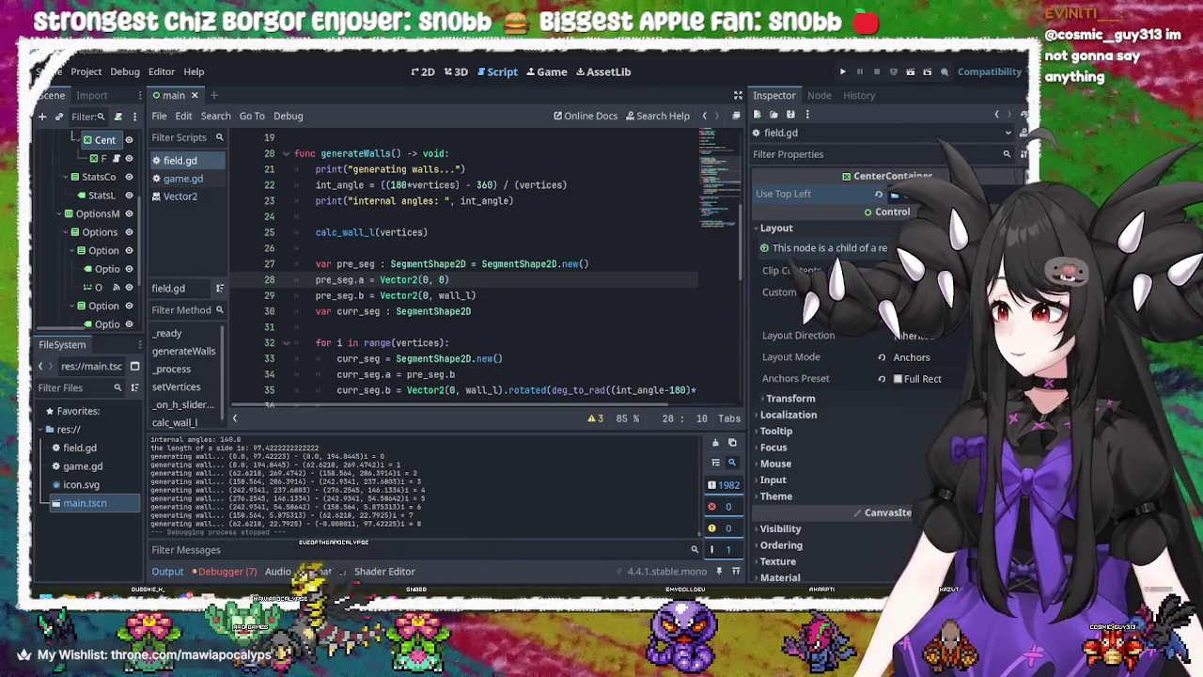
- Switch from Godot to the browser playing the Godot Control Node Masterclass video
key(alt+Tab)
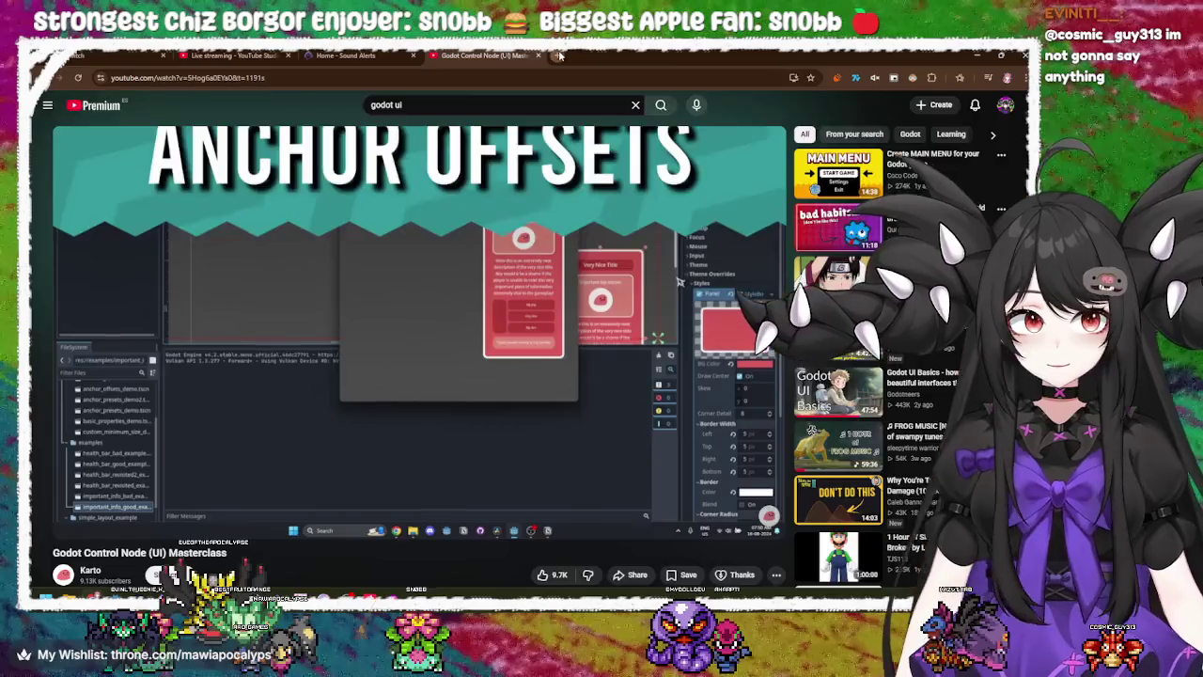
- Search the web for tetrio in a new tab and accept the cookie prompt
click(559, 56)
text(tetr)
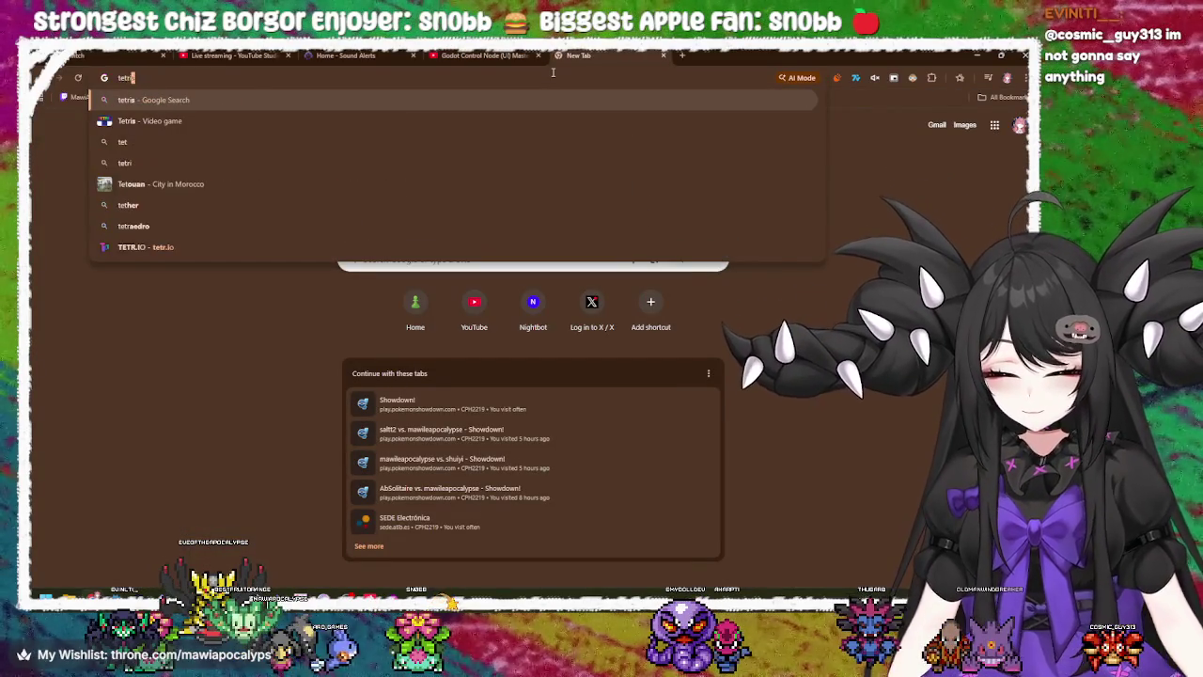
text(io)
key(Return)
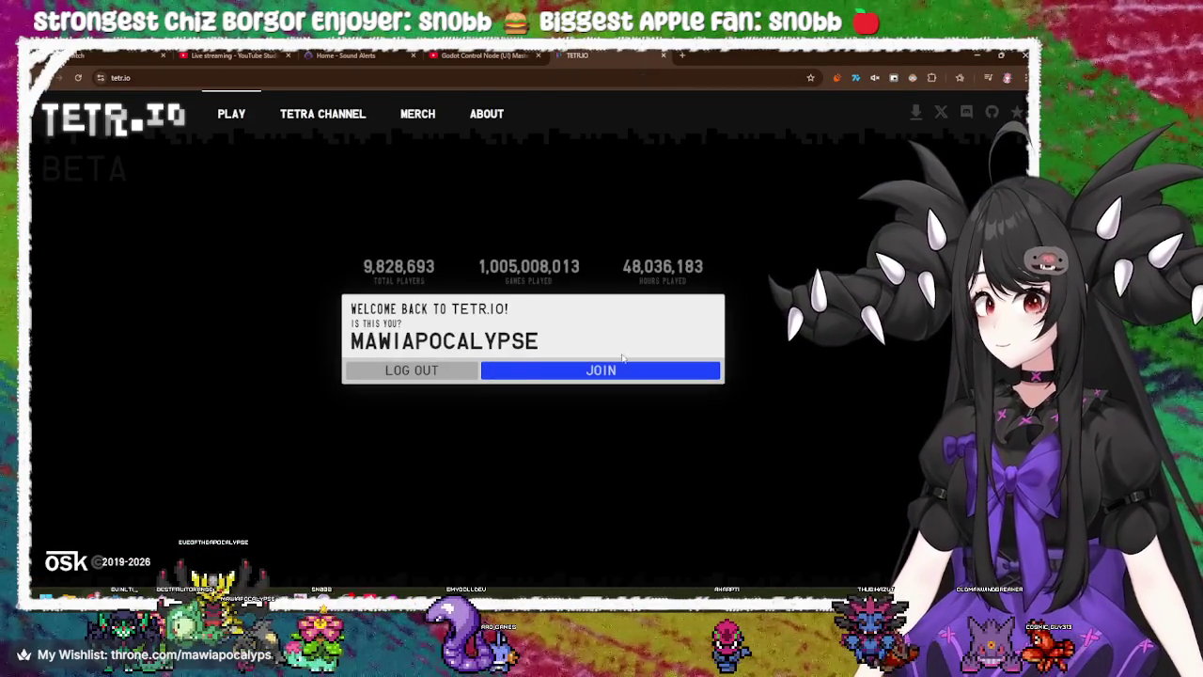
click(570, 348)
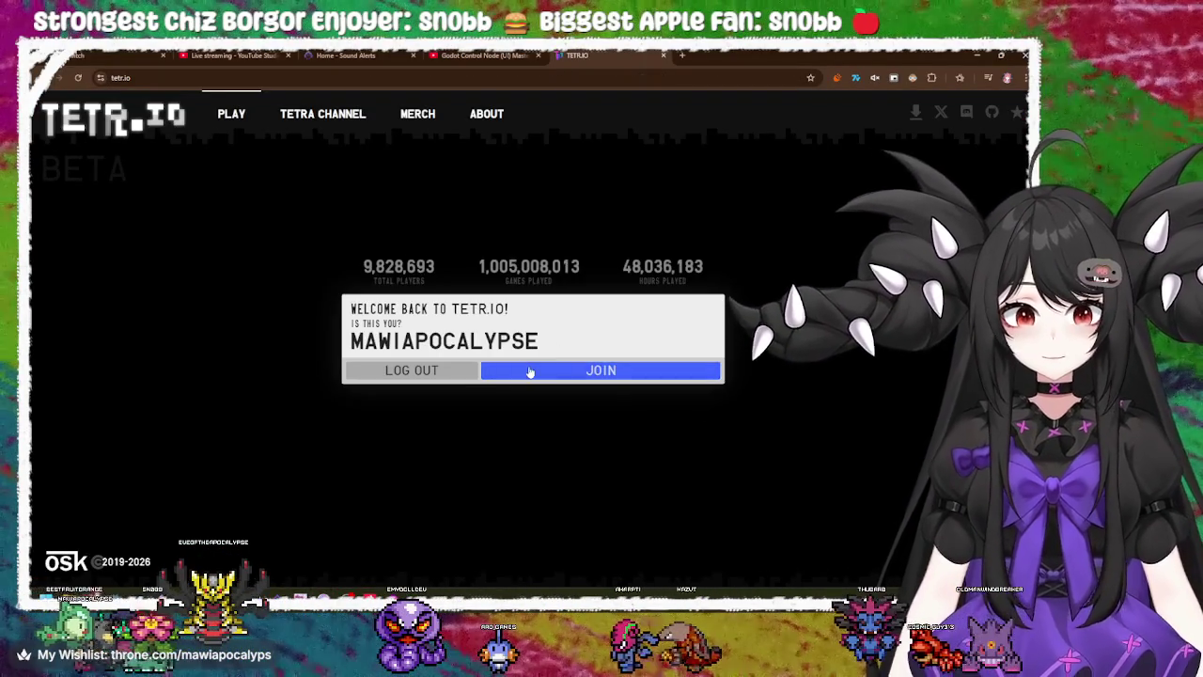
- Join TETR.IO, dismiss the BETA 1.7.8 patch notes, and open the full TETRA CHANNEL profile
click(530, 373)
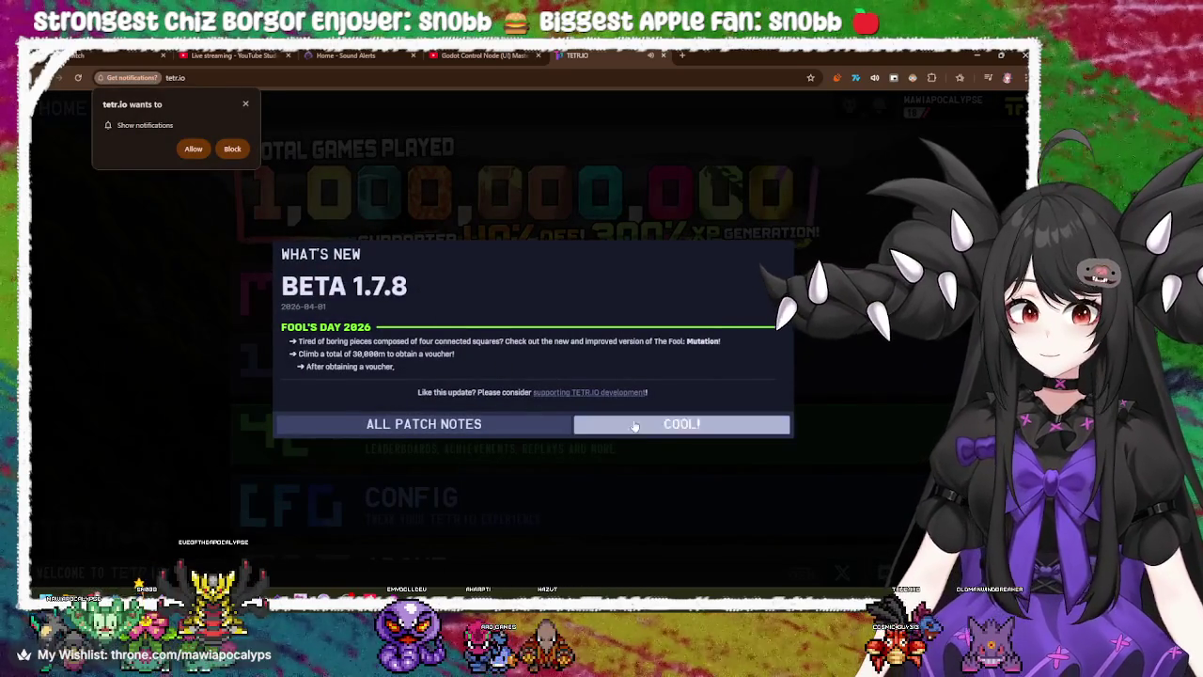
click(630, 428)
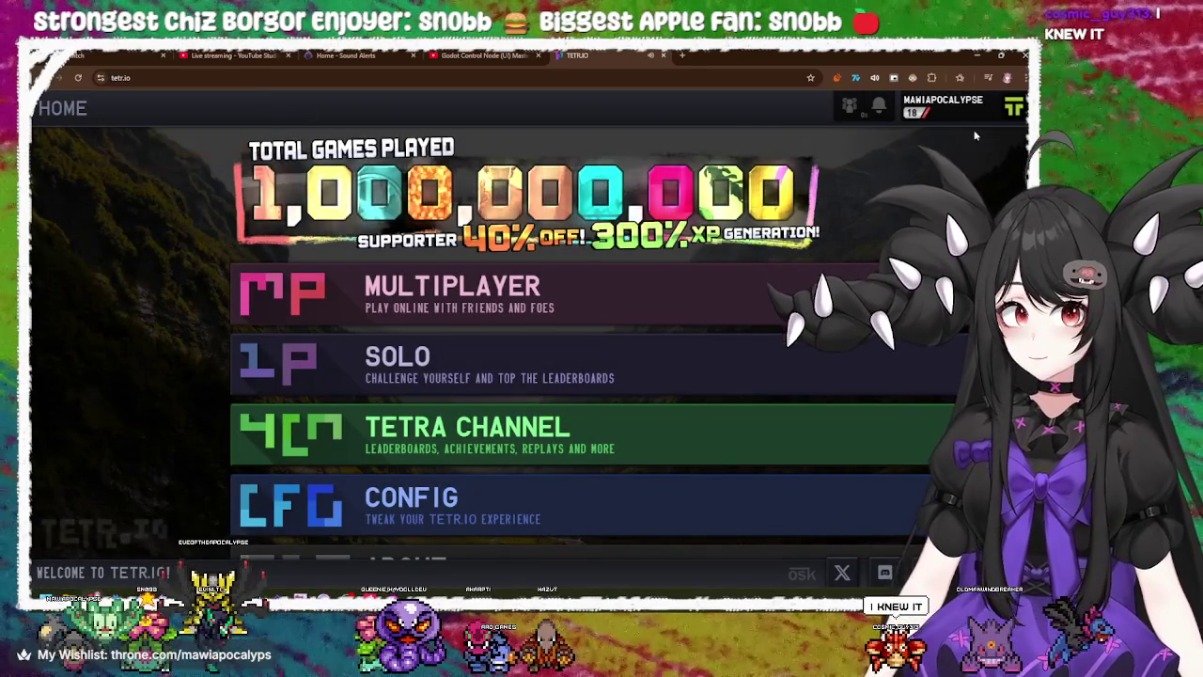
scroll(446, 465, down, 2)
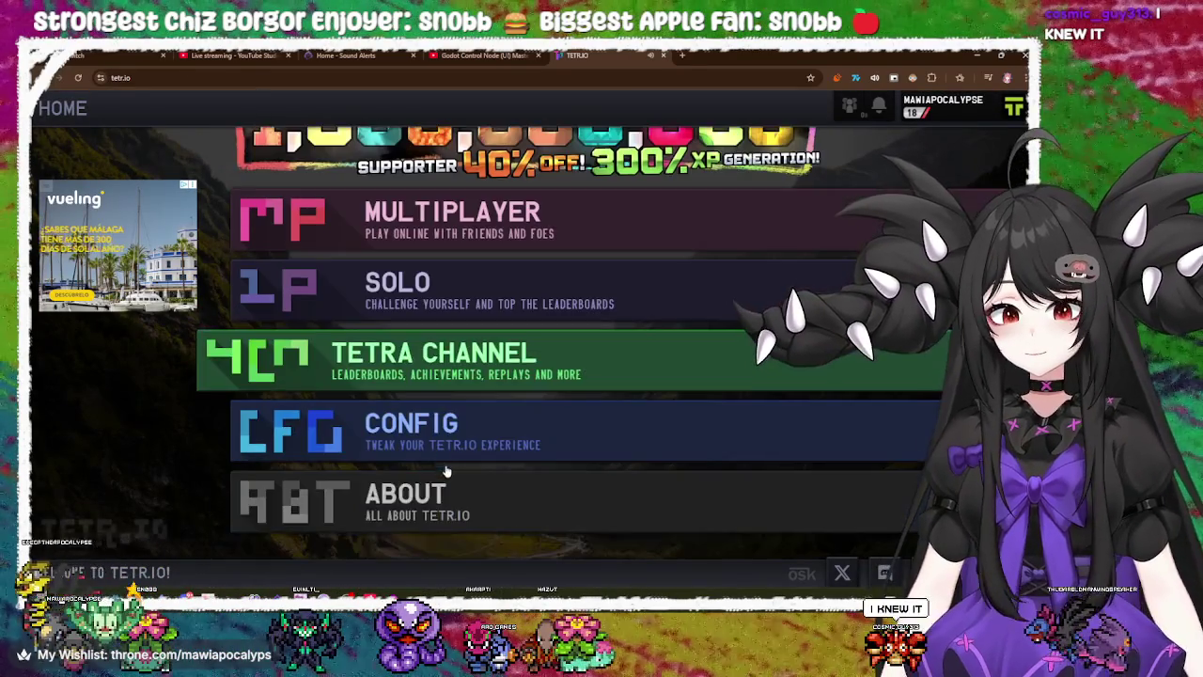
click(946, 101)
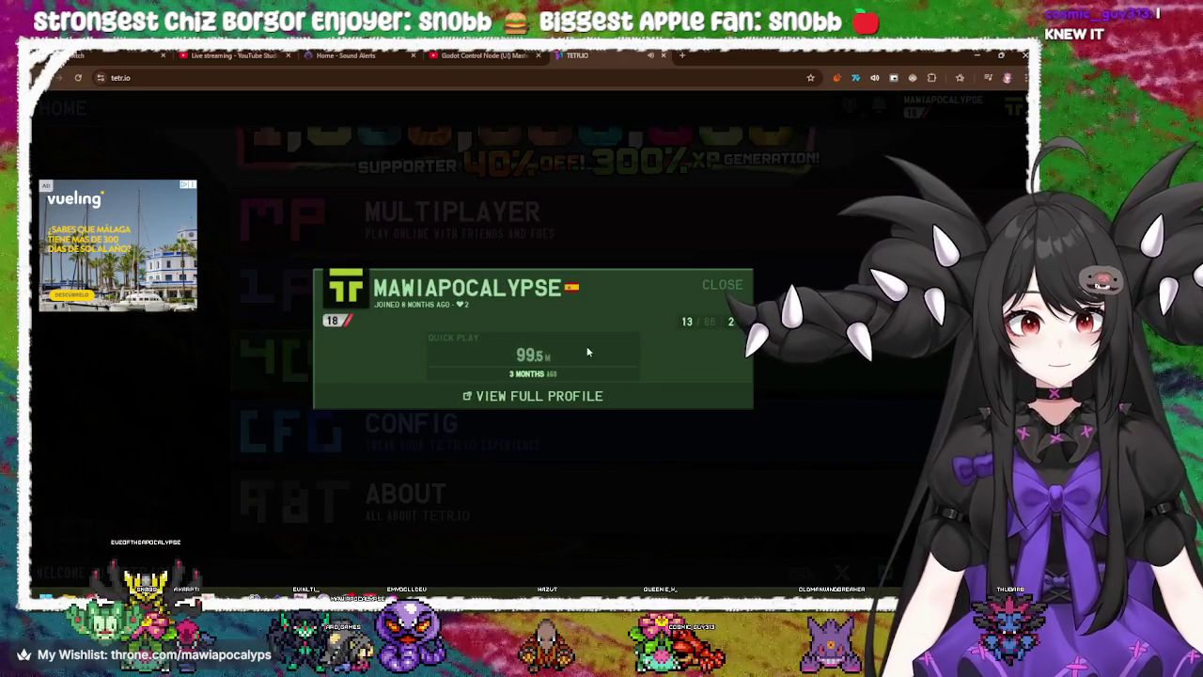
click(558, 402)
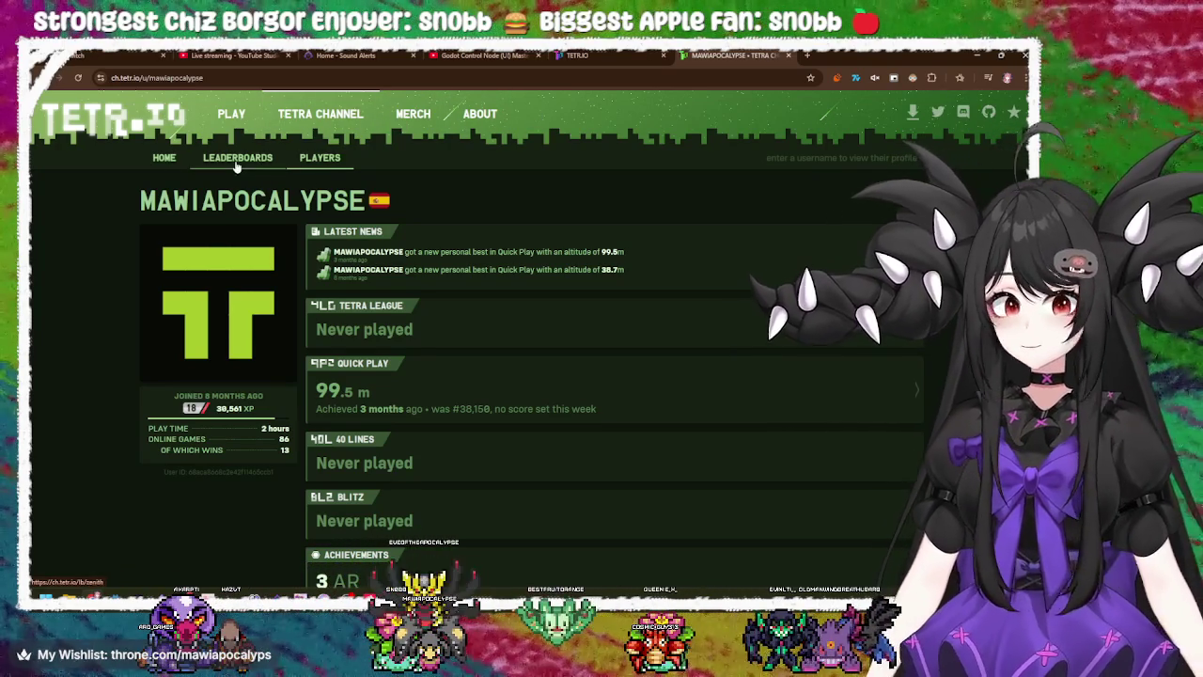
- Browse TETRA CHANNEL's leaderboards and home page, return to the profile, and close the tab
scroll(442, 432, down, 2)
scroll(455, 508, up, 3)
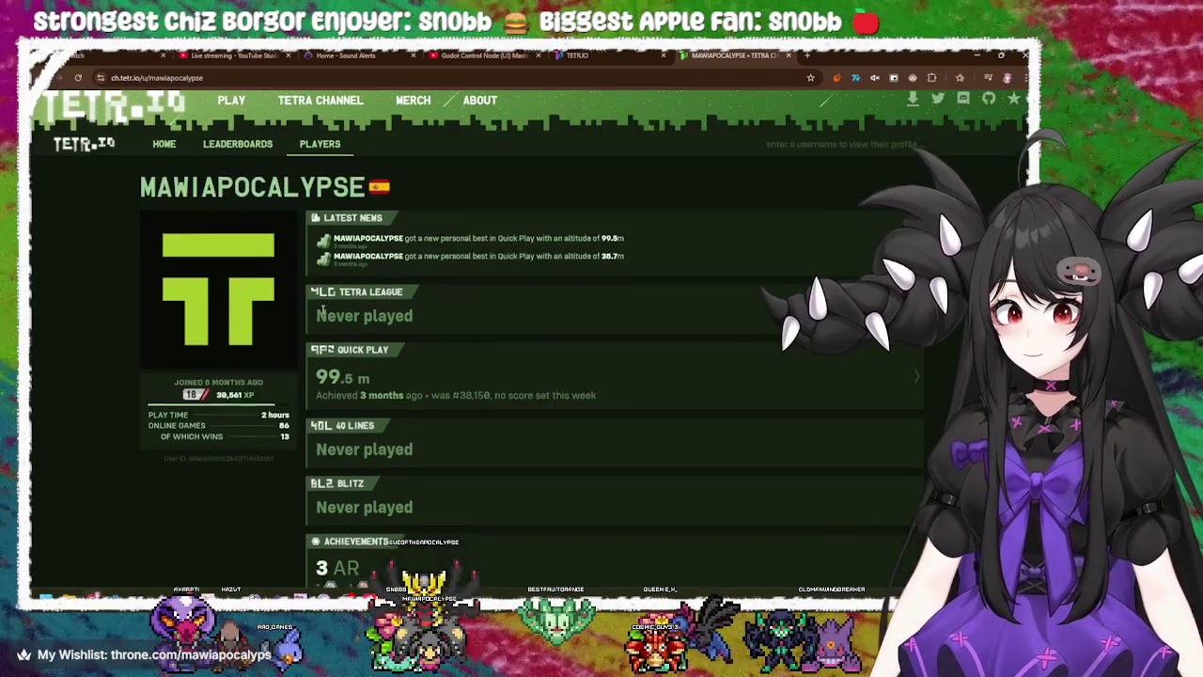
click(234, 158)
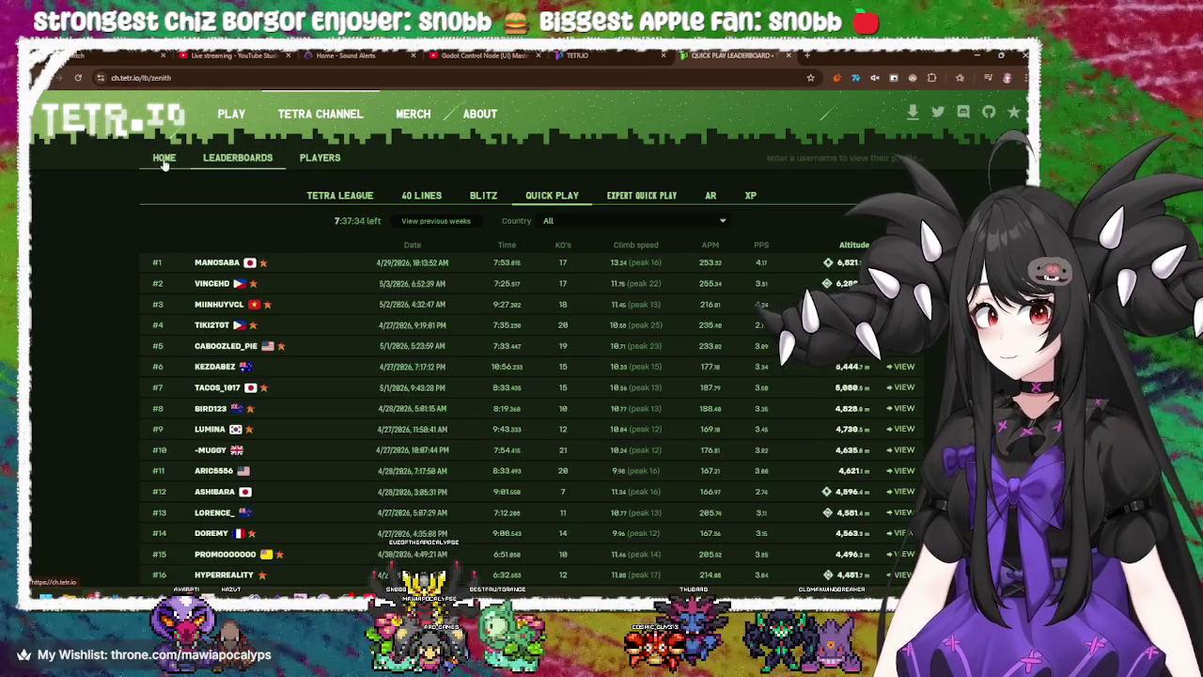
click(163, 158)
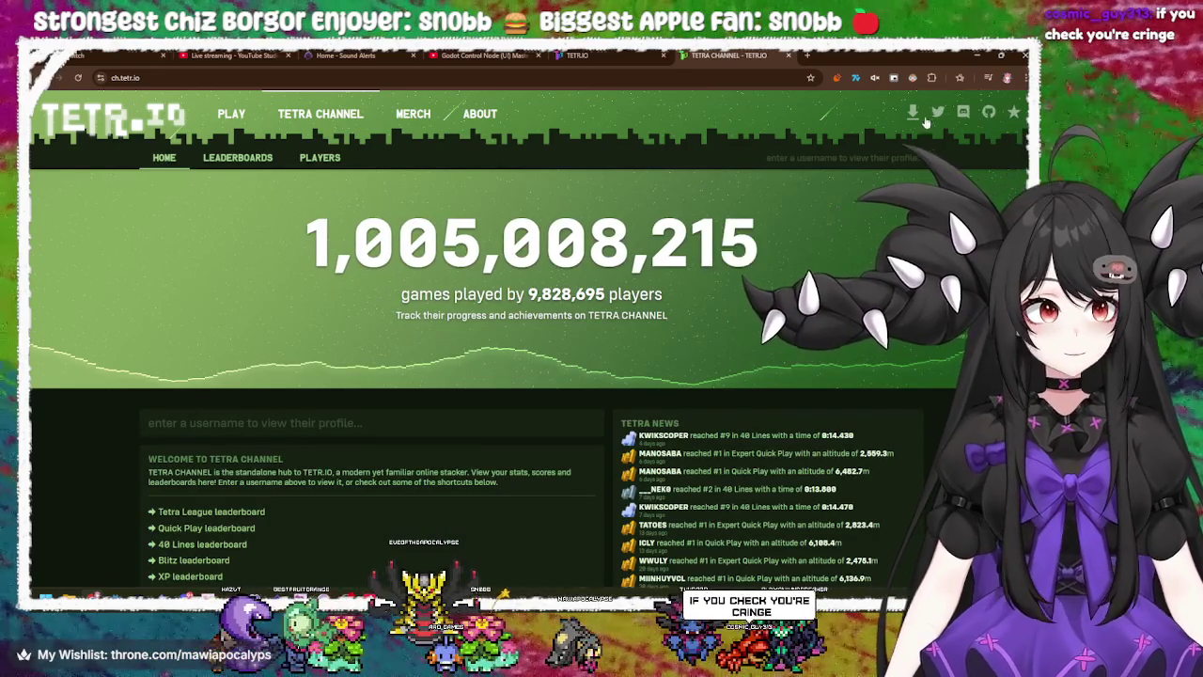
key(alt+Left)
key(alt+Left)
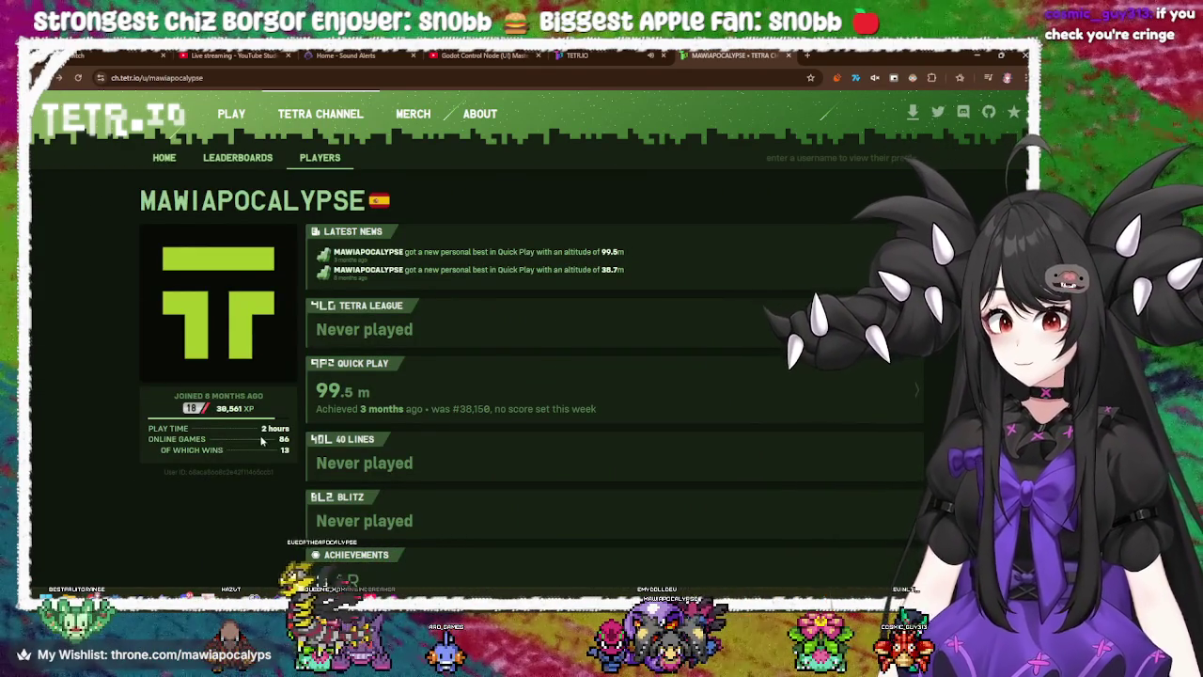
click(168, 160)
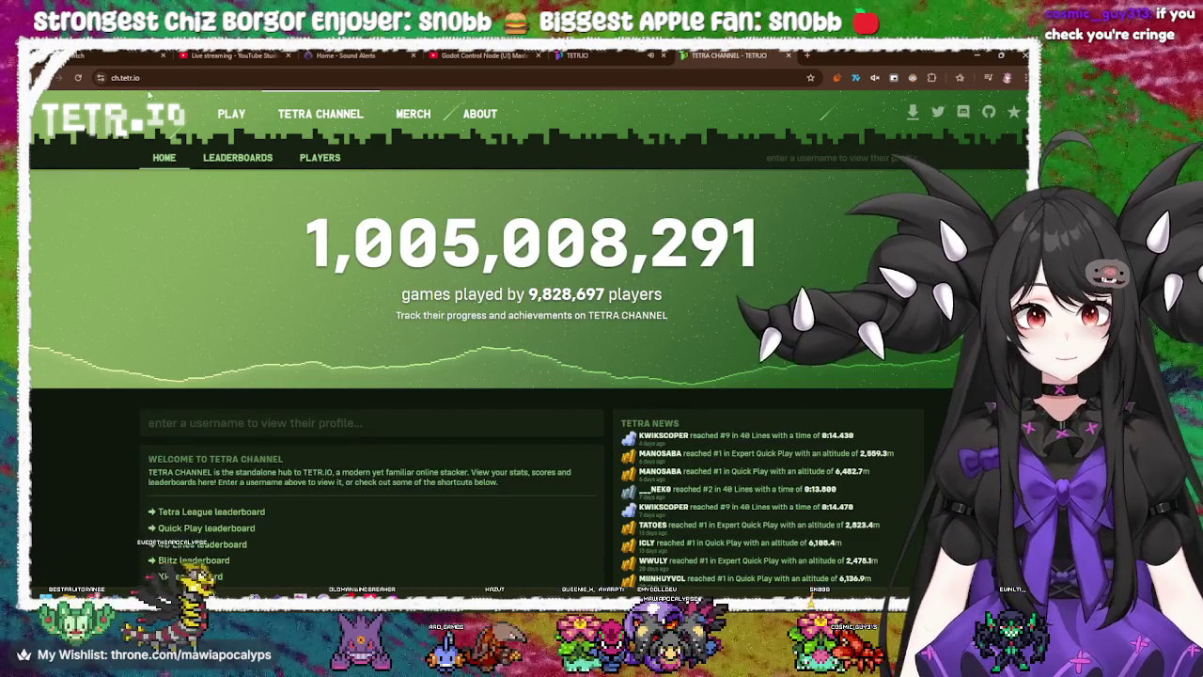
key(alt+Left)
key(ctrl+w)
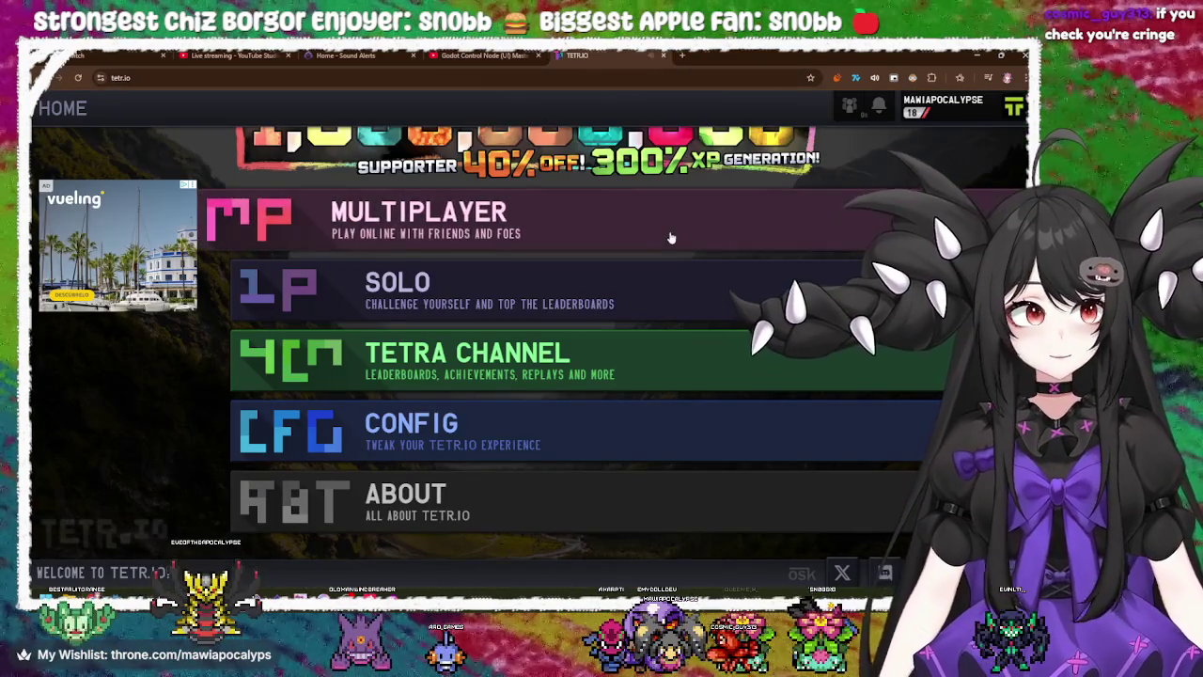
- Open and dismiss the profile summary, then open and close the friends and notifications overlay
click(910, 103)
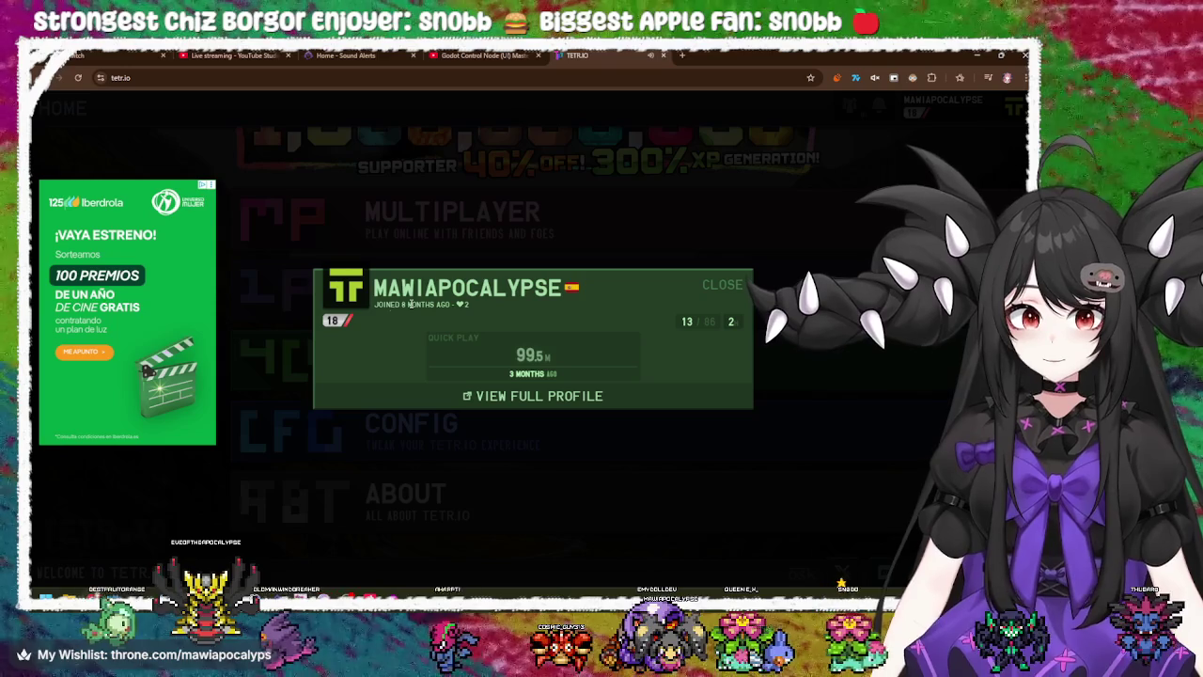
key(Escape)
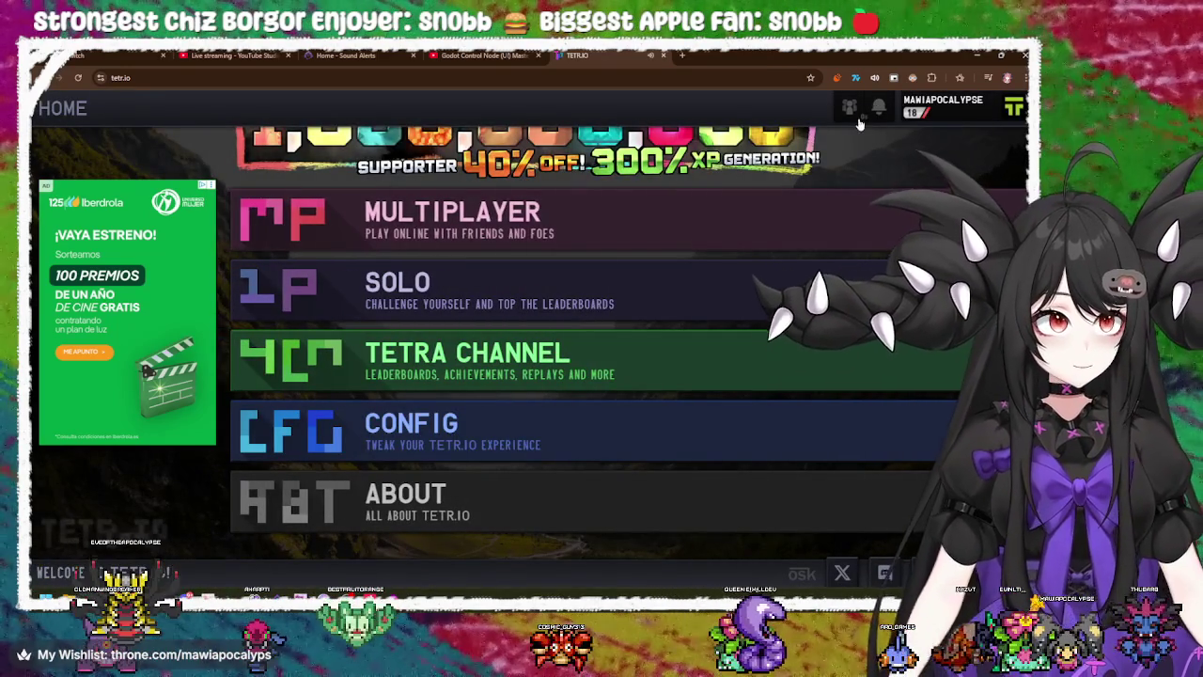
click(850, 108)
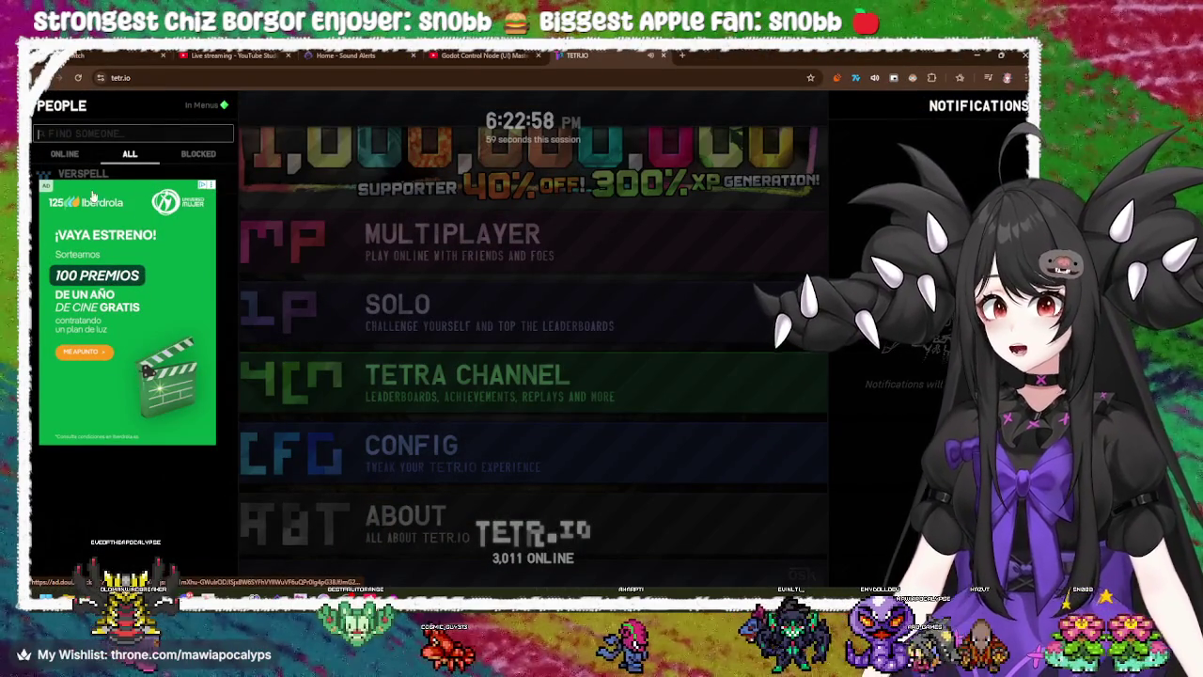
click(528, 137)
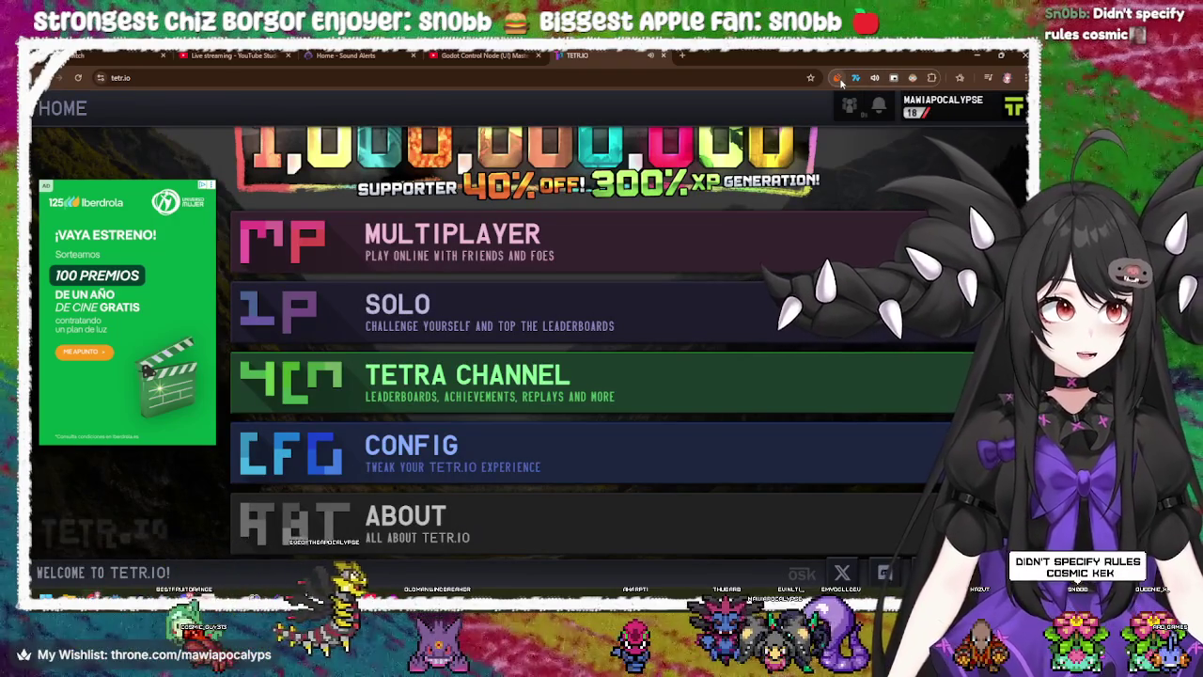
- Check the Dark Reader and AdBlock settings, close the supporter offer, and right-click the Iberdrola ad
click(913, 78)
click(932, 78)
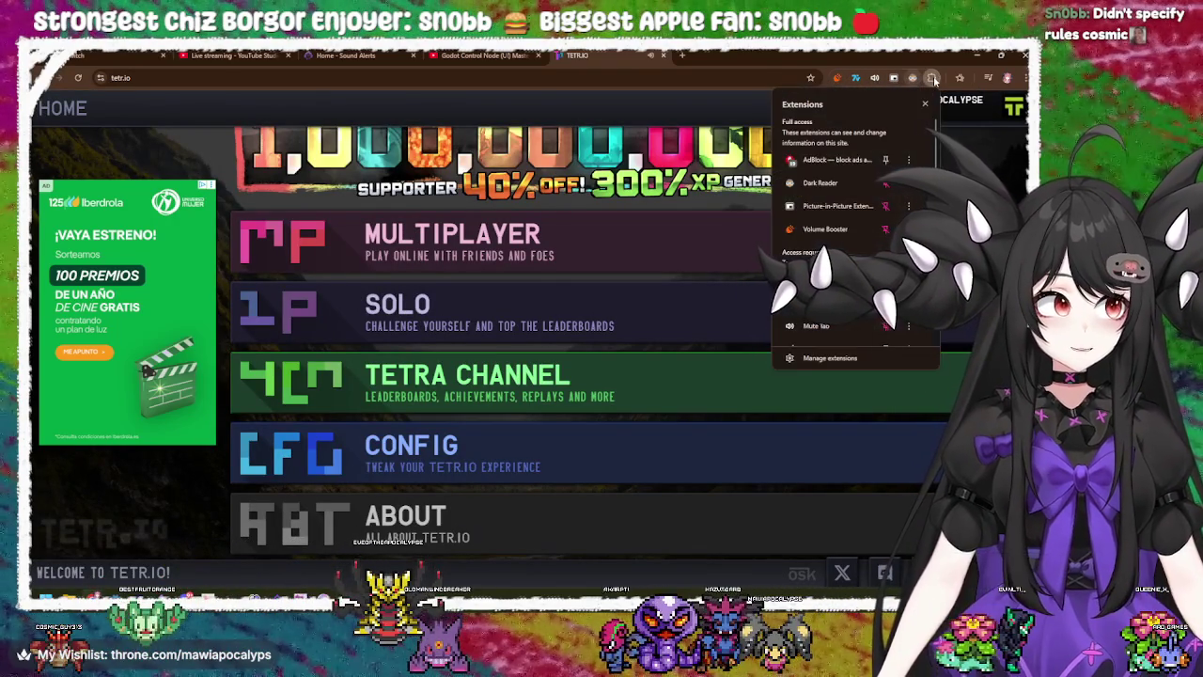
click(833, 160)
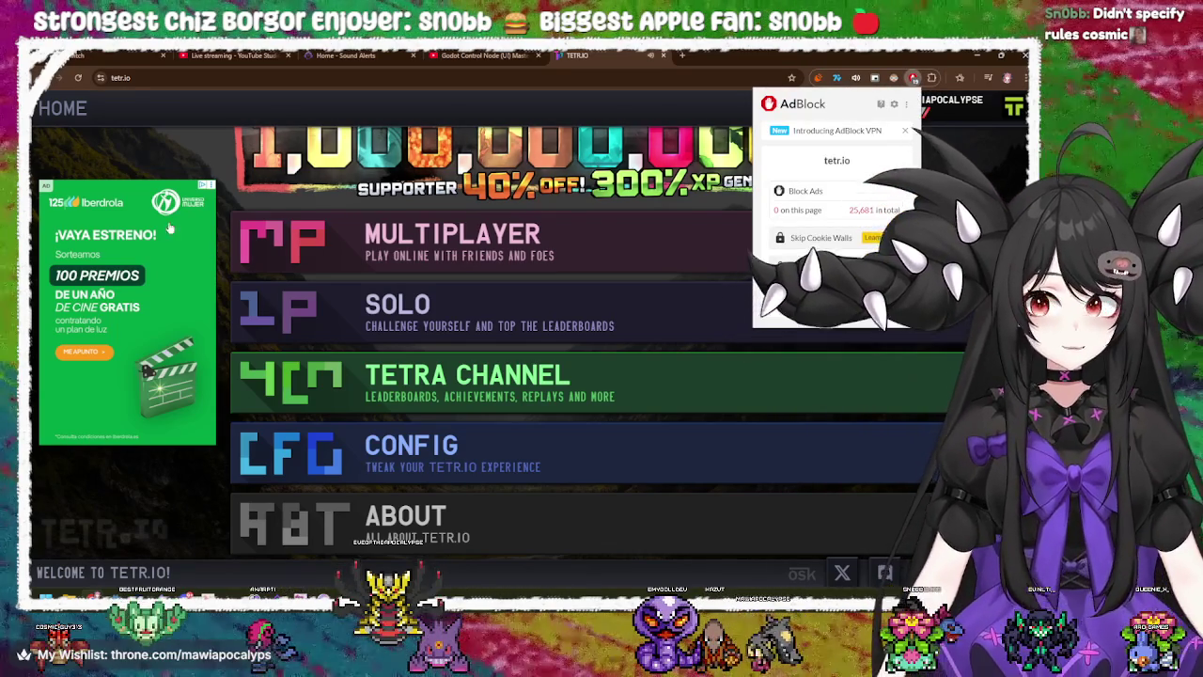
click(489, 169)
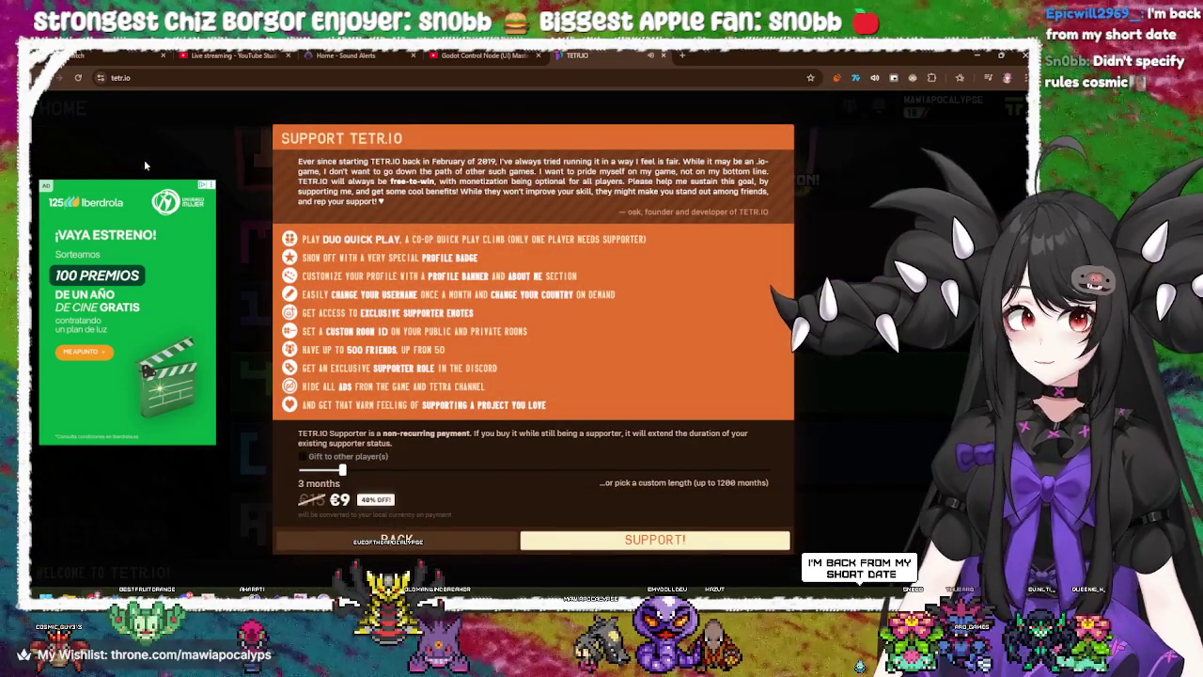
click(478, 532)
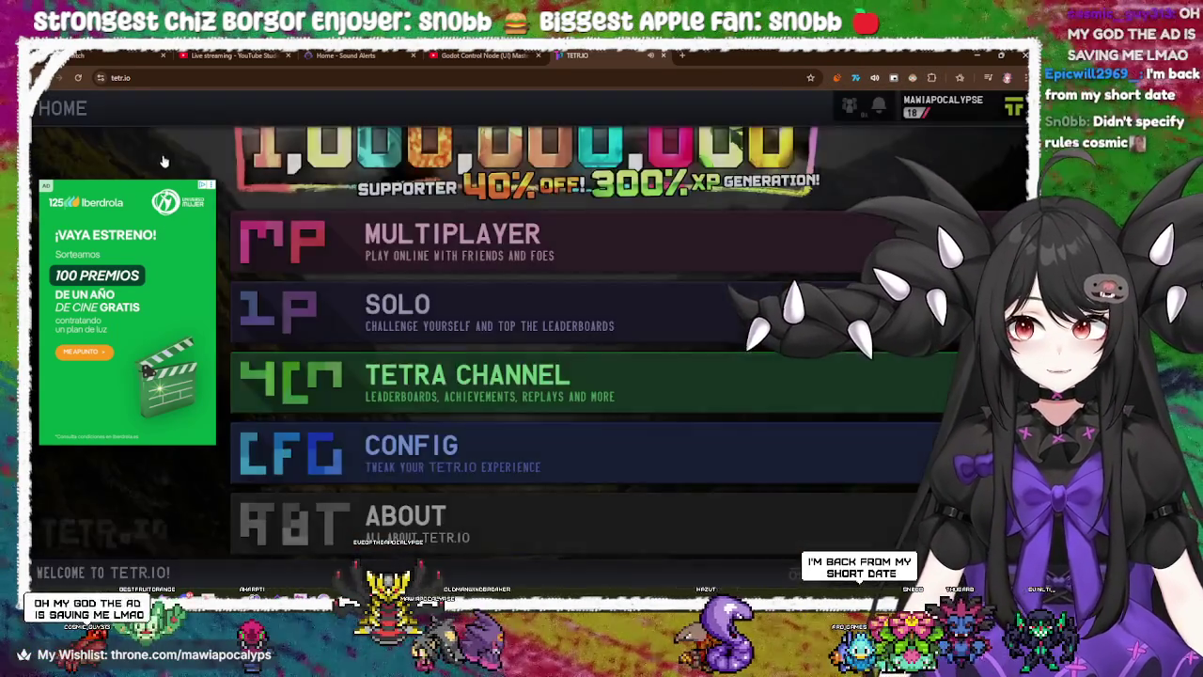
click(151, 144)
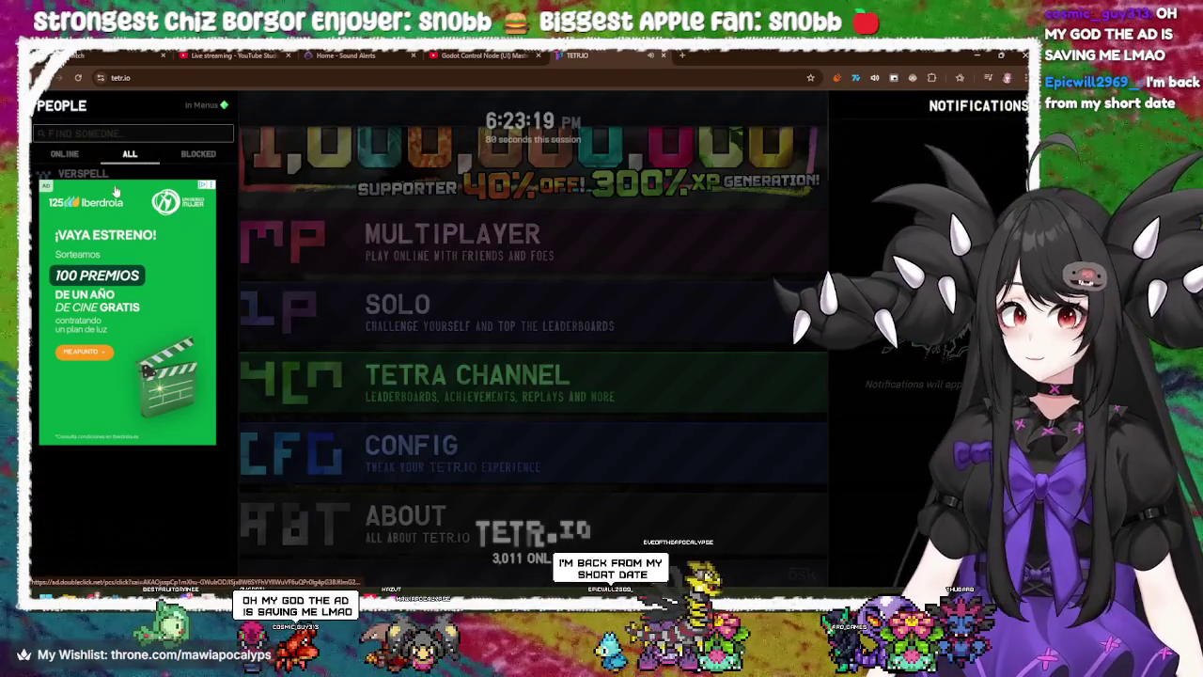
right_click(114, 188)
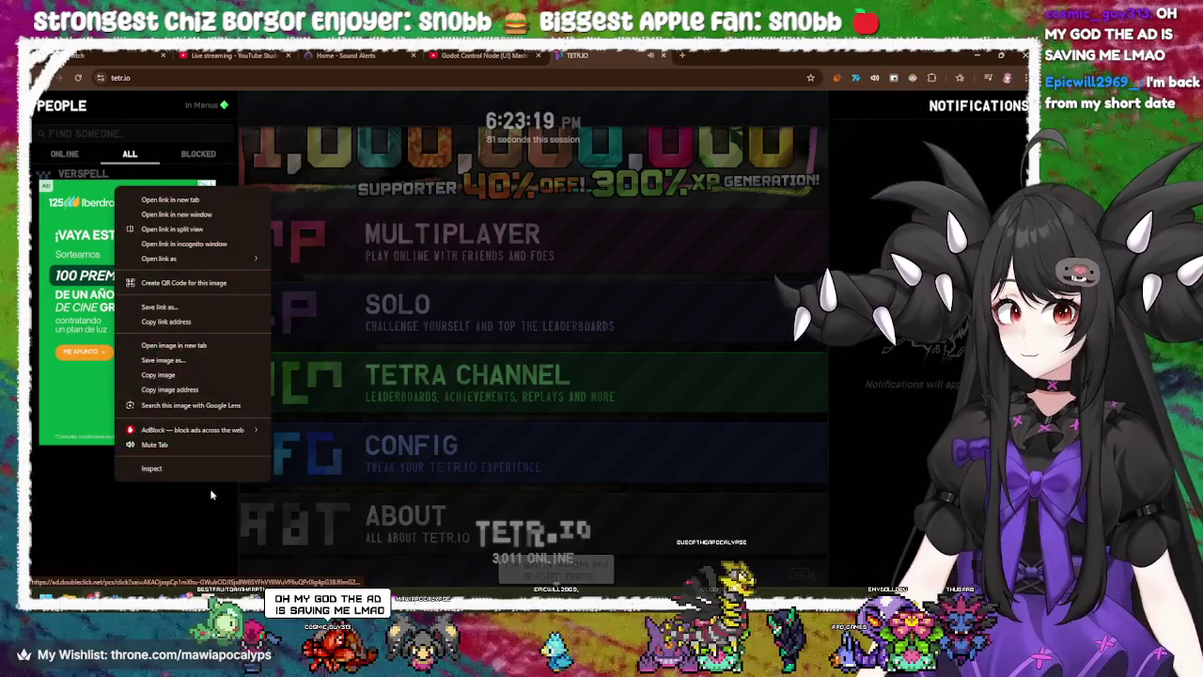
- Inspect the ad in DevTools, resume the paused debugger, widen the panel, and show Elements
click(137, 468)
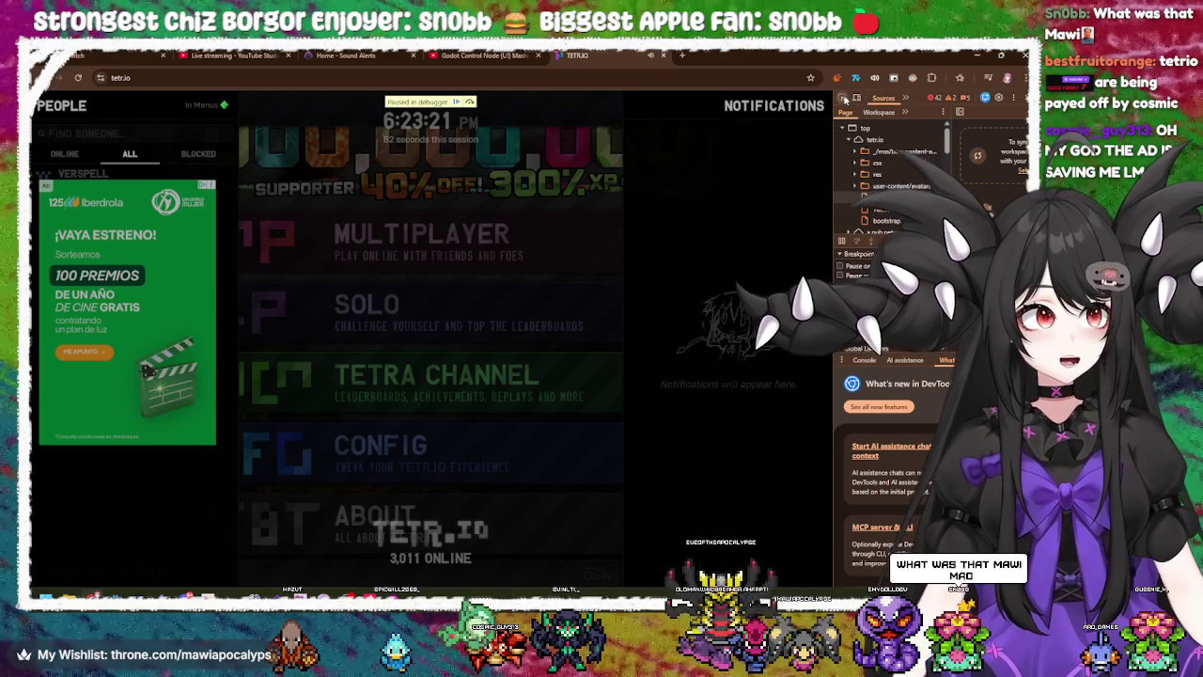
click(843, 97)
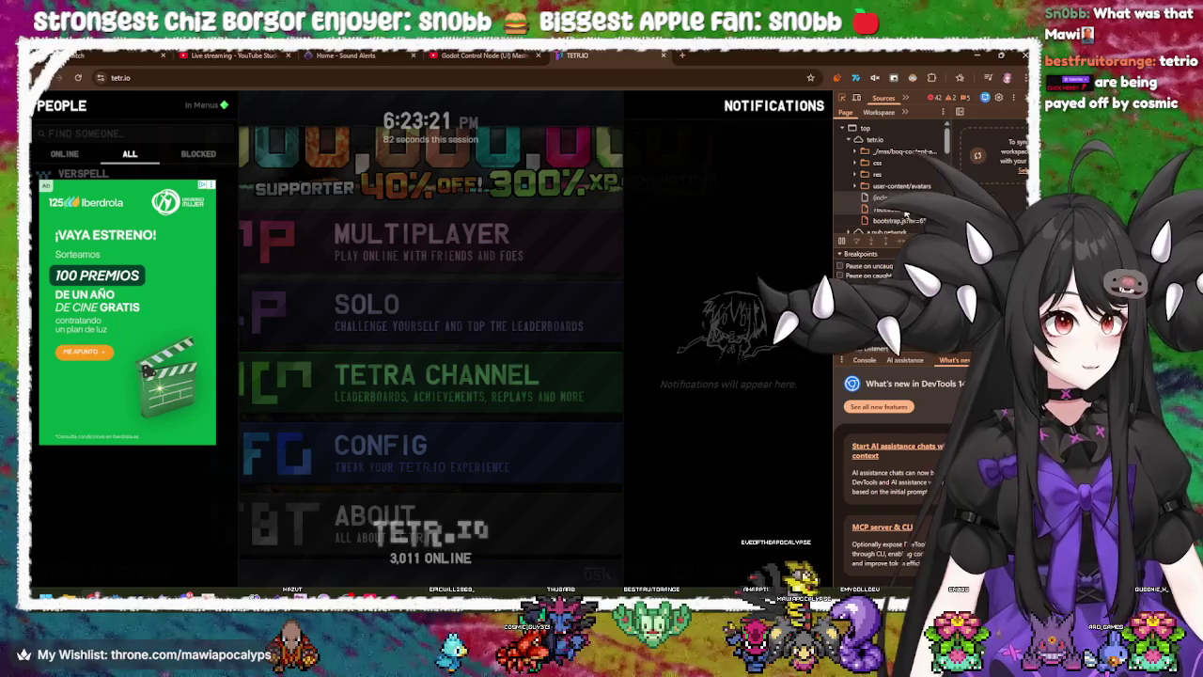
drag(834, 270, 694, 269)
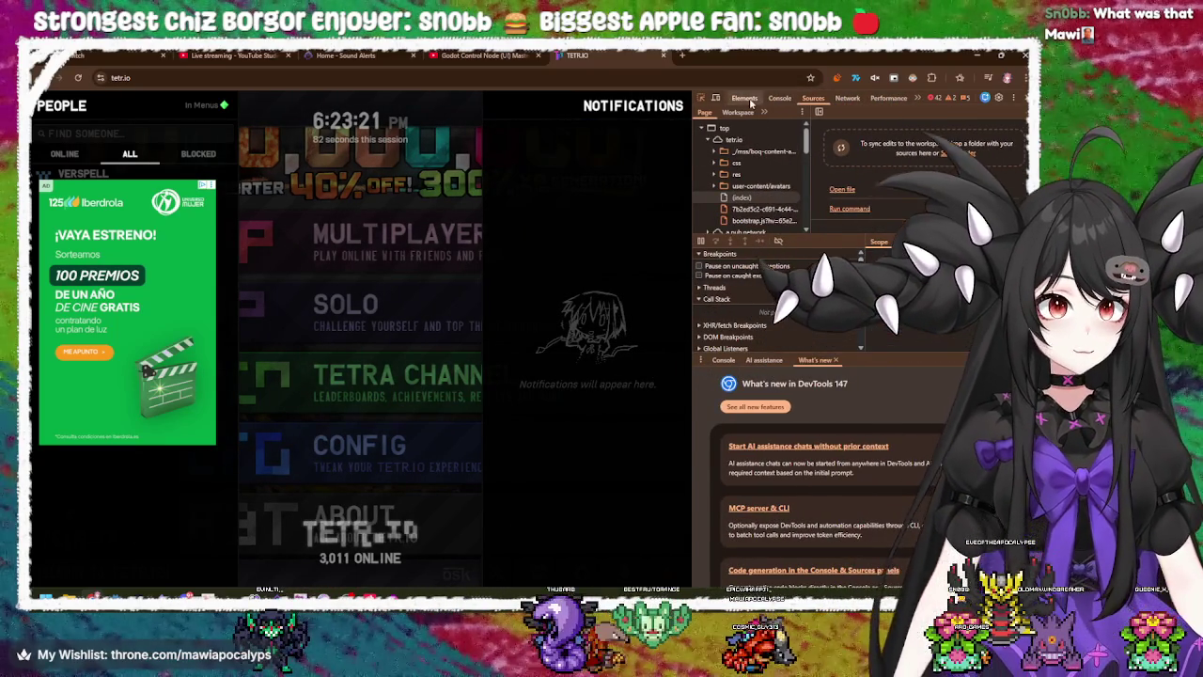
click(744, 98)
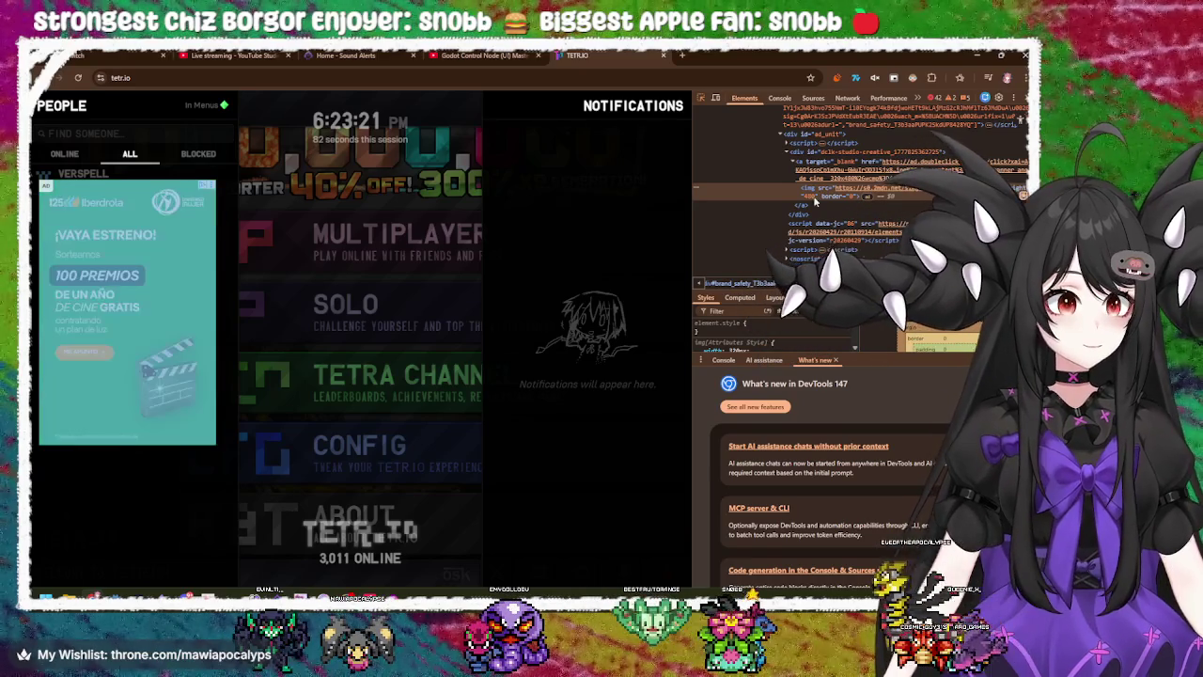
- Delete the ad's img element and its container div, then close DevTools
right_click(814, 191)
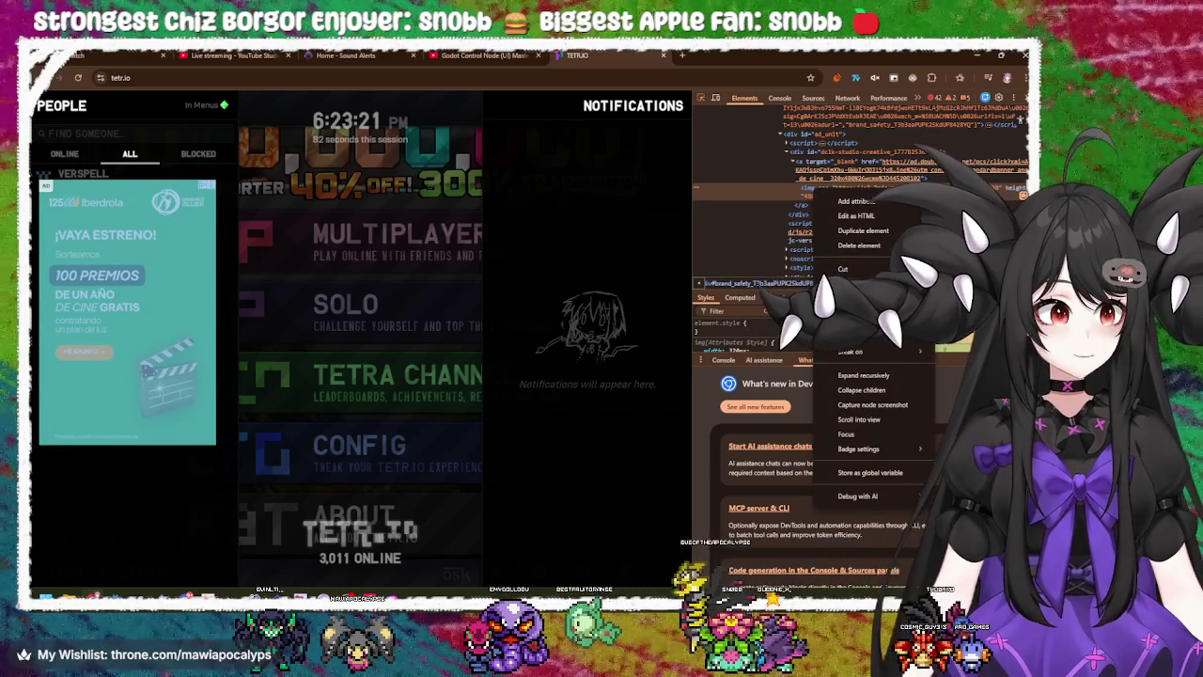
click(859, 246)
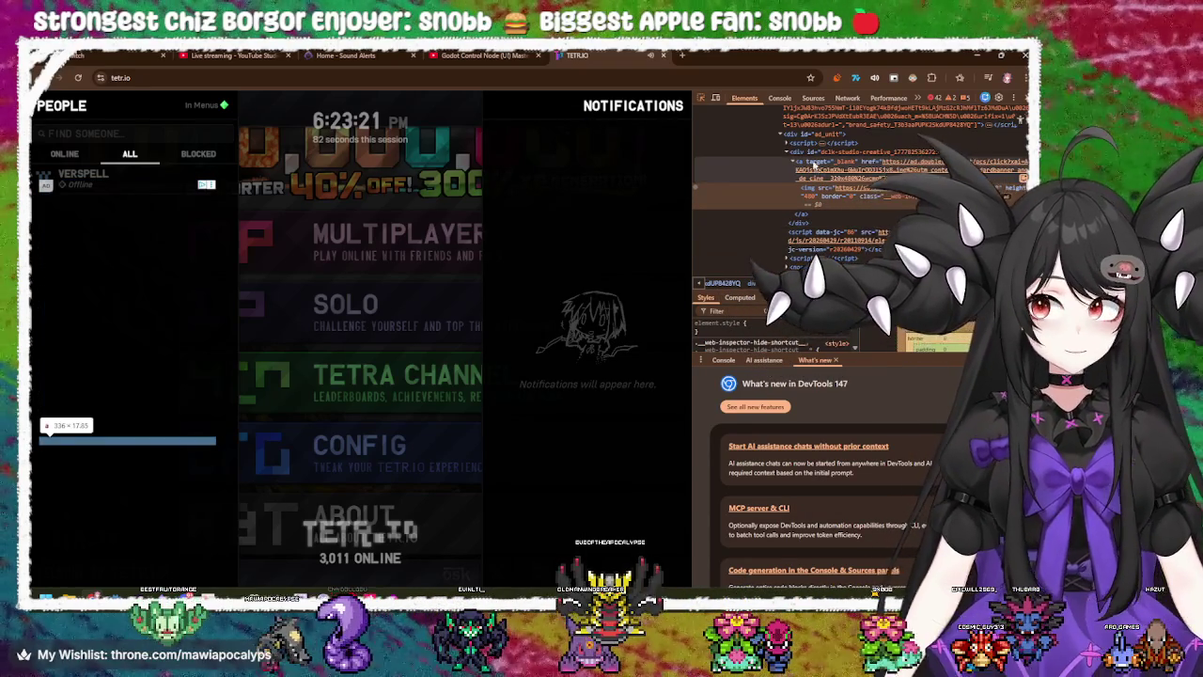
right_click(814, 138)
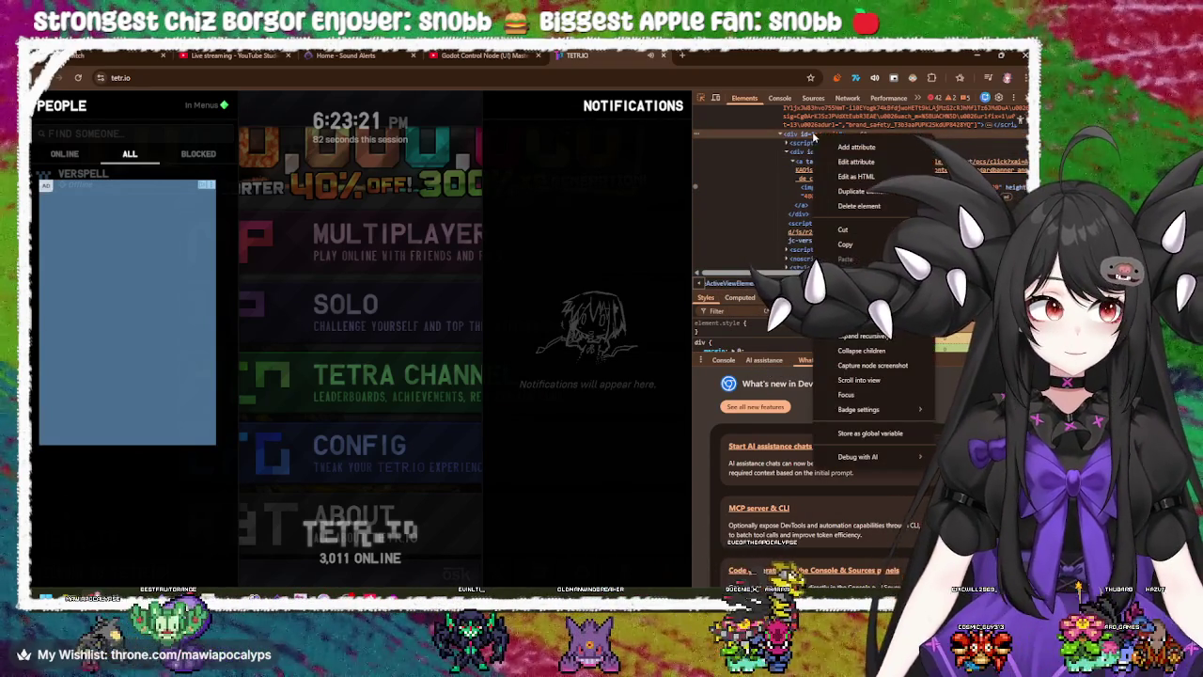
click(860, 206)
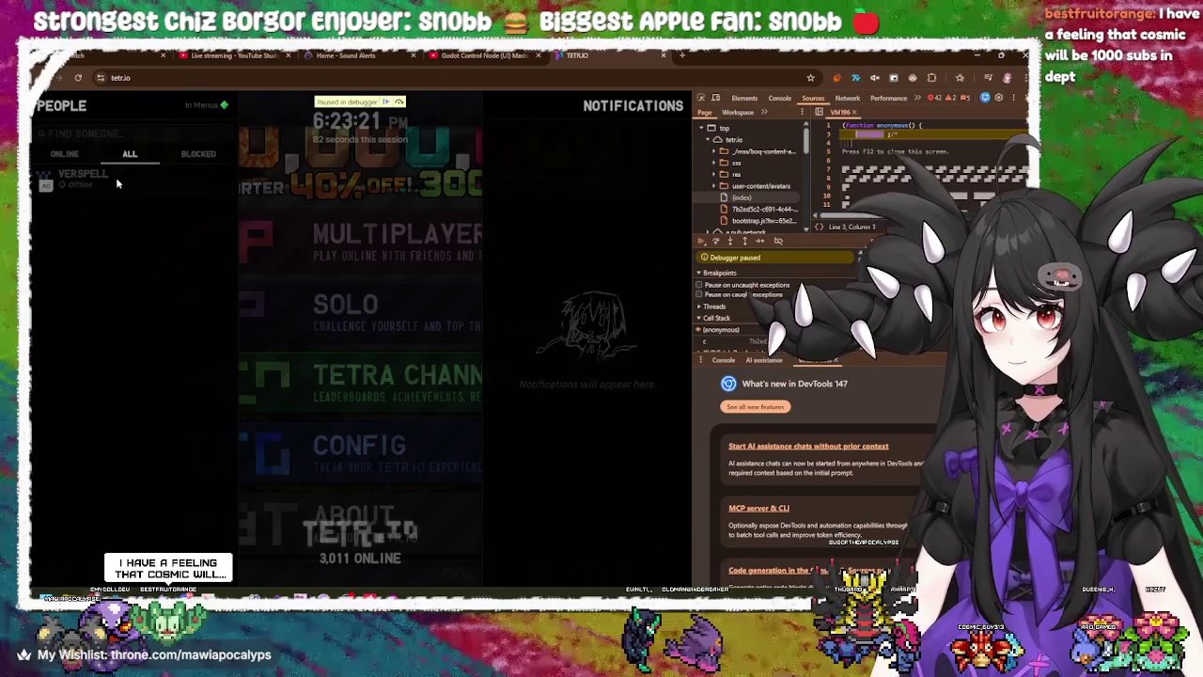
key(F12)
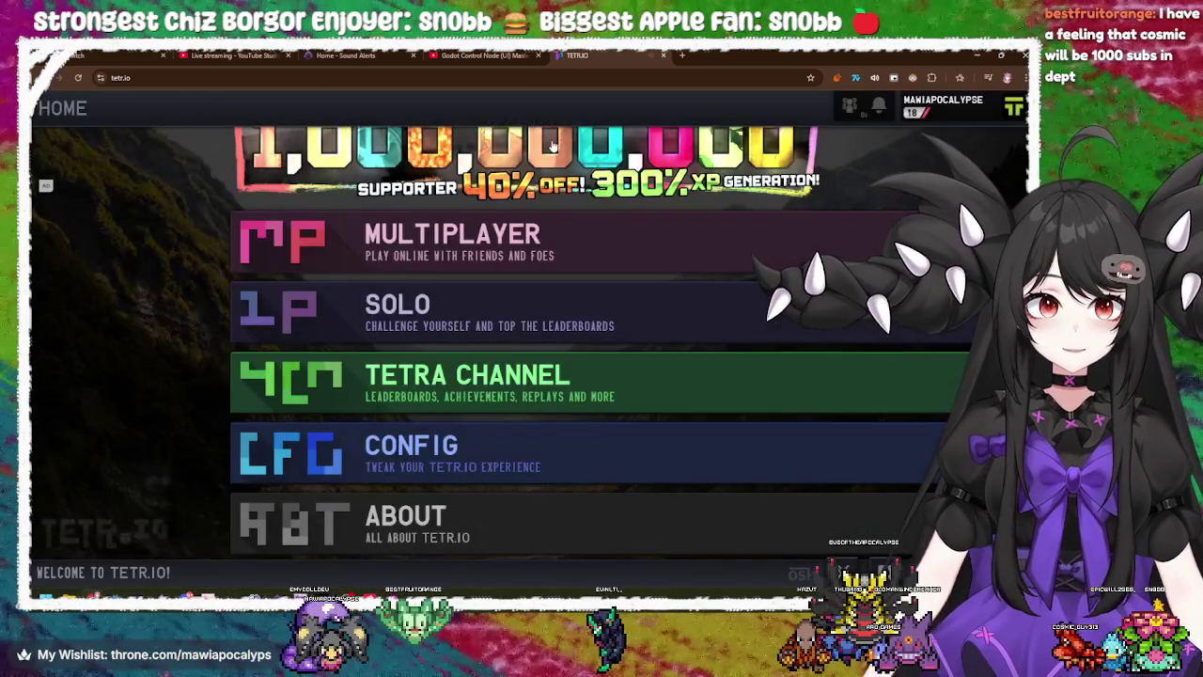
- Open and close the profile card, then reload tetr.io to its BETA landing screen
click(932, 110)
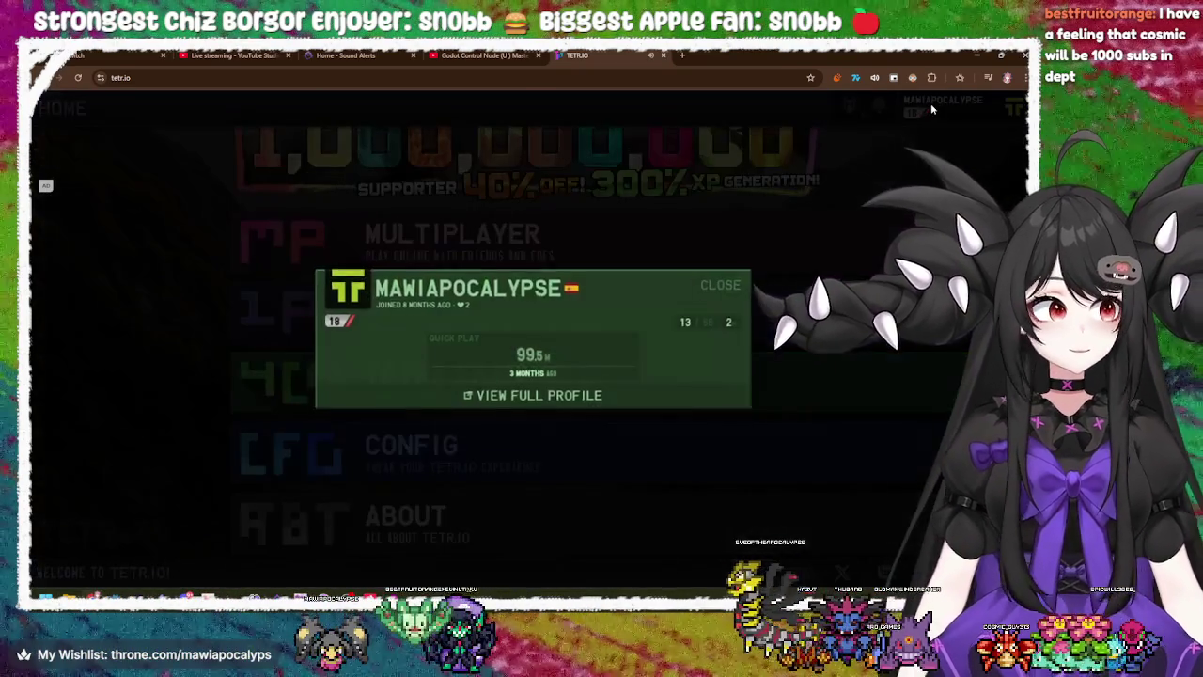
click(926, 105)
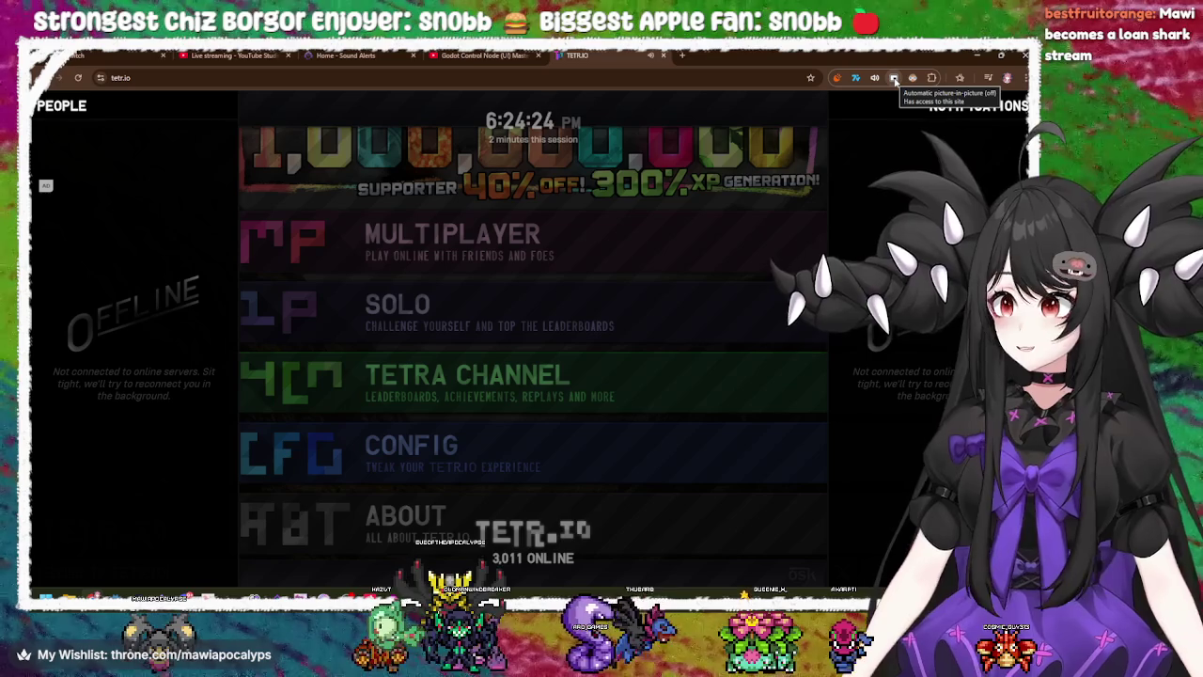
key(F5)
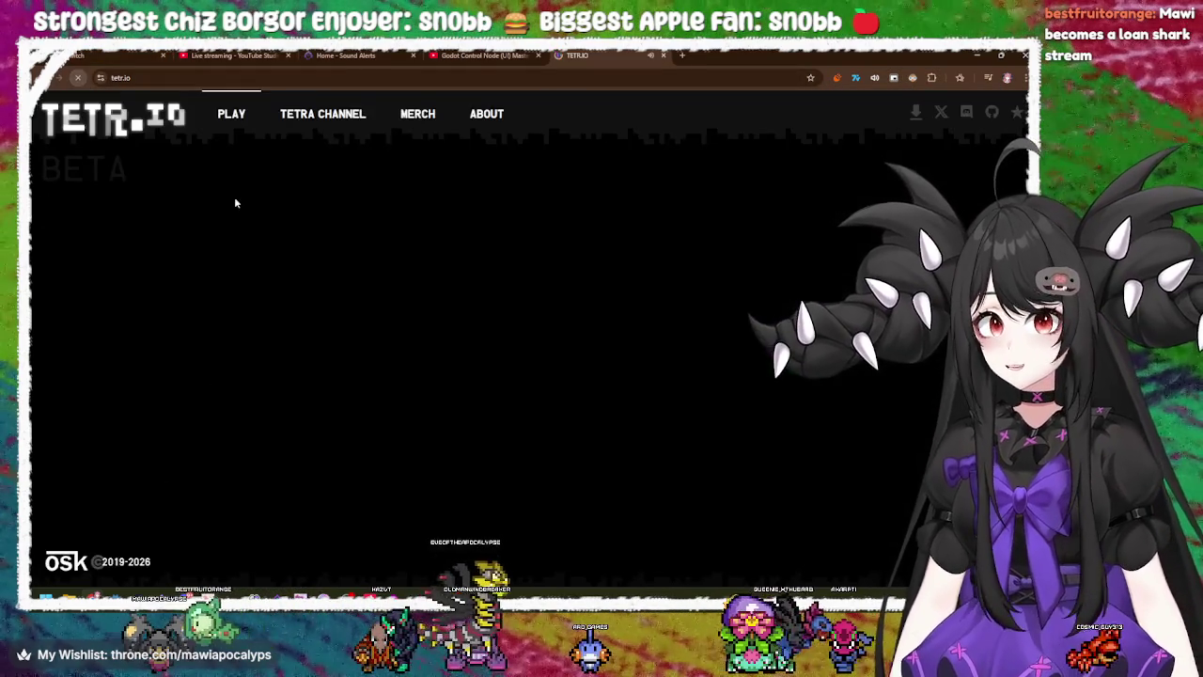
- Rejoin the game and browse the friends list's online, blocked and all filters and an offline friend's chat
click(559, 371)
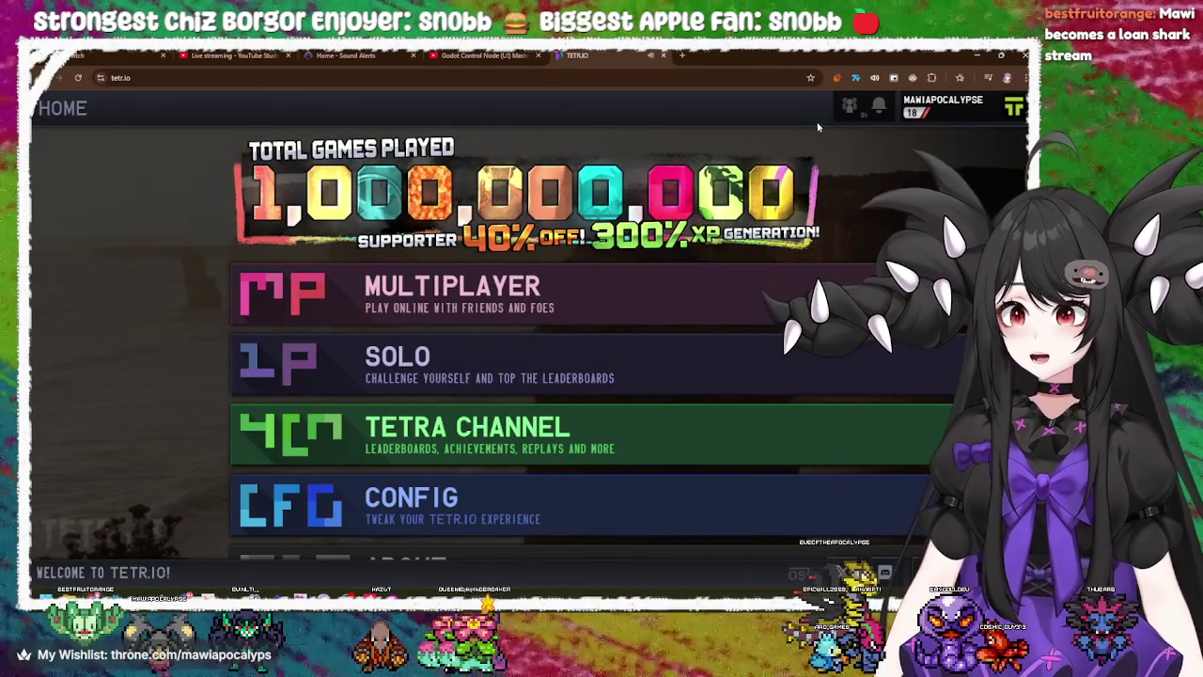
click(854, 108)
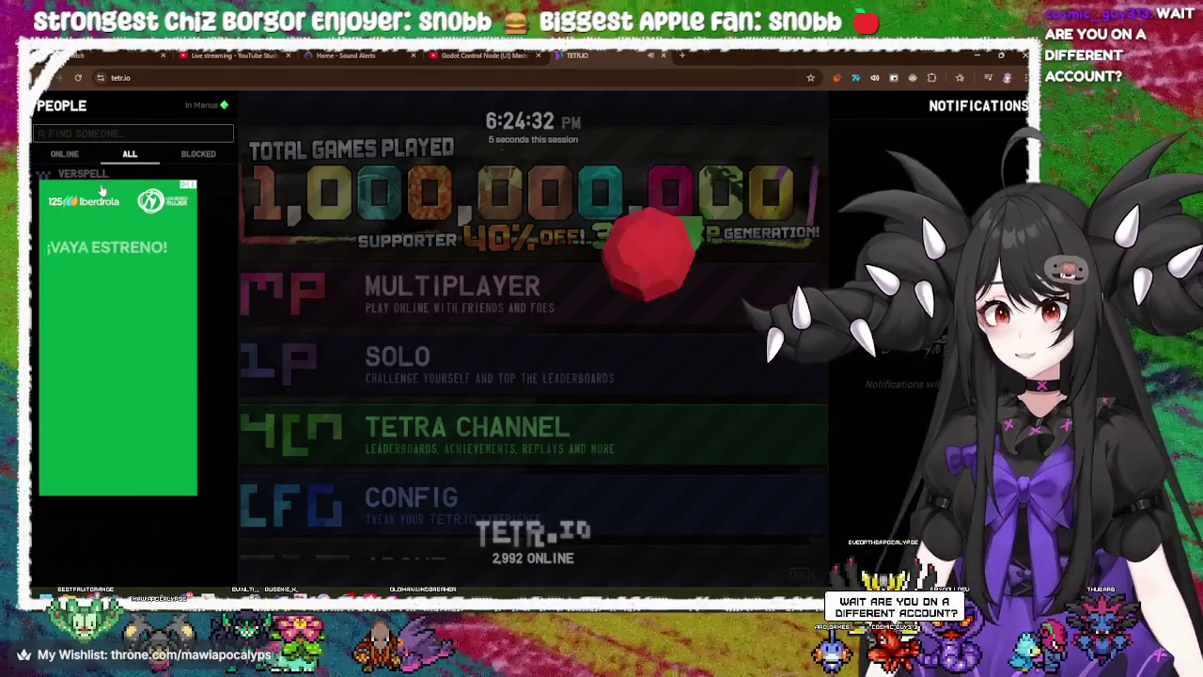
click(94, 152)
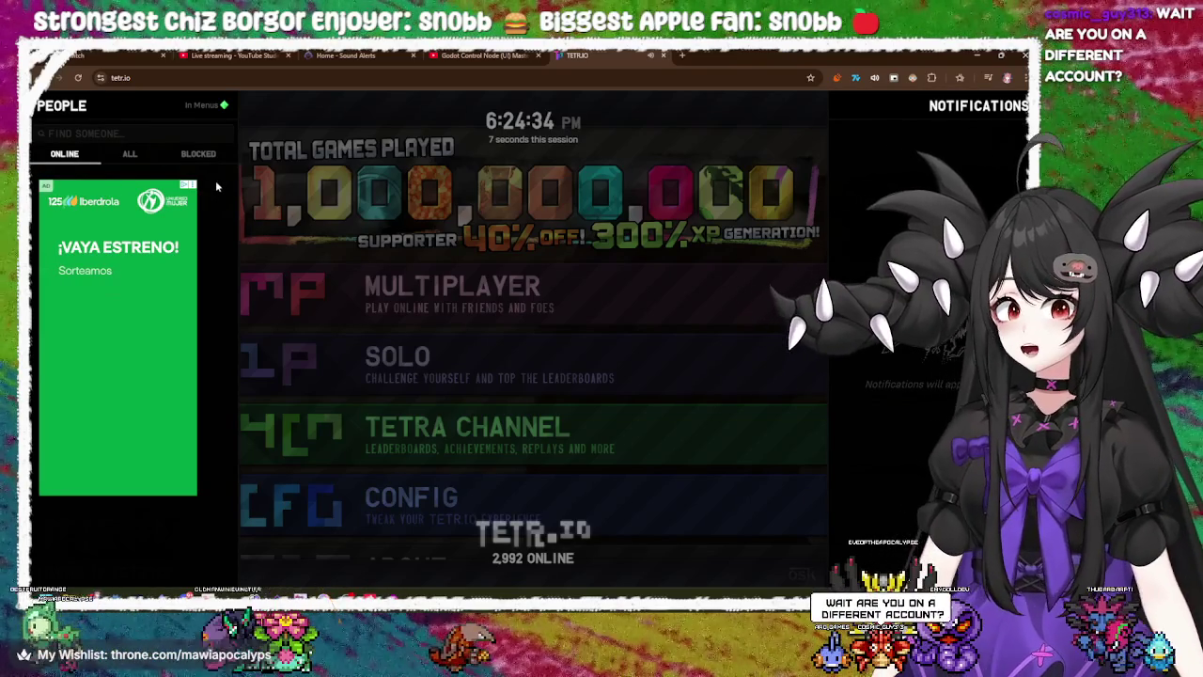
click(209, 160)
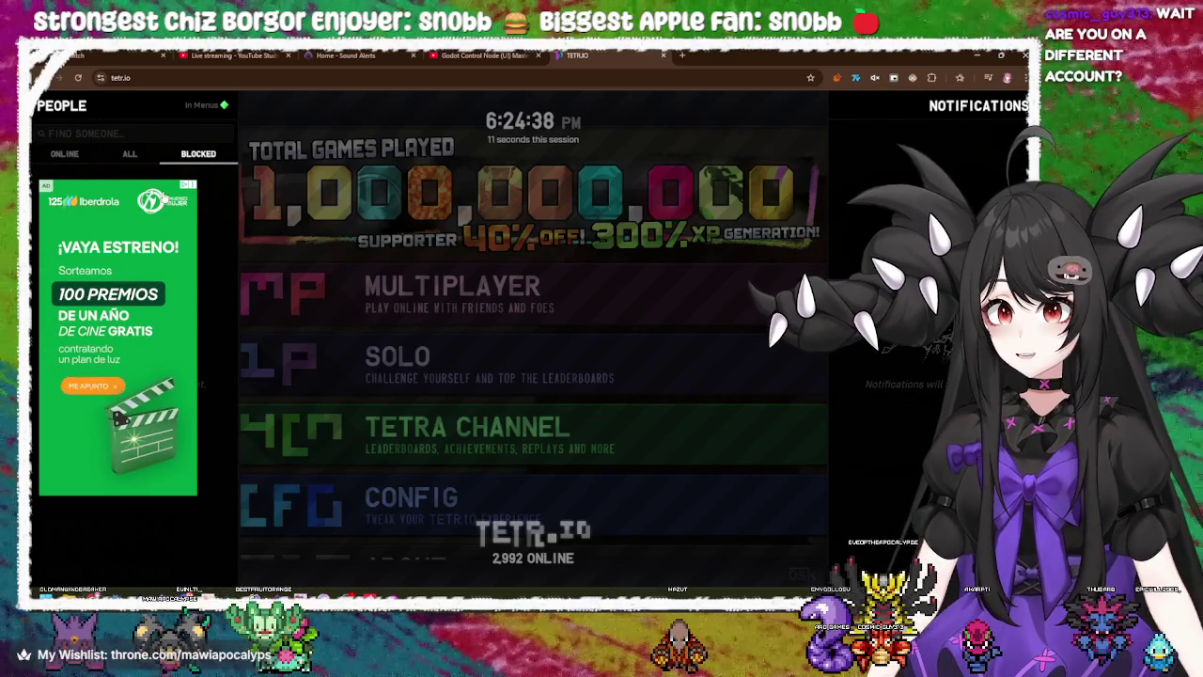
click(190, 185)
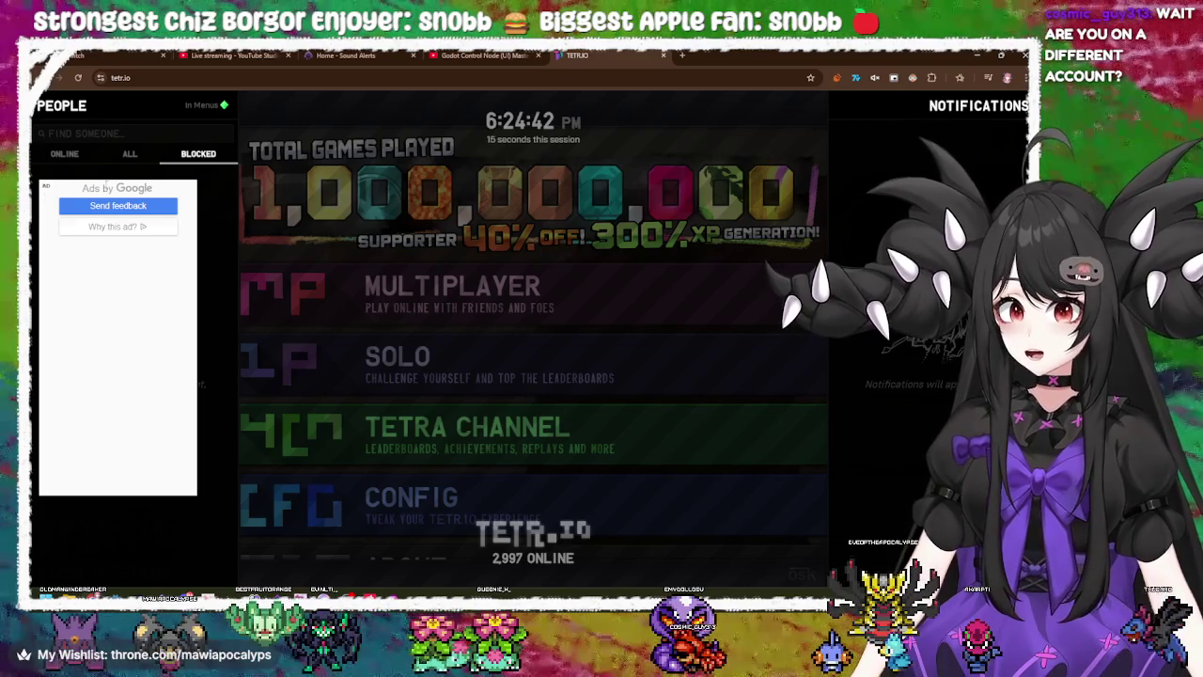
click(118, 156)
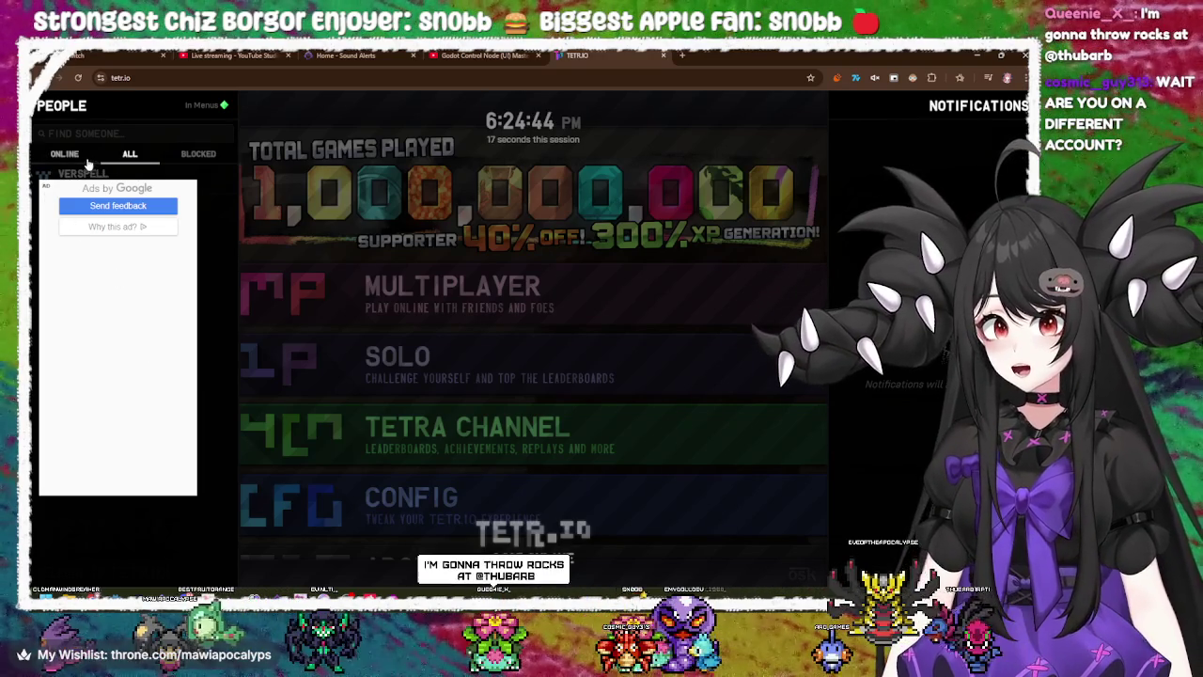
click(117, 174)
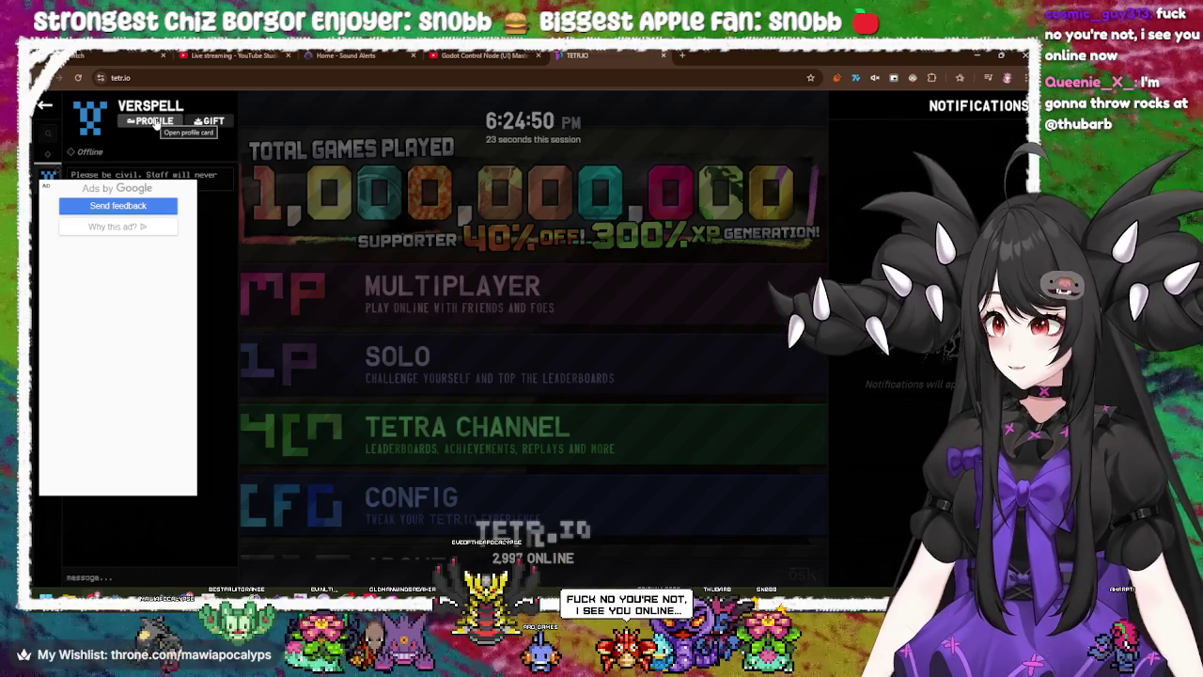
click(630, 139)
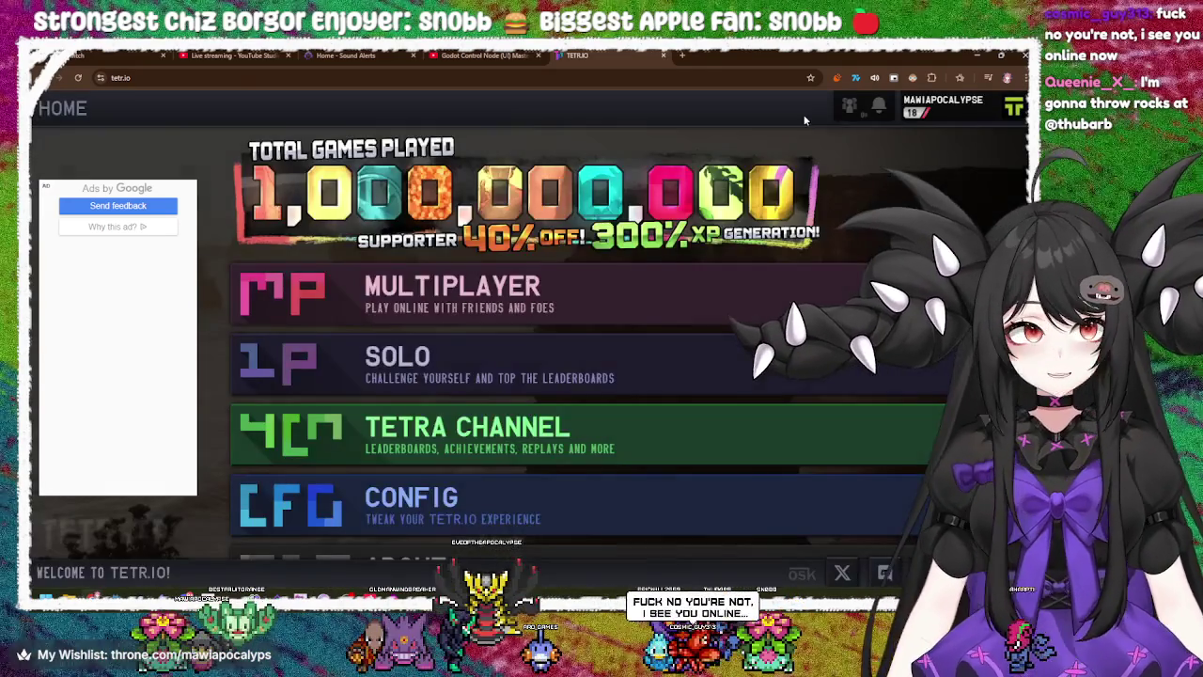
- Open and close the profile card, then go to the CONFIG settings page
click(880, 112)
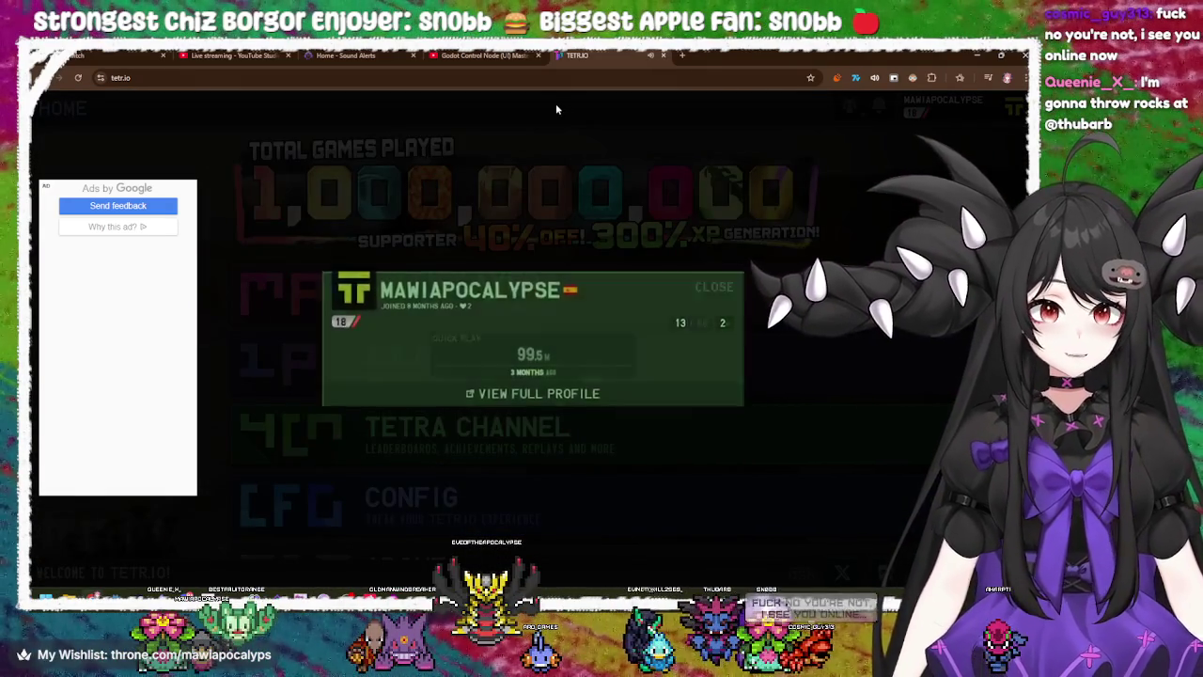
click(555, 103)
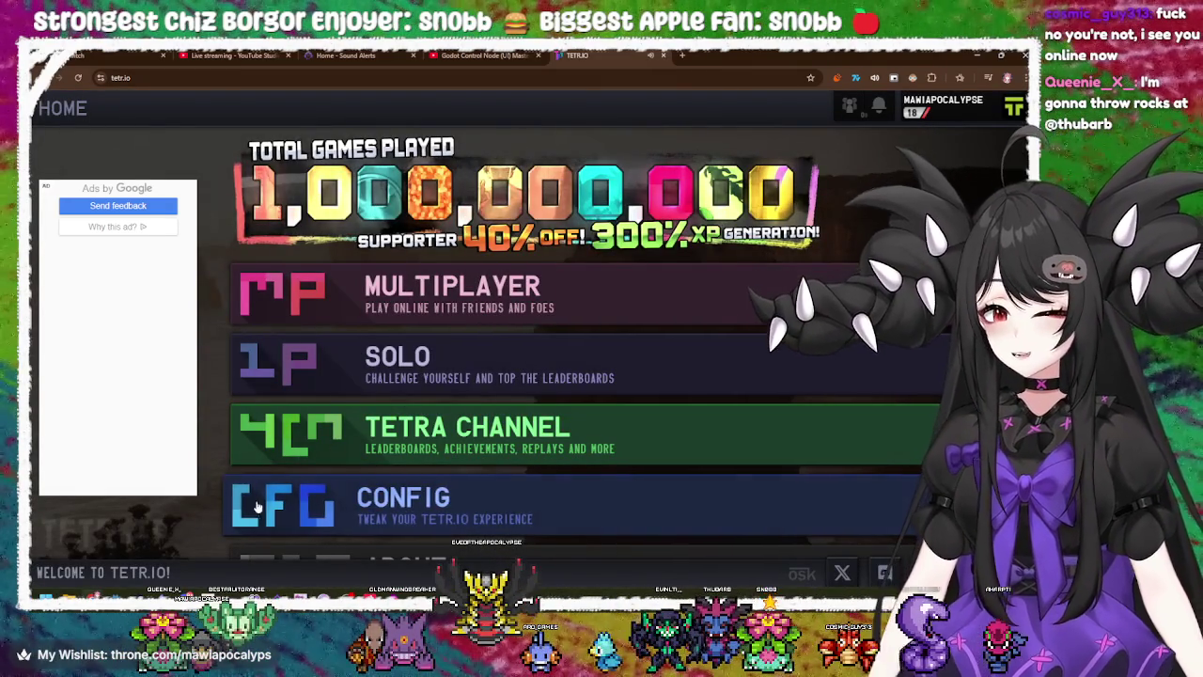
scroll(503, 466, down, 1)
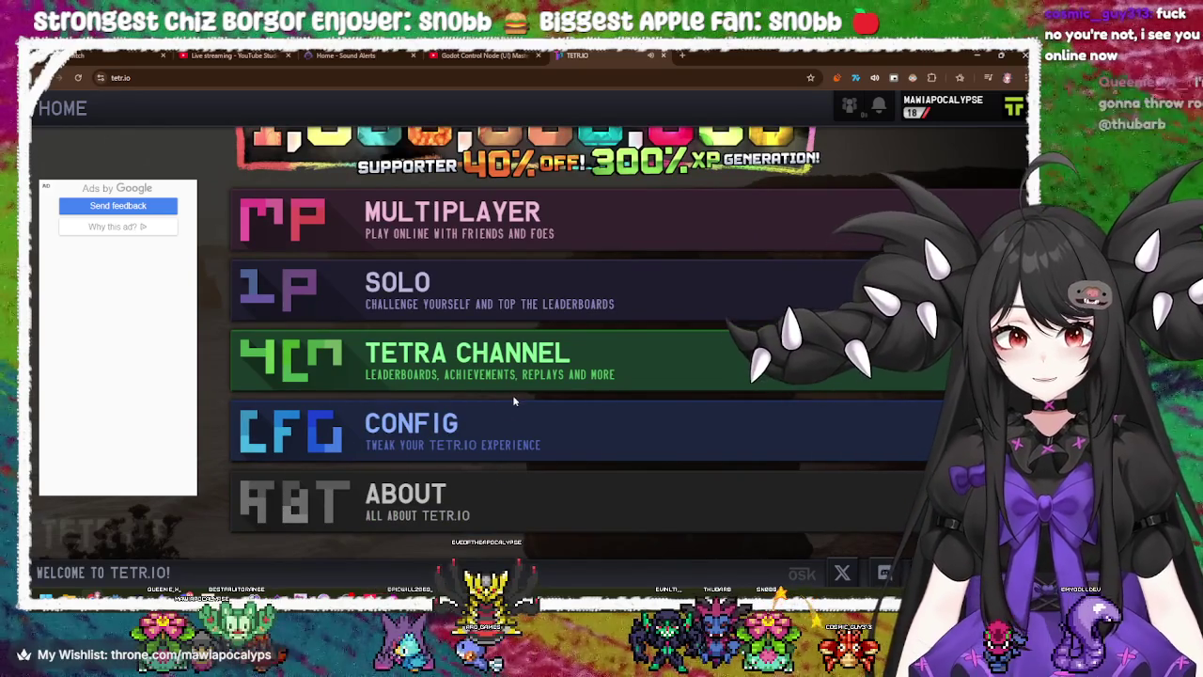
click(503, 439)
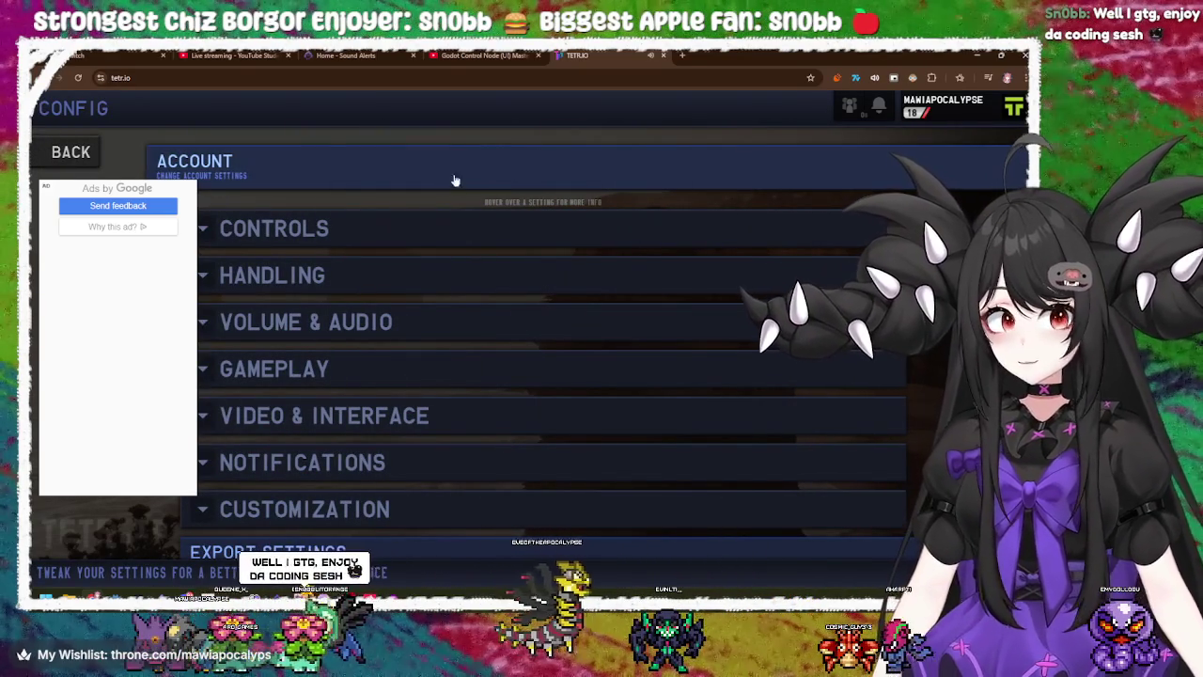
- From CONFIG, open the profile card and social overlay, then leave the friend's chat for the people list
scroll(529, 376, down, 1)
scroll(639, 358, up, 1)
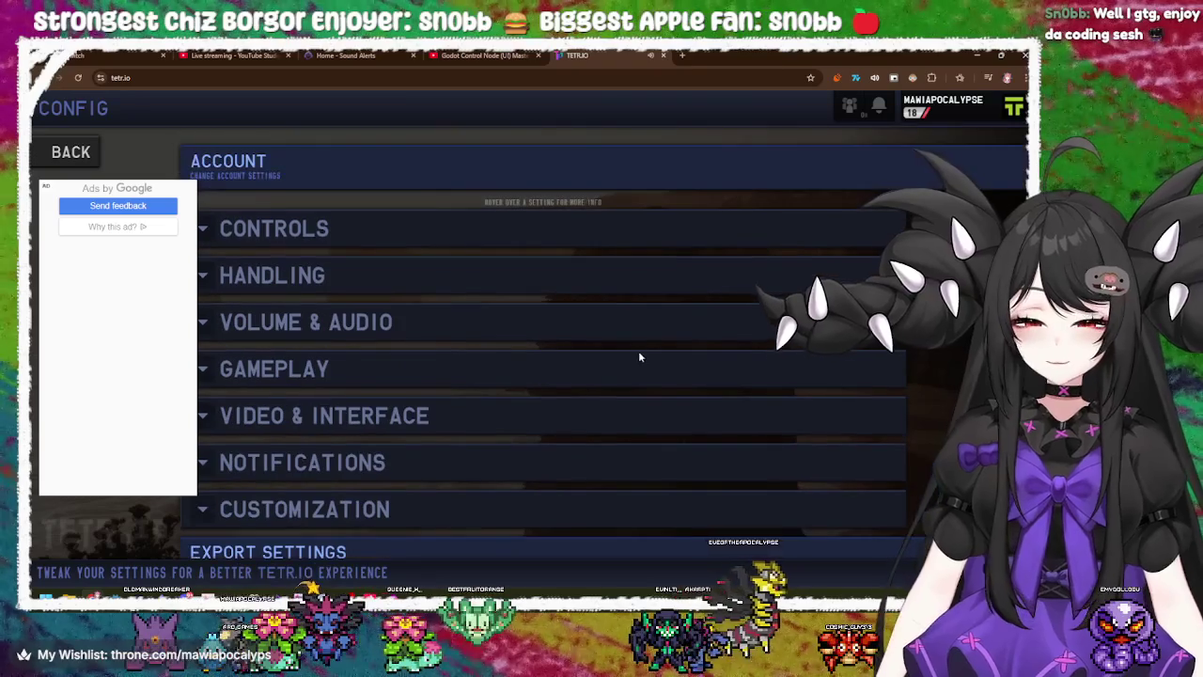
click(940, 105)
click(793, 212)
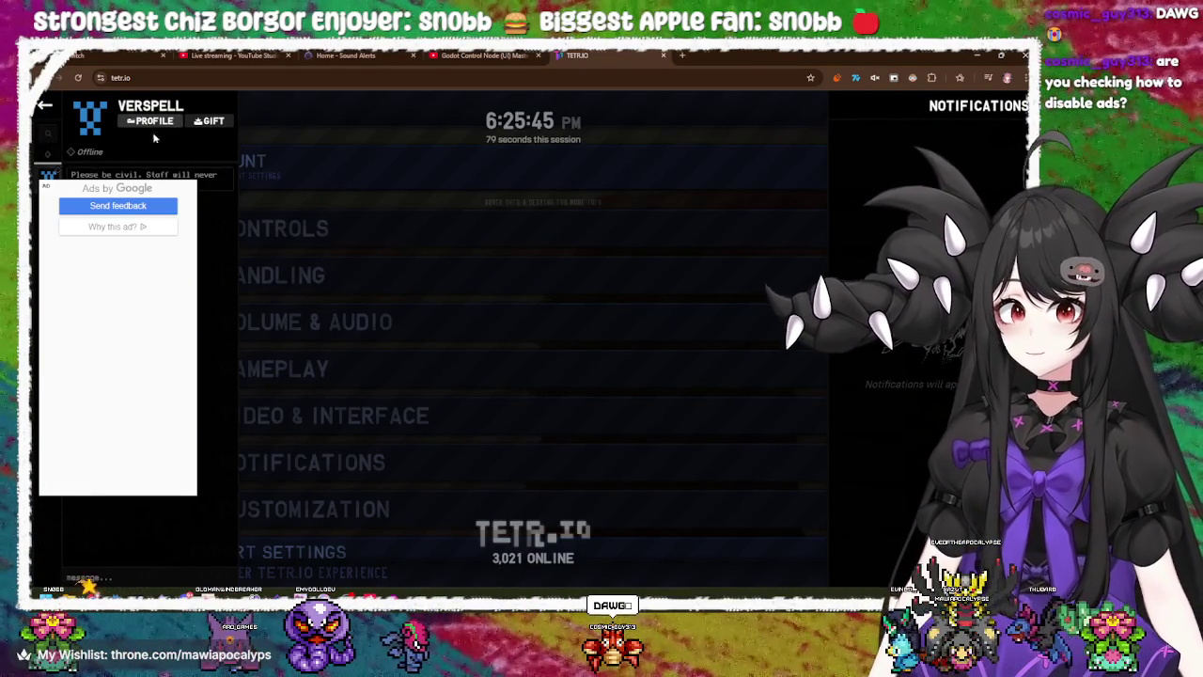
click(49, 158)
- Browse the People panel's Blocked, All and Online lists, briefly opening and leaving a player's chat
click(81, 156)
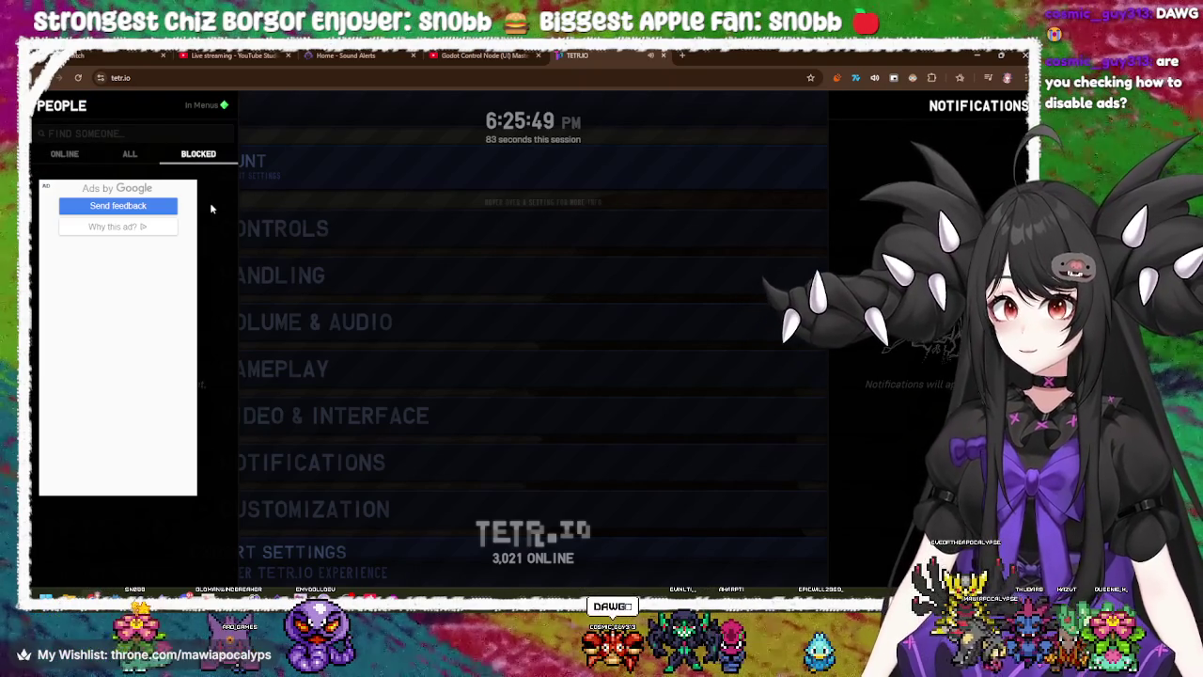
click(129, 153)
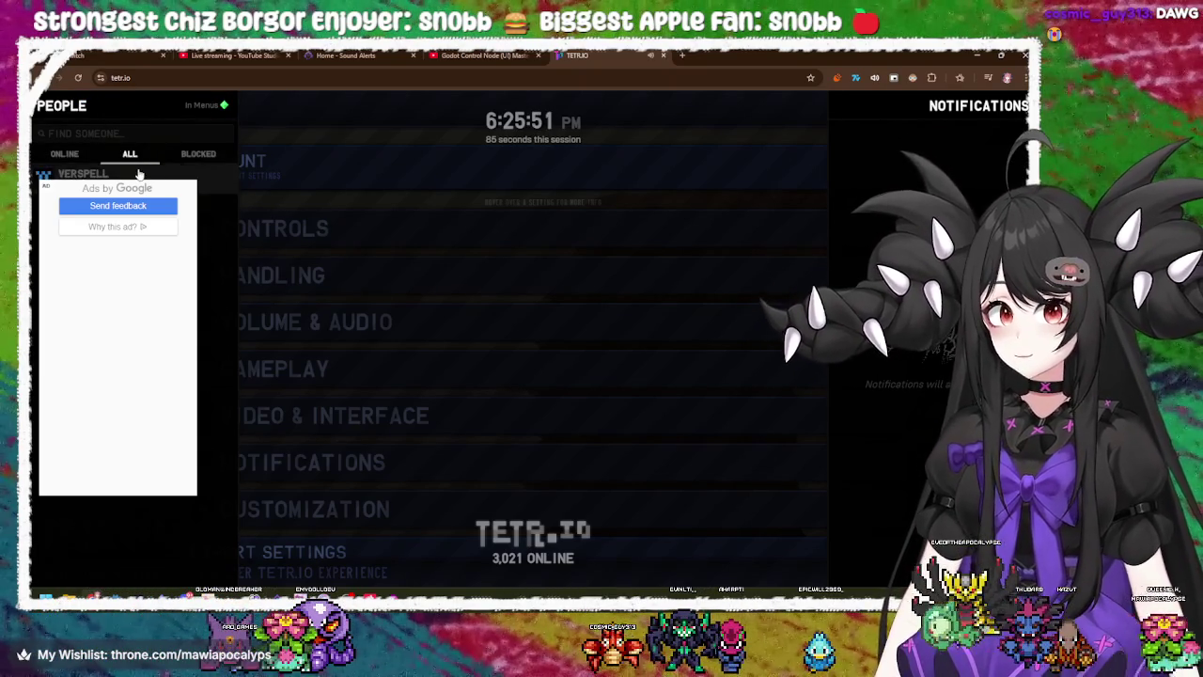
click(125, 174)
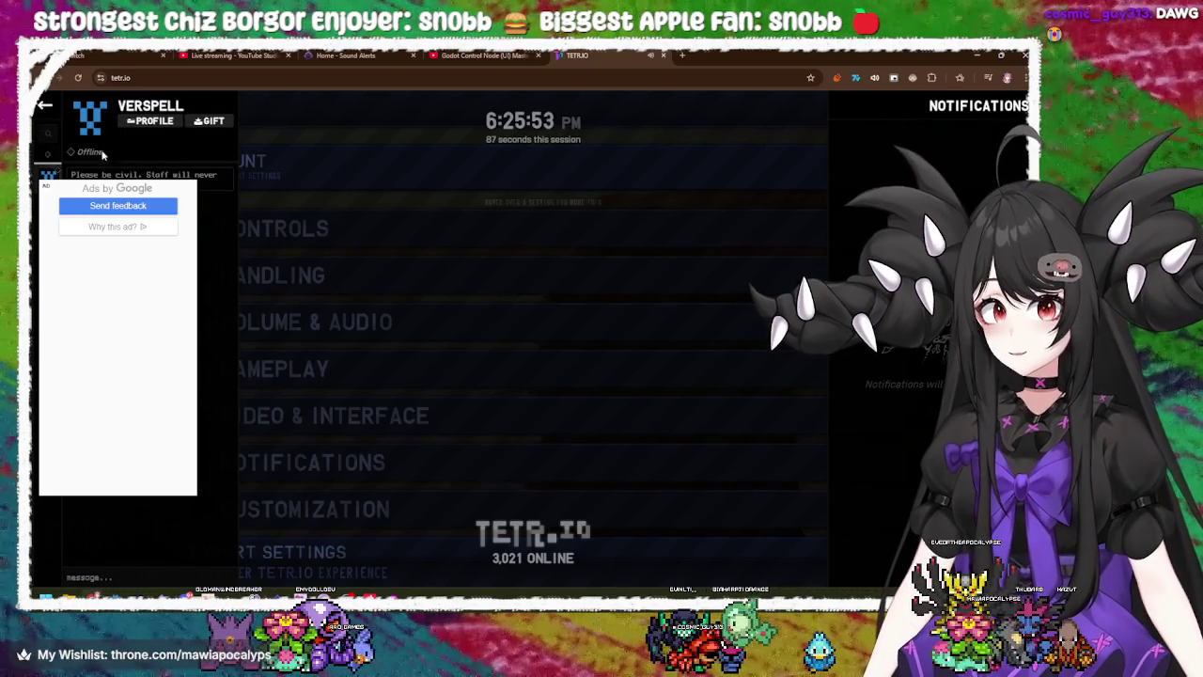
click(45, 105)
click(64, 153)
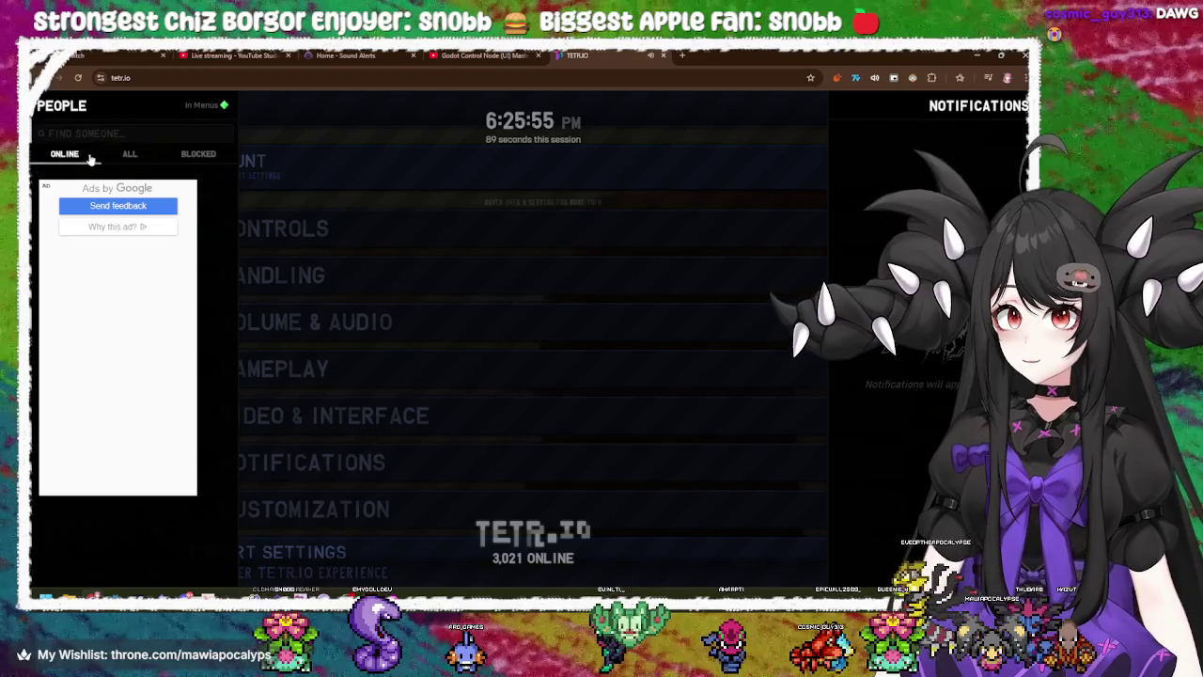
- Peek at the online status choices without changing status, then close the social and notifications panels
click(215, 108)
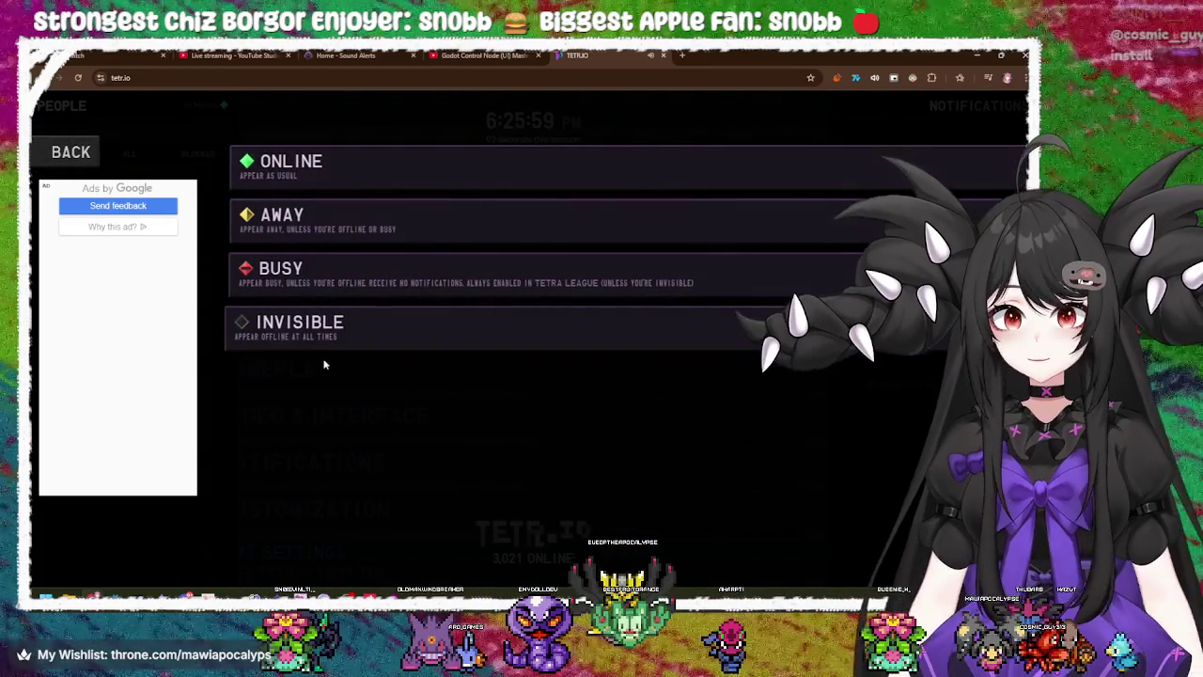
click(76, 151)
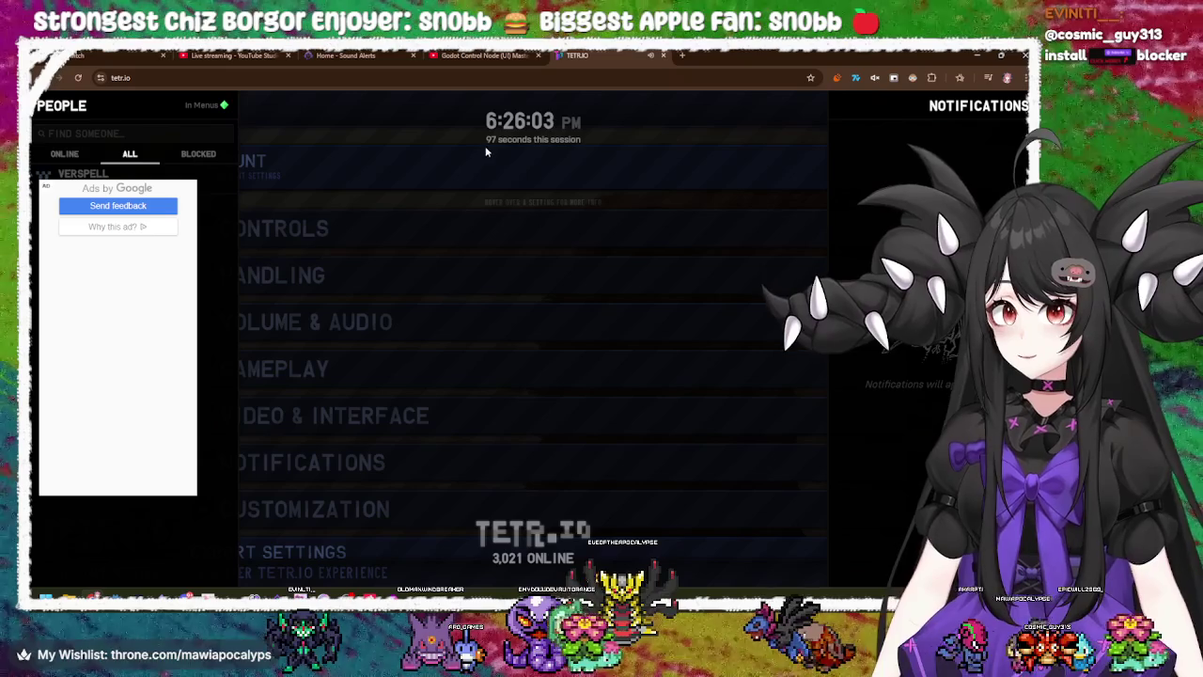
click(551, 328)
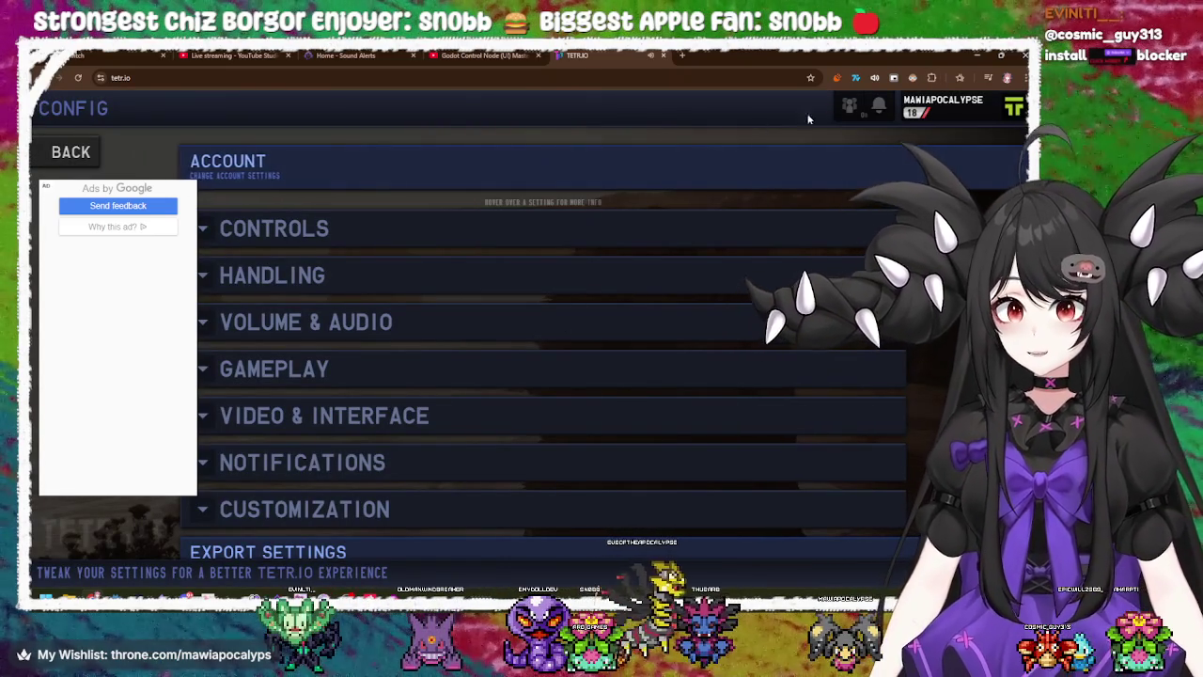
- Scroll through the ACCOUNT settings, including privacy options, then go back twice to HOME
click(954, 102)
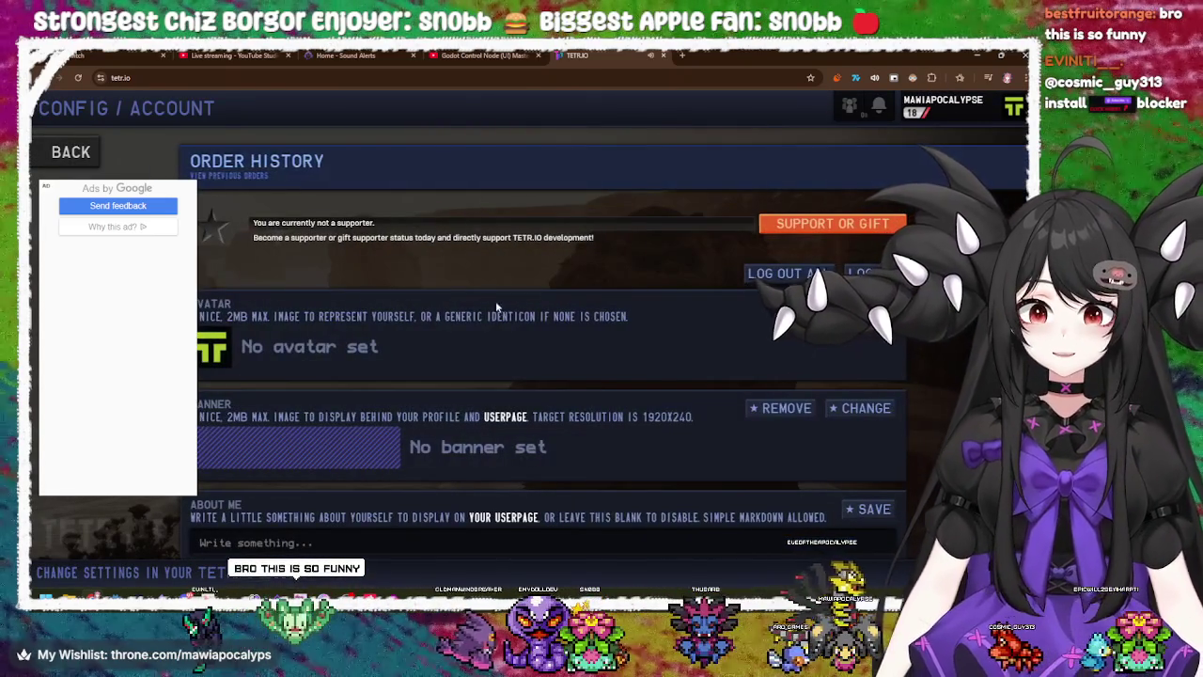
scroll(602, 391, down, 5)
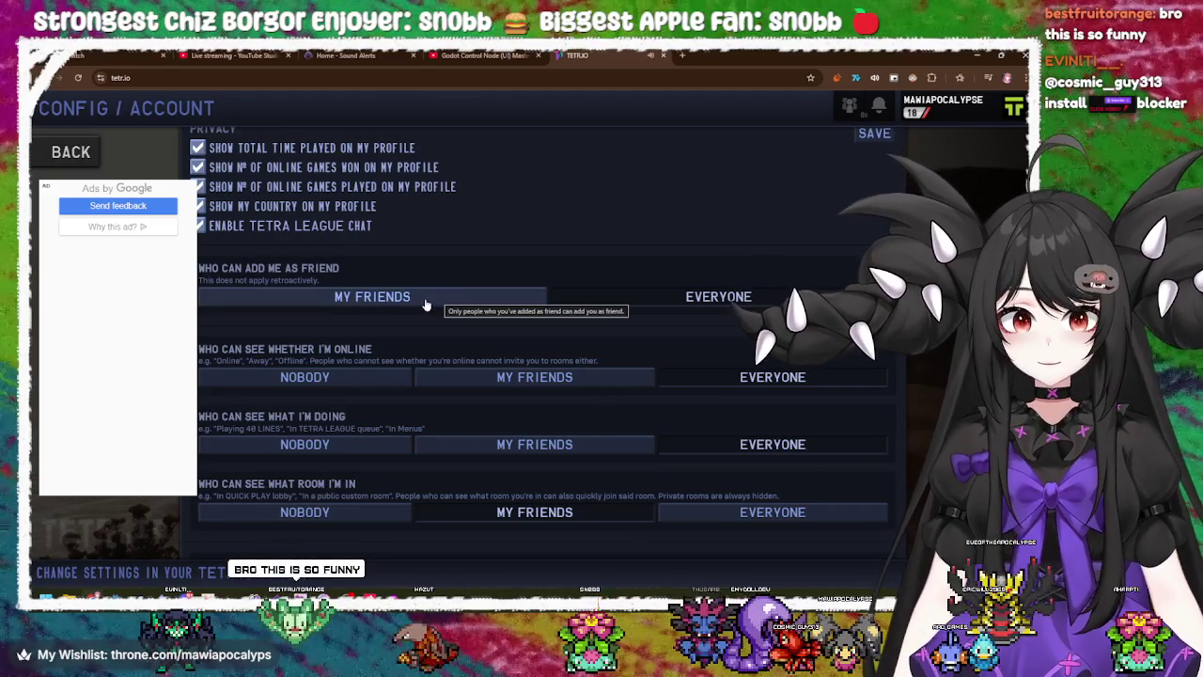
scroll(605, 339, down, 4)
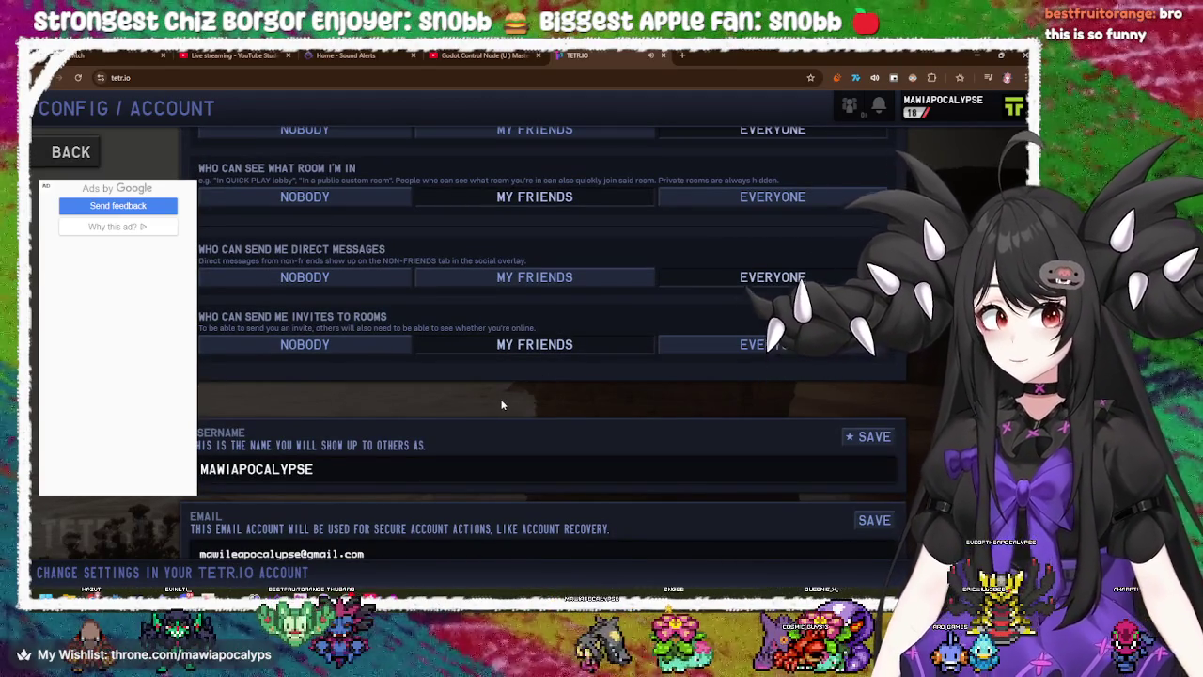
scroll(502, 405, down, 3)
scroll(502, 405, down, 1)
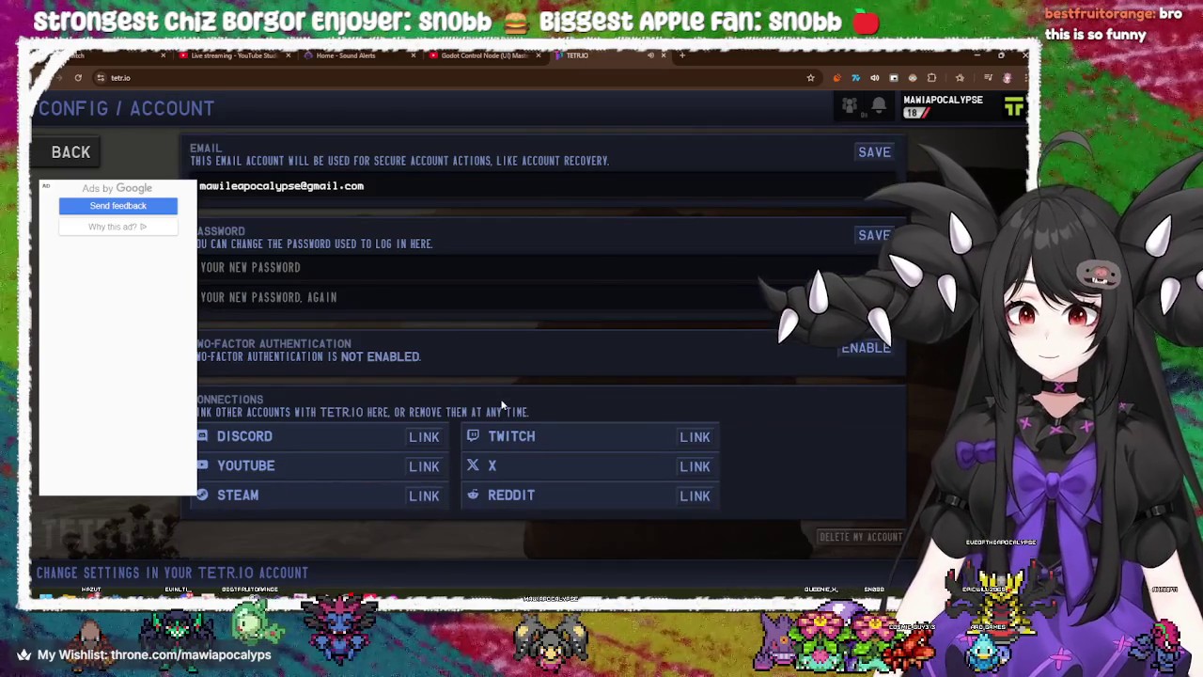
click(94, 158)
click(72, 152)
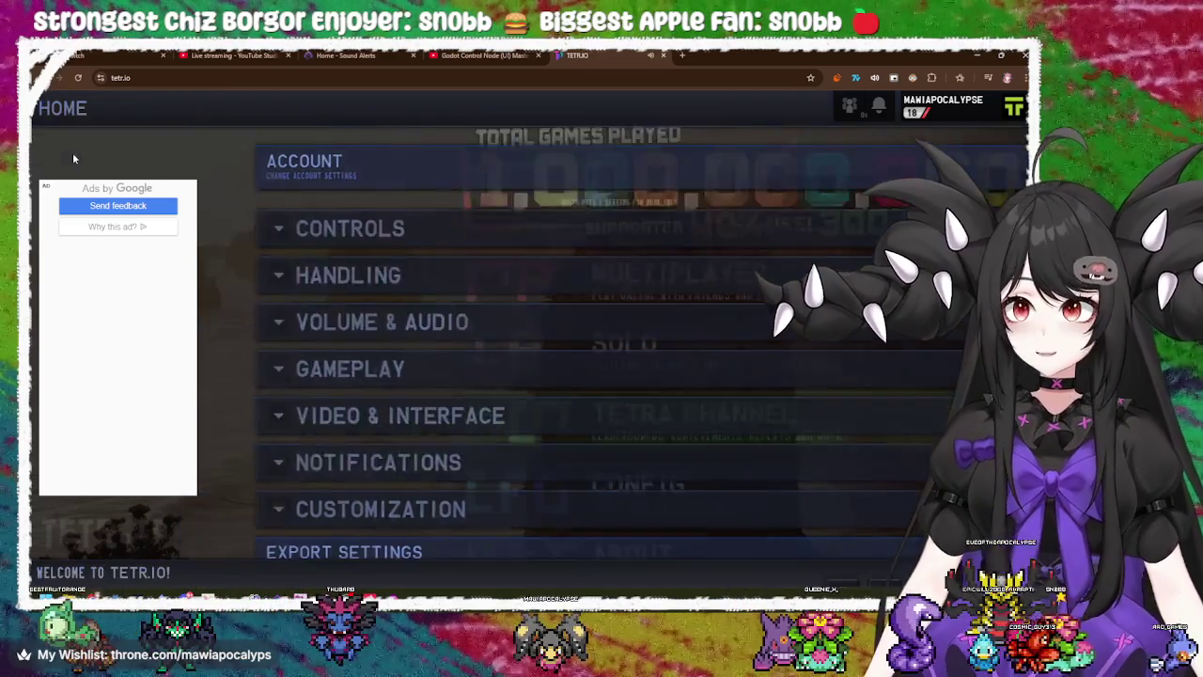
- Glance at the CONFIG settings page, then return to the HOME menu
scroll(527, 475, down, 1)
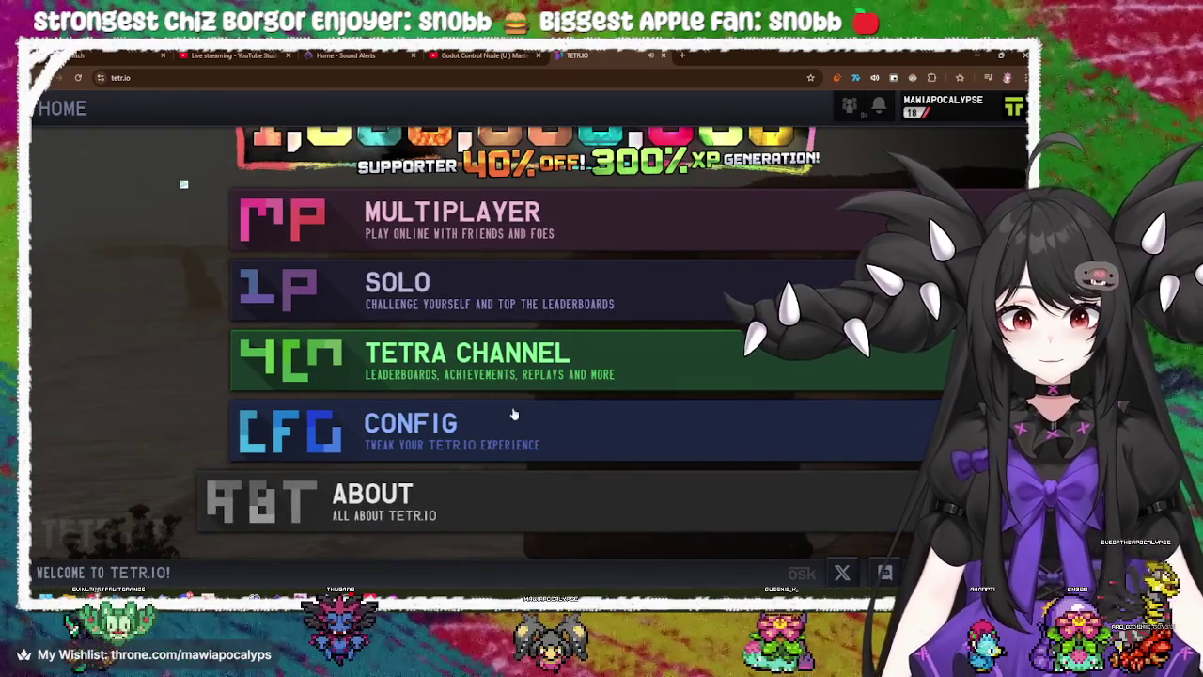
scroll(470, 361, up, 1)
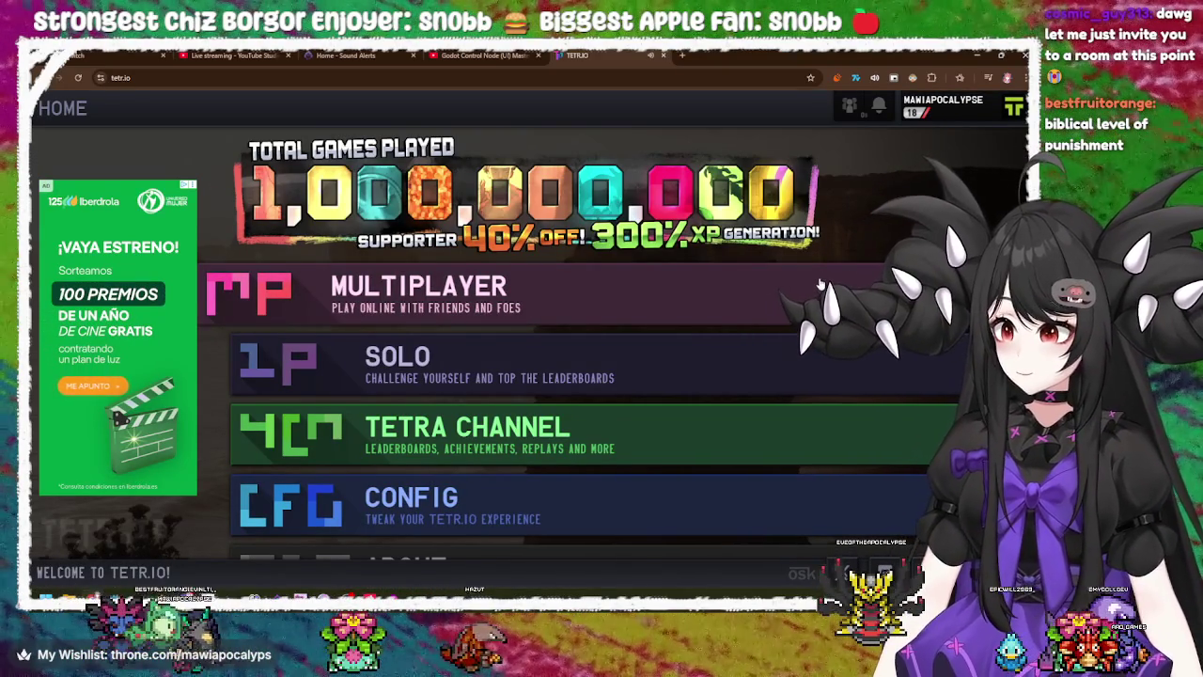
scroll(781, 418, down, 2)
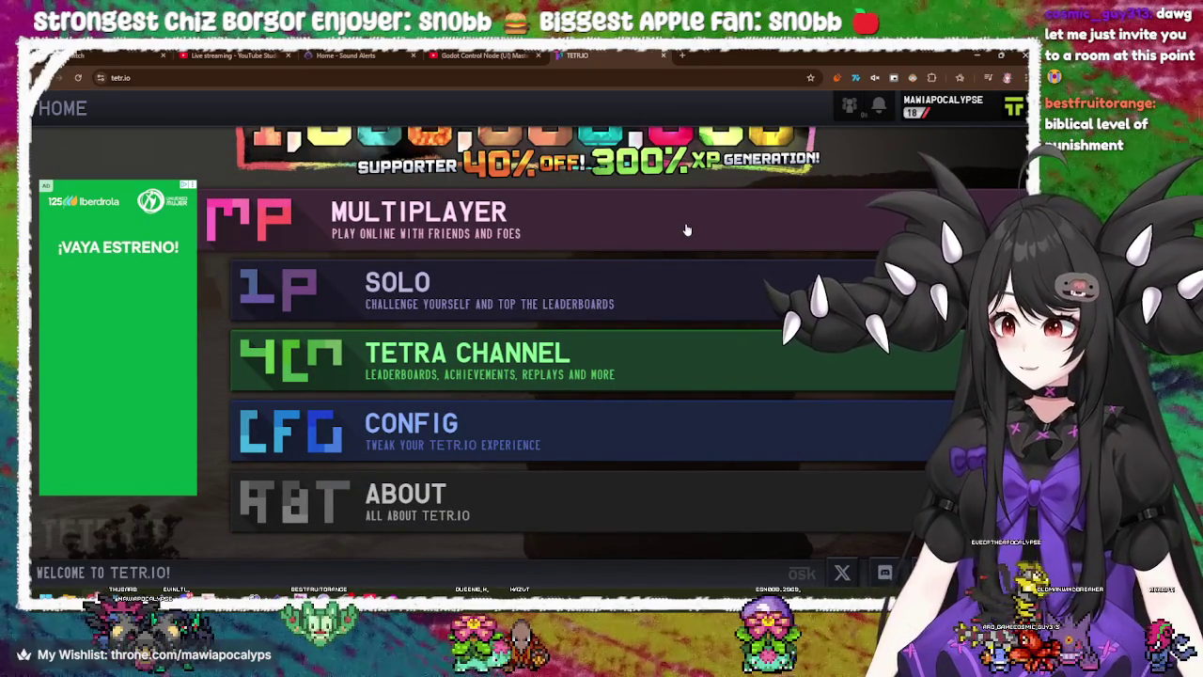
click(621, 431)
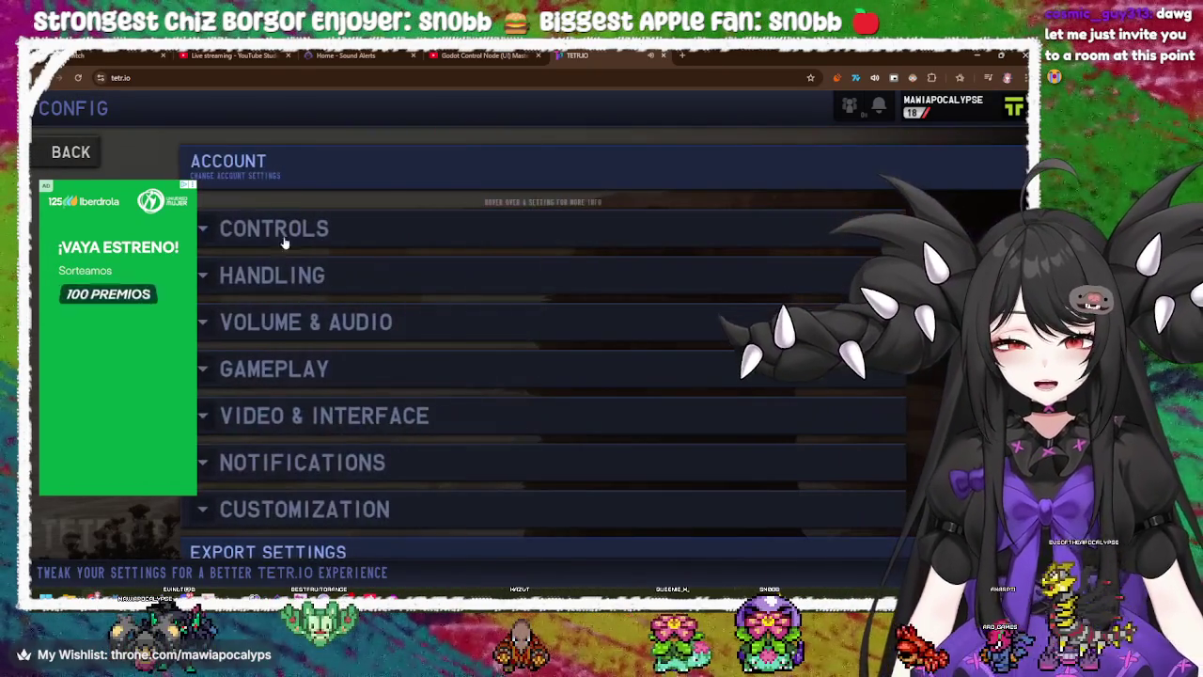
scroll(438, 358, down, 2)
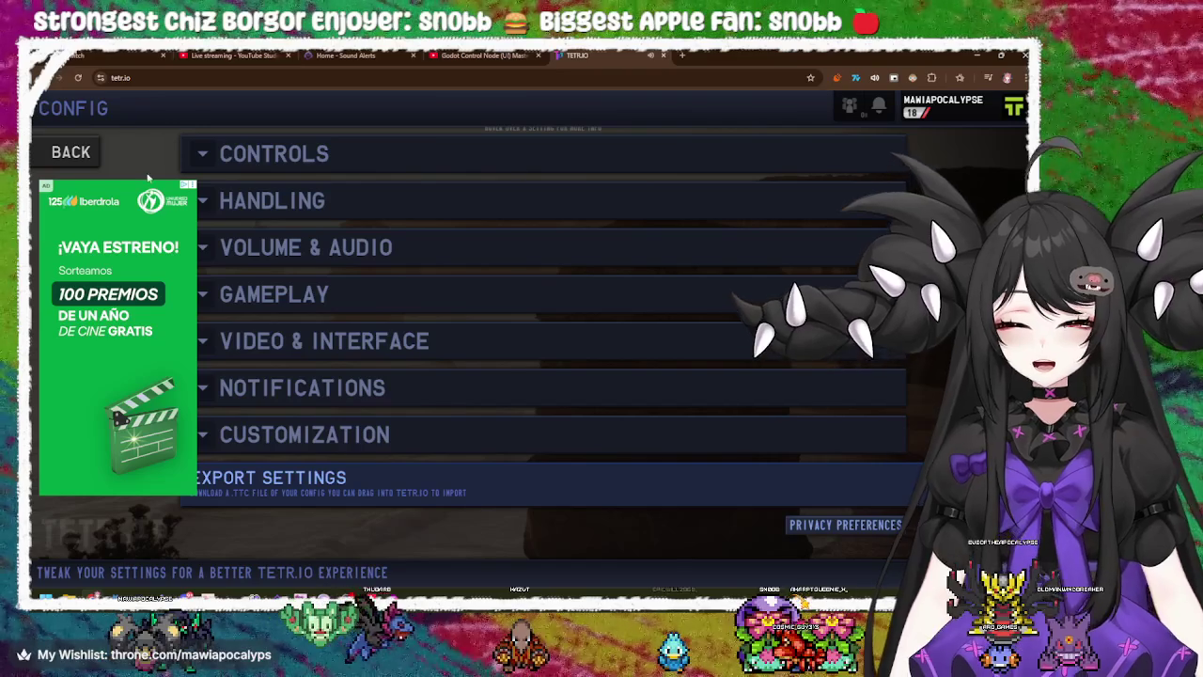
click(70, 152)
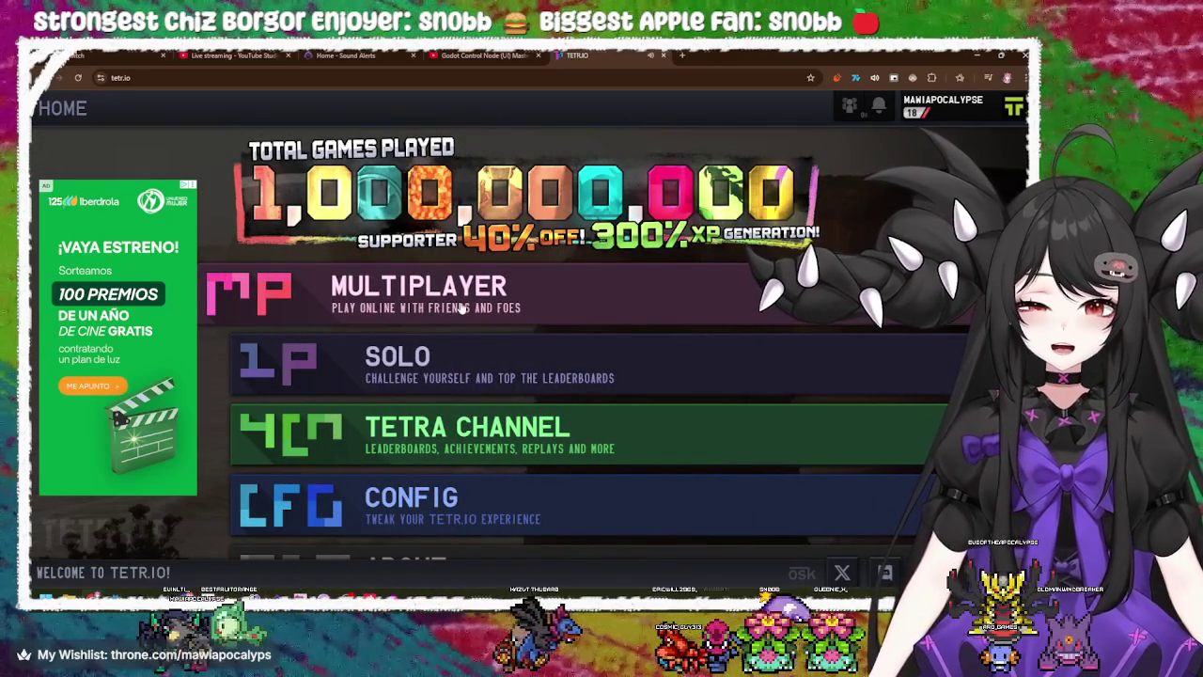
- Open and dismiss your own profile card, then enter the MULTIPLAYER menu
click(1002, 106)
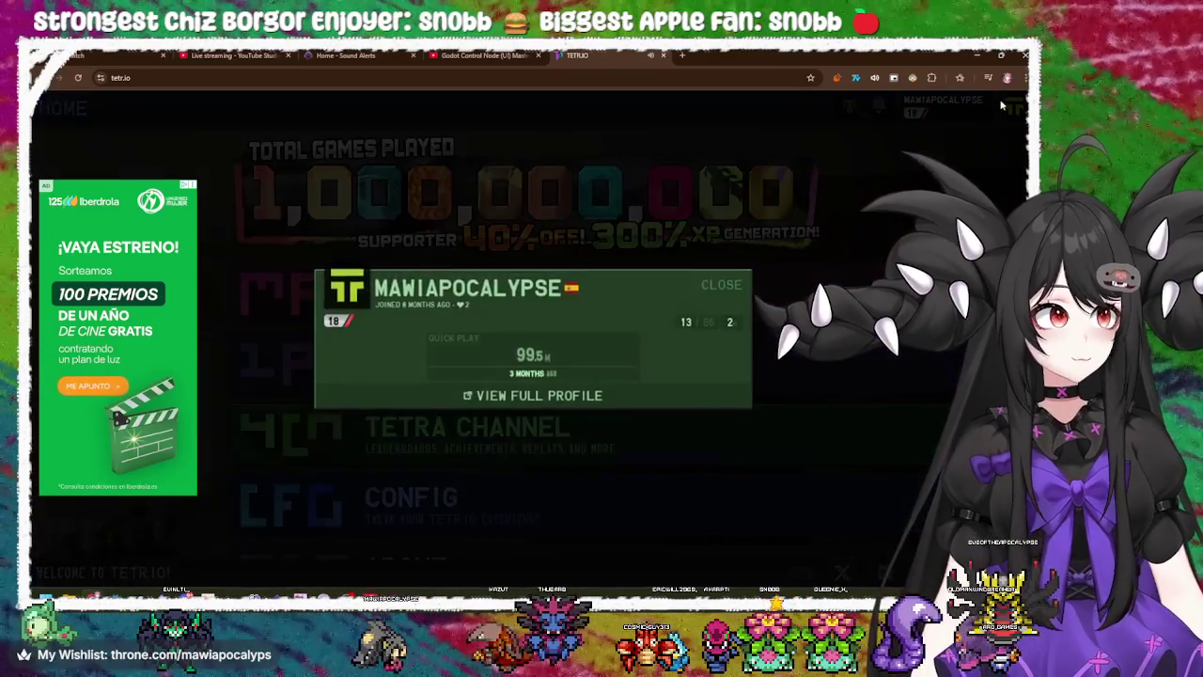
click(758, 224)
click(586, 291)
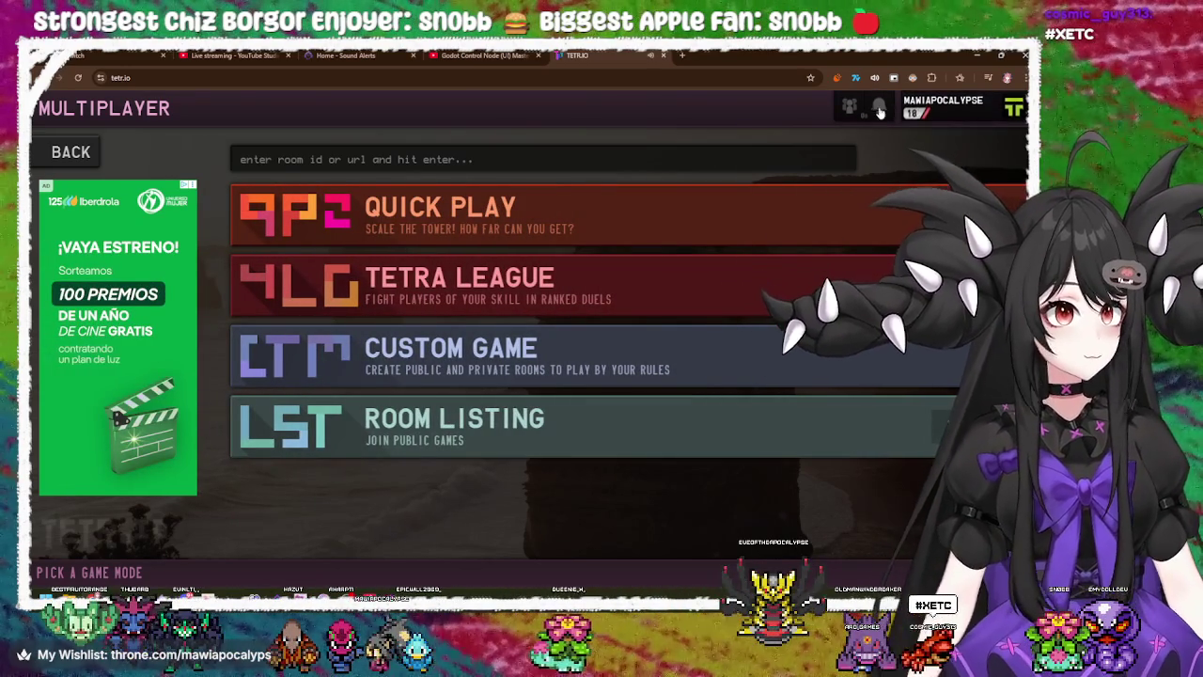
- Check notifications, then open your full player profile from the username badge in a new TETRA CHANNEL tab
click(880, 107)
click(788, 124)
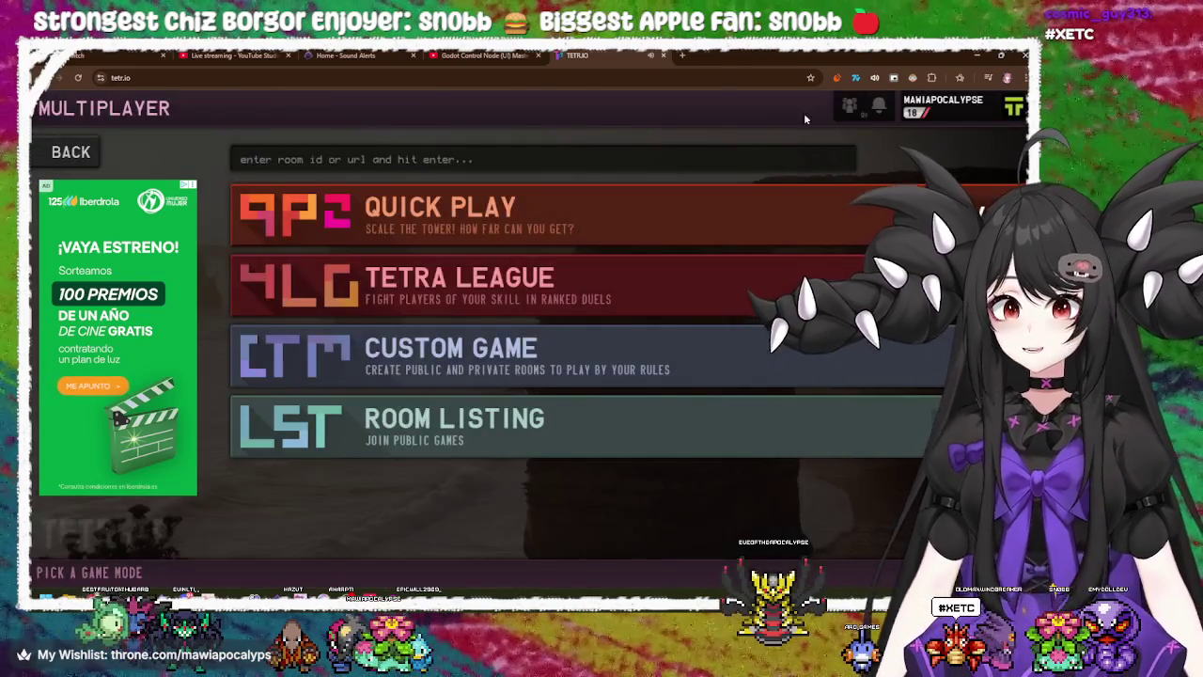
click(943, 103)
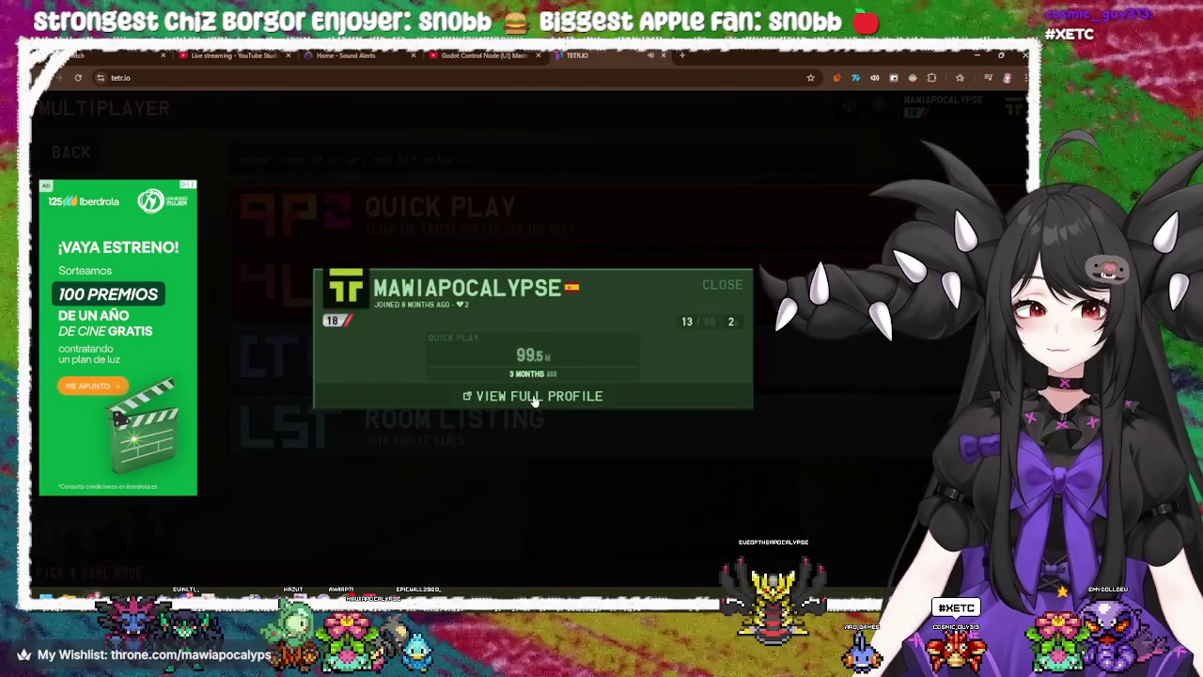
click(534, 397)
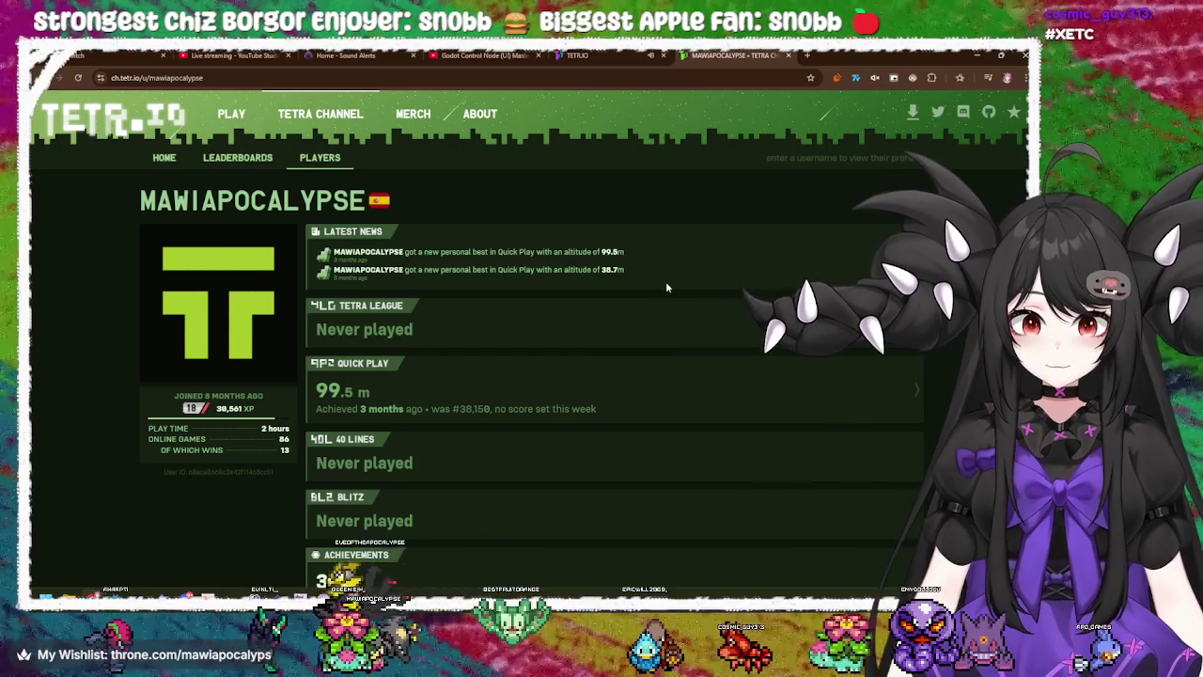
- View the player's achievements page, then go to the TETRA CHANNEL home page showing total games played
scroll(666, 286, down, 2)
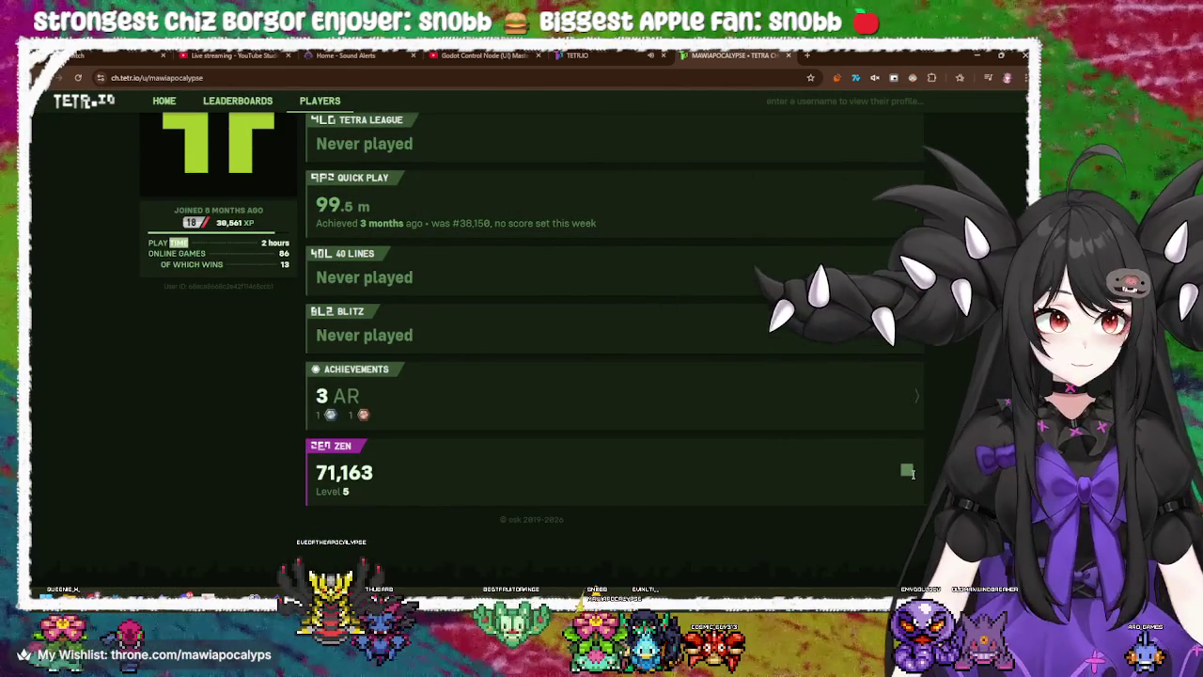
click(721, 426)
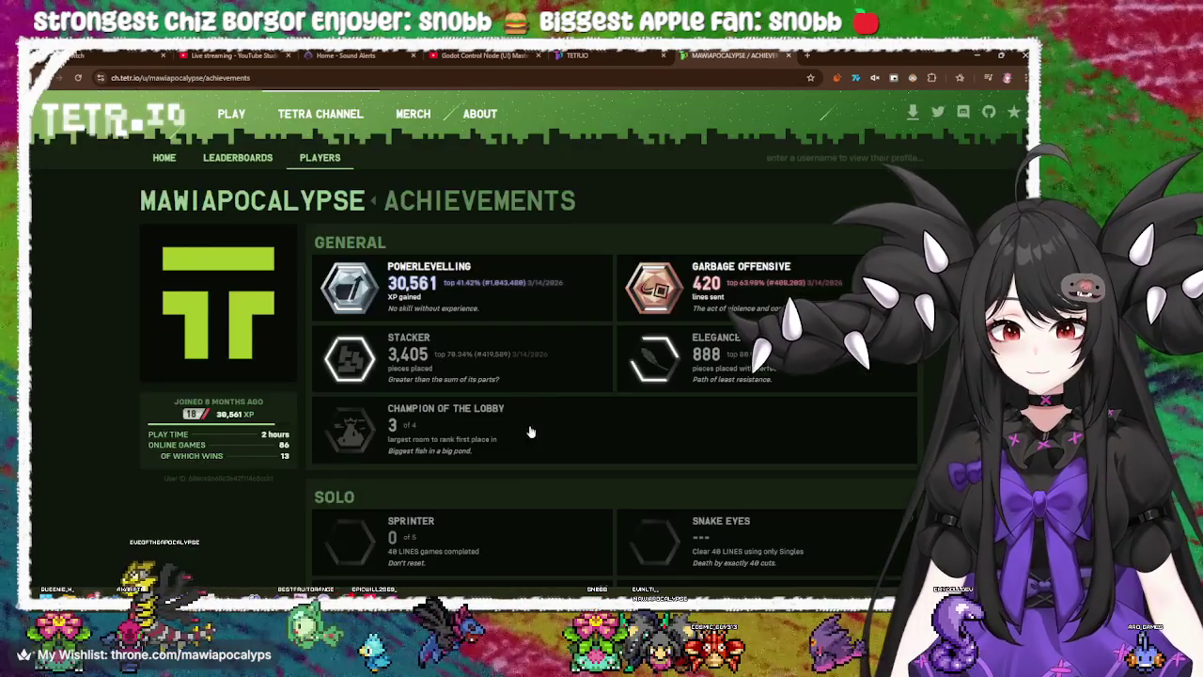
scroll(547, 341, down, 3)
scroll(554, 339, up, 1)
scroll(553, 340, up, 3)
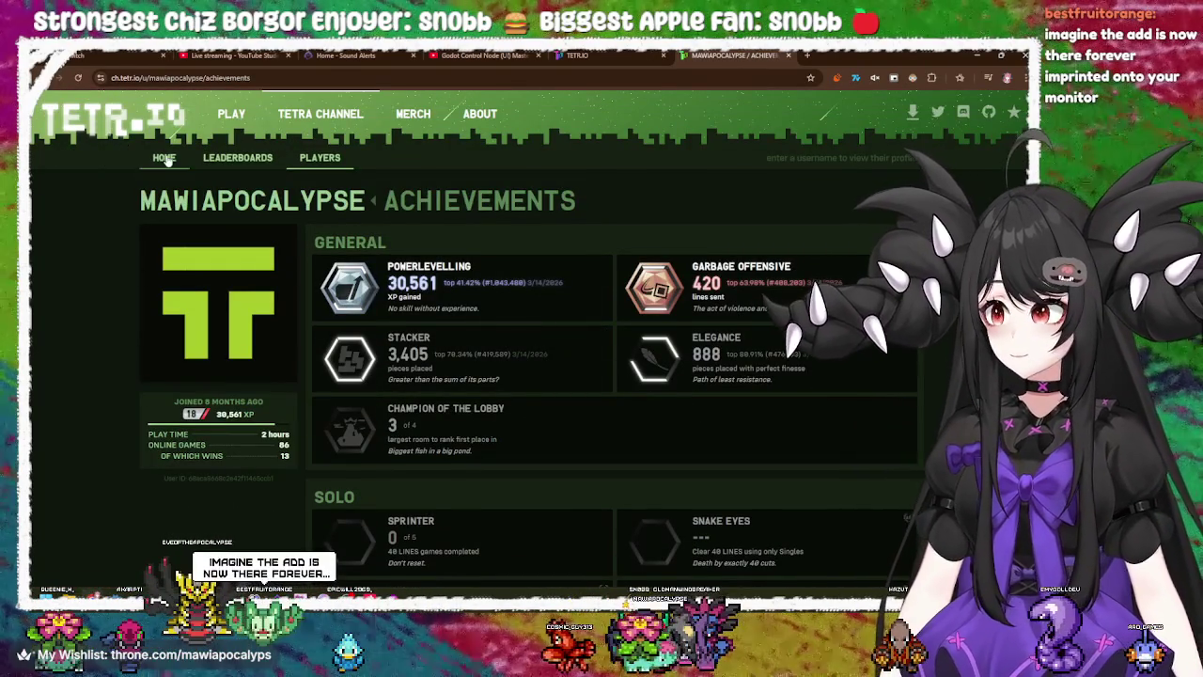
click(165, 158)
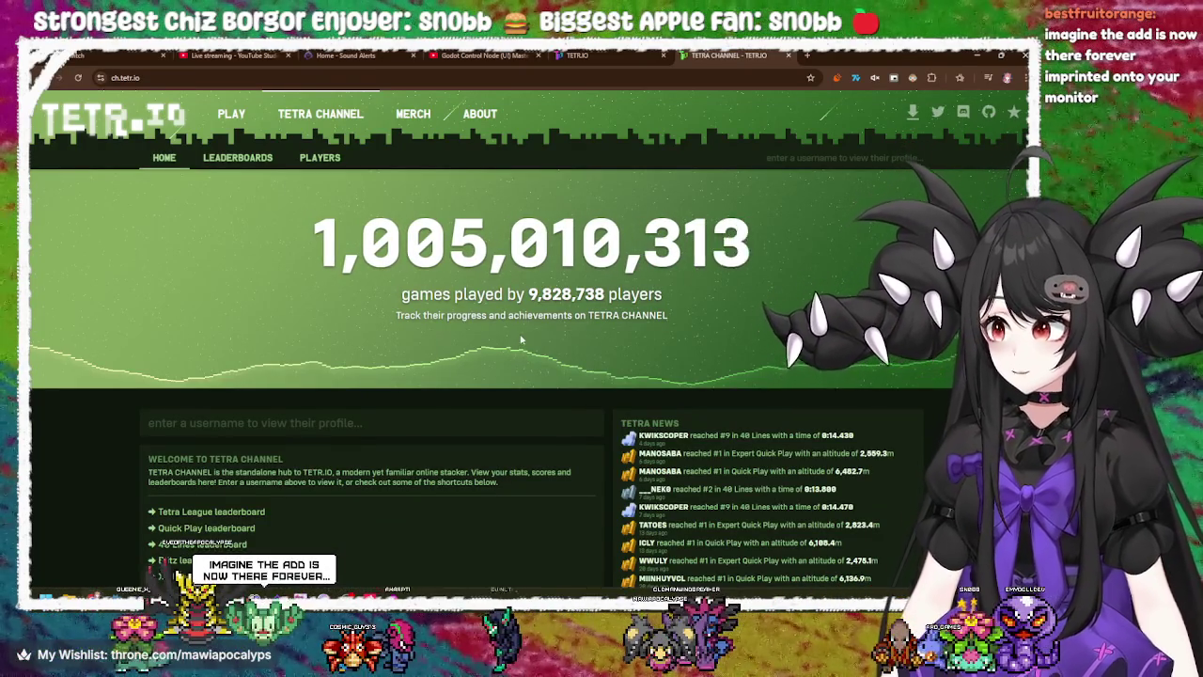
- Scroll the TETRA CHANNEL home page, then close its tab to return to the MULTIPLAYER menu
scroll(521, 340, down, 2)
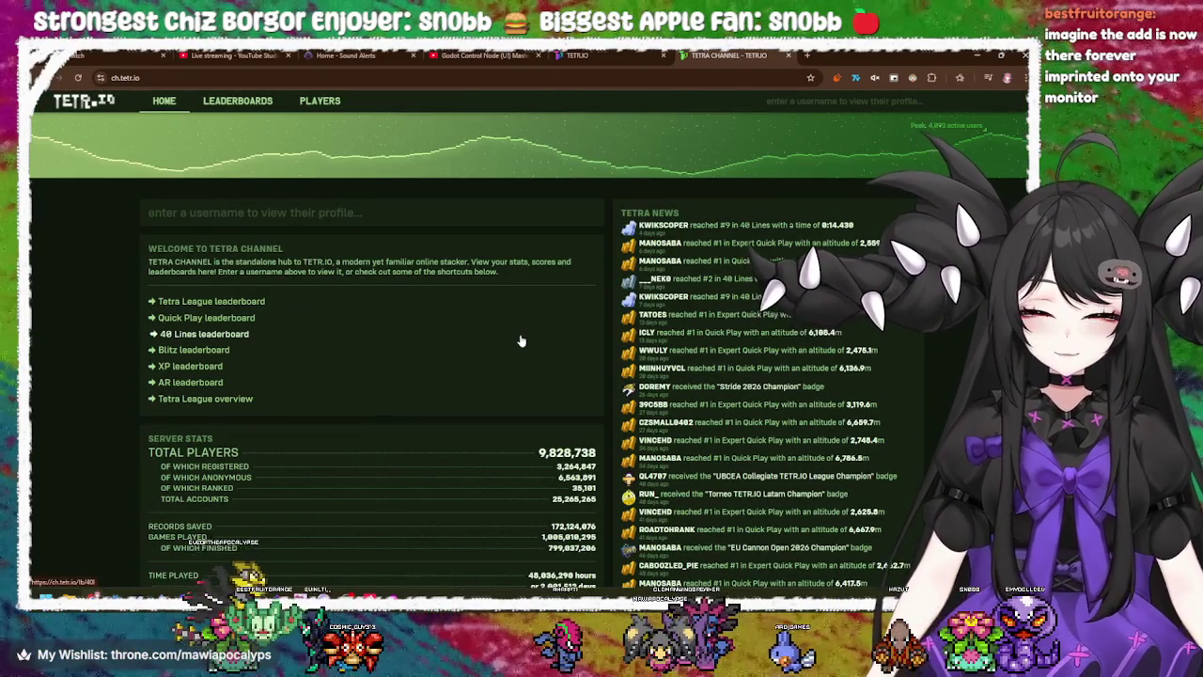
scroll(521, 340, down, 1)
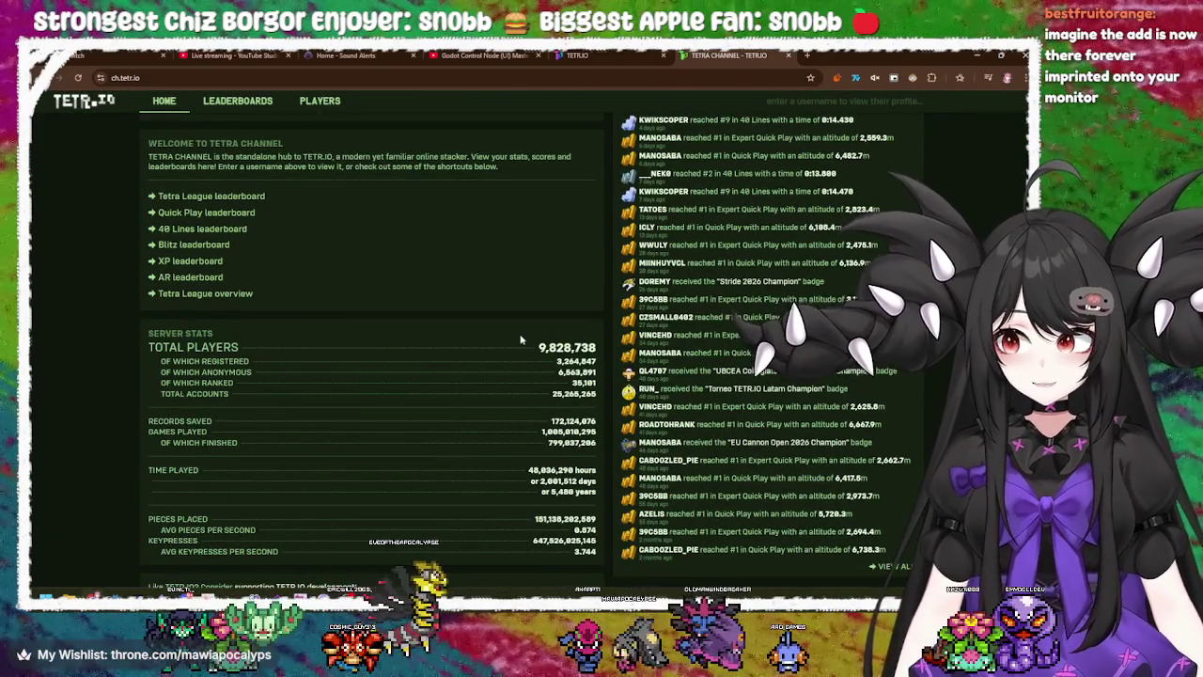
scroll(522, 340, down, 1)
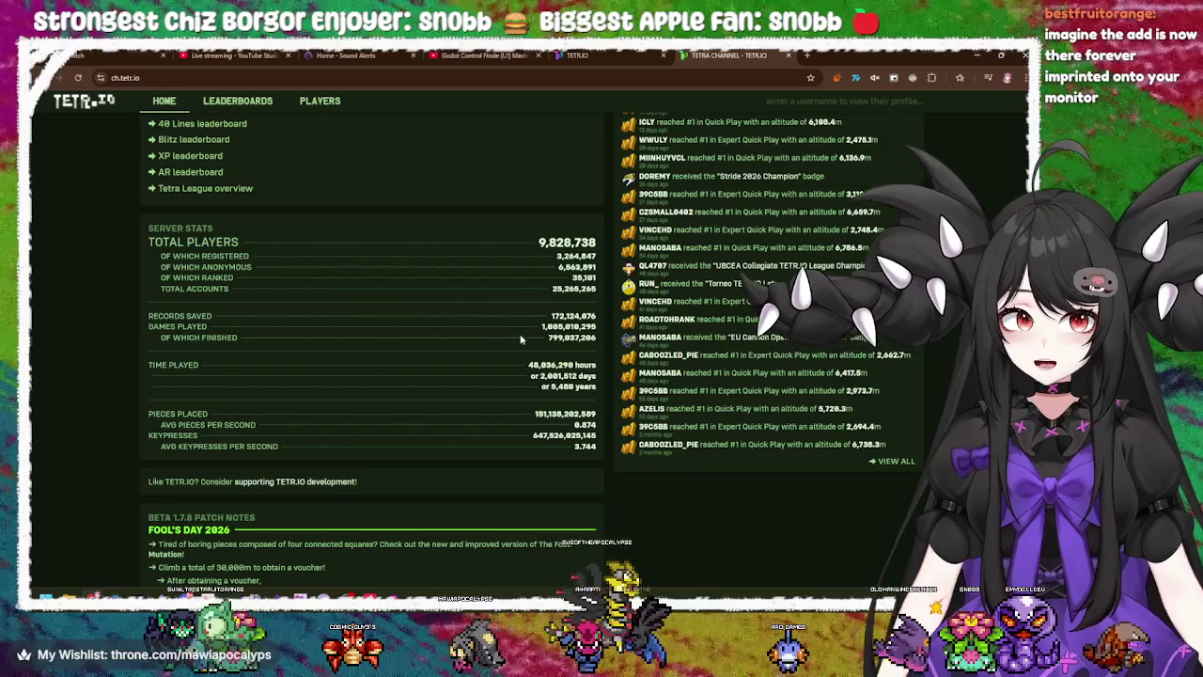
scroll(522, 340, up, 2)
scroll(521, 340, down, 2)
scroll(522, 341, up, 4)
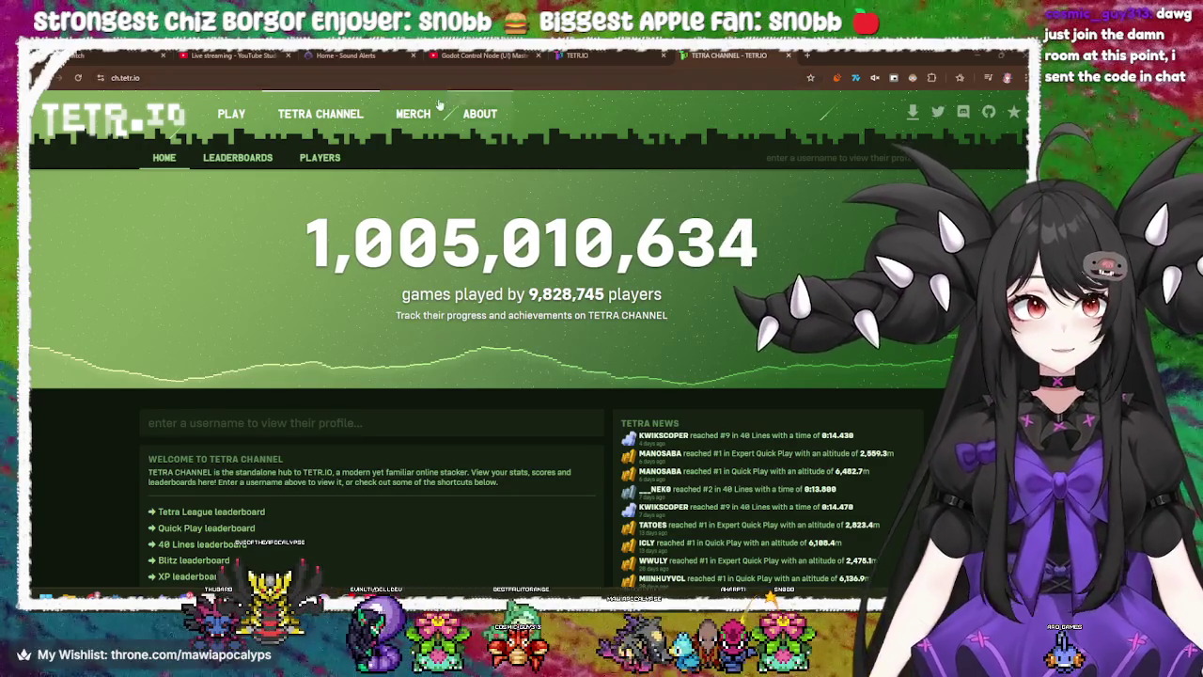
click(789, 55)
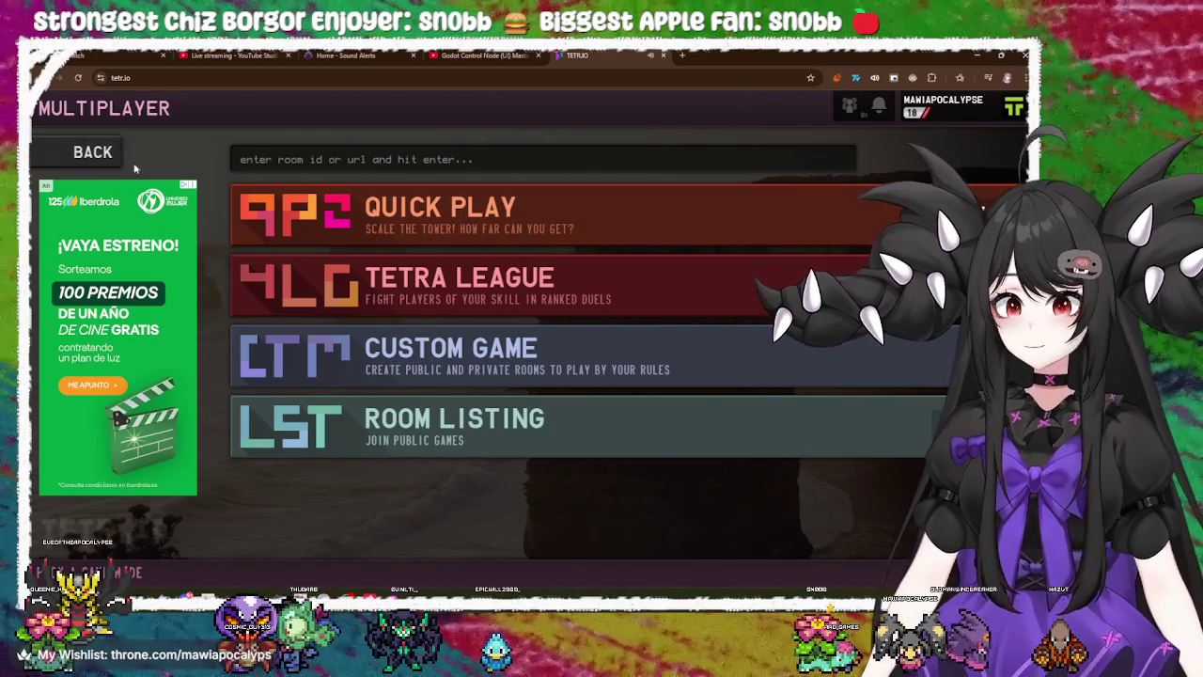
- Join the friend's private room with its room code and open the host's full Tetra Channel profile
click(308, 155)
text(XETC)
key(Return)
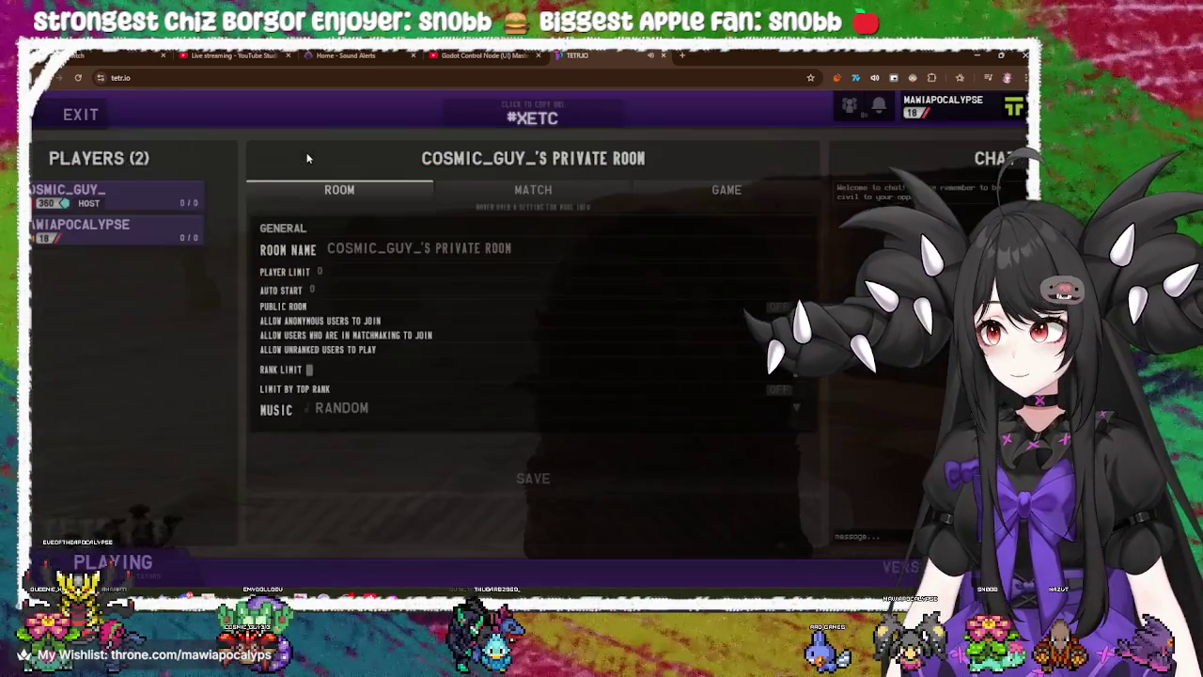
click(106, 193)
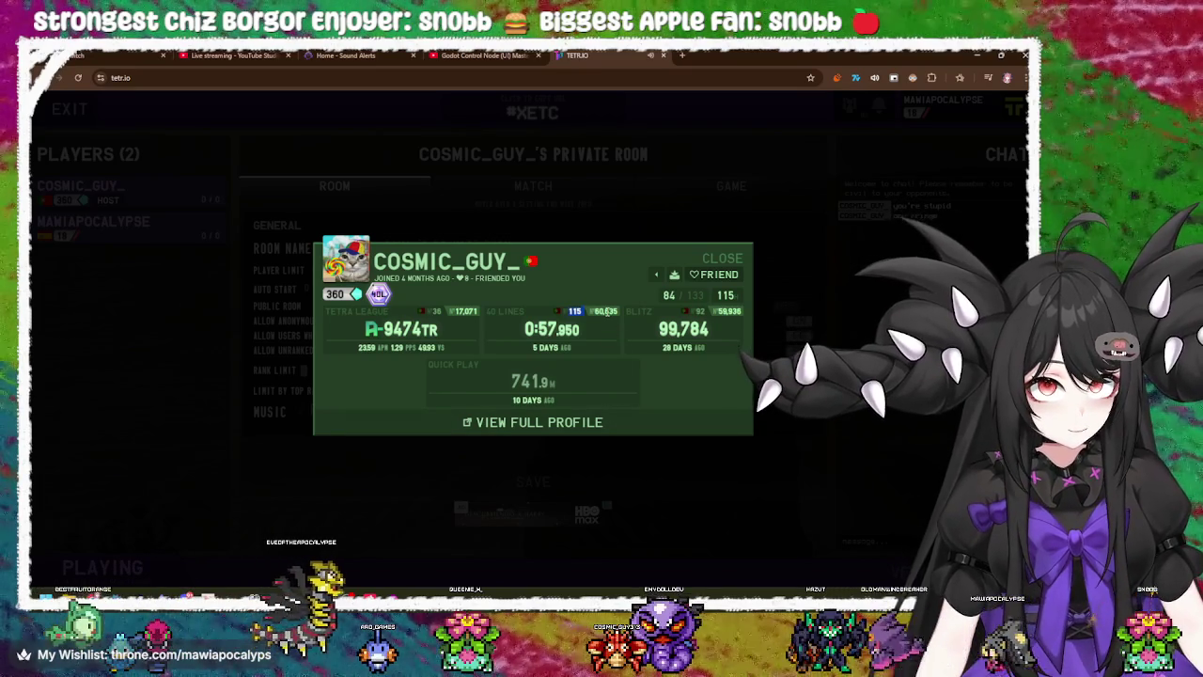
click(540, 422)
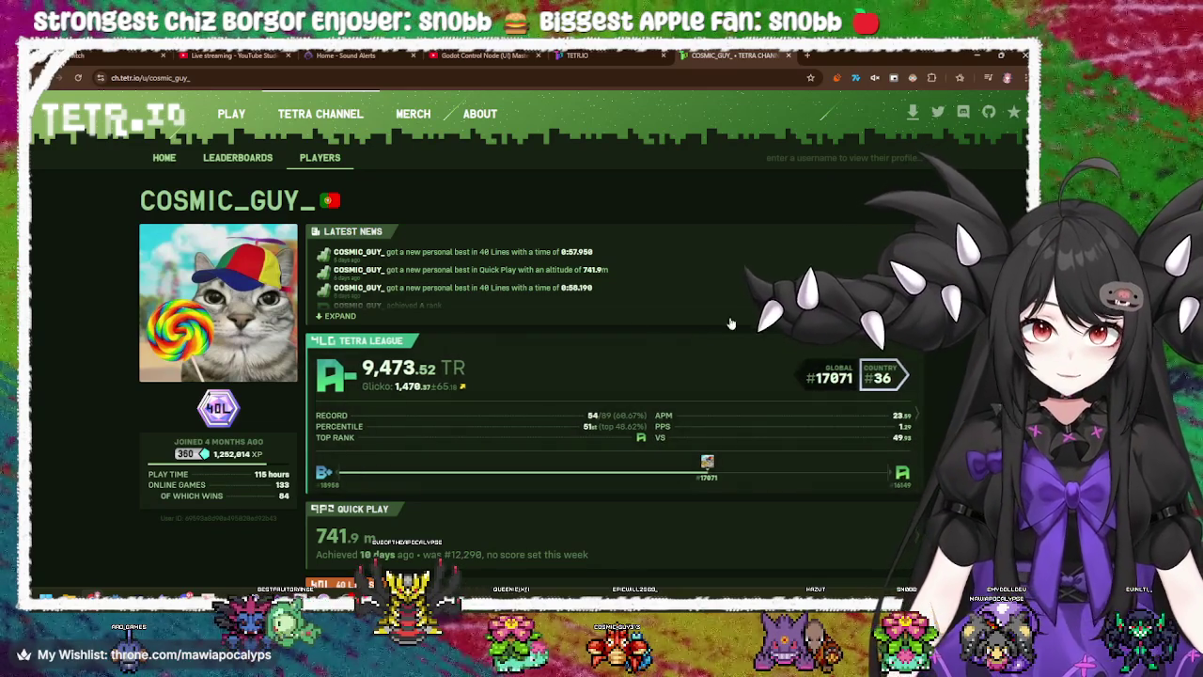
- Scroll the host's profile and open the 40 Lines card showing the 0:57.950 best and progress graph
scroll(477, 402, down, 3)
scroll(449, 395, down, 1)
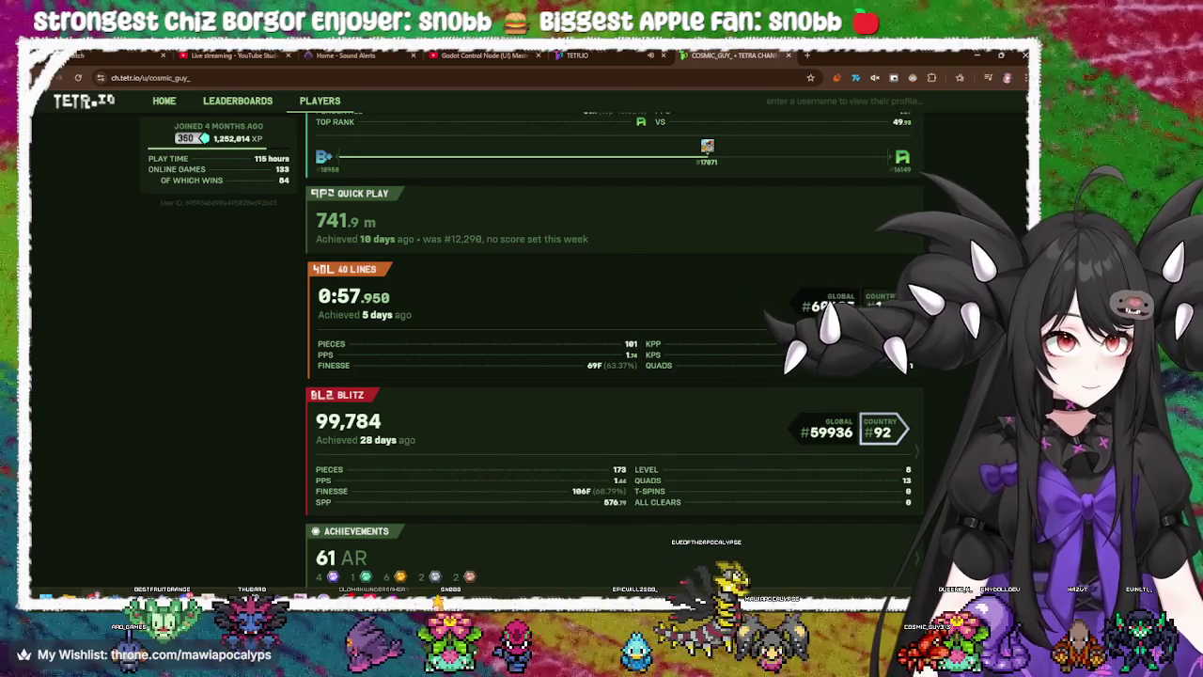
click(481, 278)
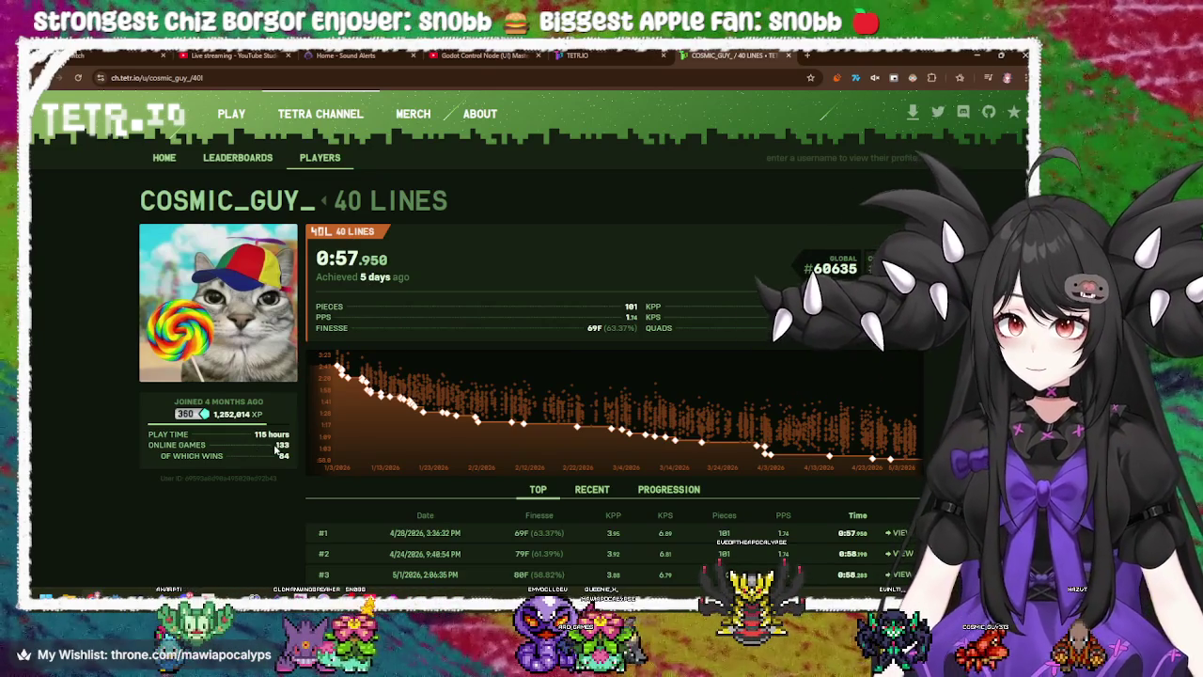
scroll(280, 442, down, 2)
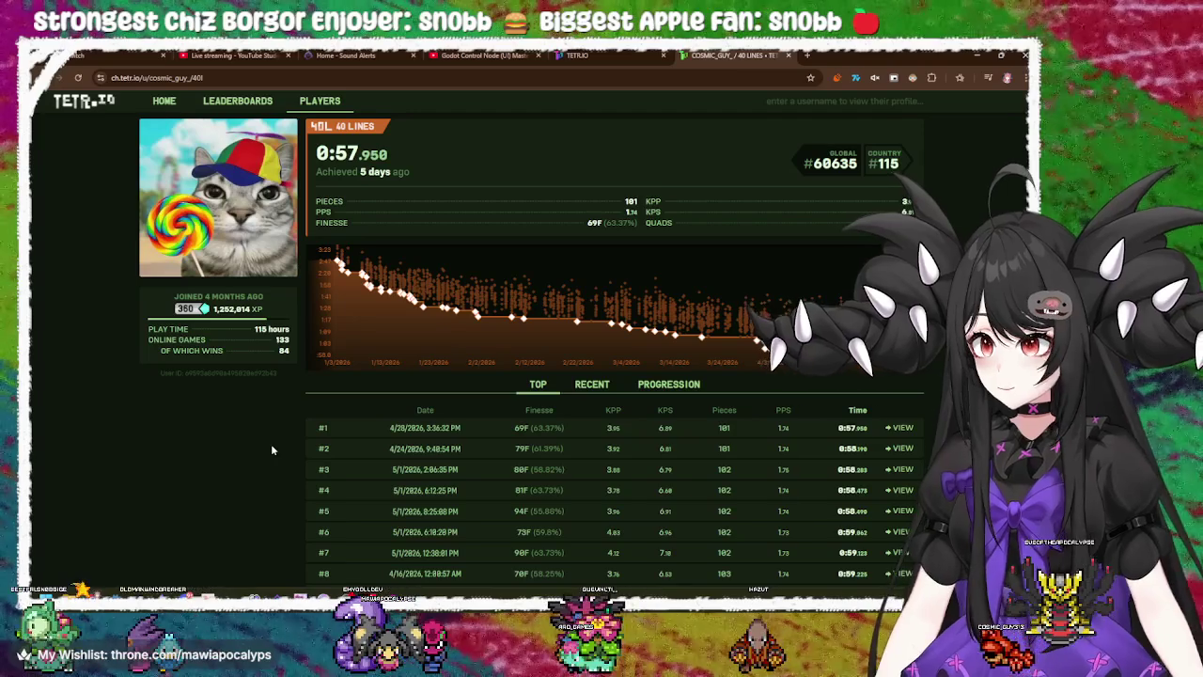
scroll(272, 451, down, 2)
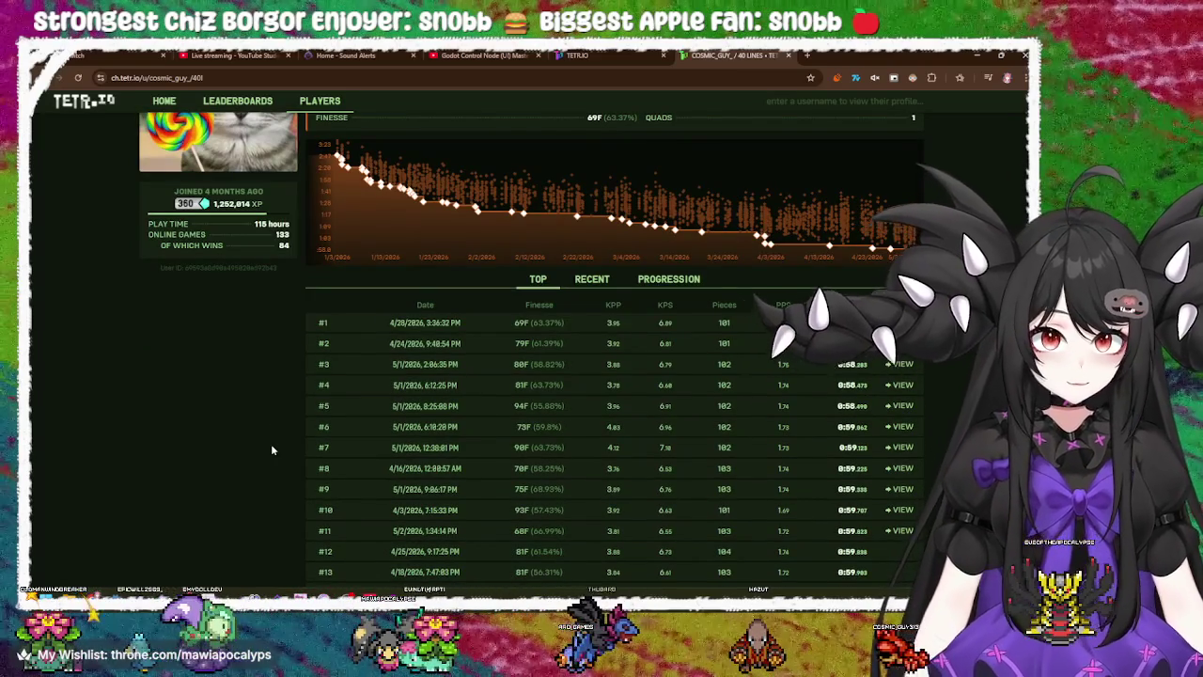
scroll(270, 448, up, 4)
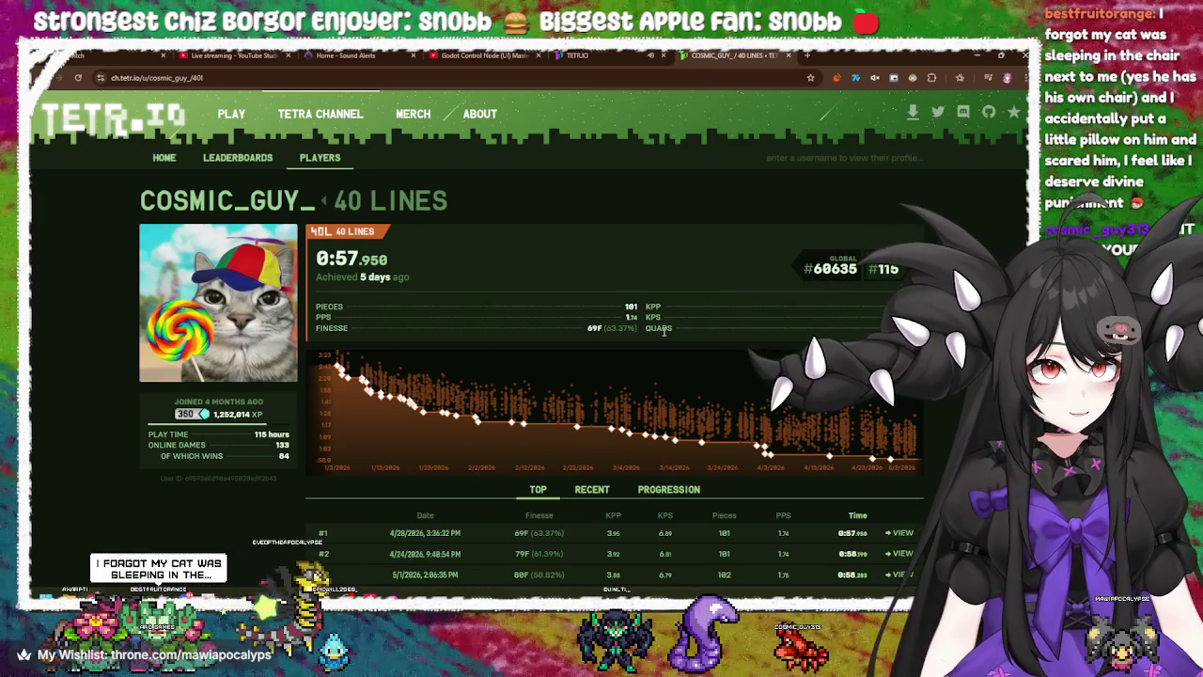
scroll(527, 376, down, 3)
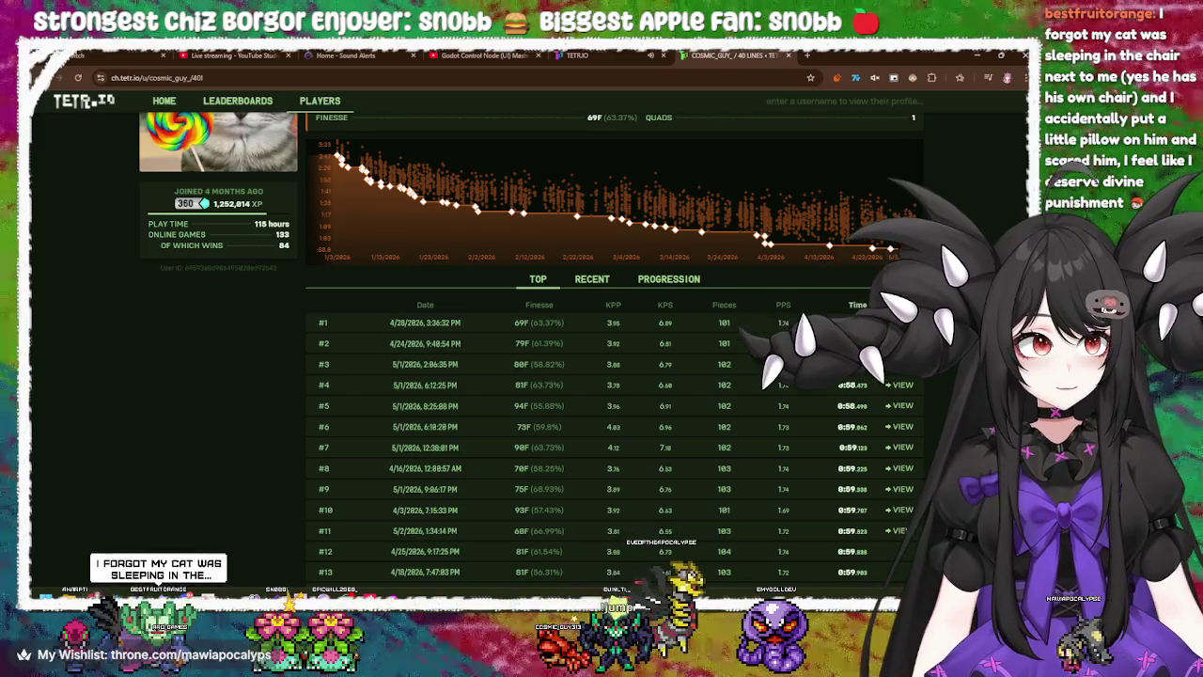
scroll(592, 347, down, 4)
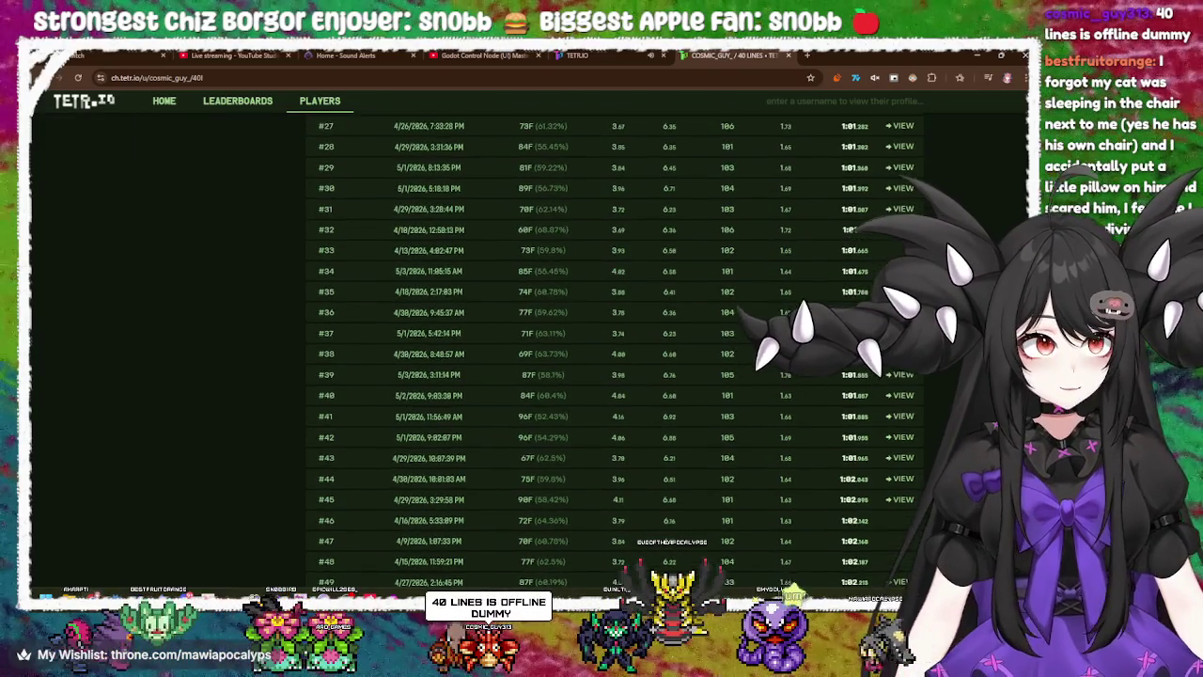
- Scroll to the top of the 40 Lines page and return to the host's main profile
scroll(844, 395, up, 10)
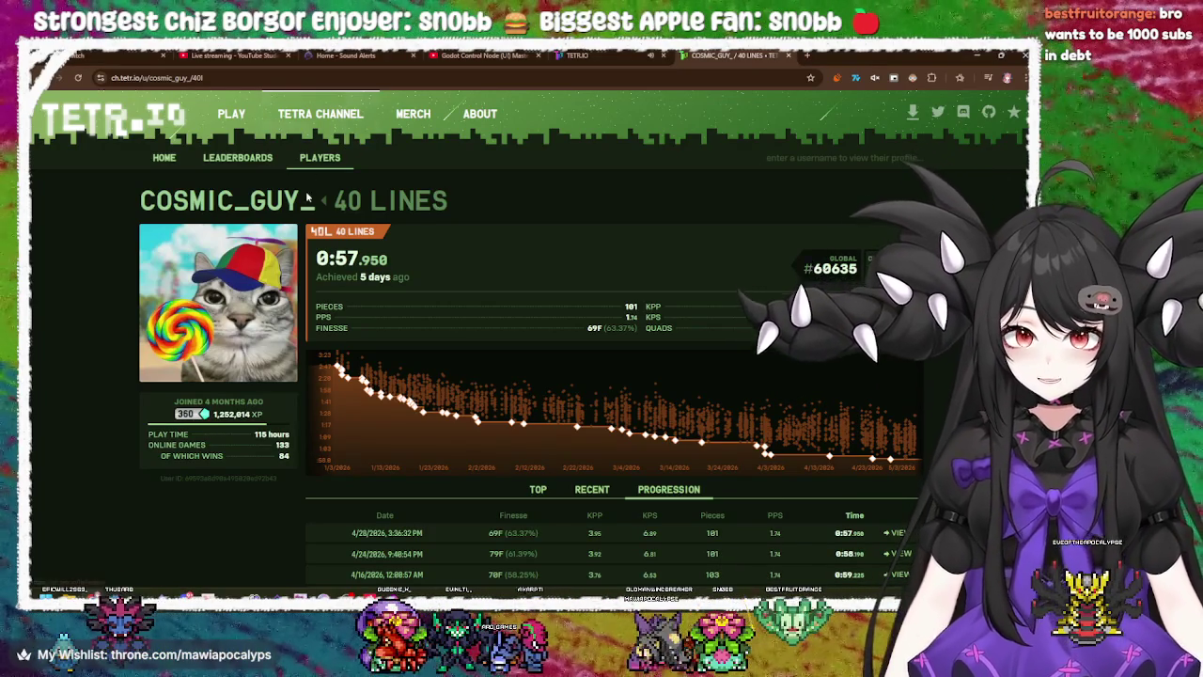
click(225, 200)
- Scroll the host's profile, then switch back to the TETR.IO tab showing the private room settings
scroll(548, 321, down, 3)
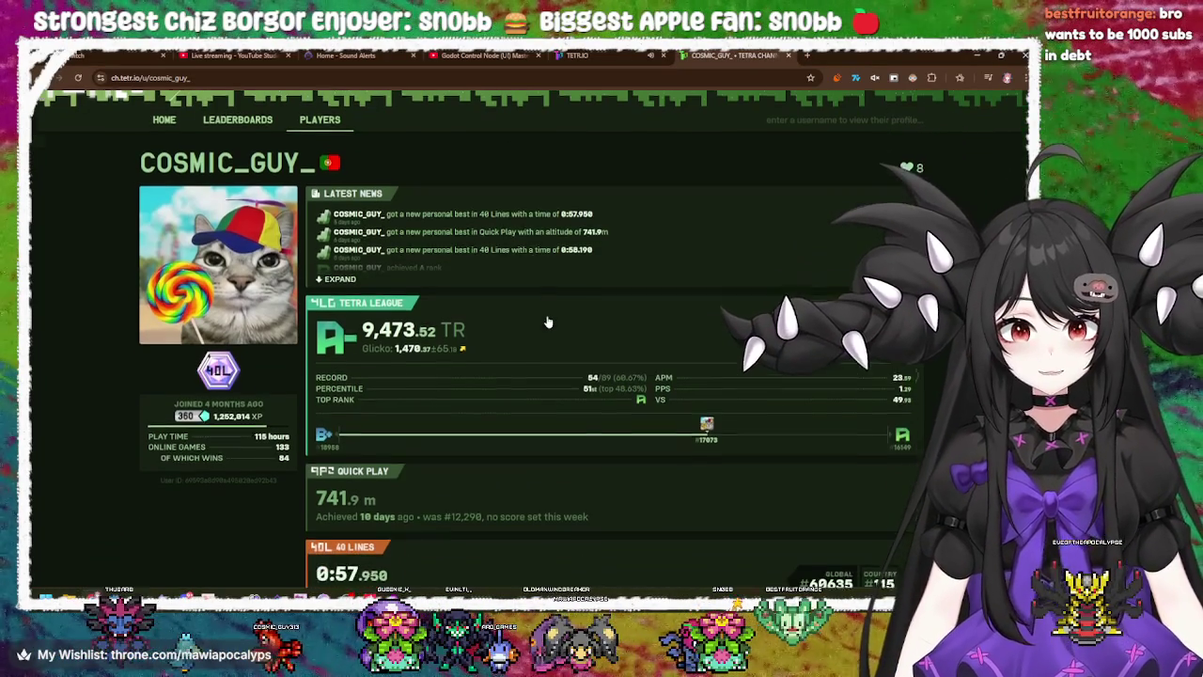
scroll(542, 321, down, 2)
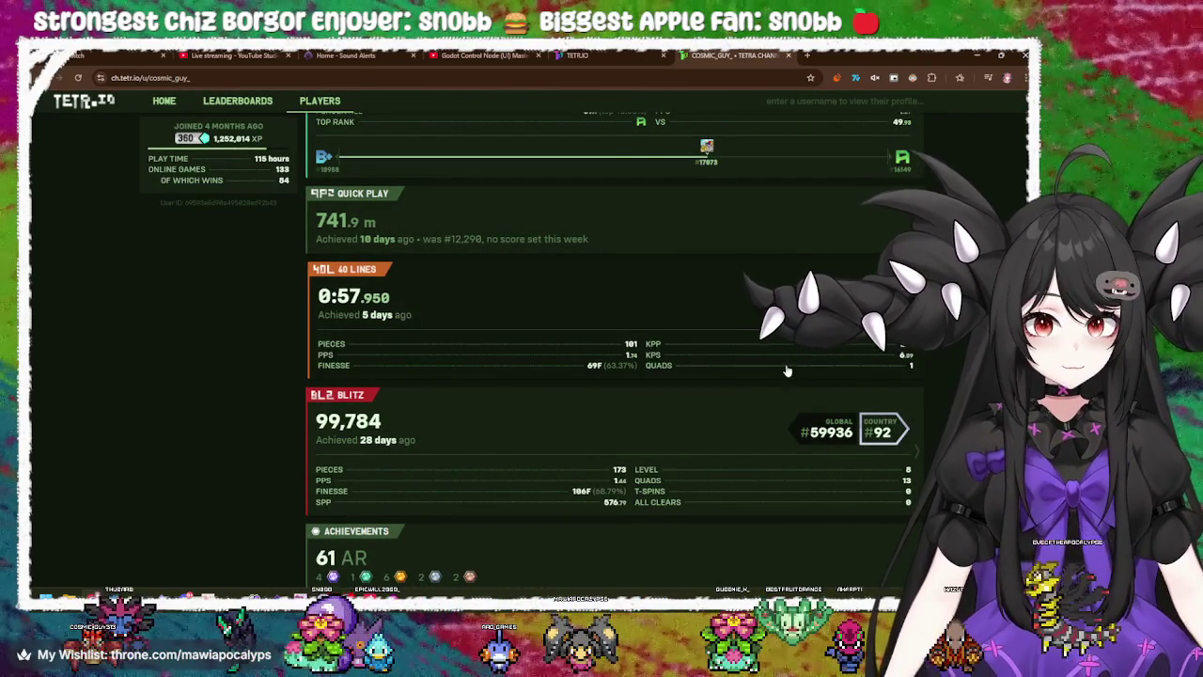
scroll(424, 293, up, 5)
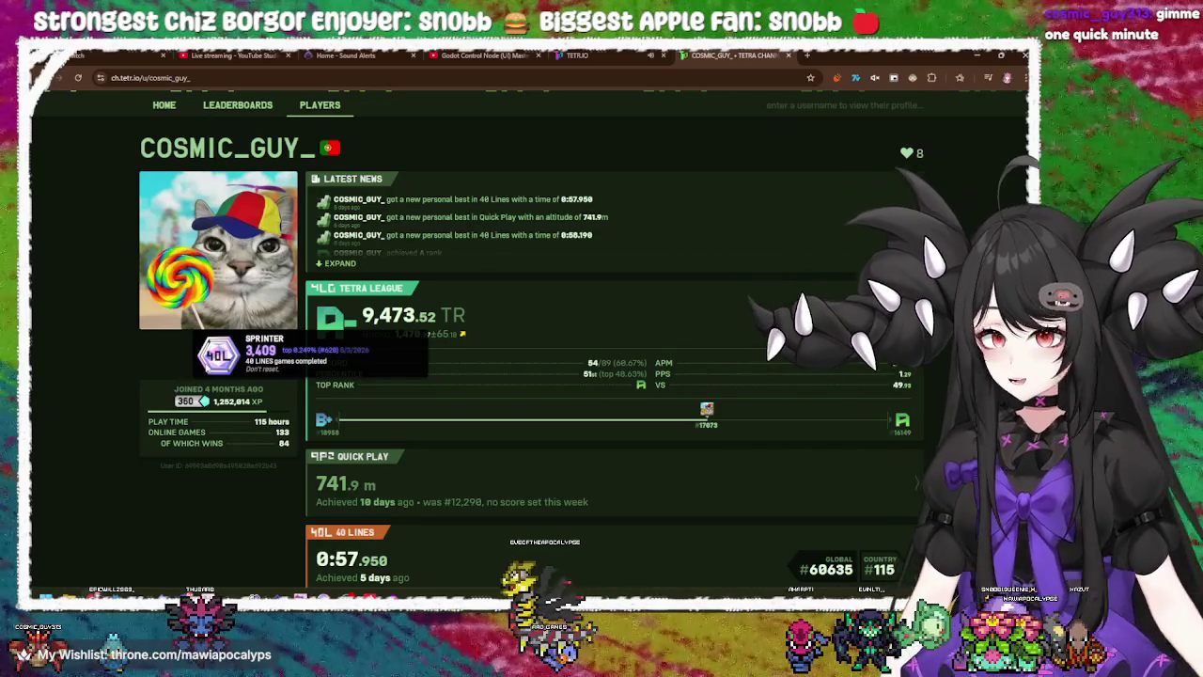
key(ctrl+shift+Tab)
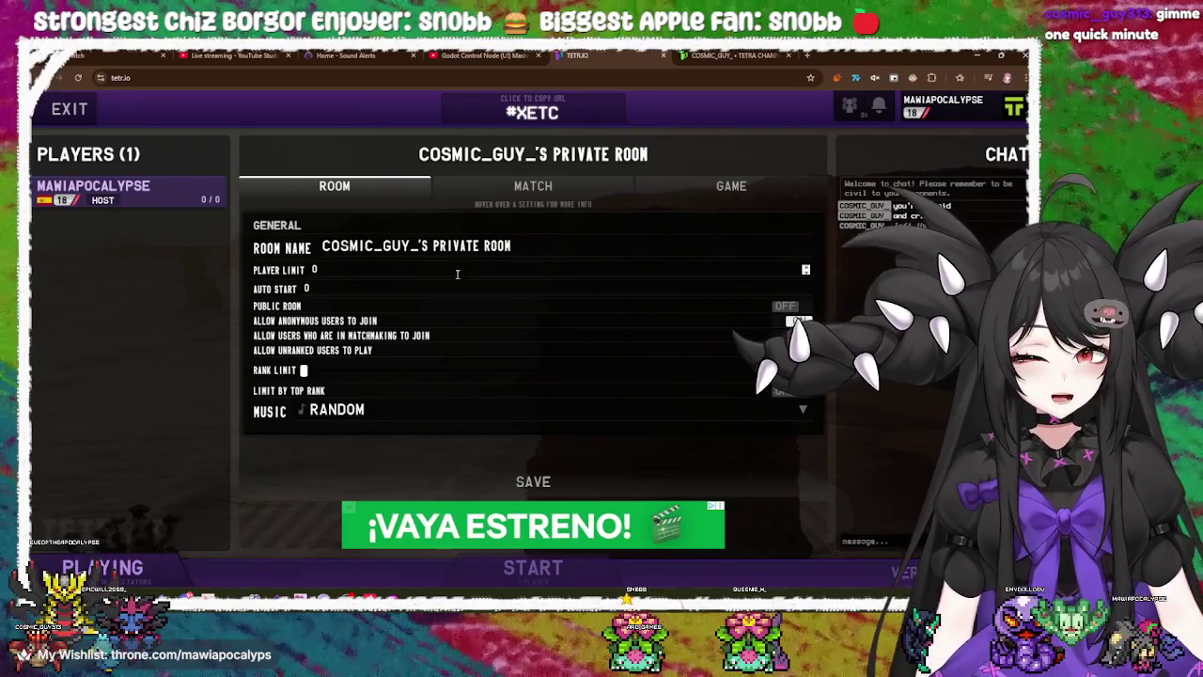
- Close the TETR.IO game tab, then the host's Tetra Channel profile tab
click(663, 56)
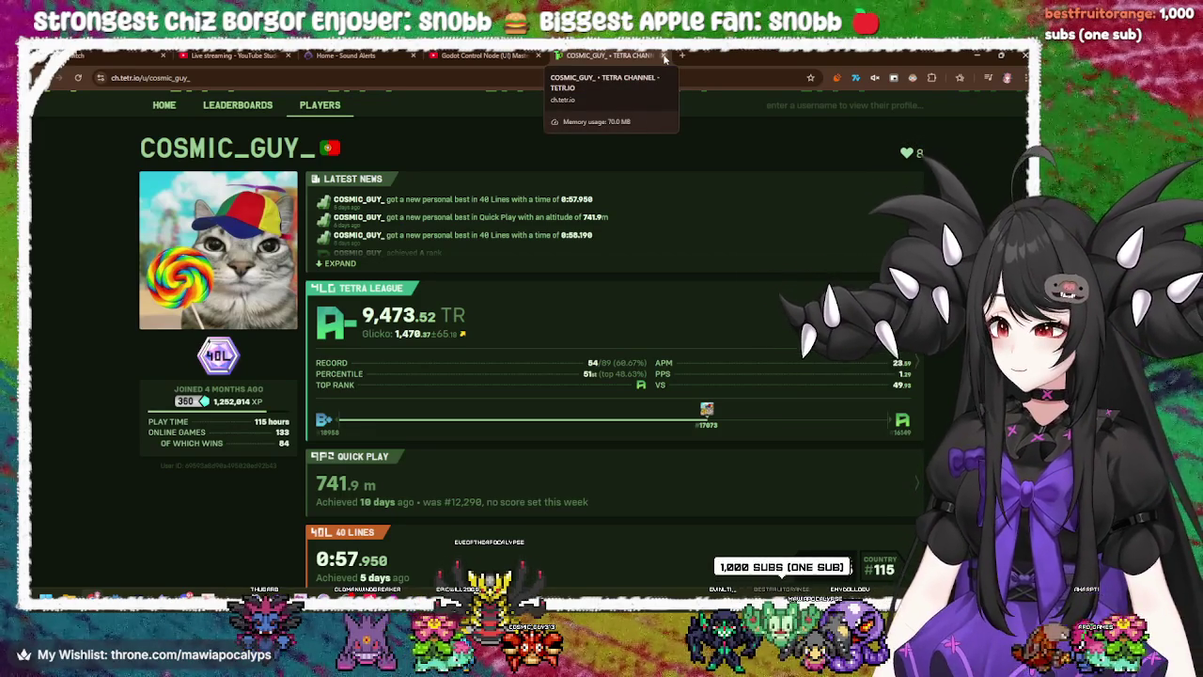
click(665, 56)
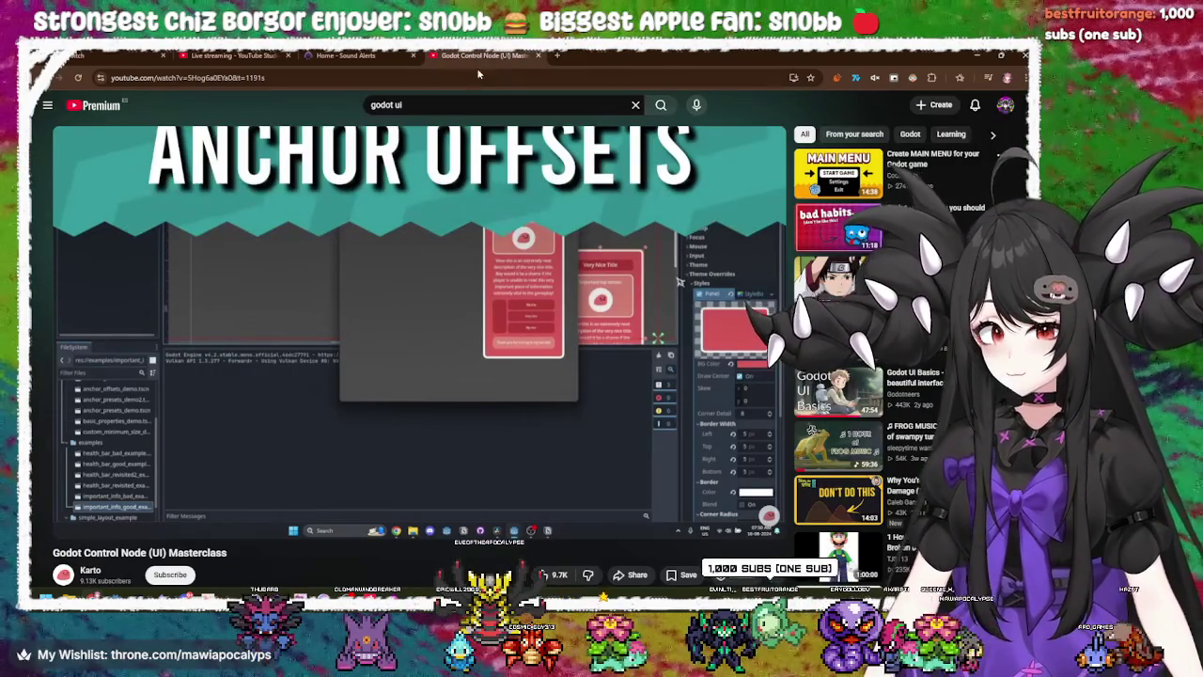
- Switch to Sound Alerts, glance at the YouTube Studio live stream, then return to Sound Alerts
click(346, 56)
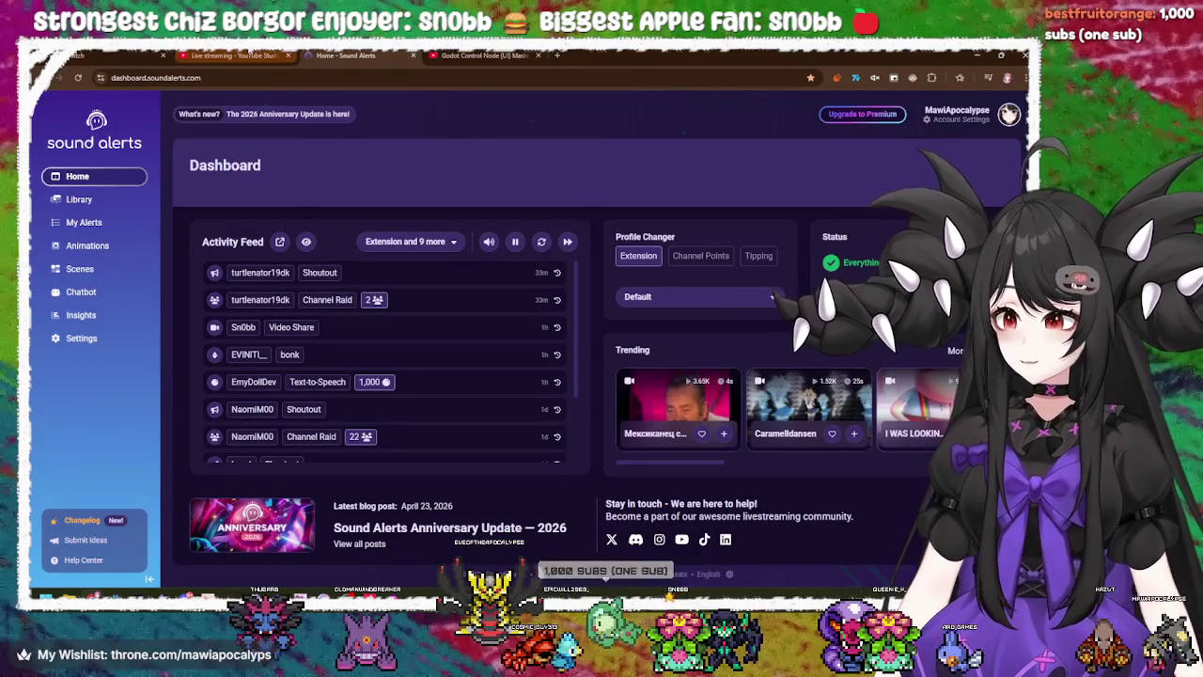
click(233, 55)
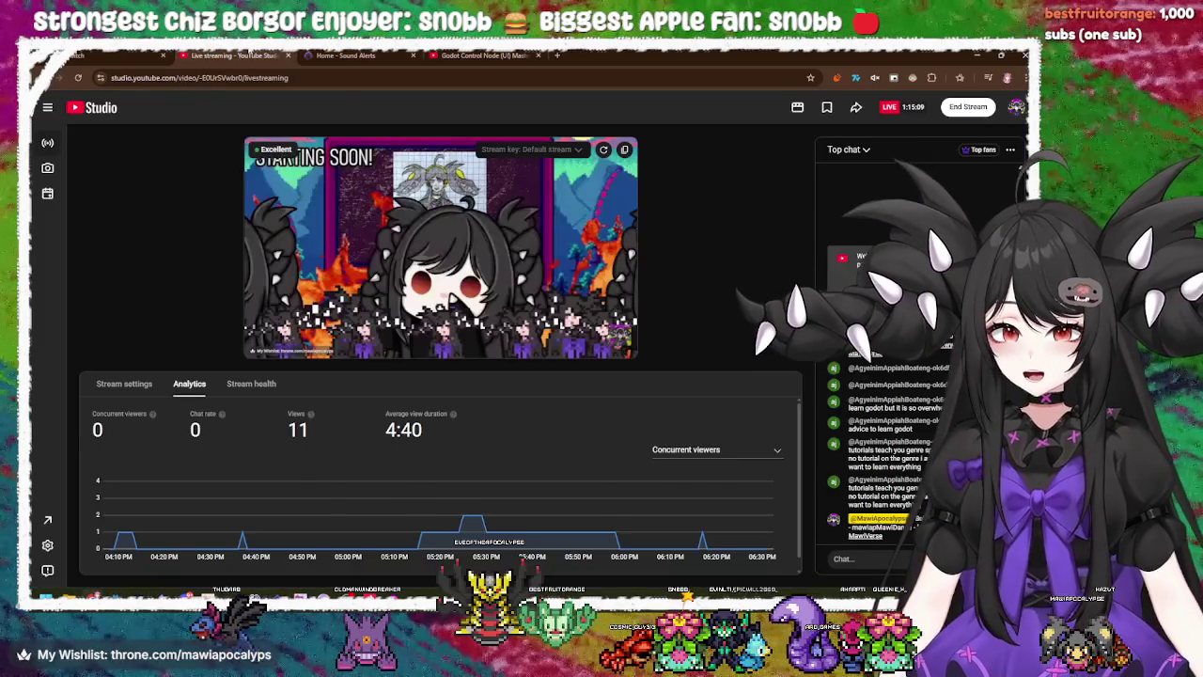
click(346, 56)
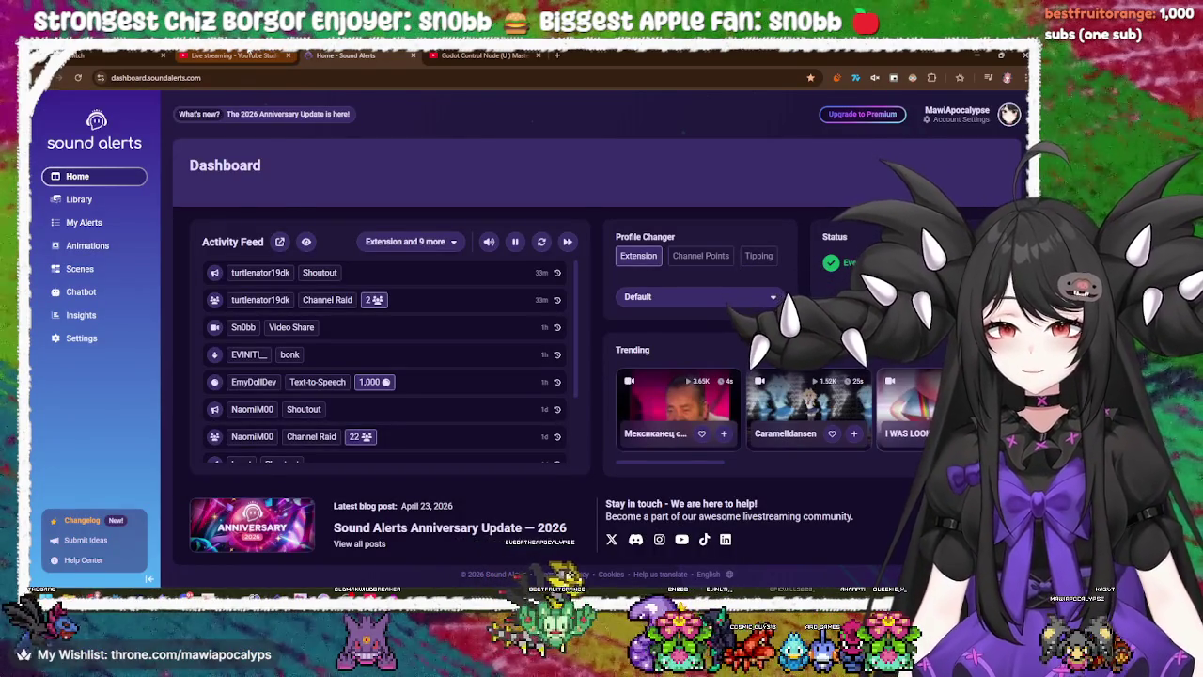